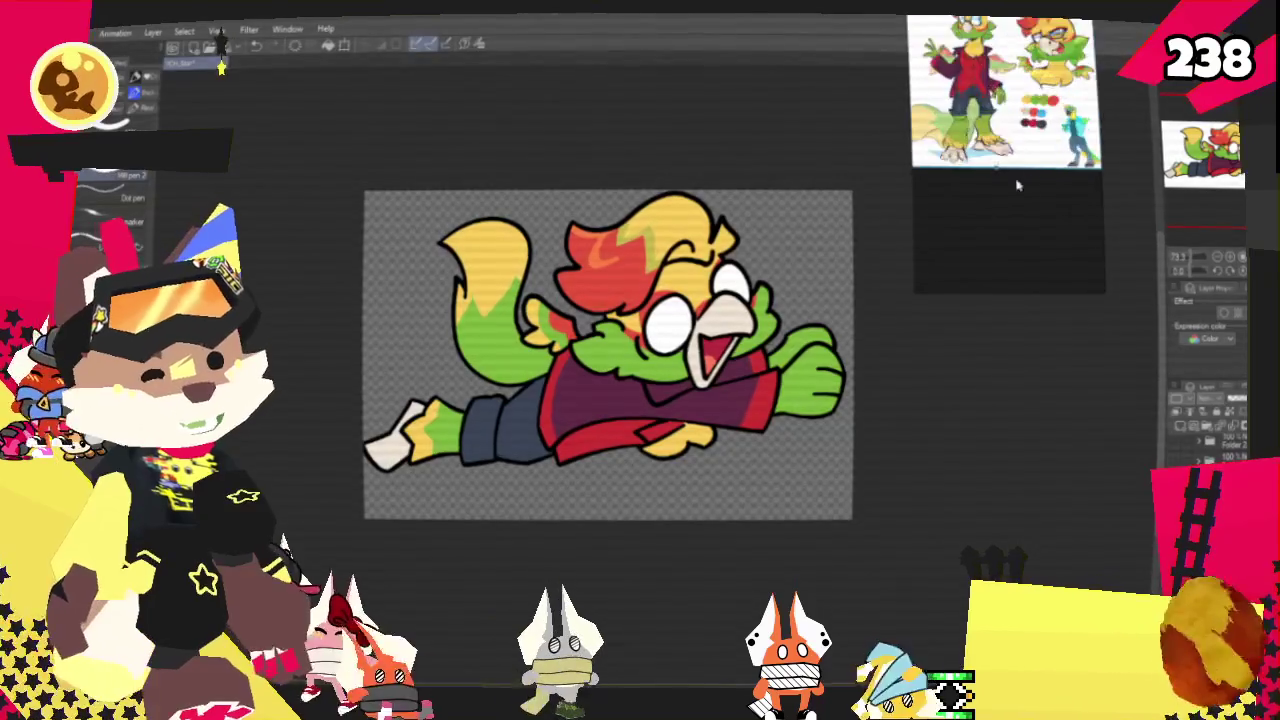
scroll(1008, 170, up, 3)
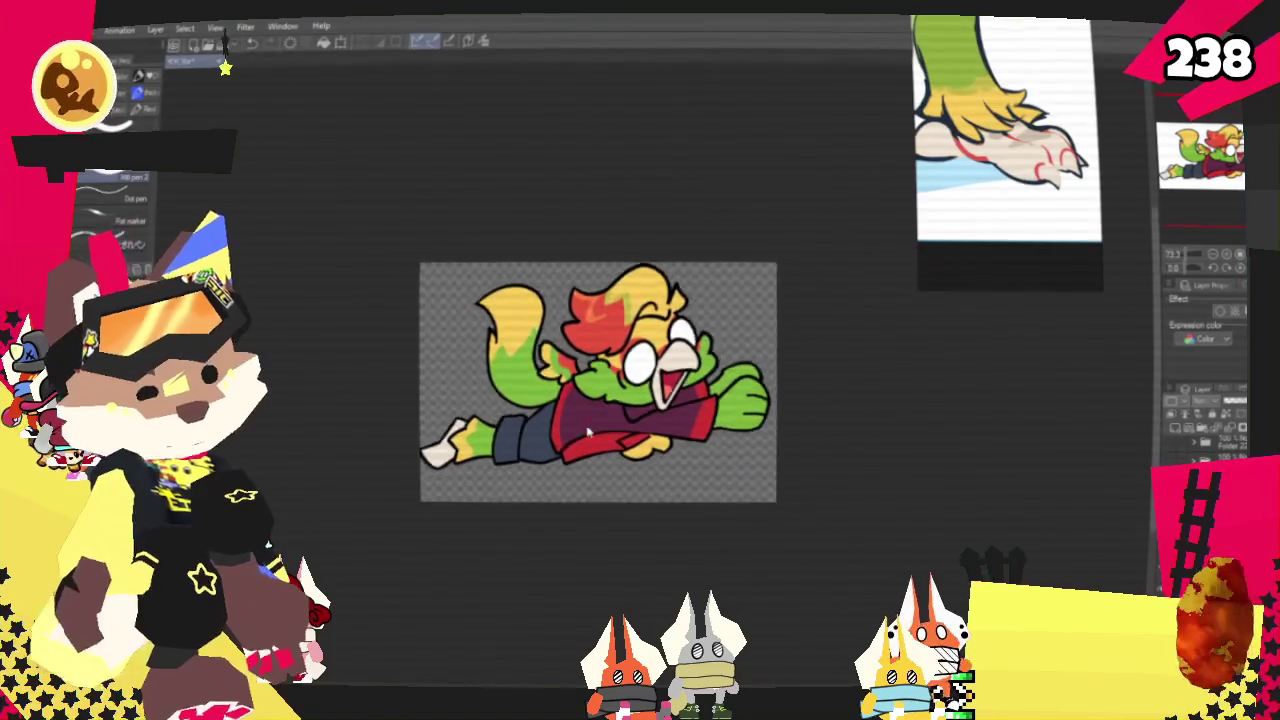
Export the parrot drawing from Clip Studio Paint as a PNG image
scroll(532, 405, up, 3)
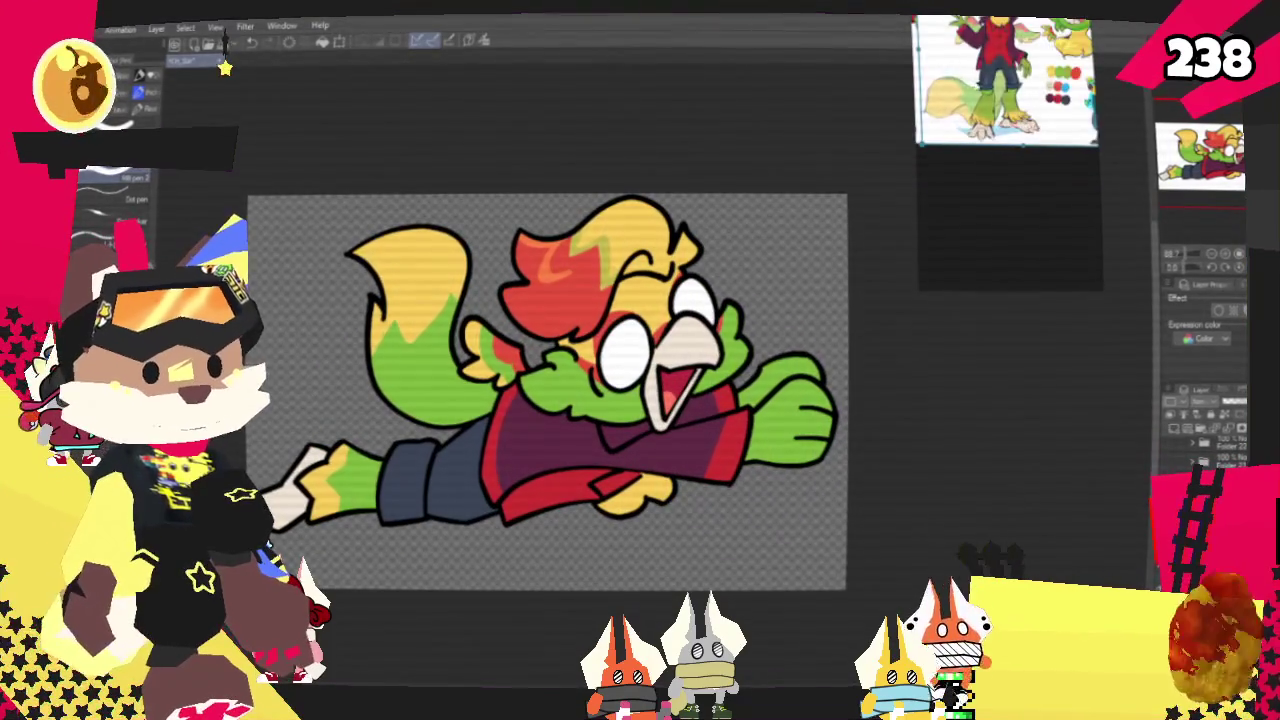
scroll(990, 140, up, 3)
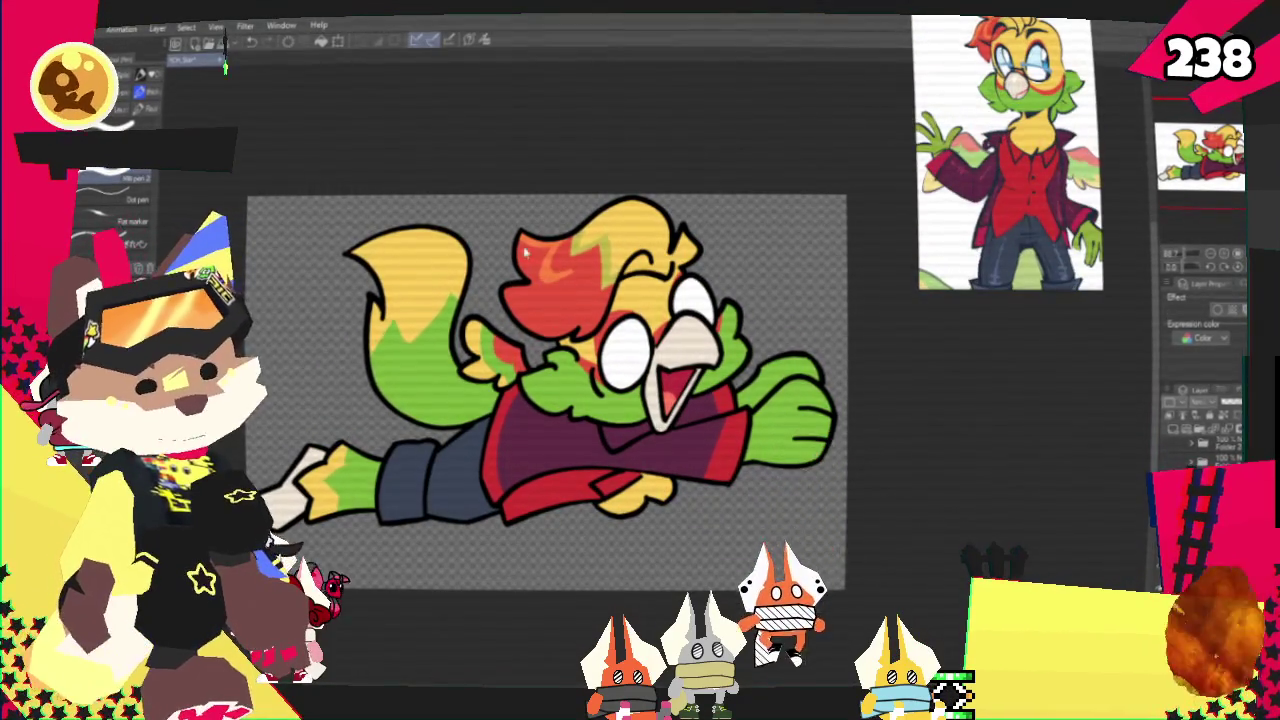
click(80, 27)
mouse_move(110, 192)
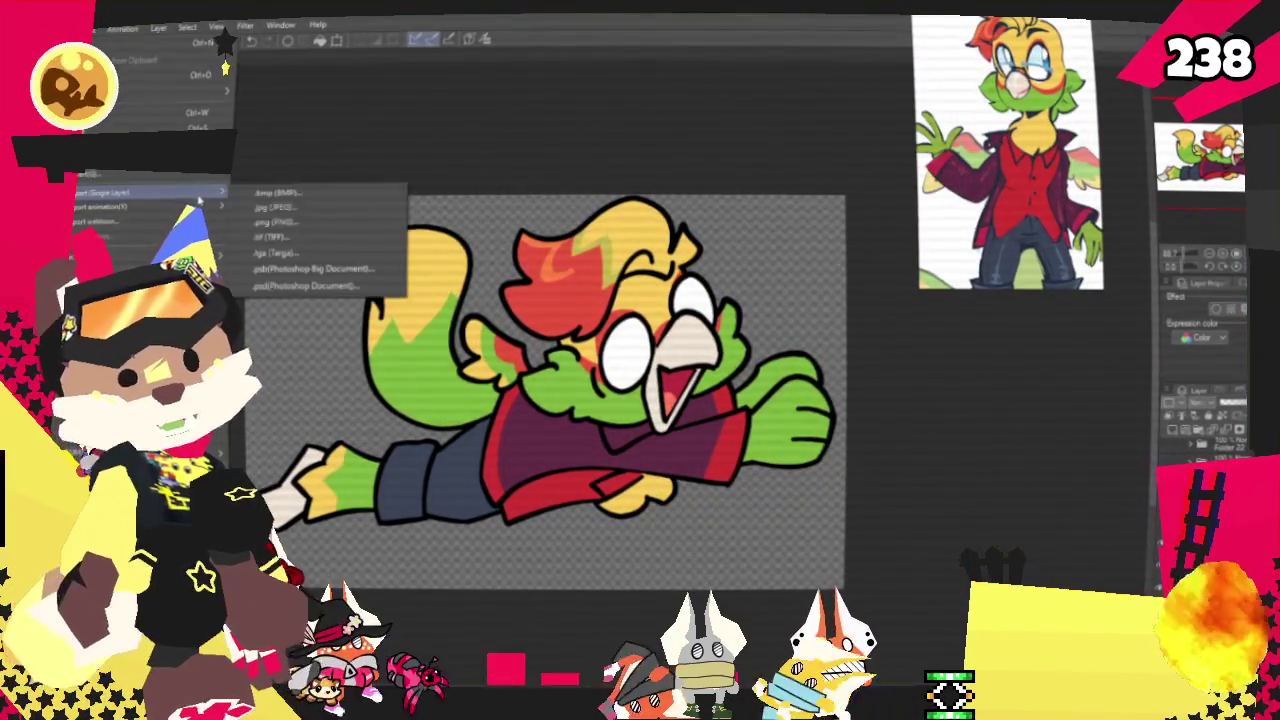
click(297, 220)
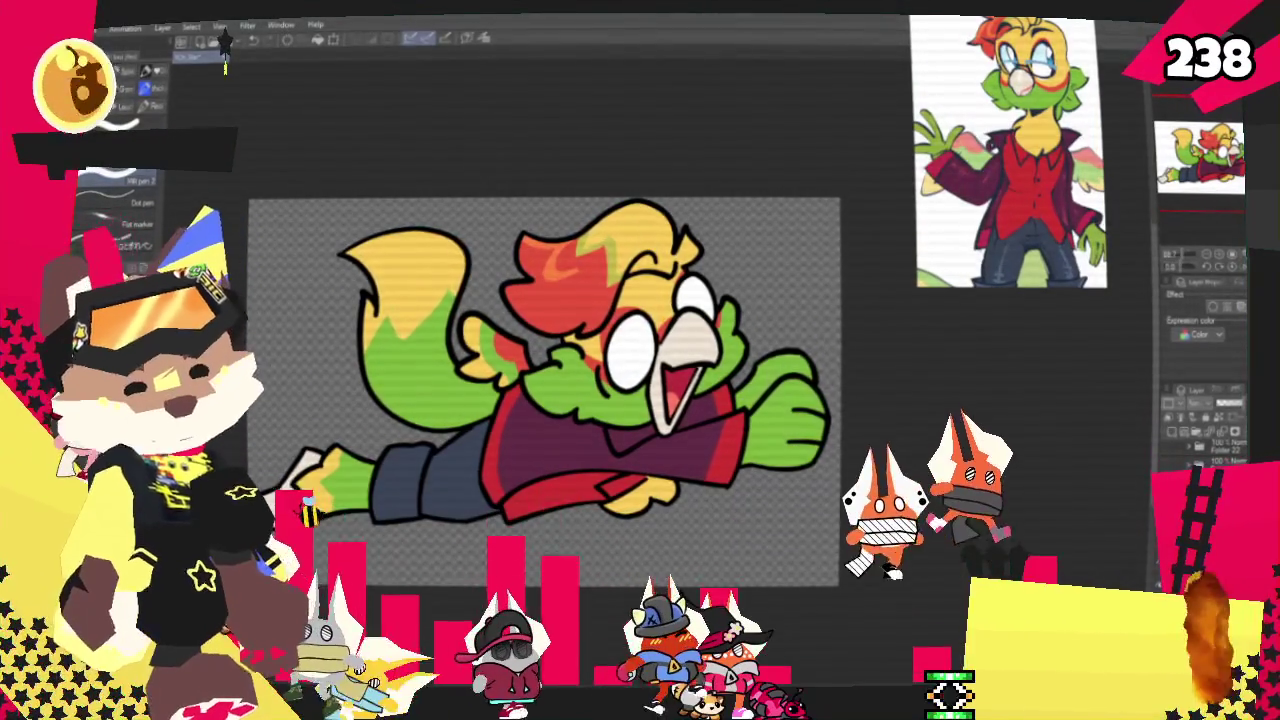
key(Return)
key(Return)
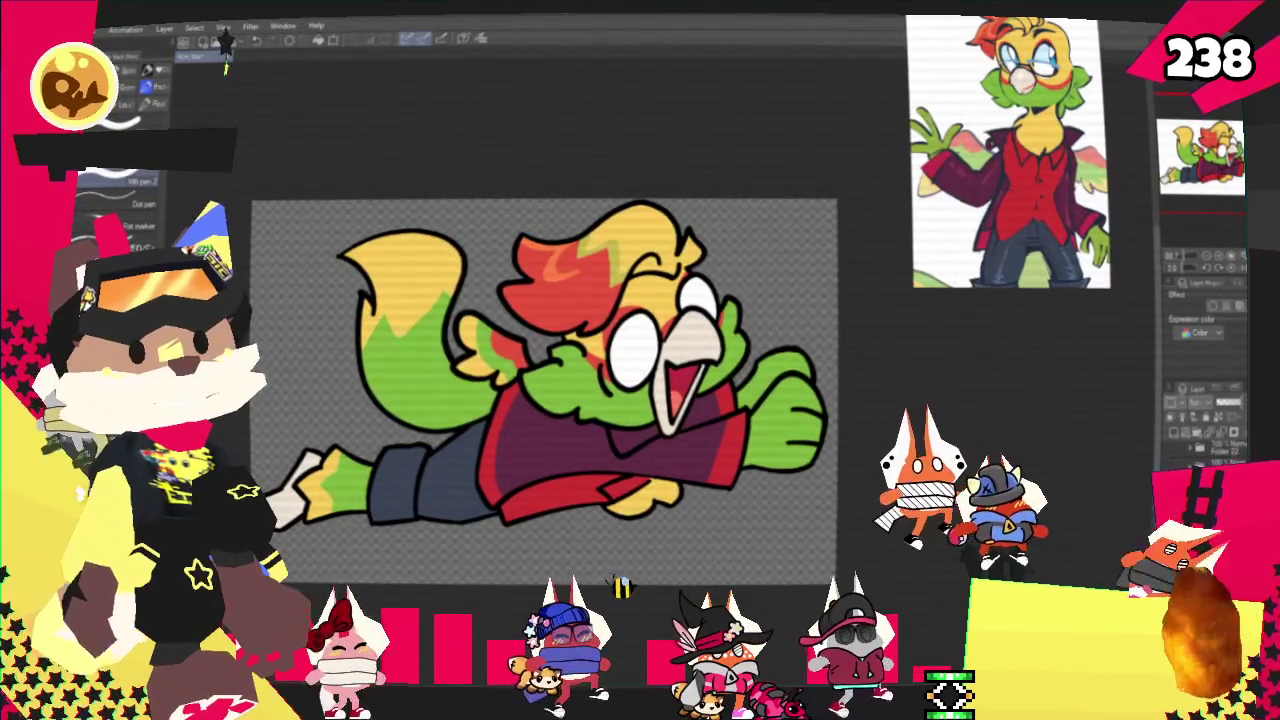
key(alt+f)
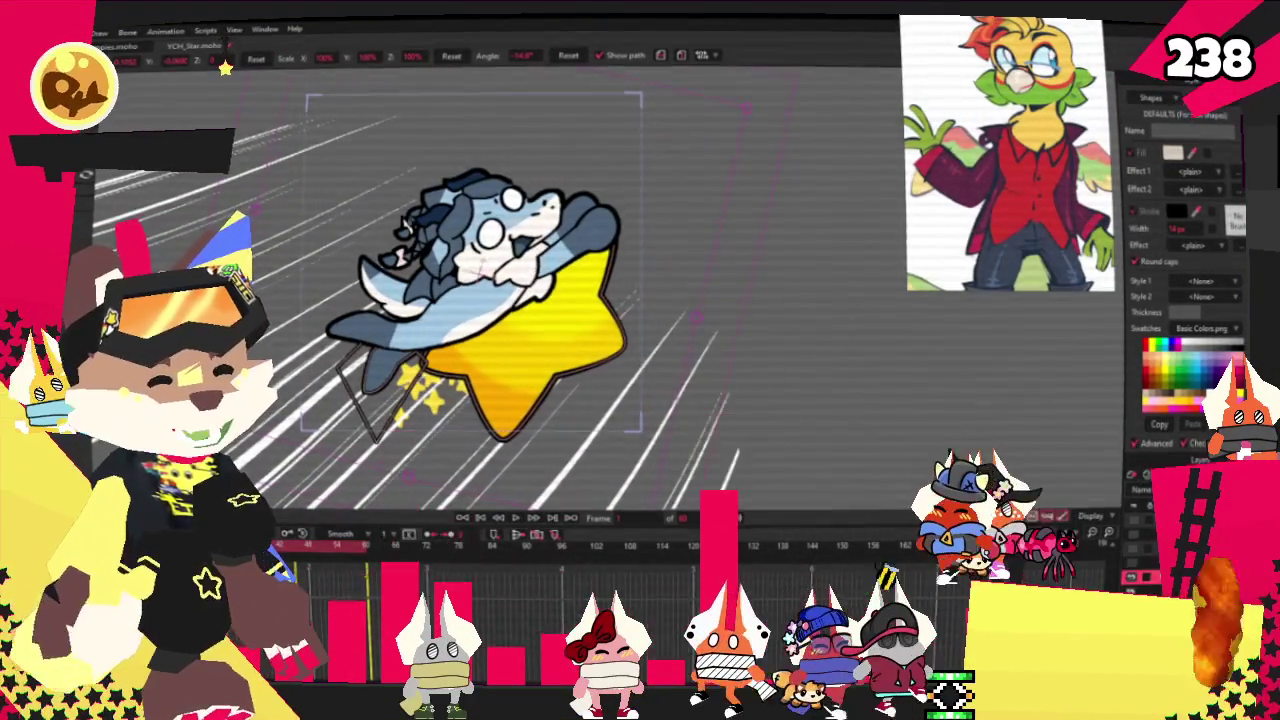
Set the image layer's source image to the SparkParrot drawing in place of the shark
double_click(405, 225)
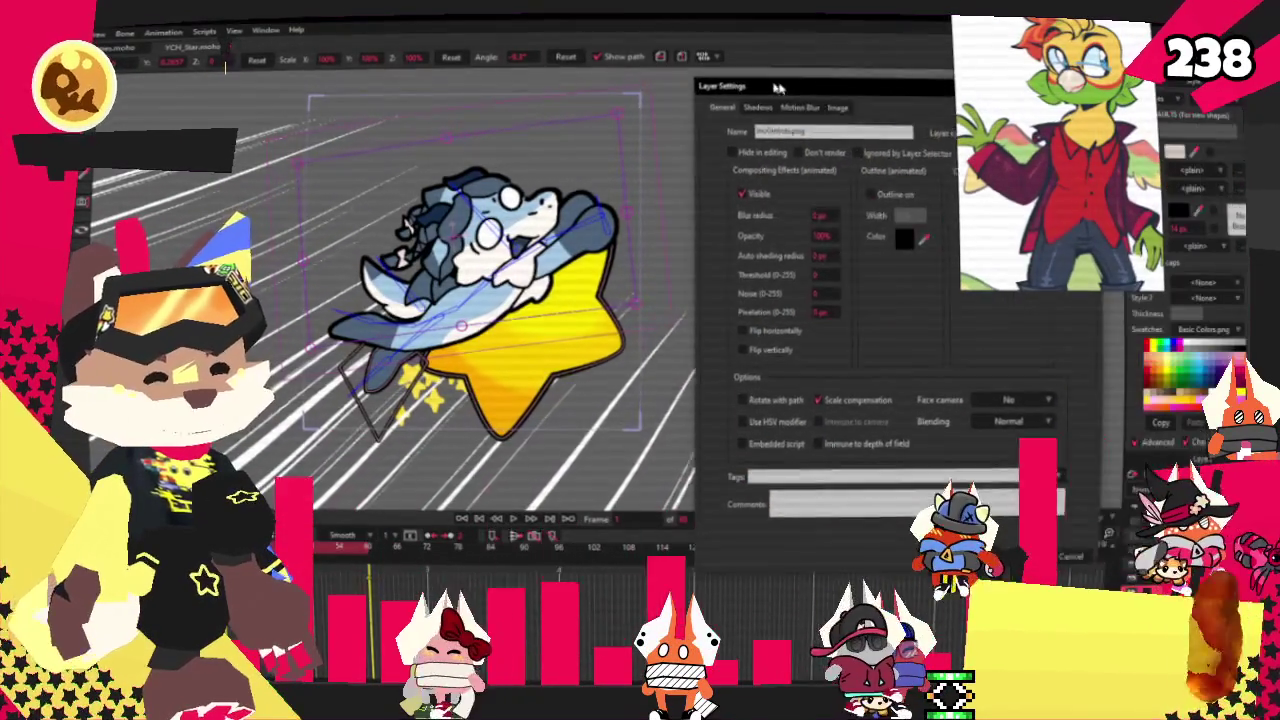
click(754, 107)
click(737, 149)
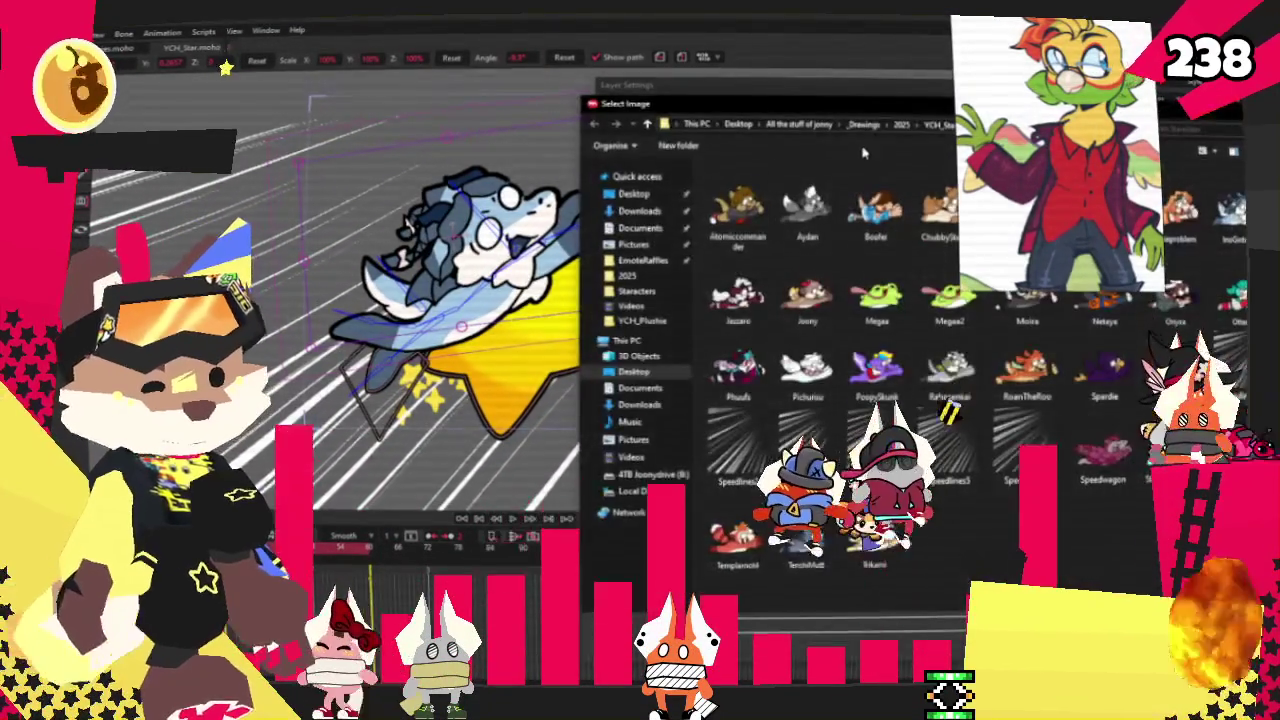
drag(890, 100, 744, 85)
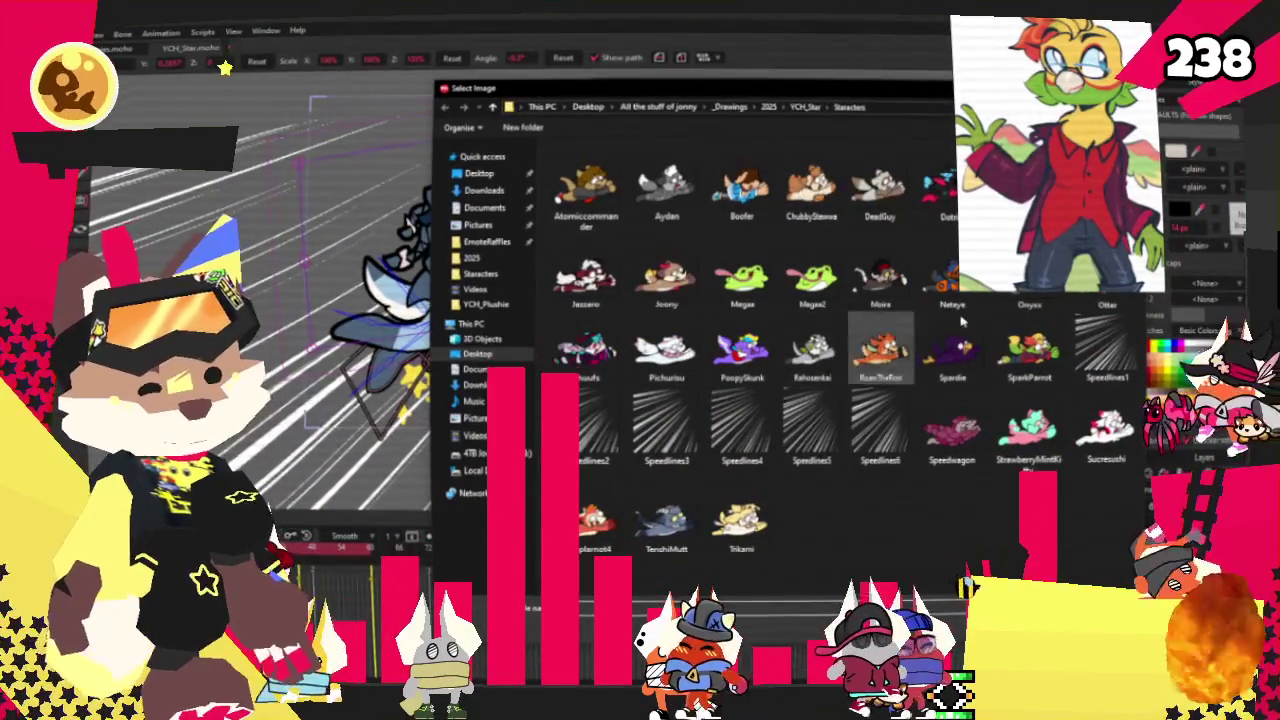
click(1028, 348)
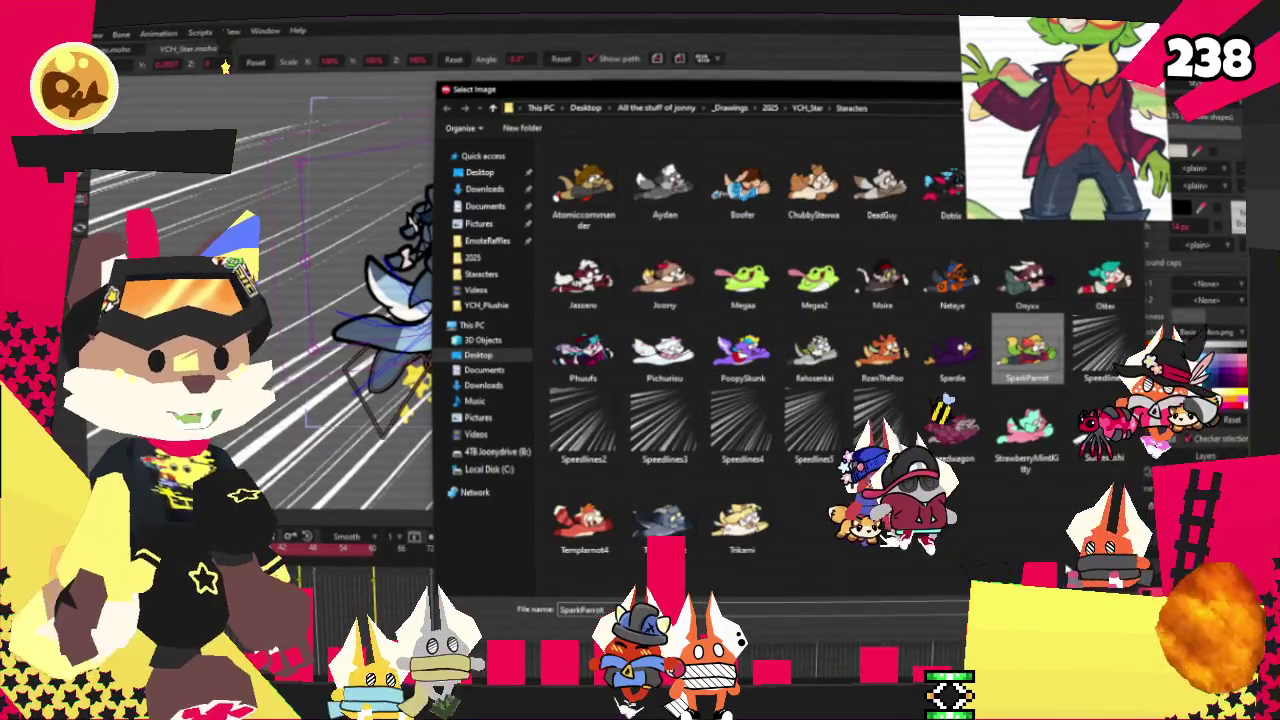
key(Return)
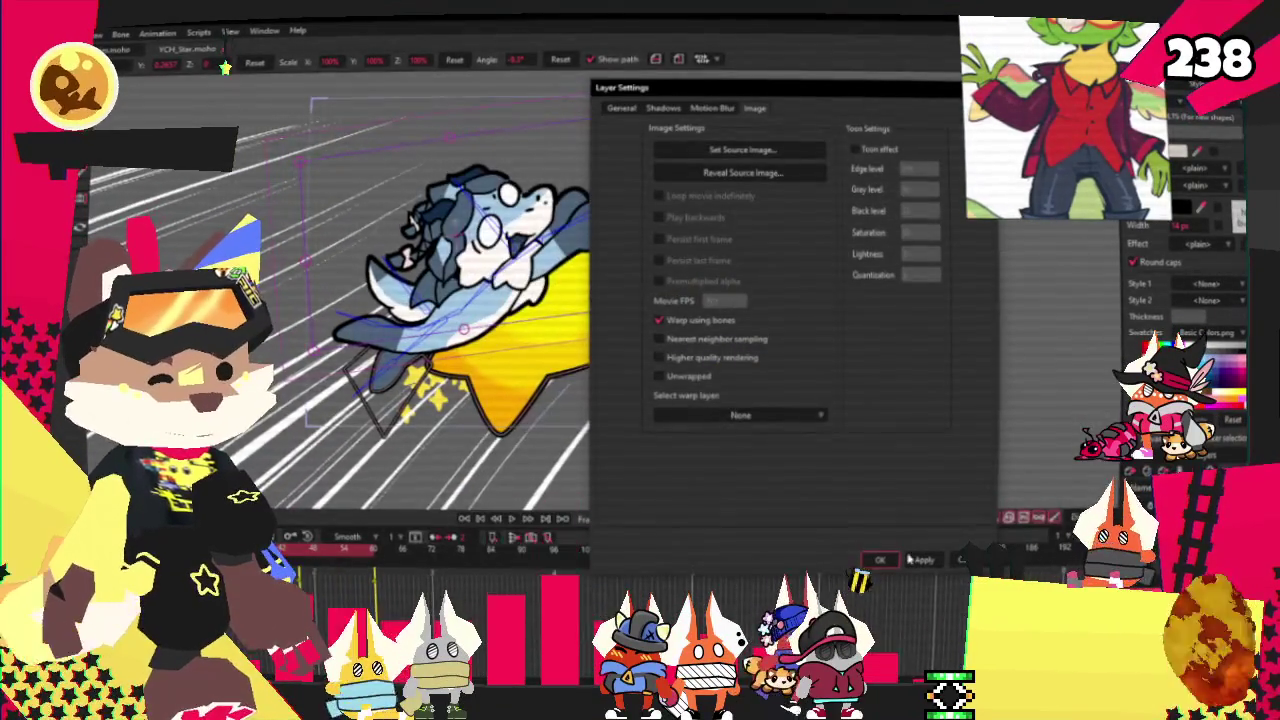
click(890, 562)
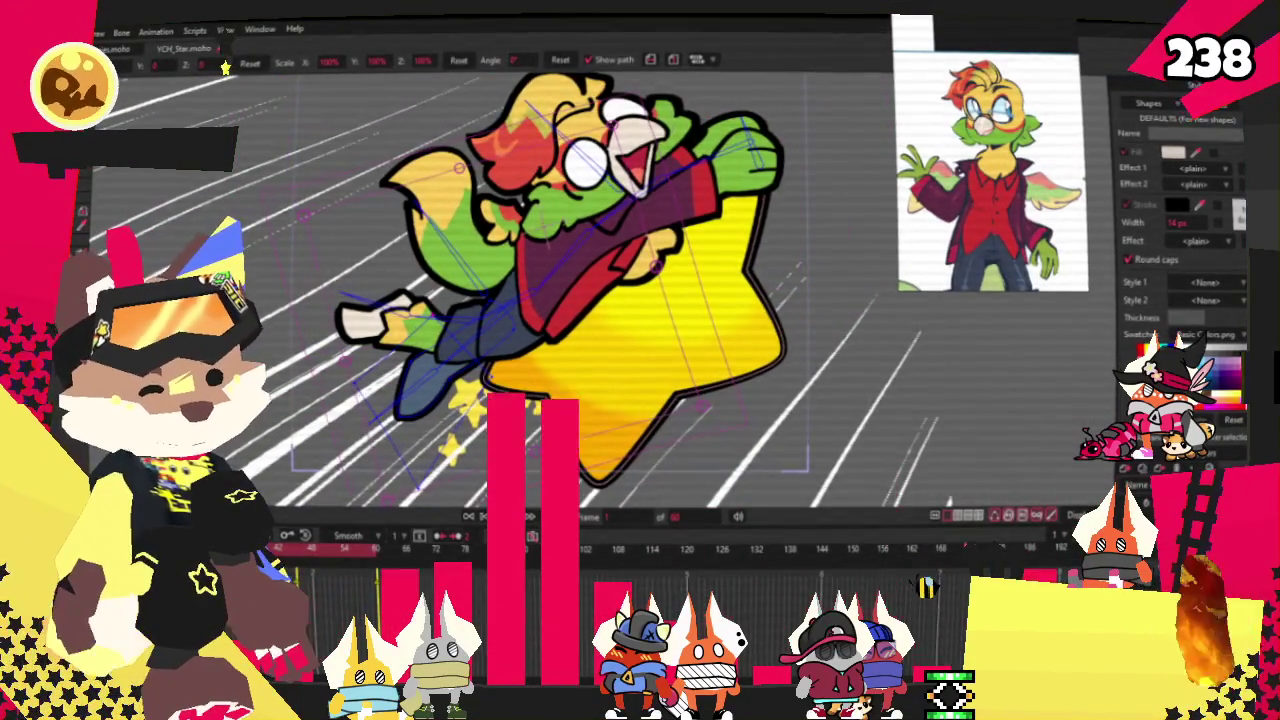
Zoom in on the parrot's arm while trying the shape selection and point tools
key(g)
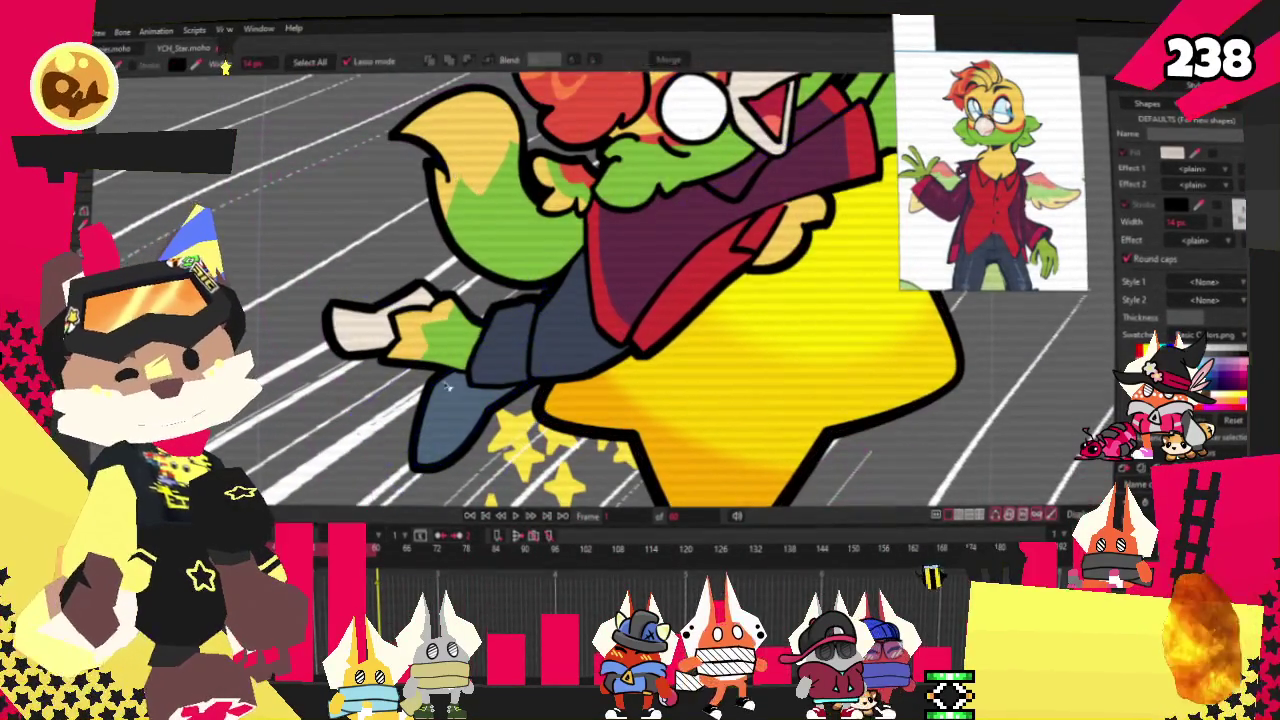
scroll(447, 402, up, 2)
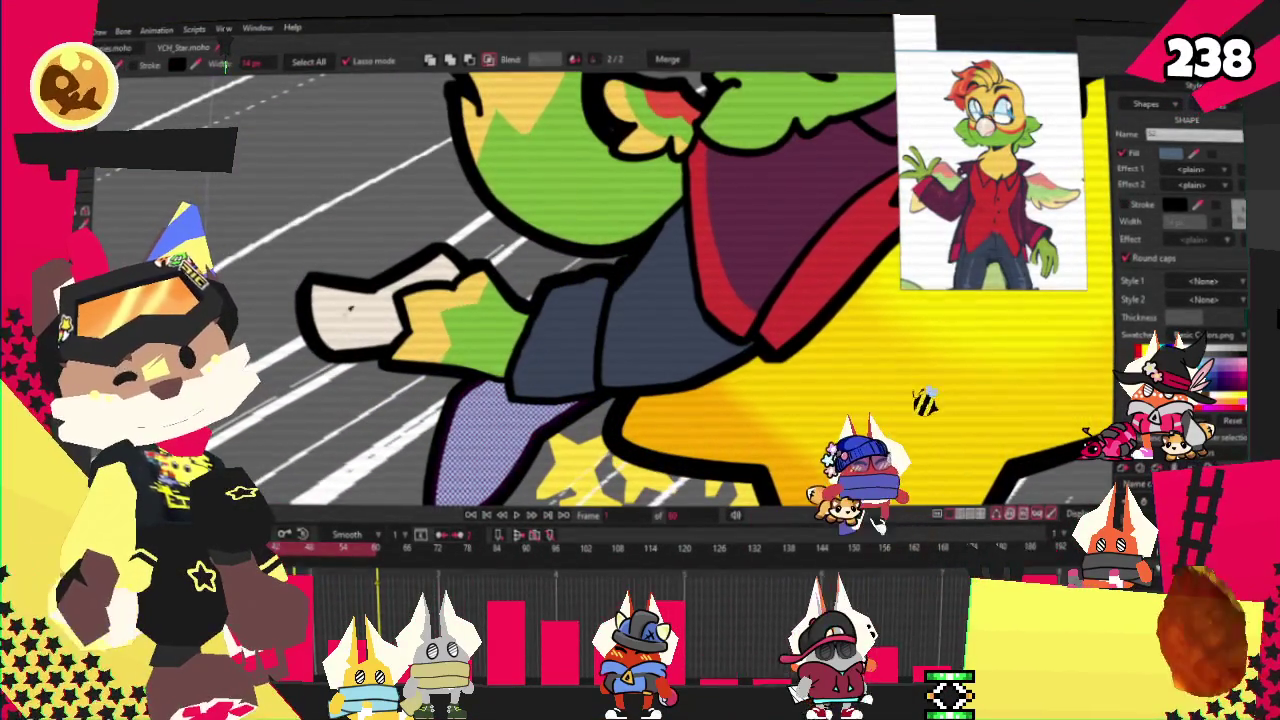
scroll(250, 288, down, 2)
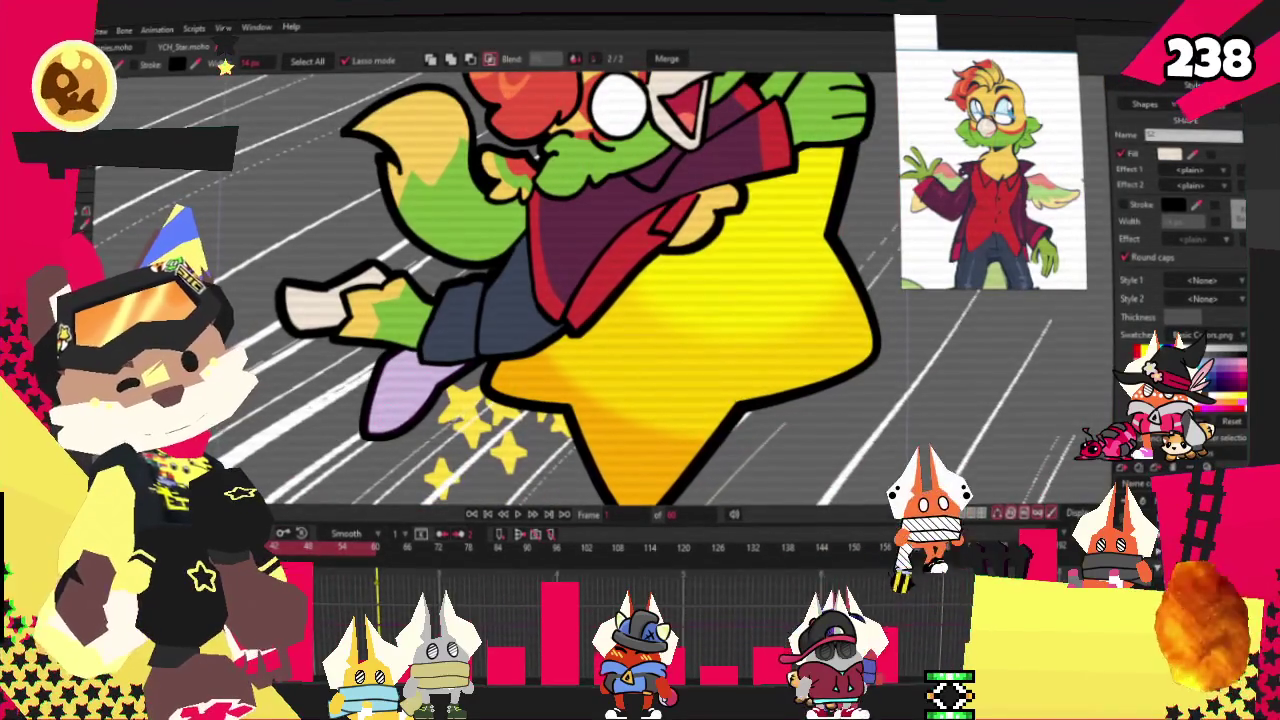
scroll(600, 250, up, 2)
scroll(600, 280, down, 2)
scroll(650, 300, up, 2)
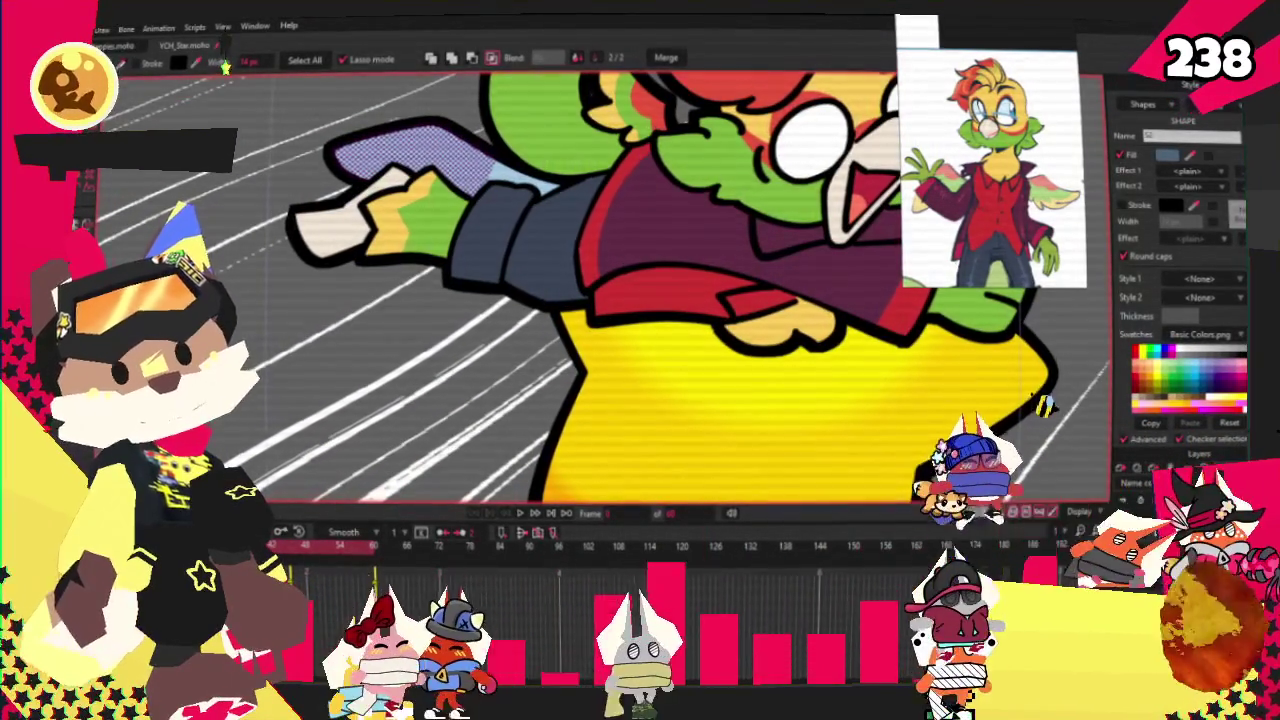
scroll(640, 300, down, 2)
scroll(640, 300, up, 2)
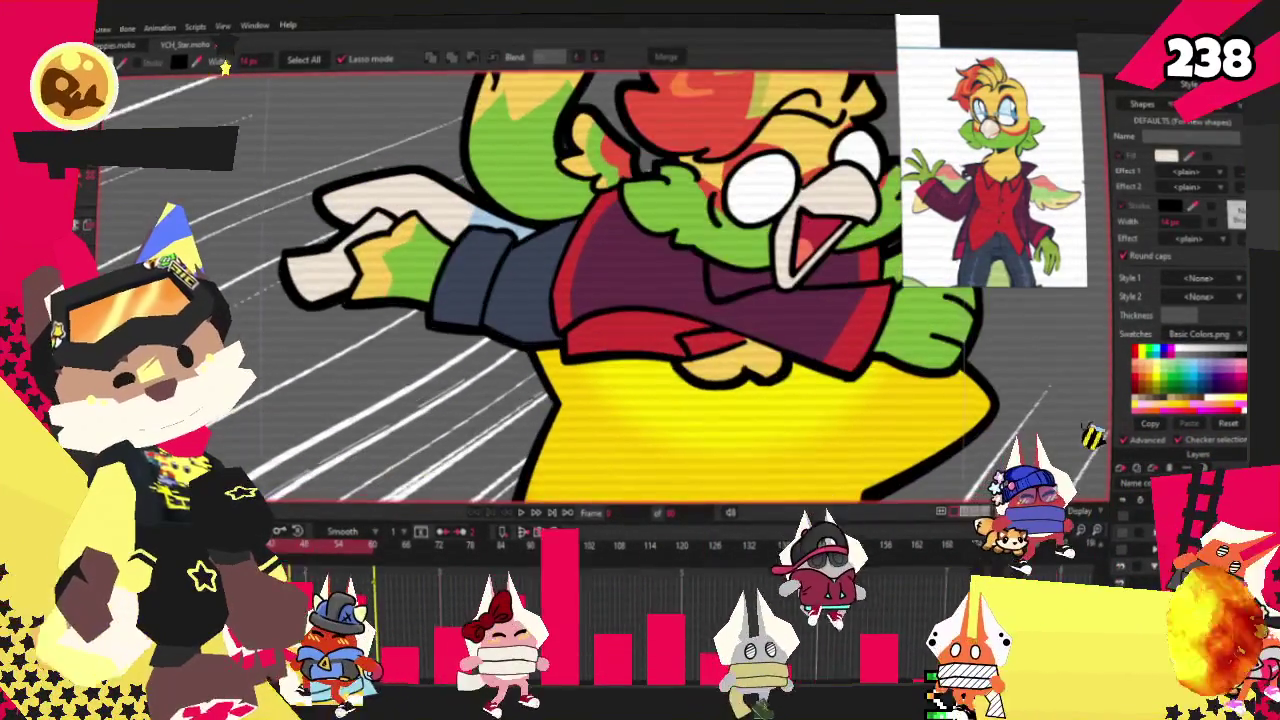
key(u)
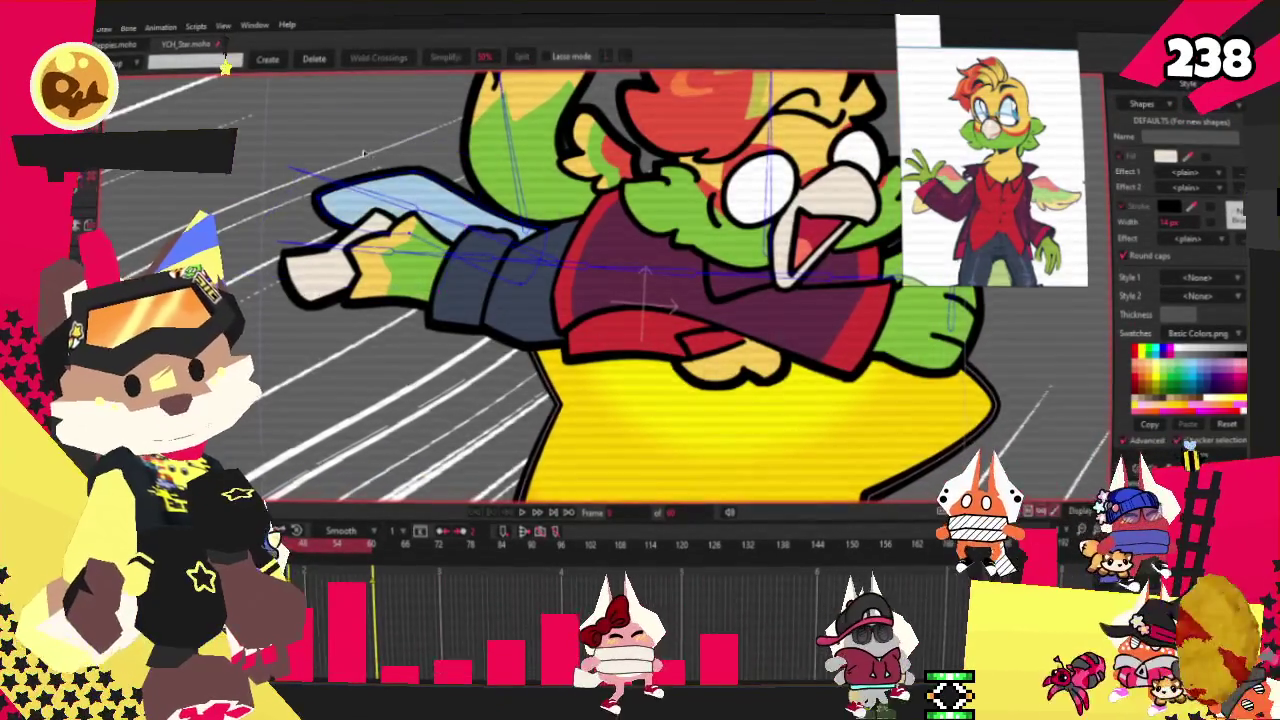
scroll(364, 153, up, 2)
key(a)
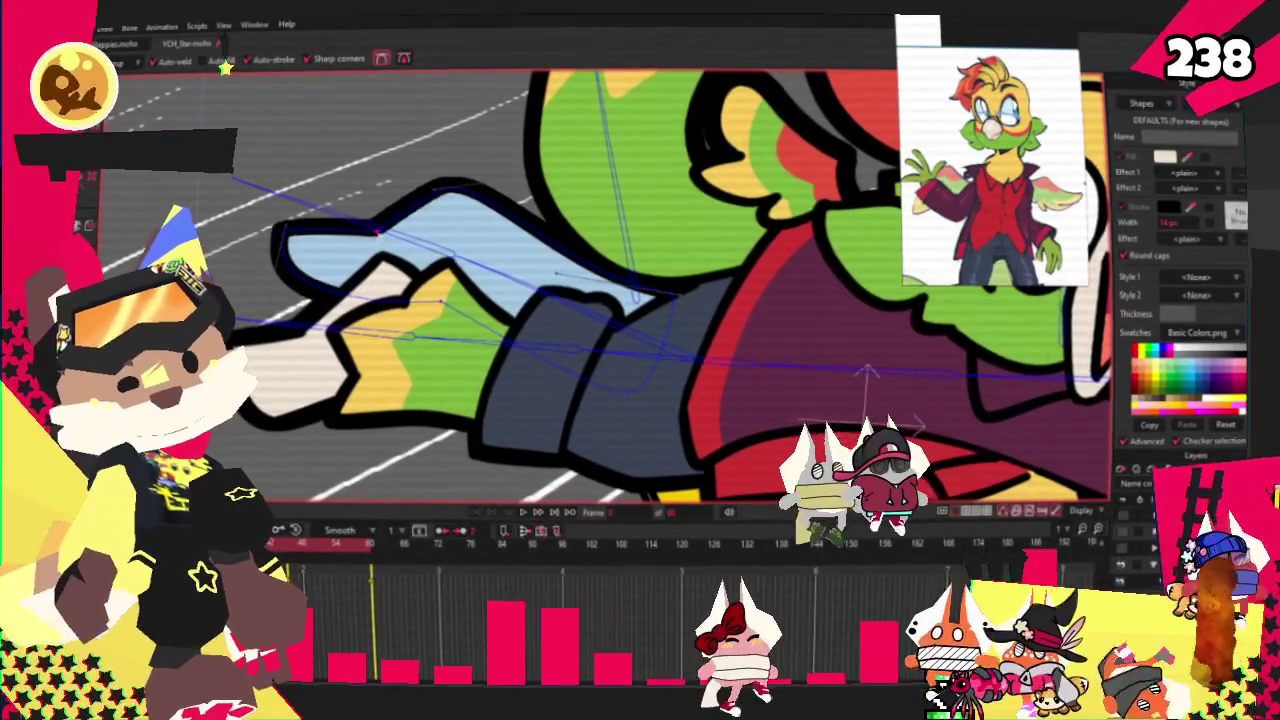
key(q)
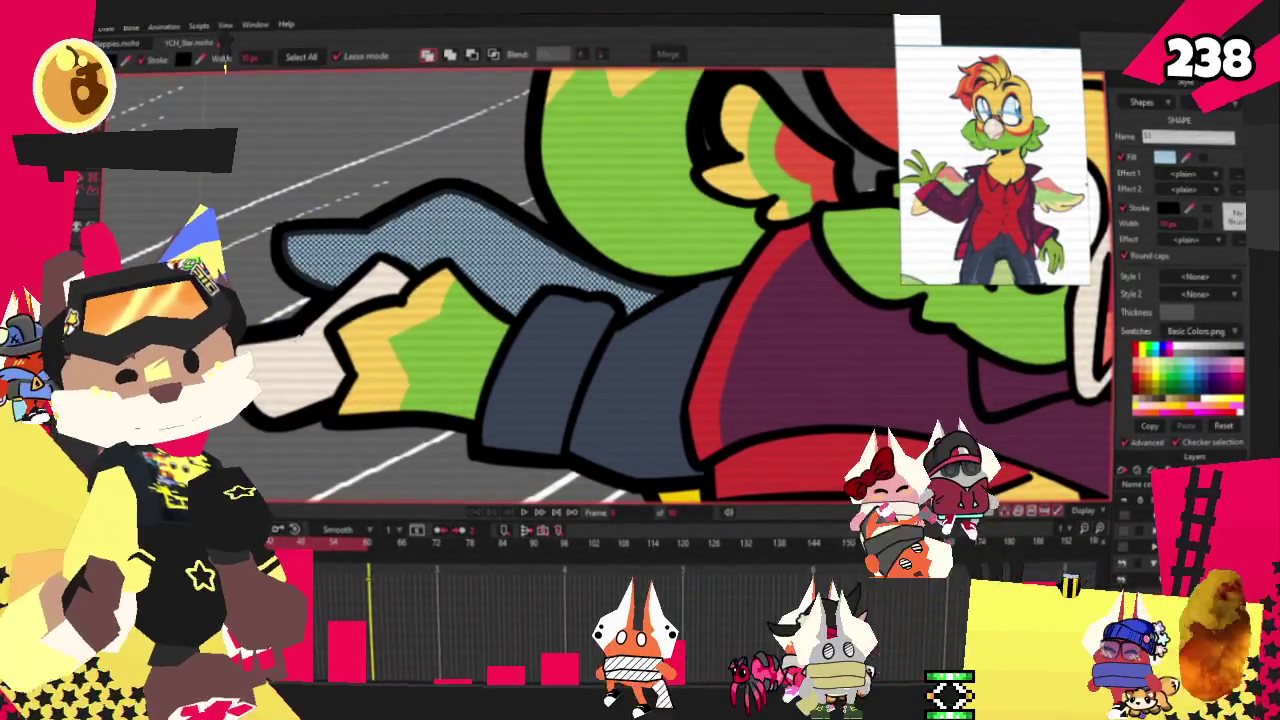
Draw an oval over the parrot's arm and fill it light green
key(e)
scroll(203, 84, down, 2)
drag(340, 195, 555, 370)
key(q)
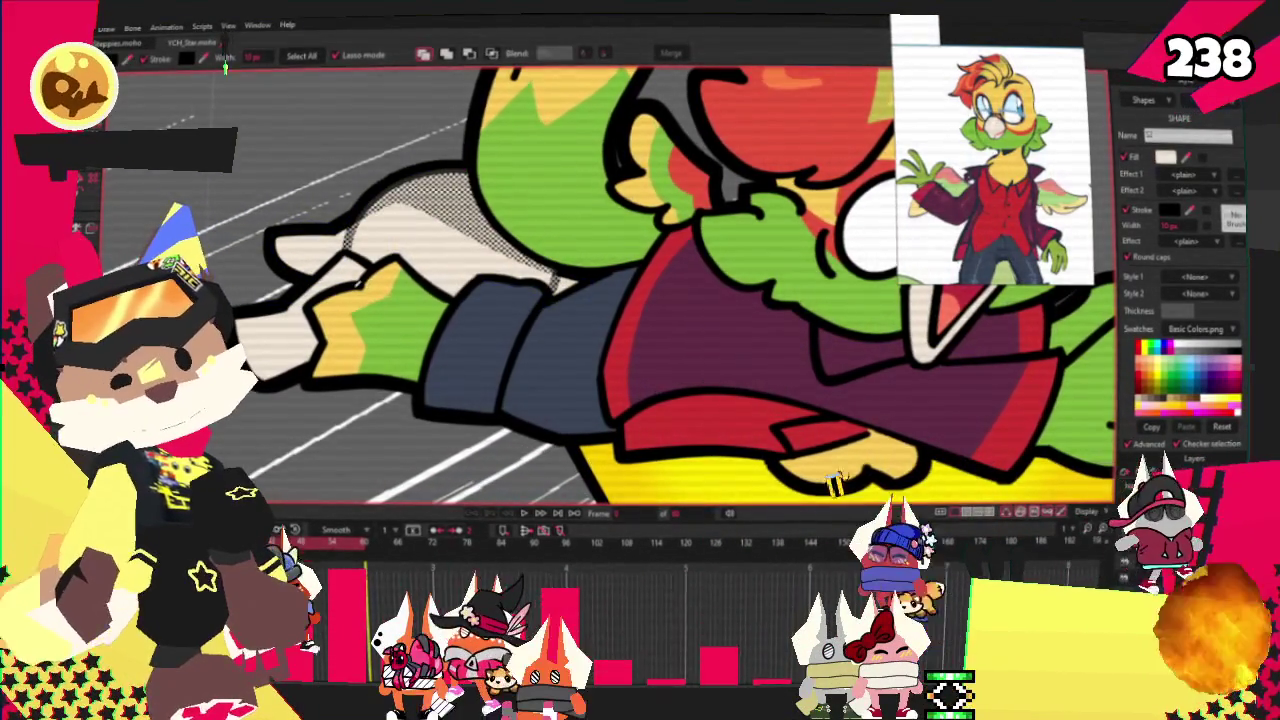
click(1160, 372)
key(a)
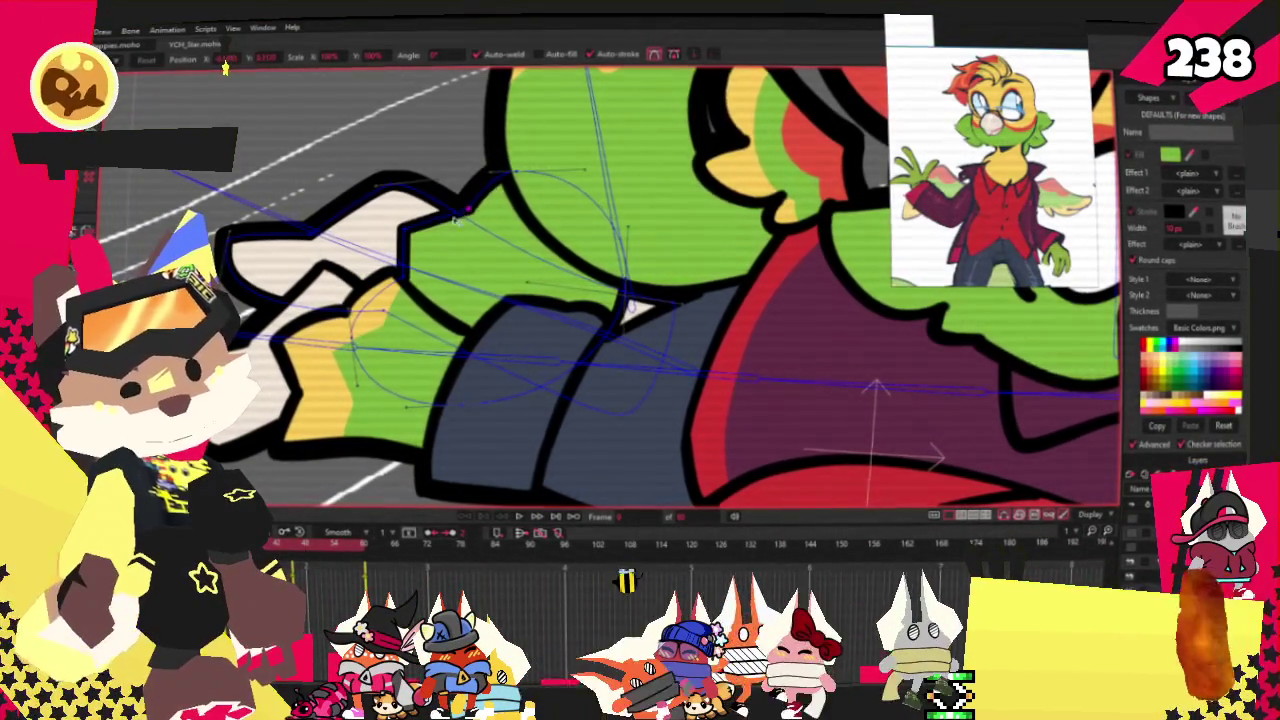
Straighten the curves along the green arm shape's outline
key(c)
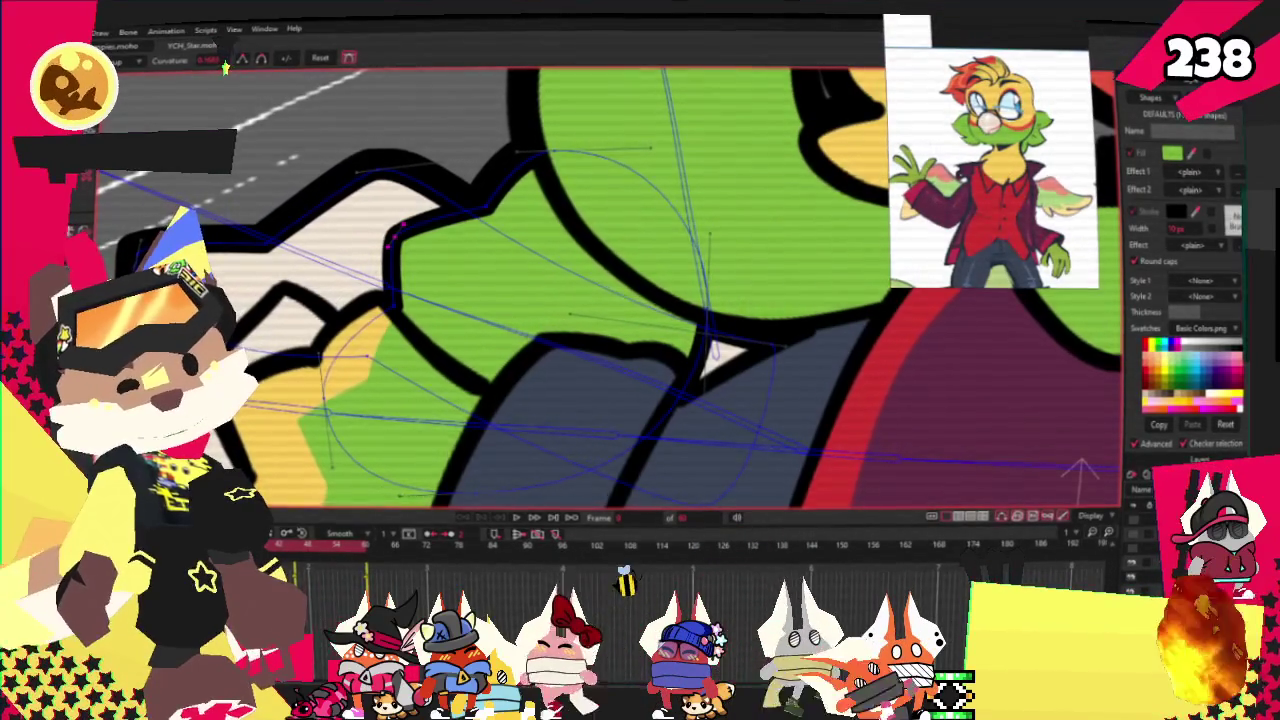
scroll(325, 155, down, 2)
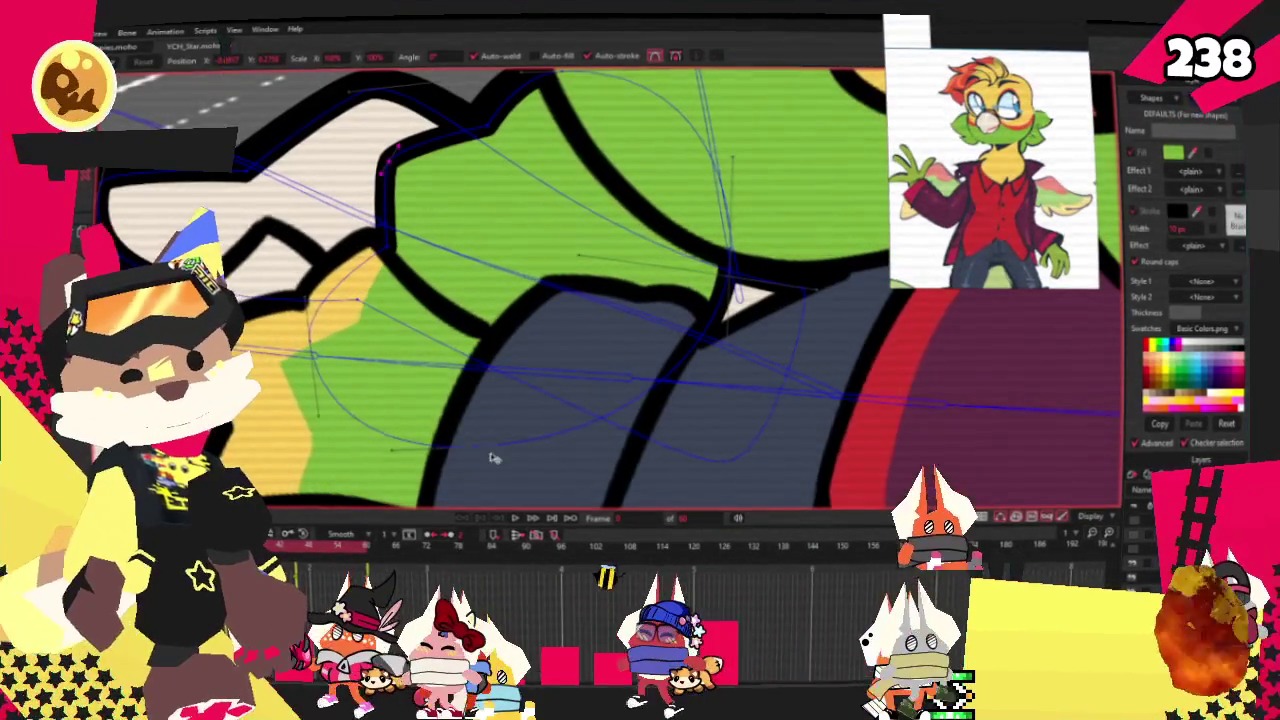
drag(352, 388, 314, 353)
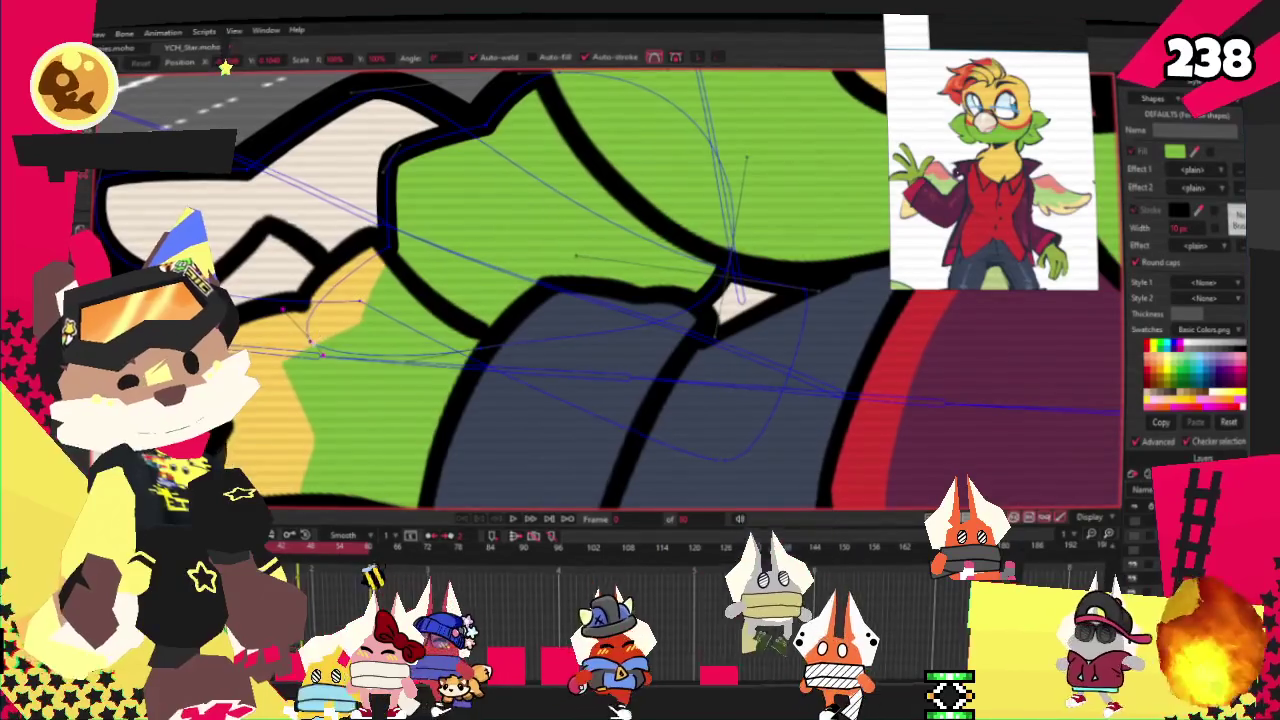
scroll(464, 294, down, 2)
scroll(464, 294, down, 2)
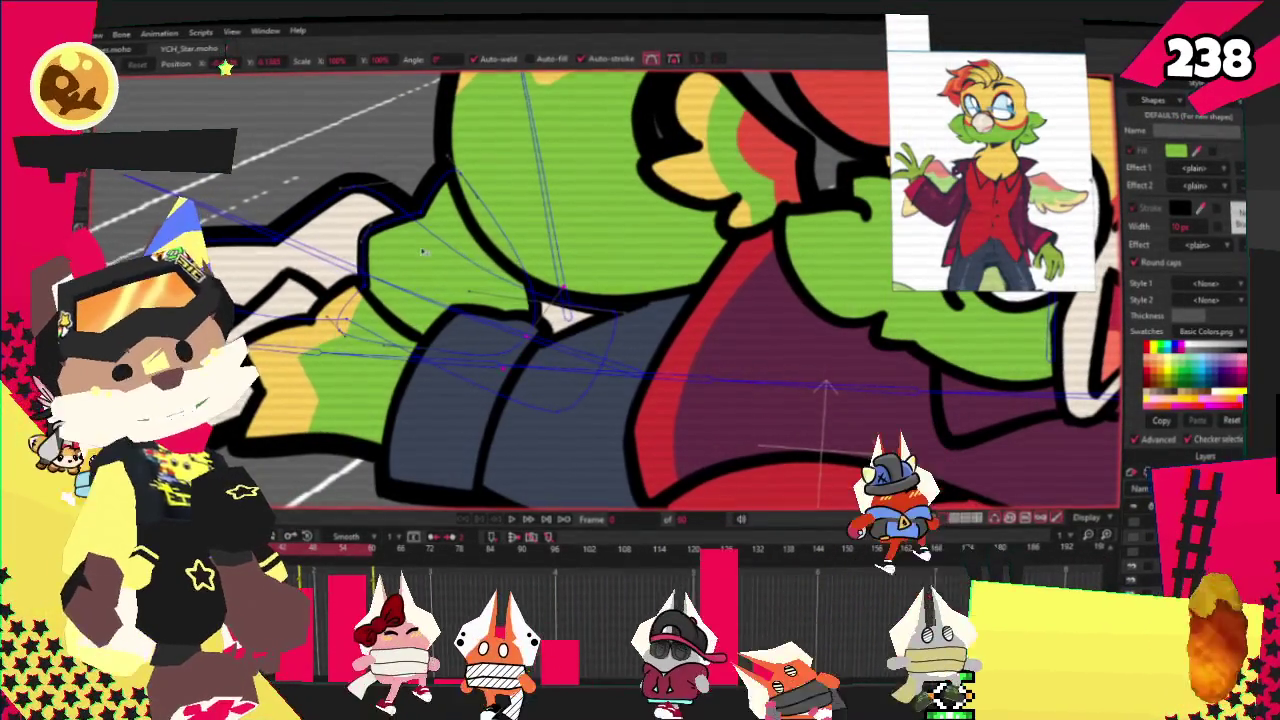
scroll(497, 204, up, 2)
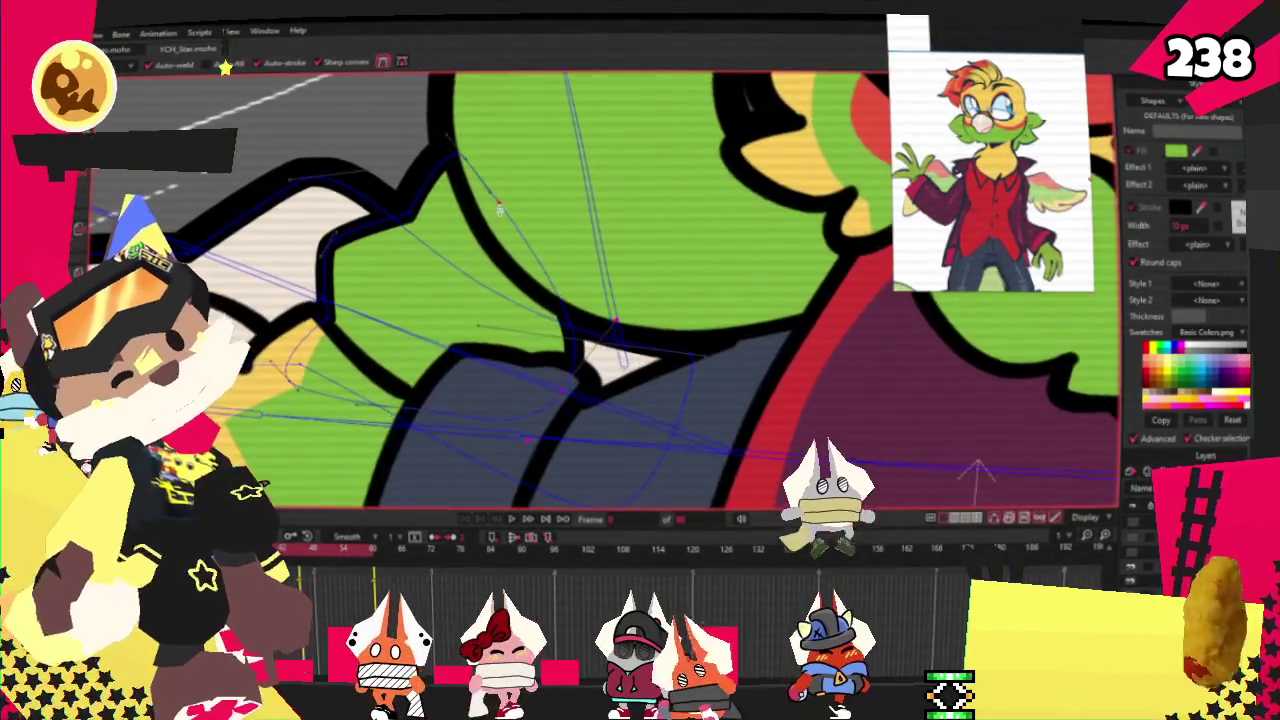
Advance the animation a couple of frames and zoom around the jacket collar with Transform Points
key(ctrl+Right)
key(ctrl+Right)
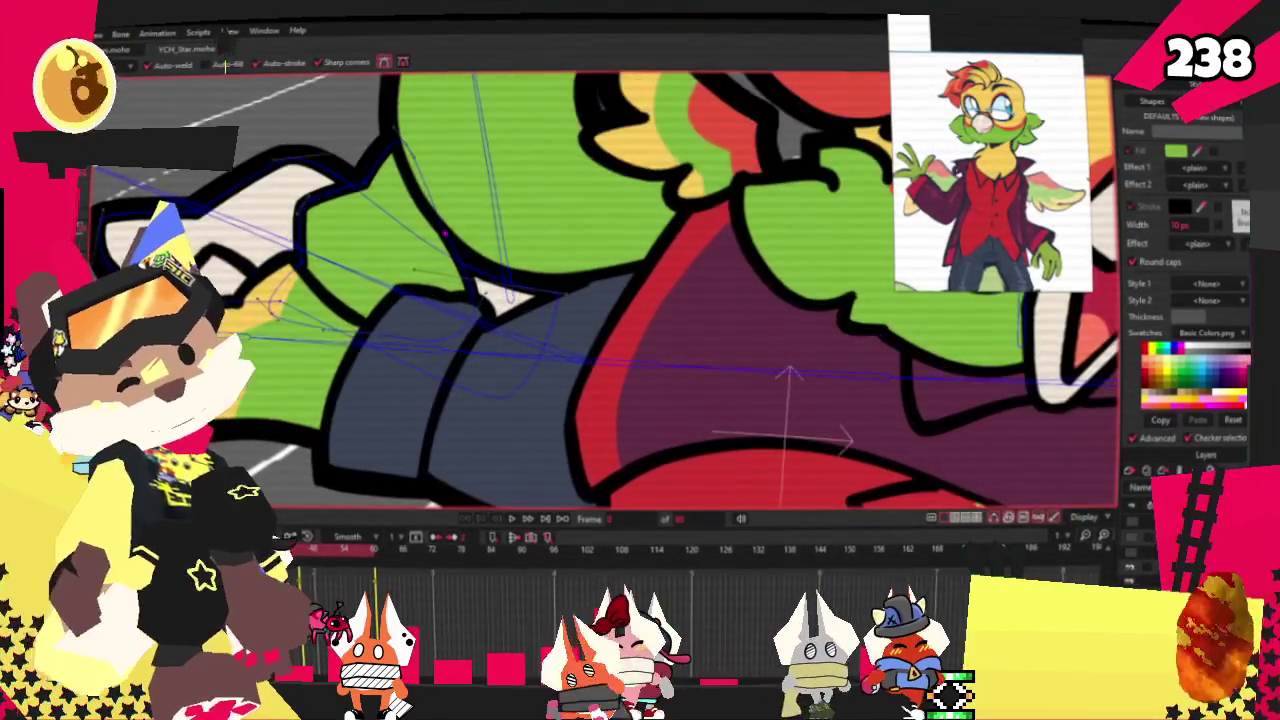
key(t)
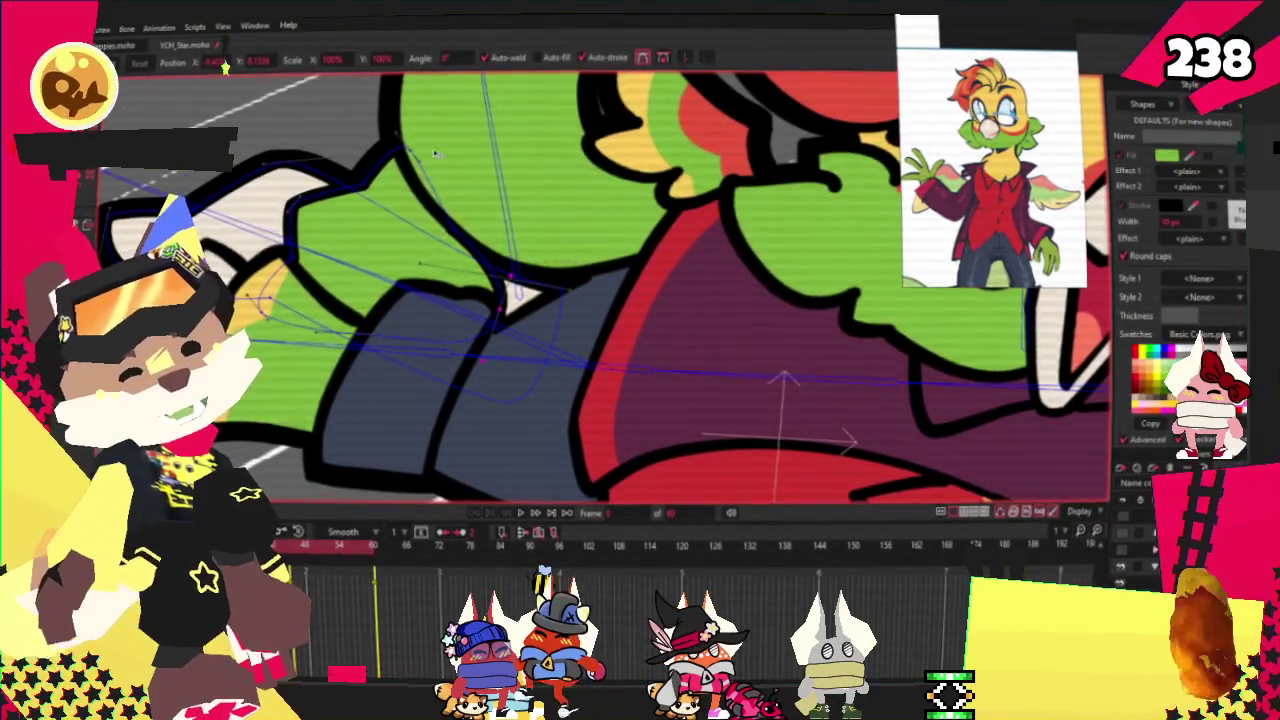
scroll(425, 337, down, 2)
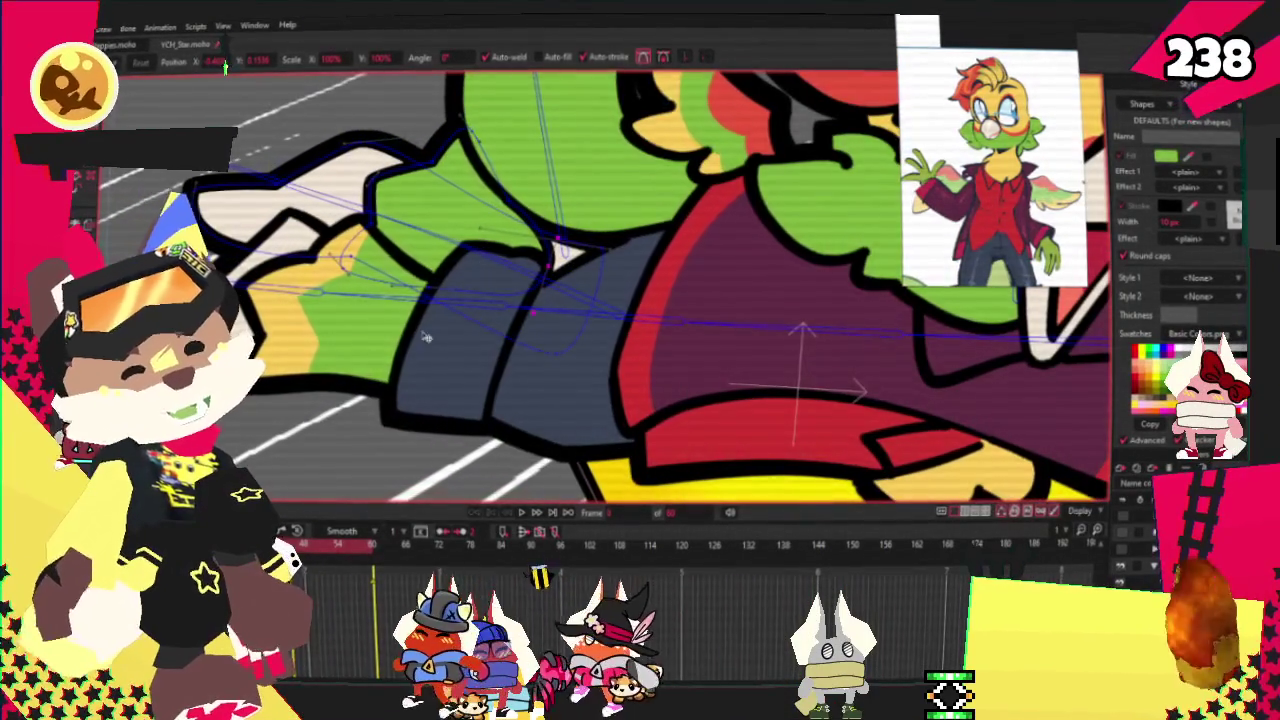
scroll(425, 337, up, 2)
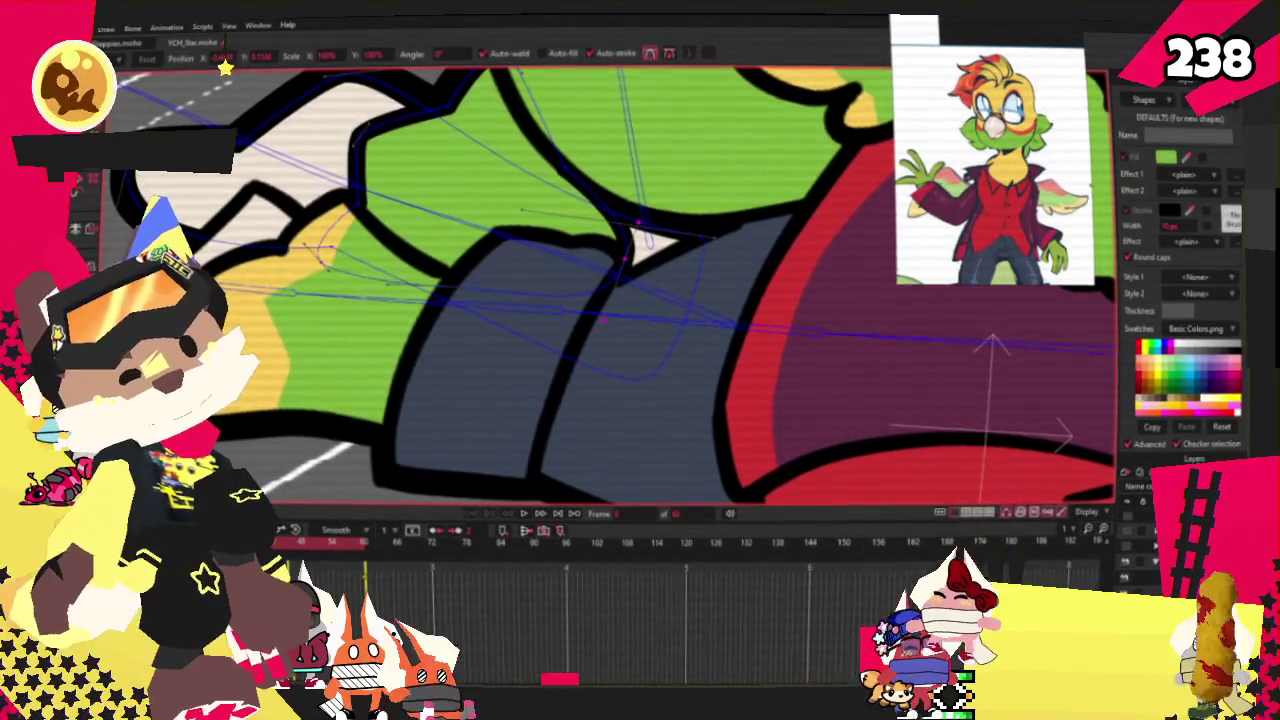
scroll(447, 285, up, 2)
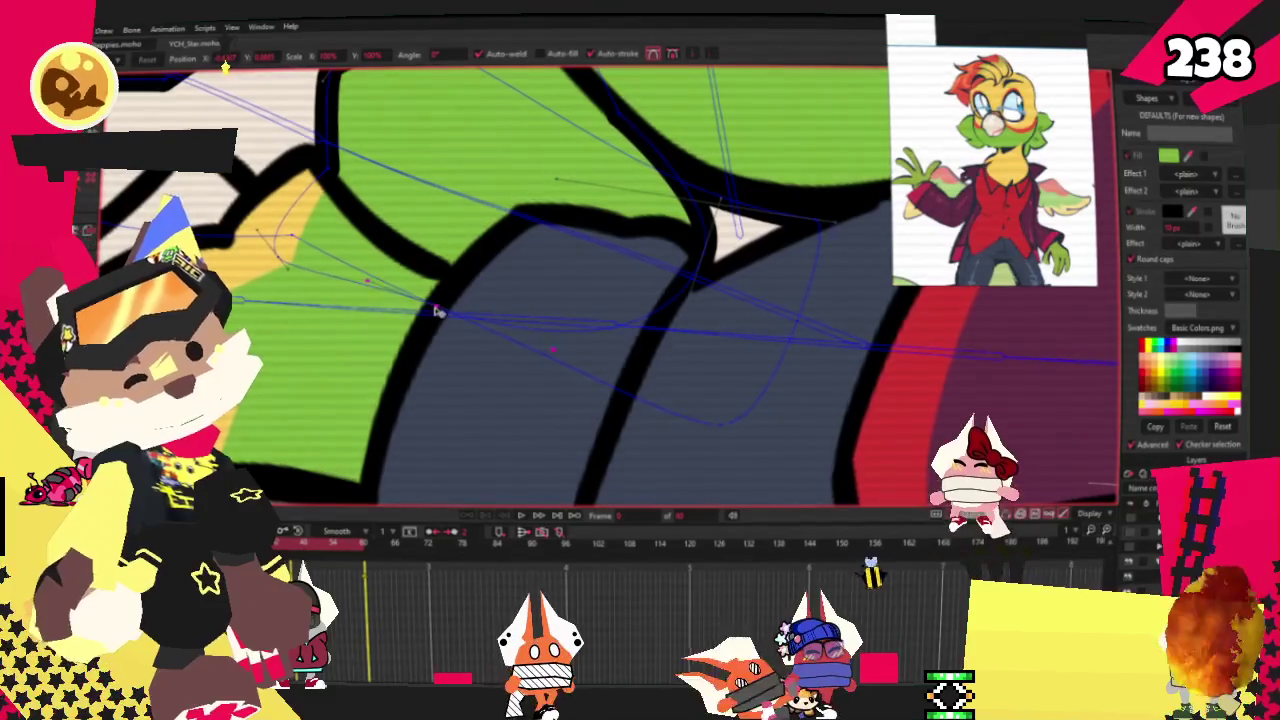
scroll(435, 313, down, 1)
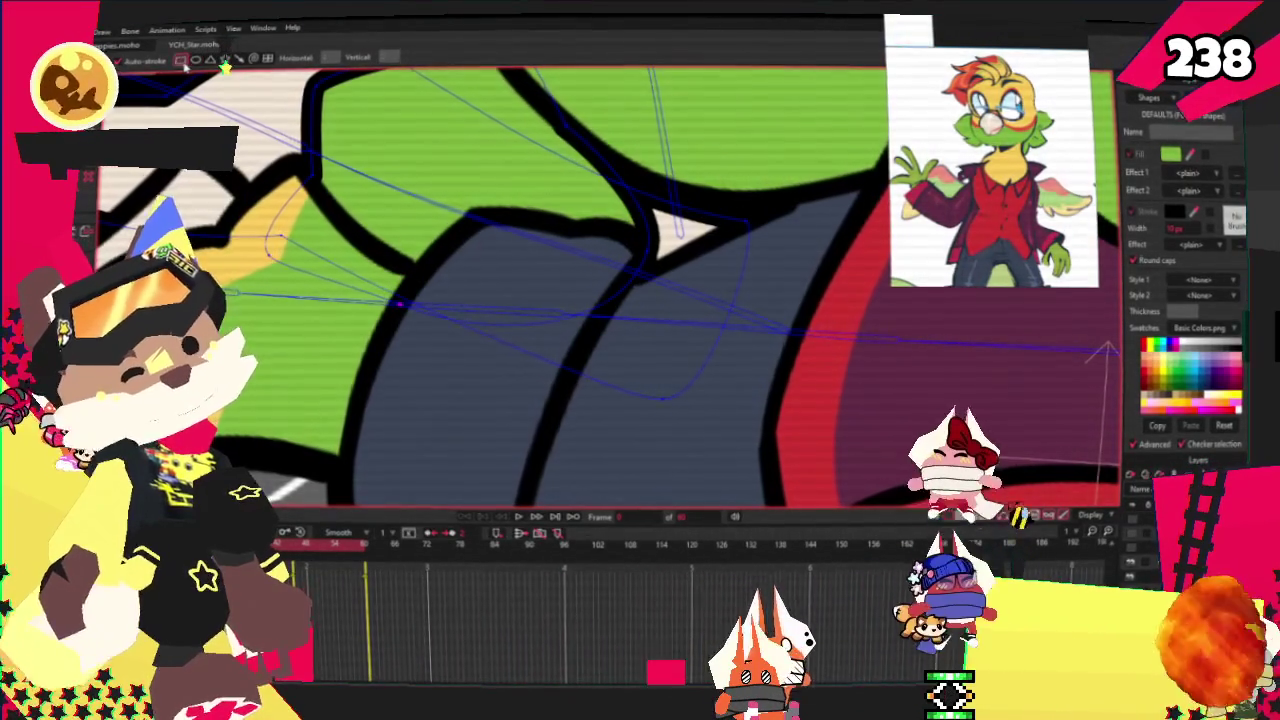
scroll(535, 258, down, 1)
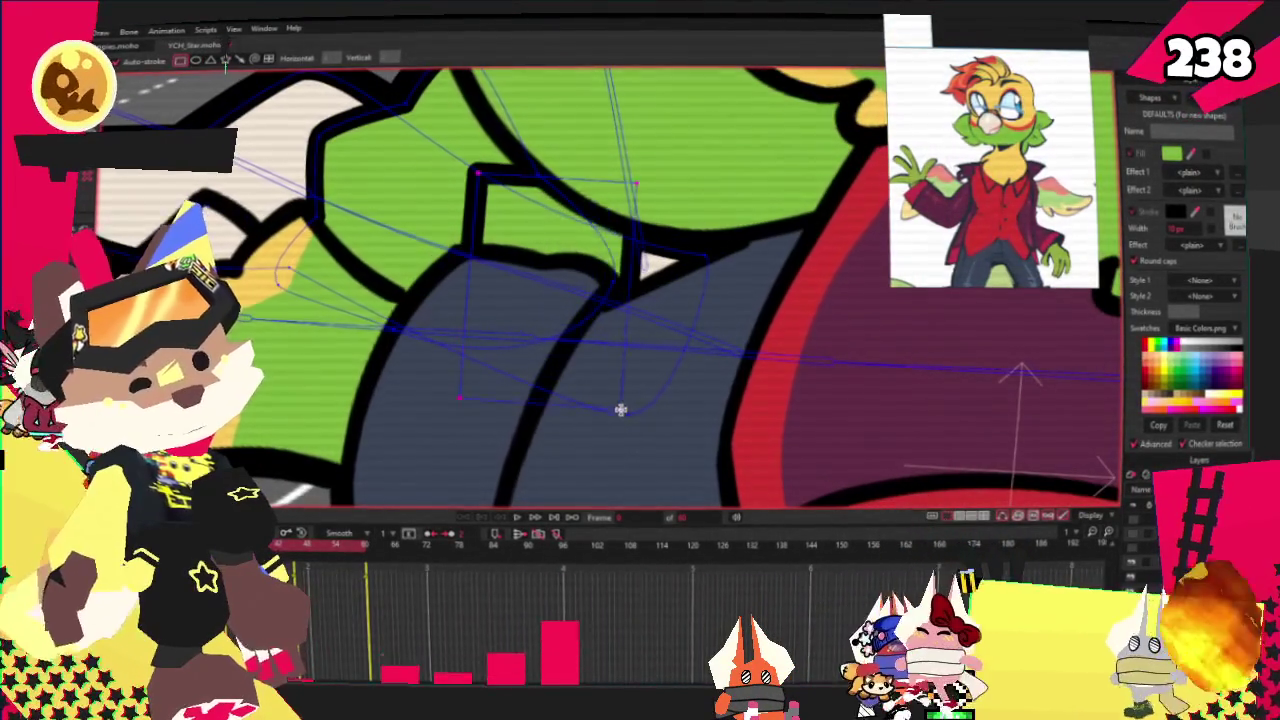
Reshape the collar piece by moving its points along the jacket
key(q)
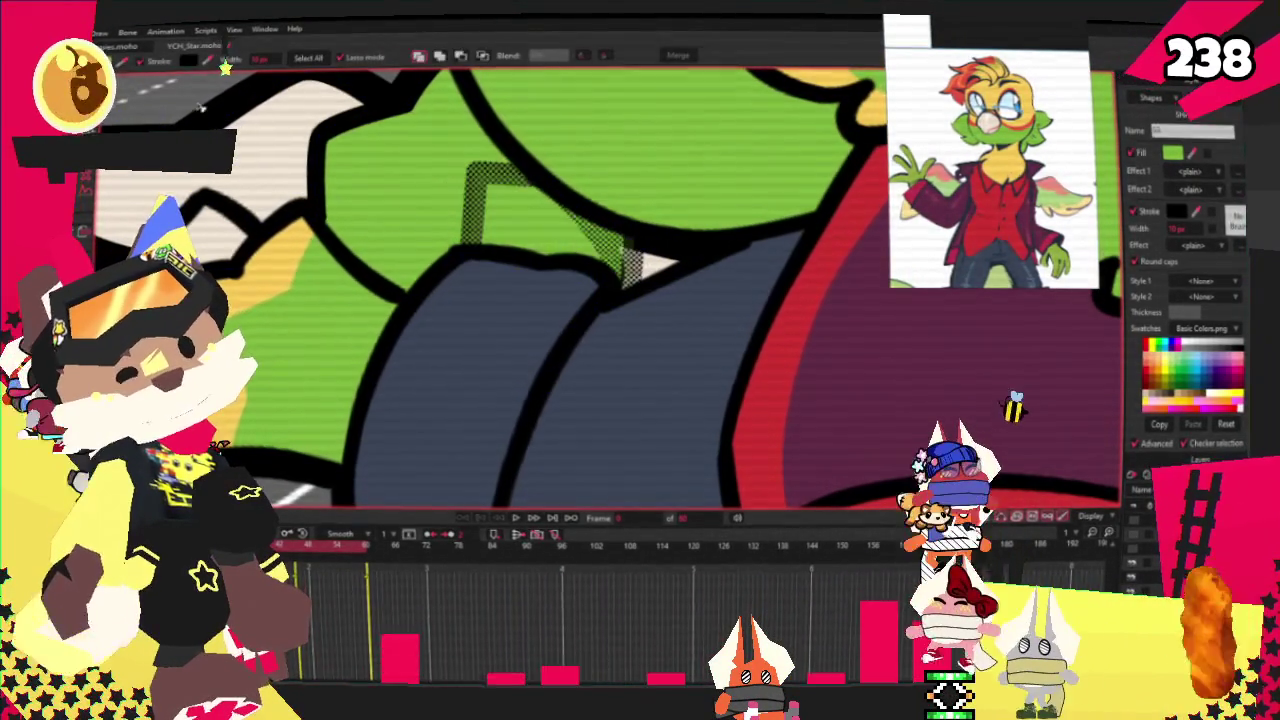
scroll(325, 260, down, 2)
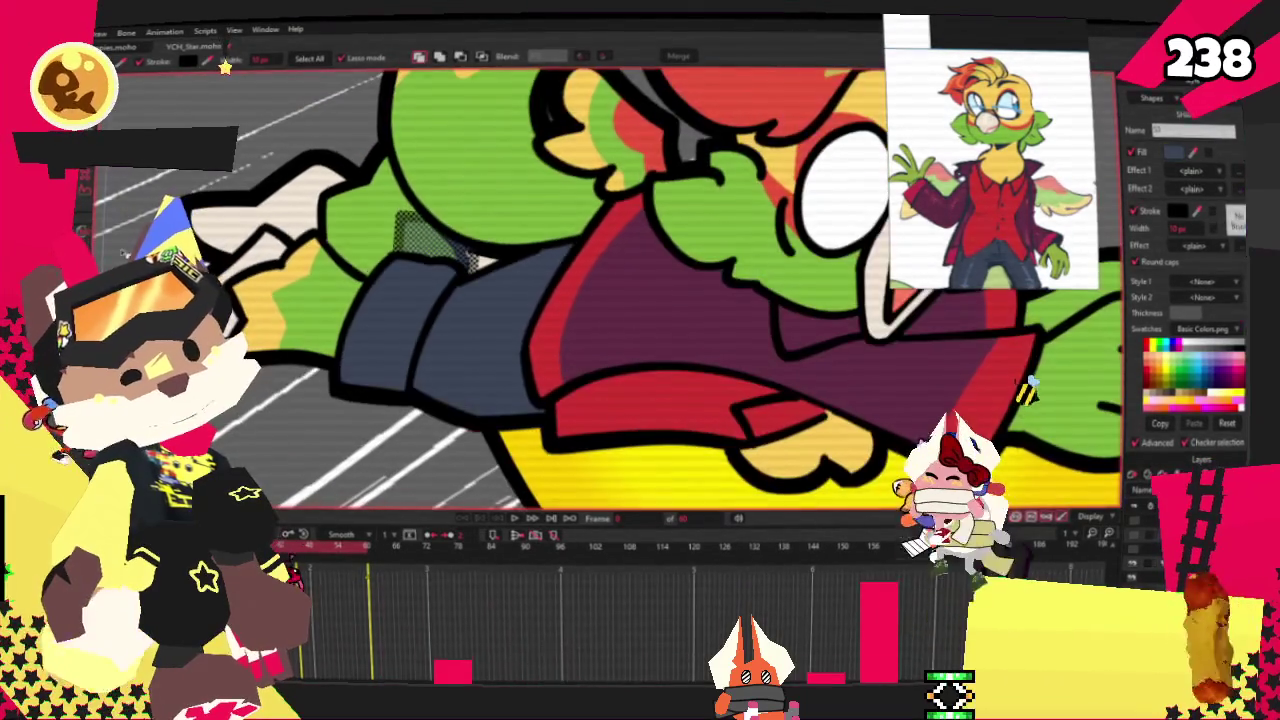
key(t)
scroll(478, 250, up, 2)
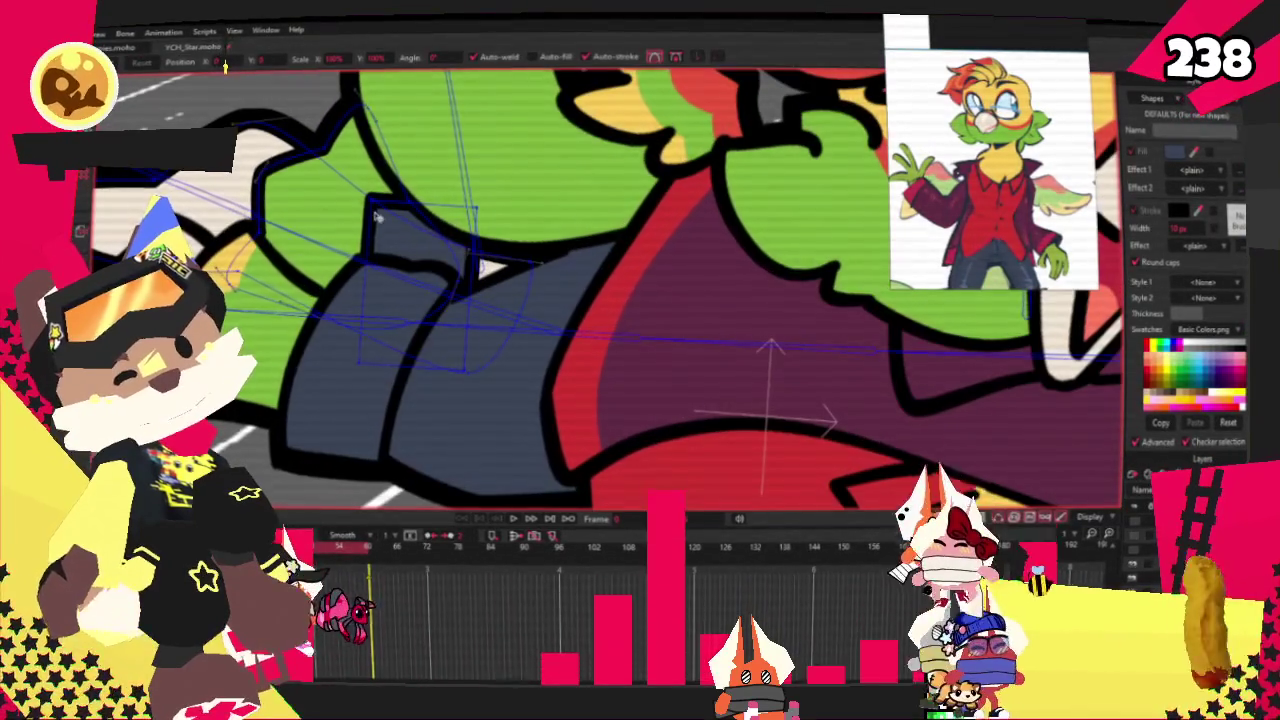
scroll(346, 374, up, 2)
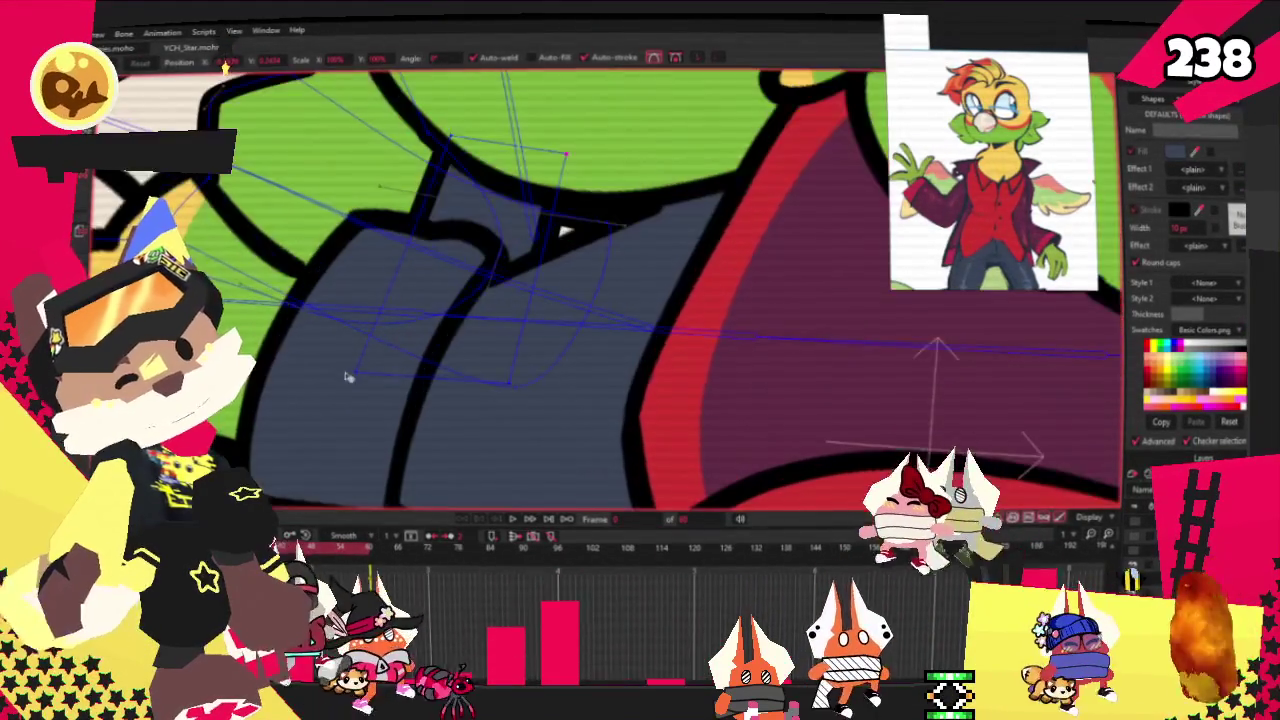
drag(346, 374, 455, 395)
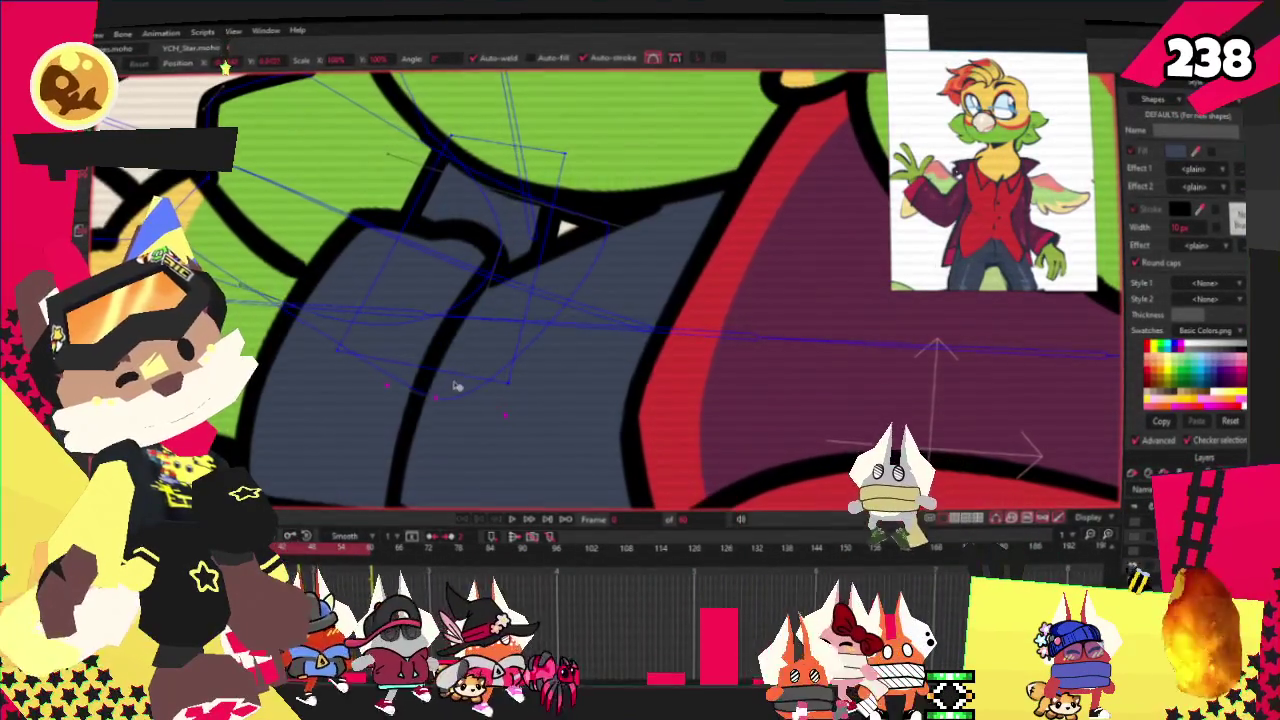
scroll(455, 395, down, 3)
scroll(400, 390, up, 3)
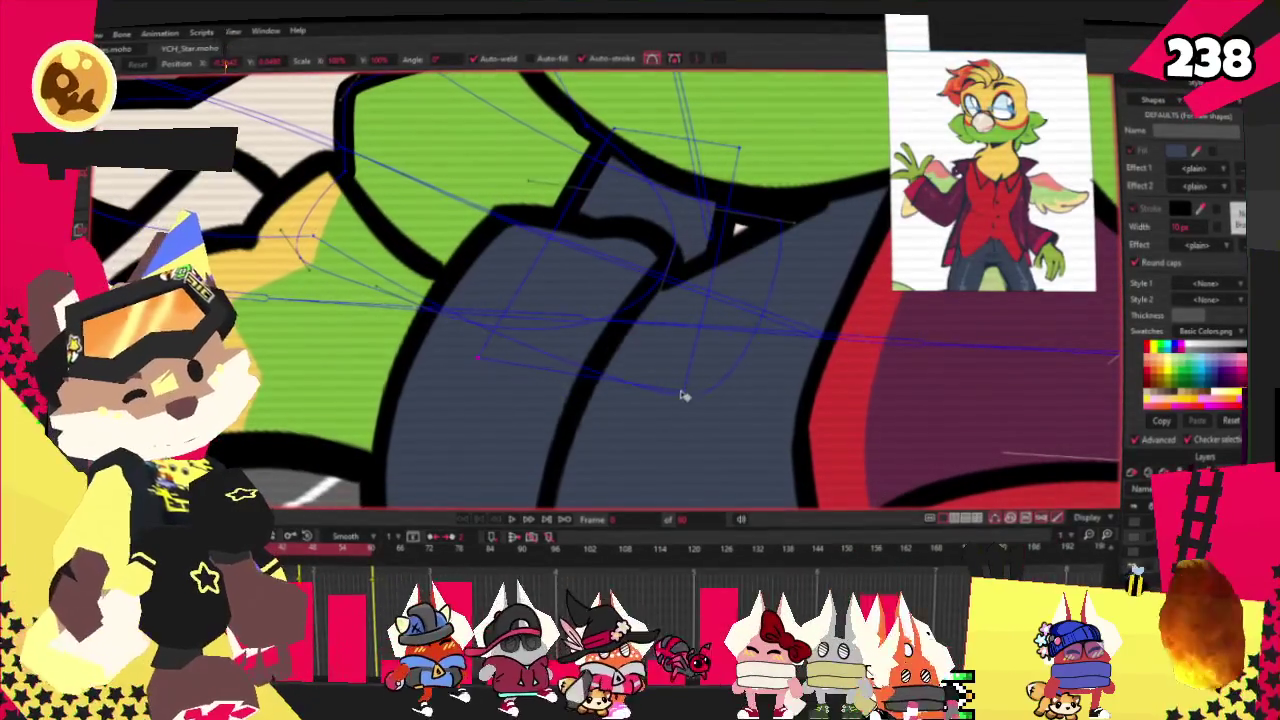
Pan across the jacket and select points on the collar and lower jacket outlines
drag(500, 285, 390, 300)
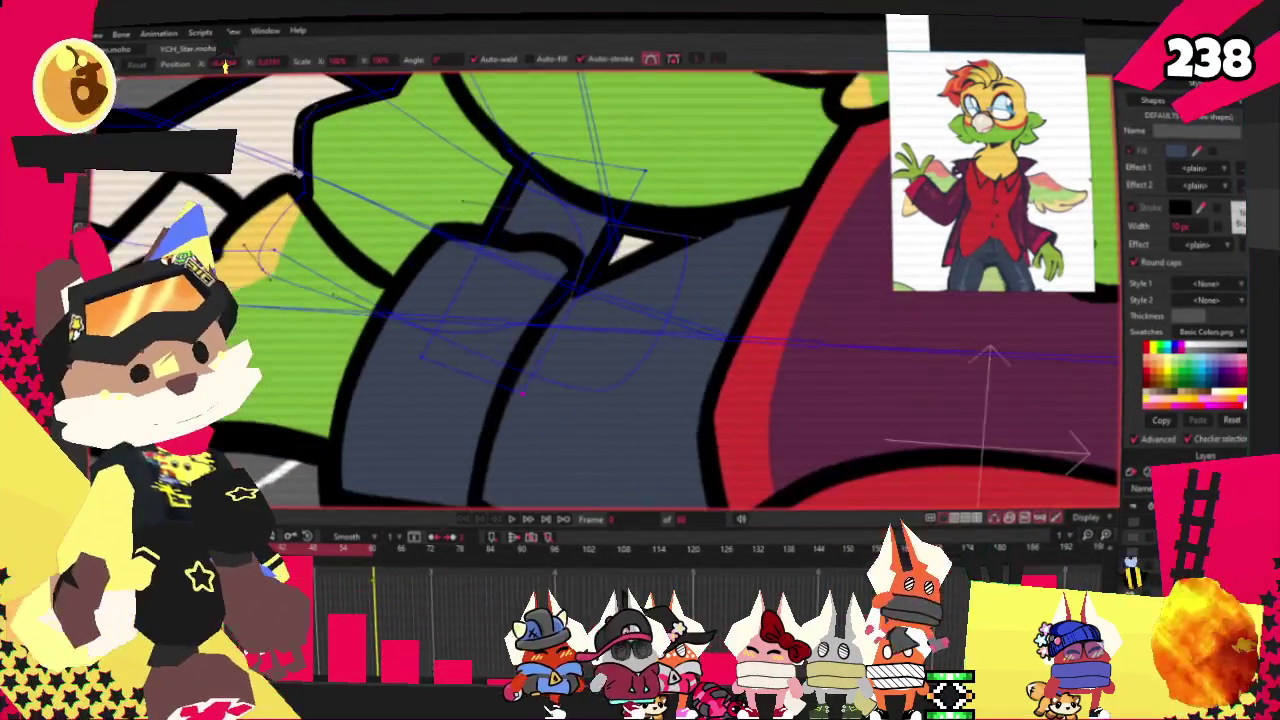
drag(303, 151, 539, 181)
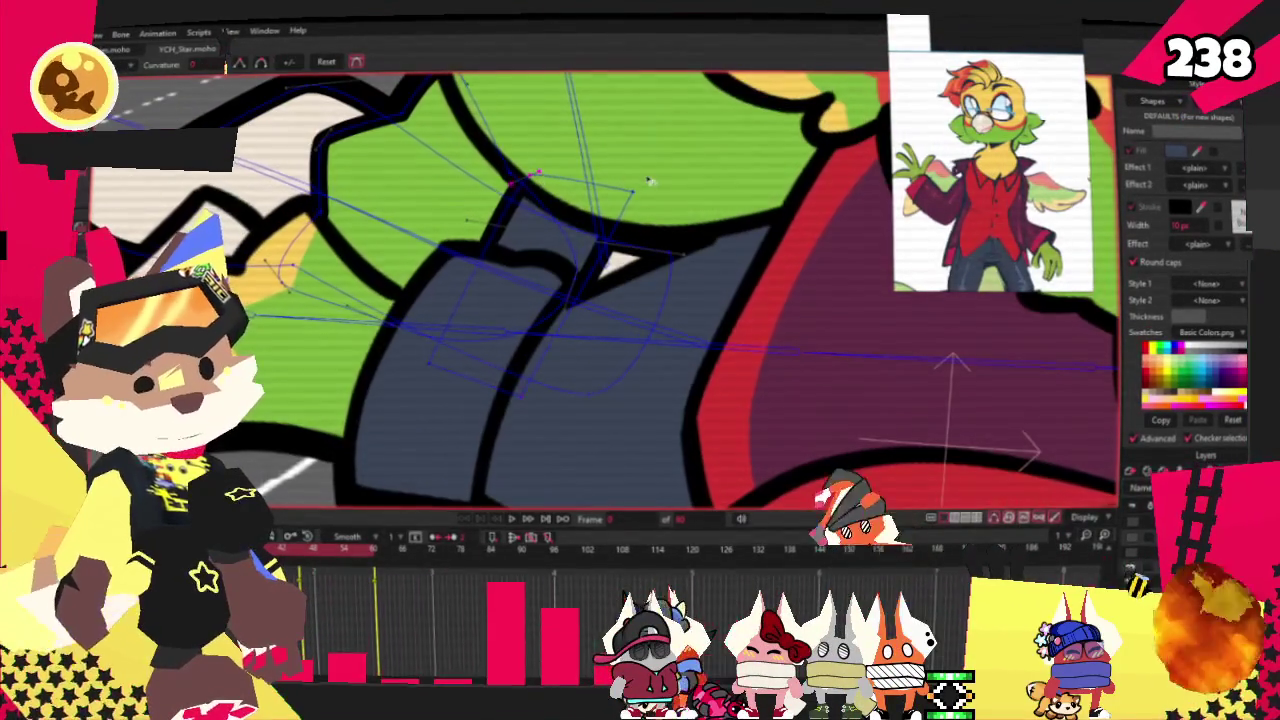
click(629, 187)
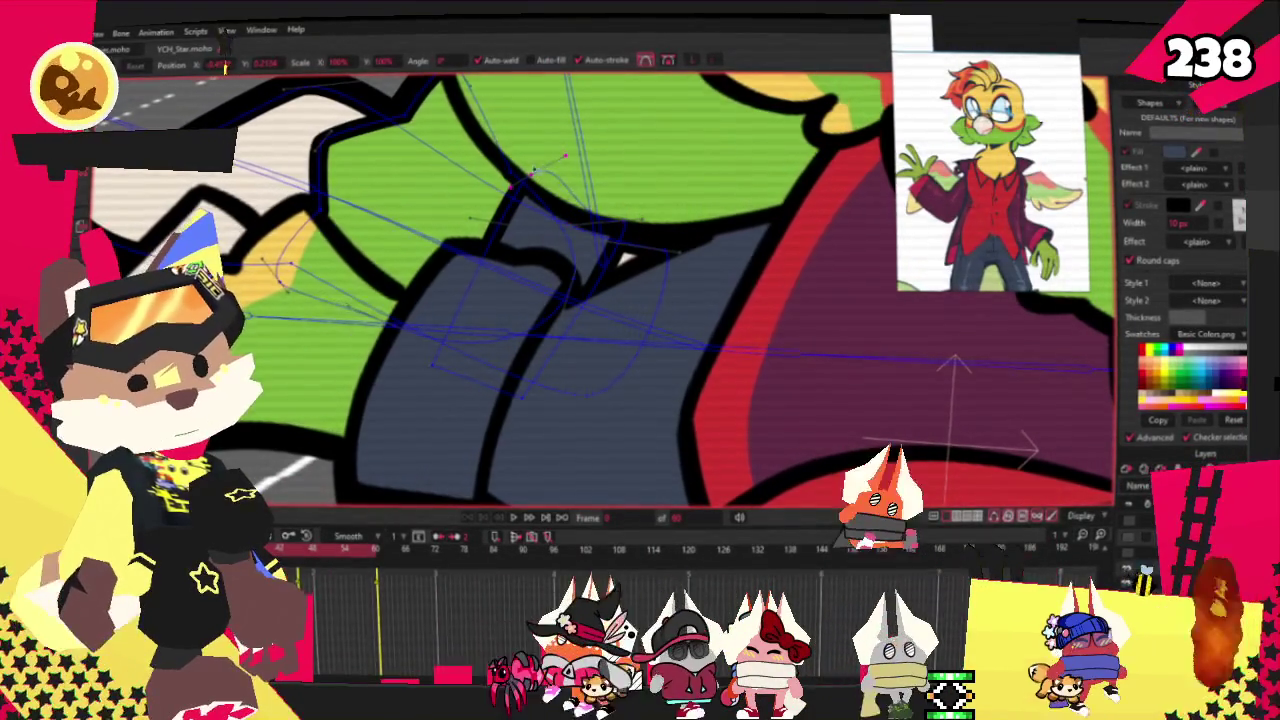
click(434, 345)
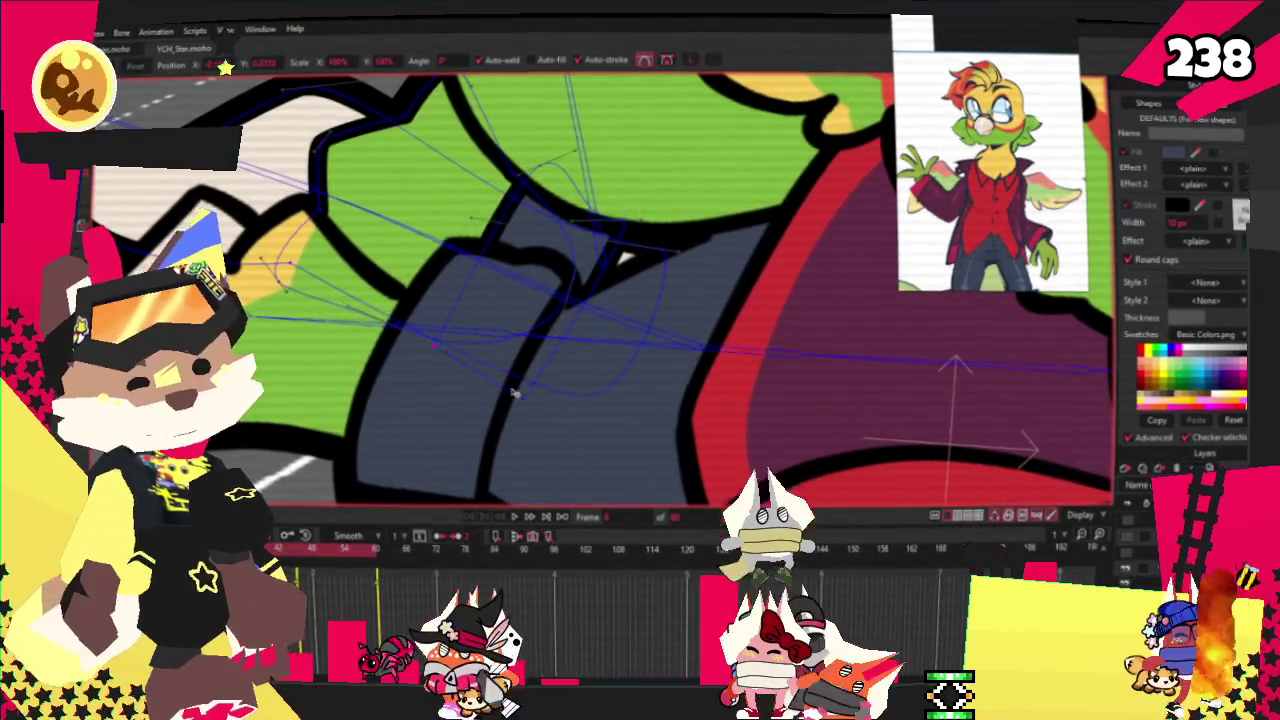
scroll(474, 252, down, 2)
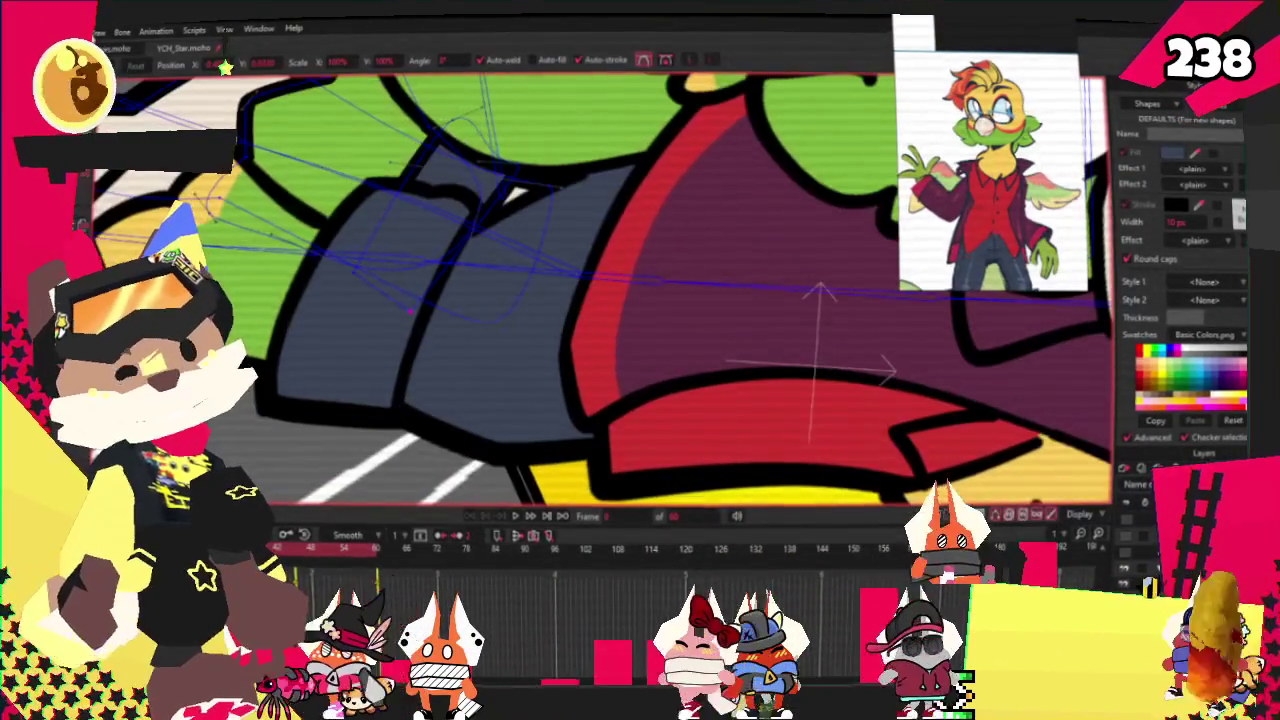
key(r)
scroll(292, 218, up, 2)
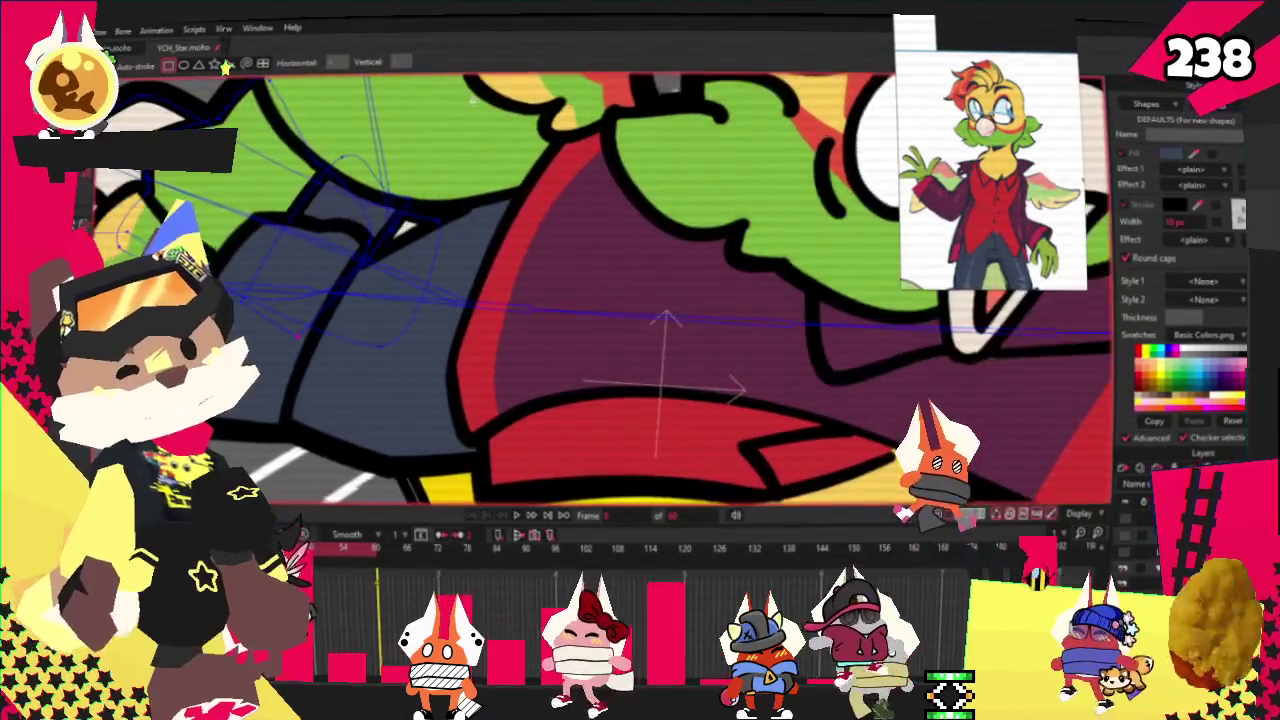
key(t)
key(t)
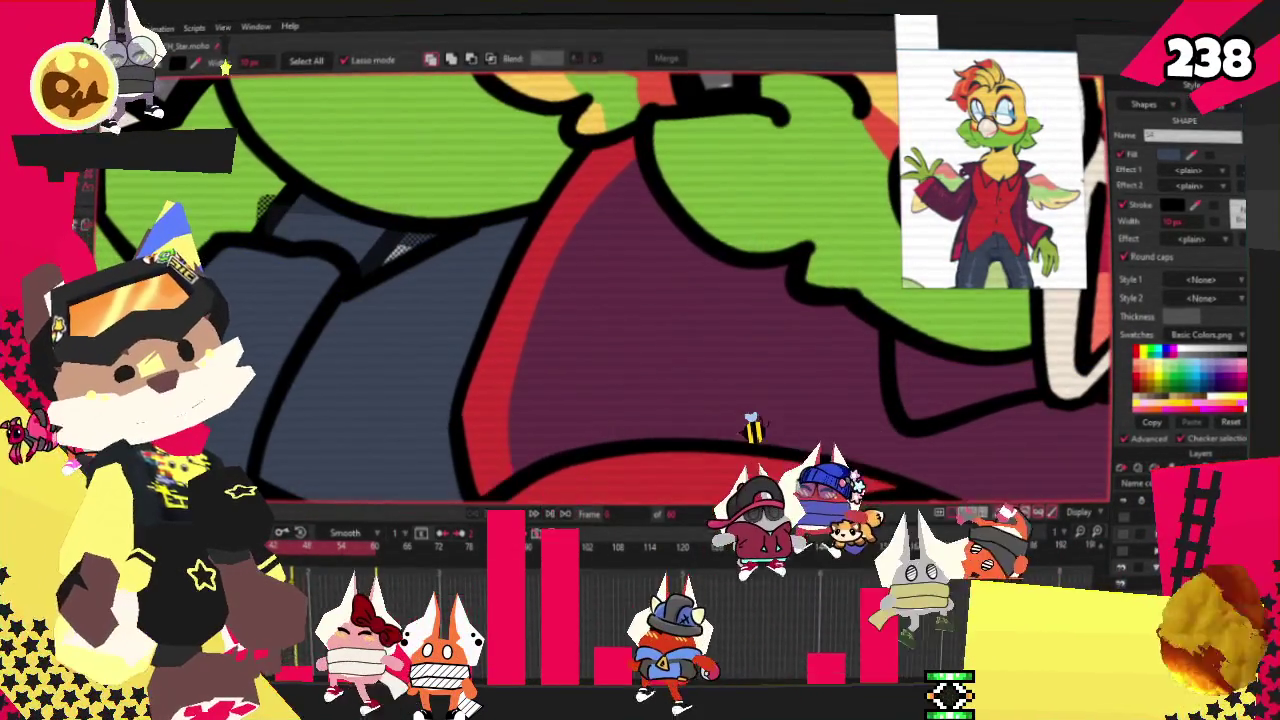
click(267, 204)
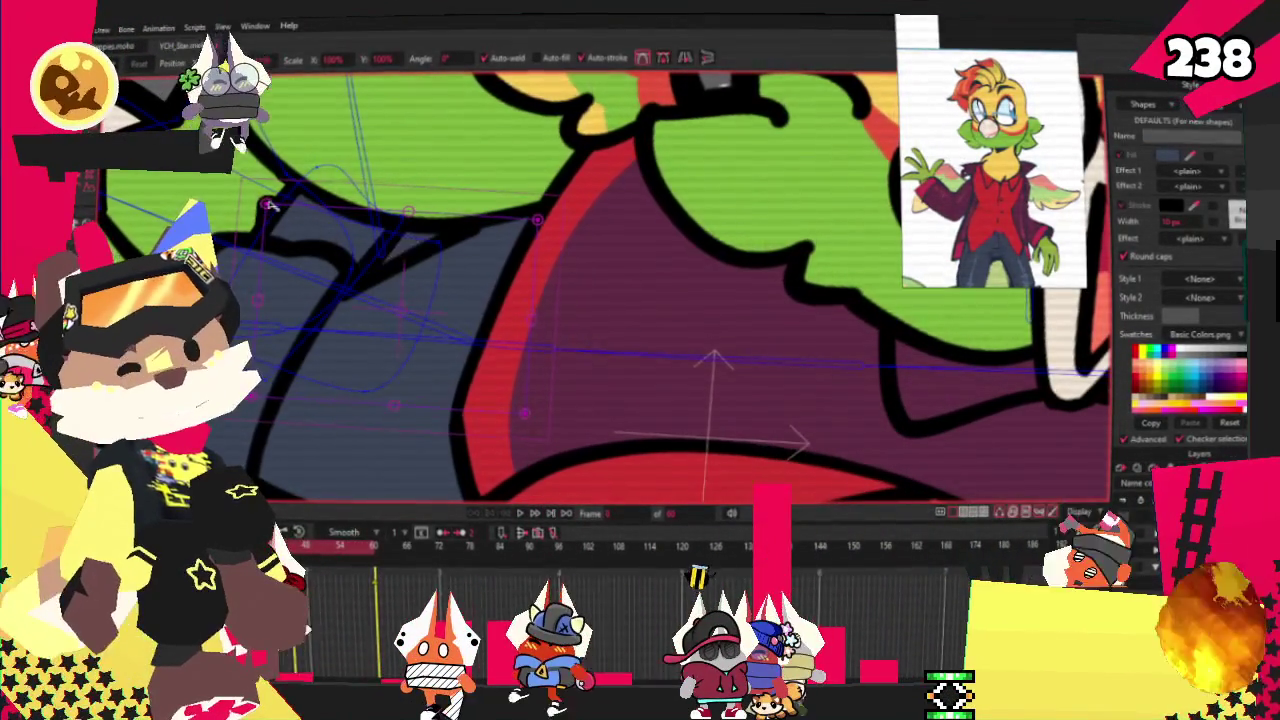
click(352, 218)
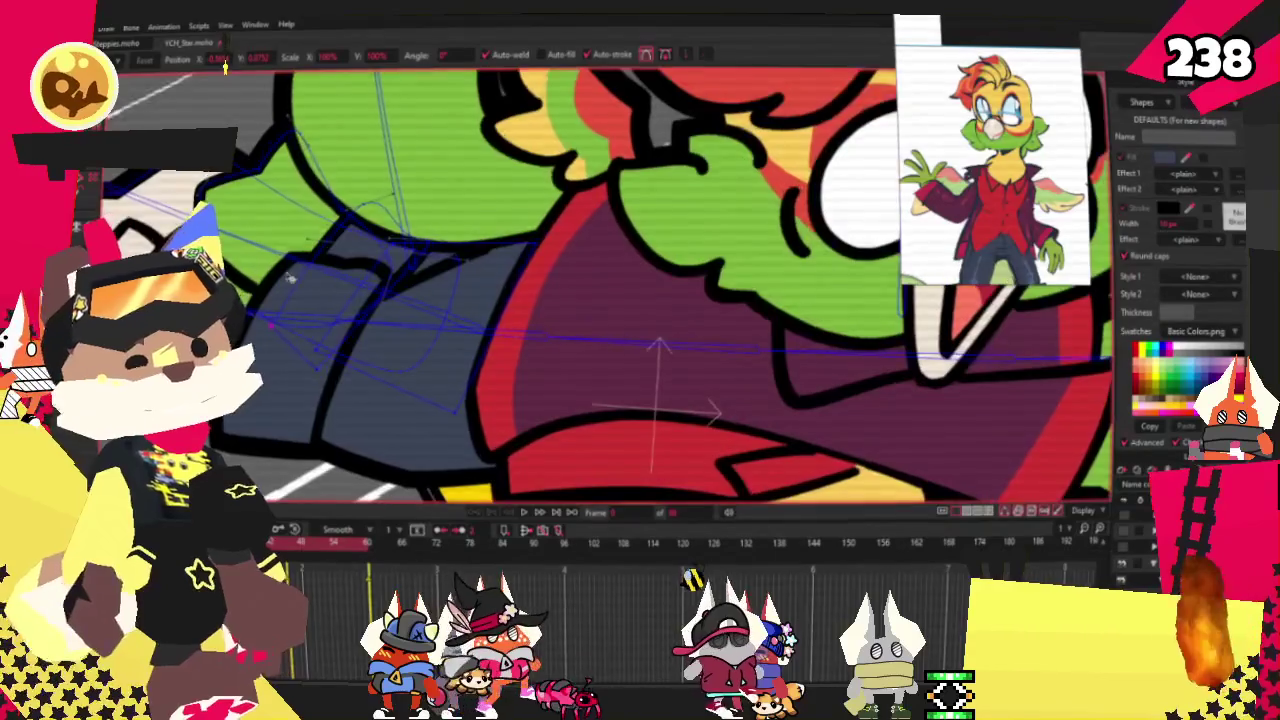
Recolour the selected shape yellow
key(r)
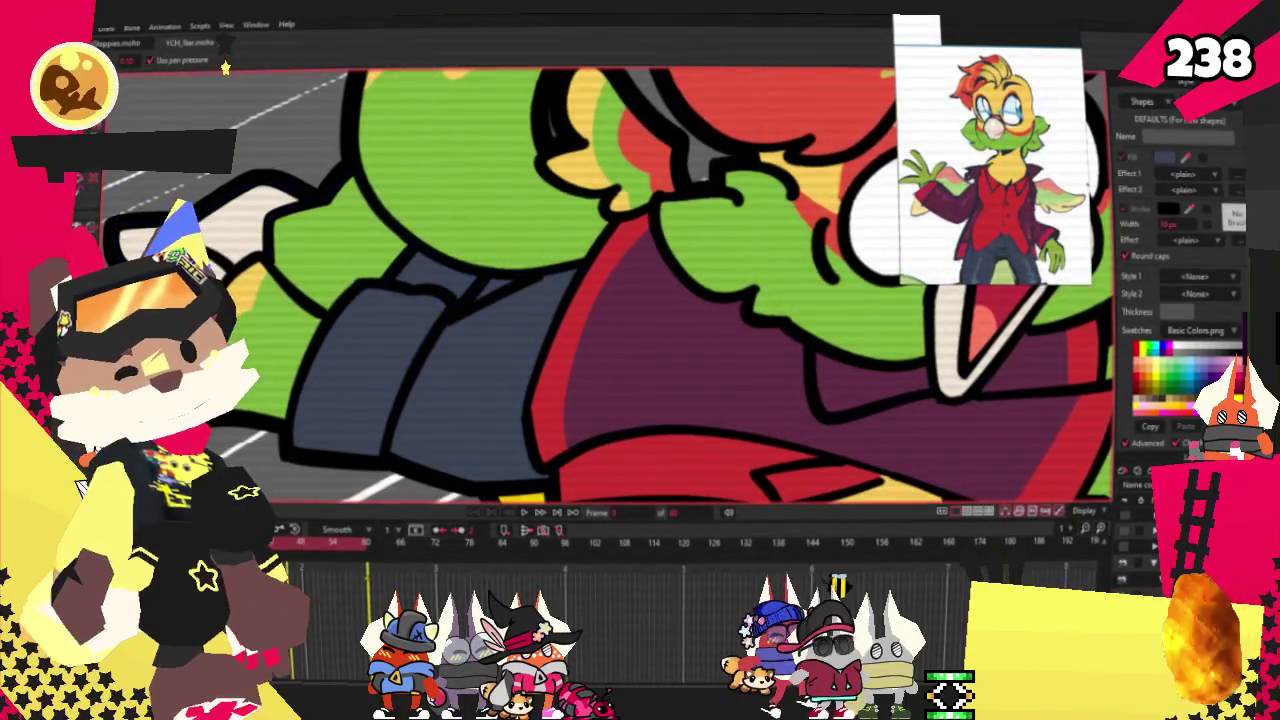
scroll(260, 290, up, 2)
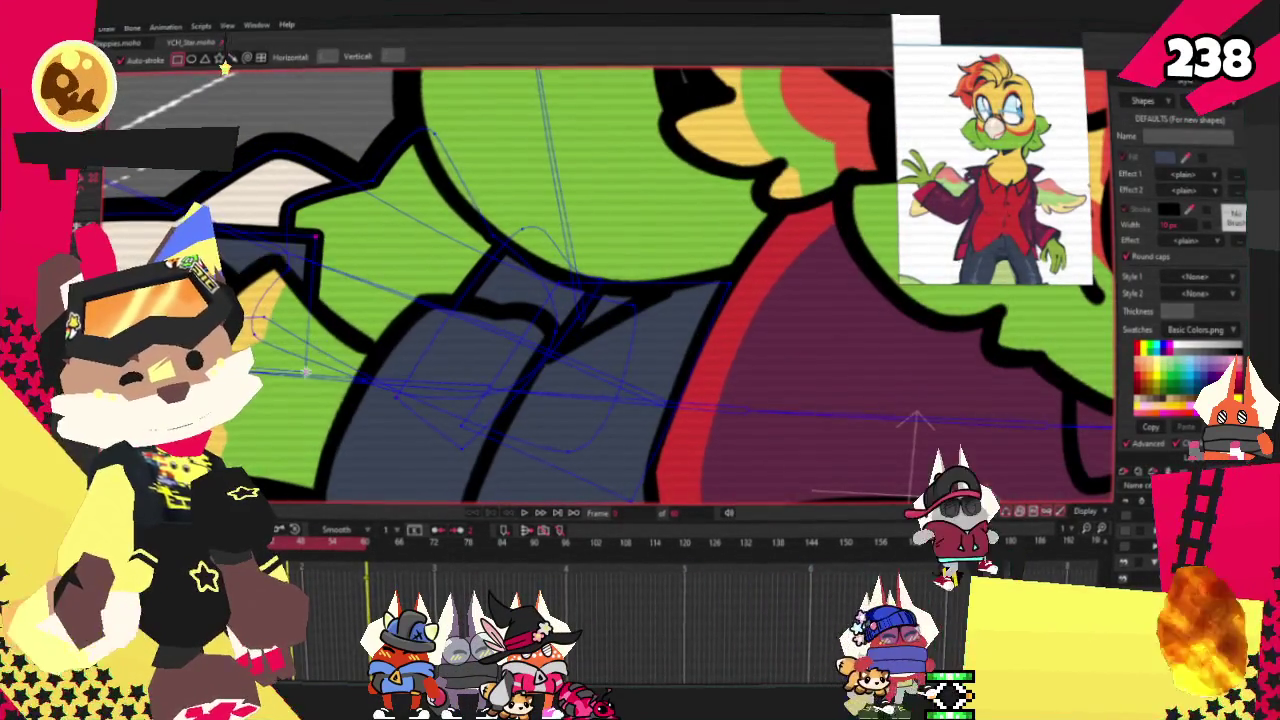
key(q)
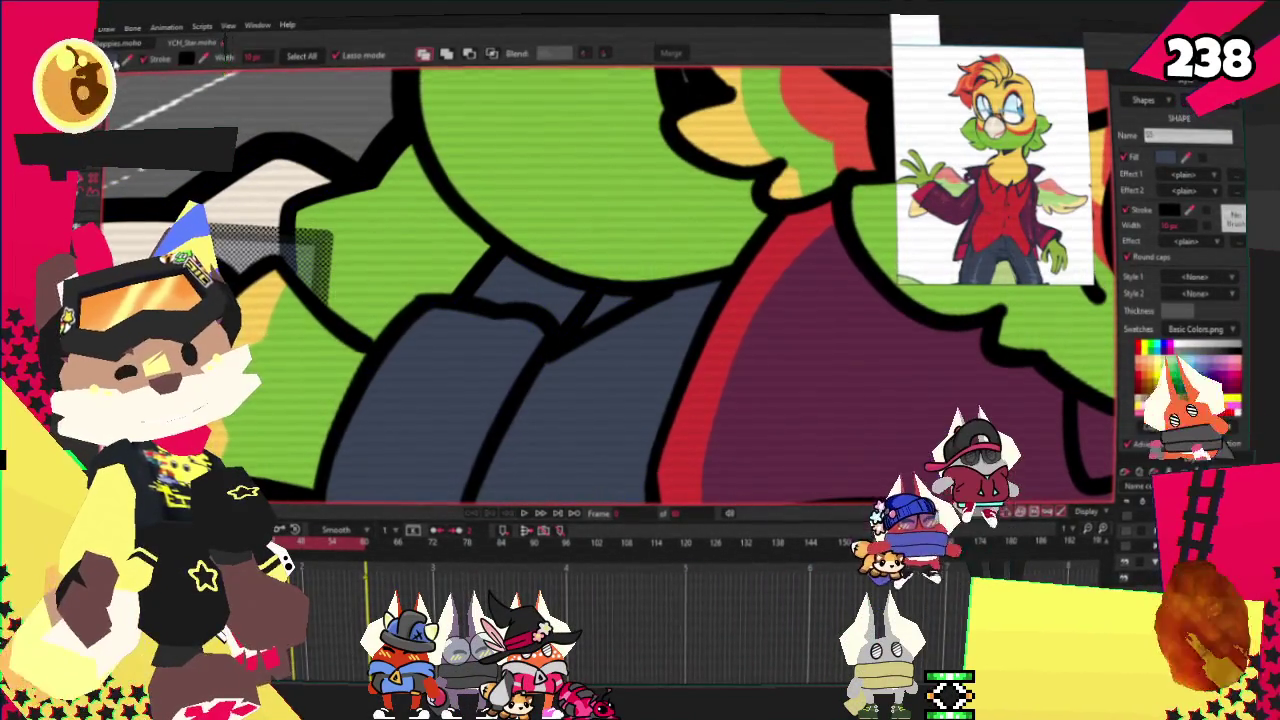
click(146, 76)
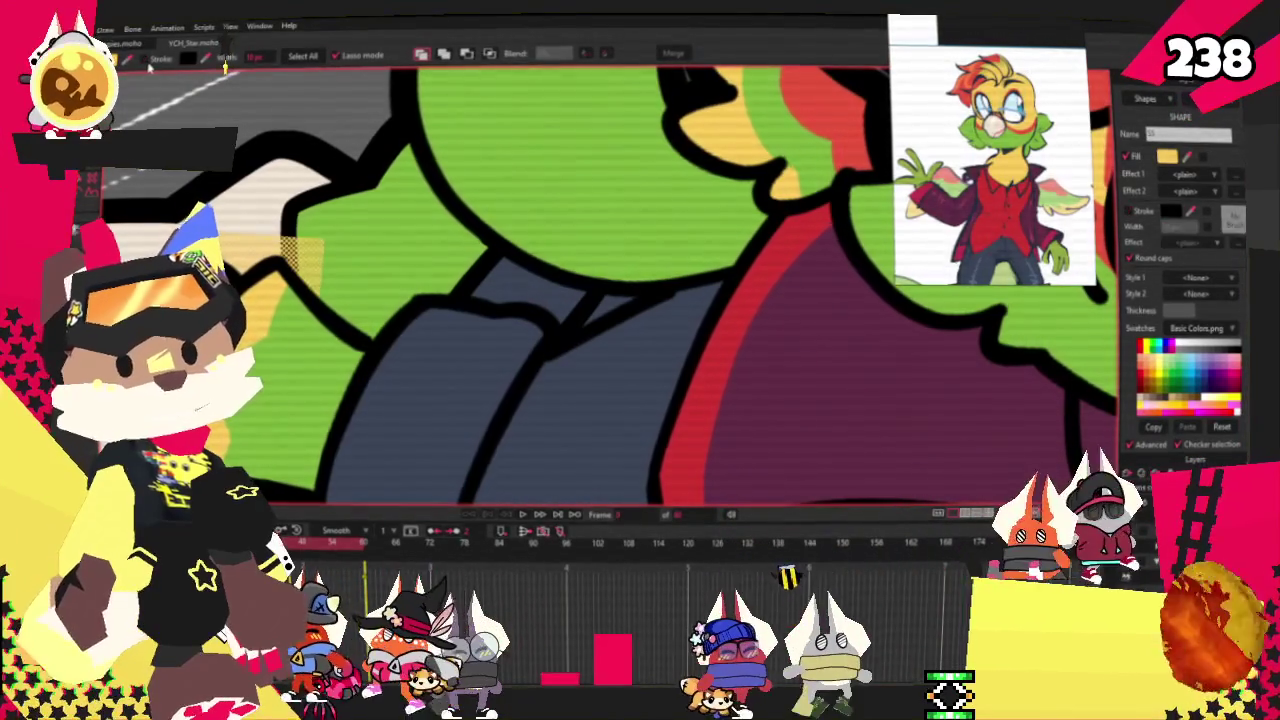
Pull the tan hair shape out into a pointed side-lock spike and play the animation
click(488, 53)
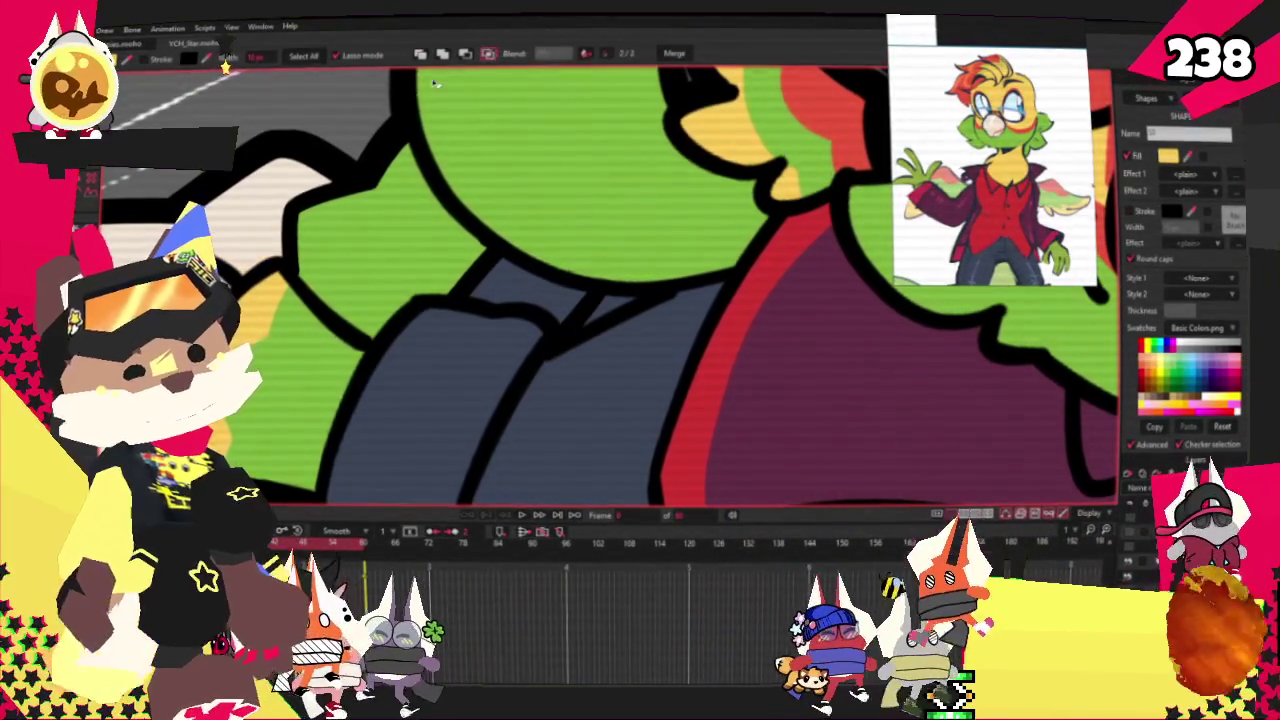
key(a)
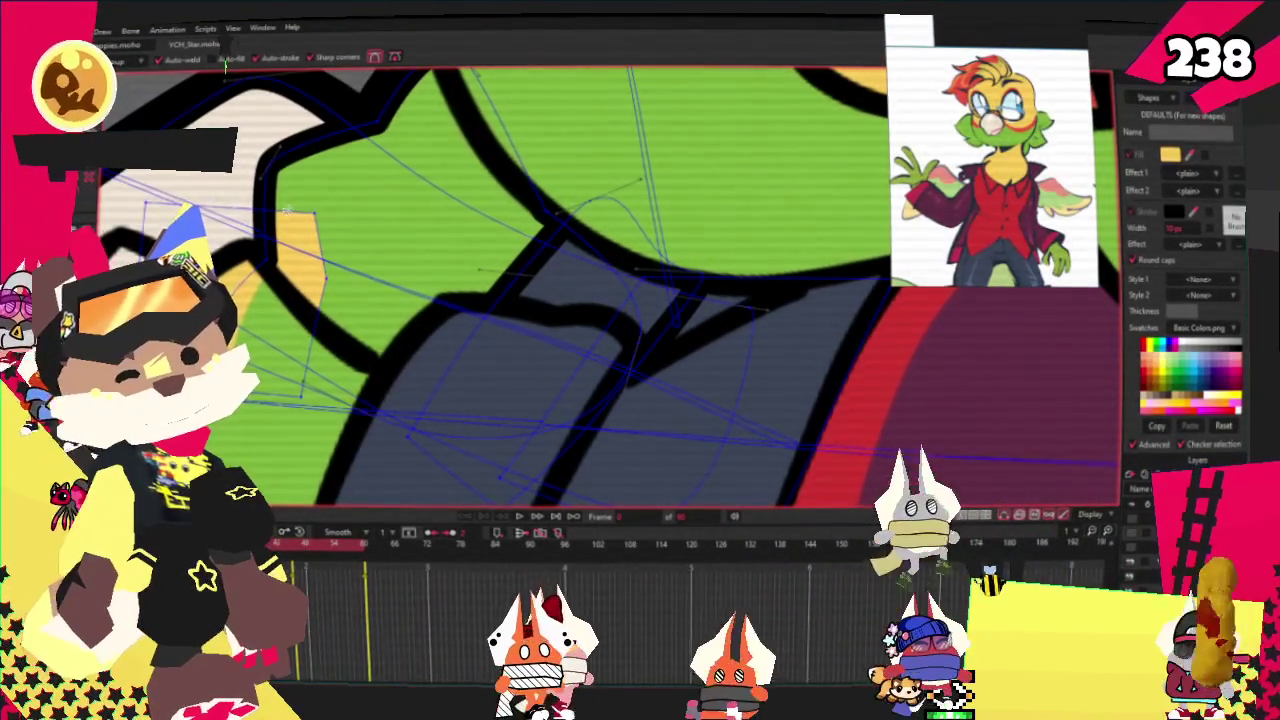
drag(316, 213, 432, 190)
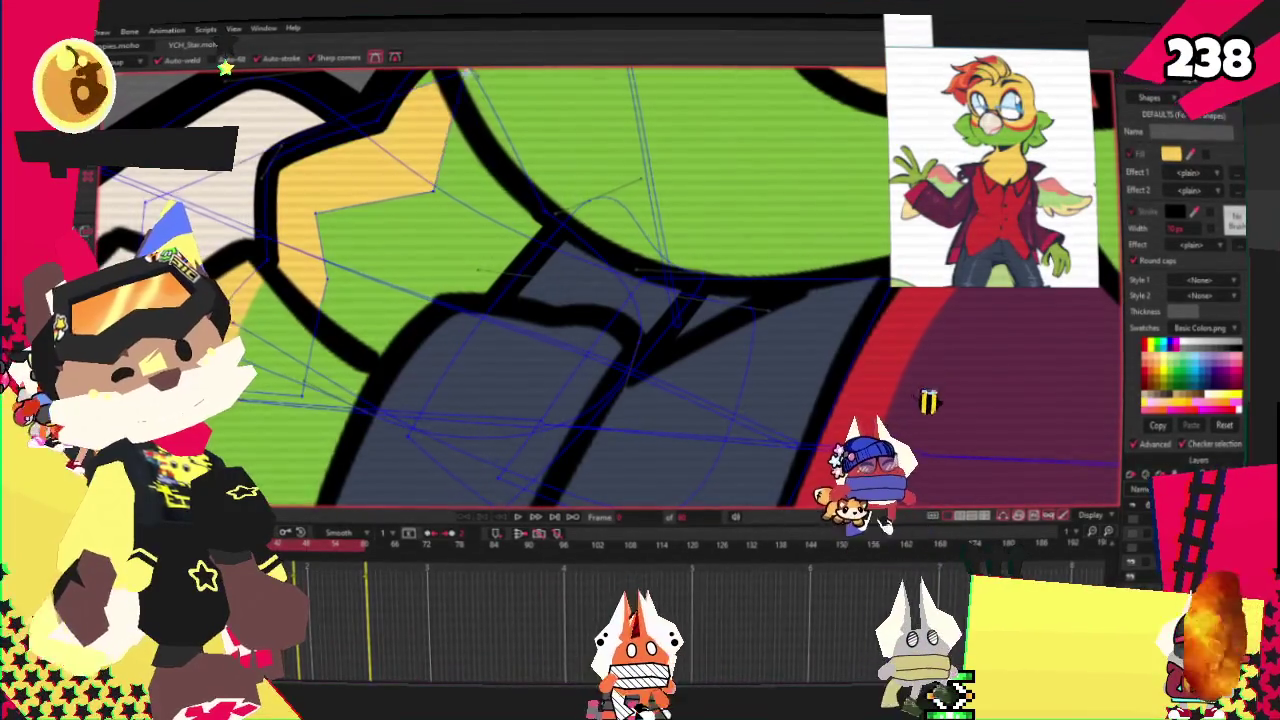
scroll(380, 160, up, 2)
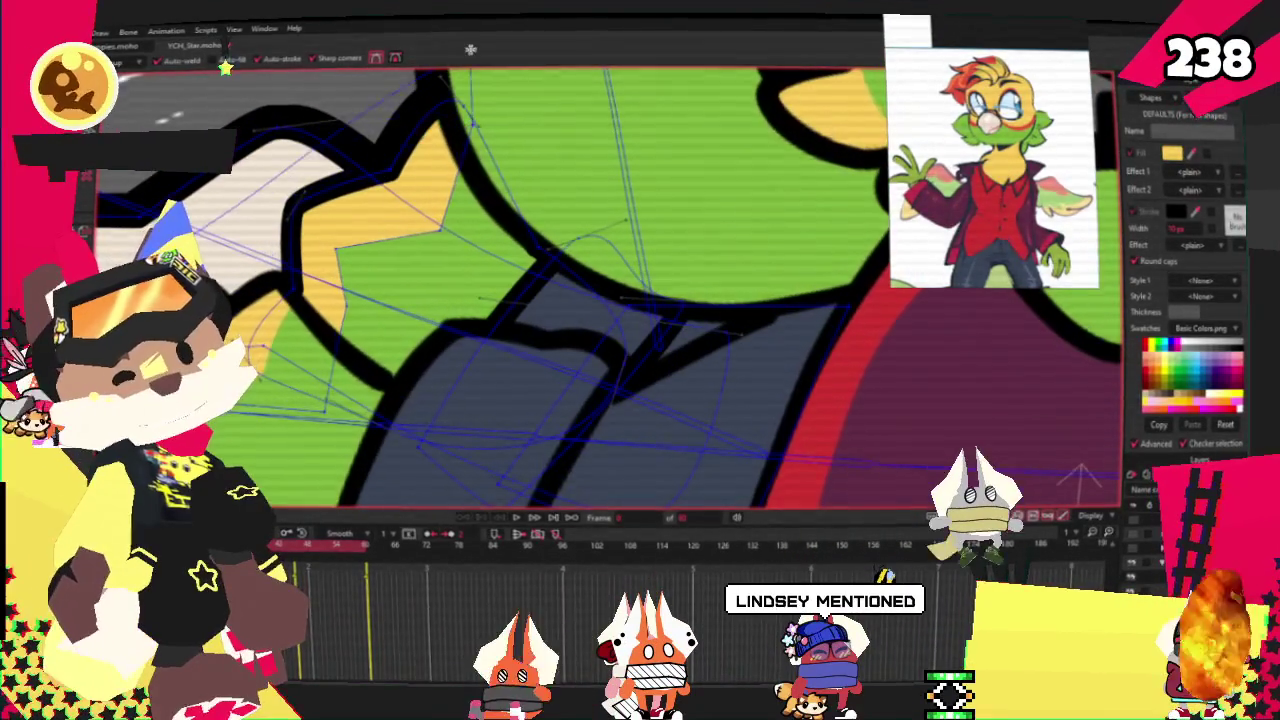
scroll(366, 142, up, 2)
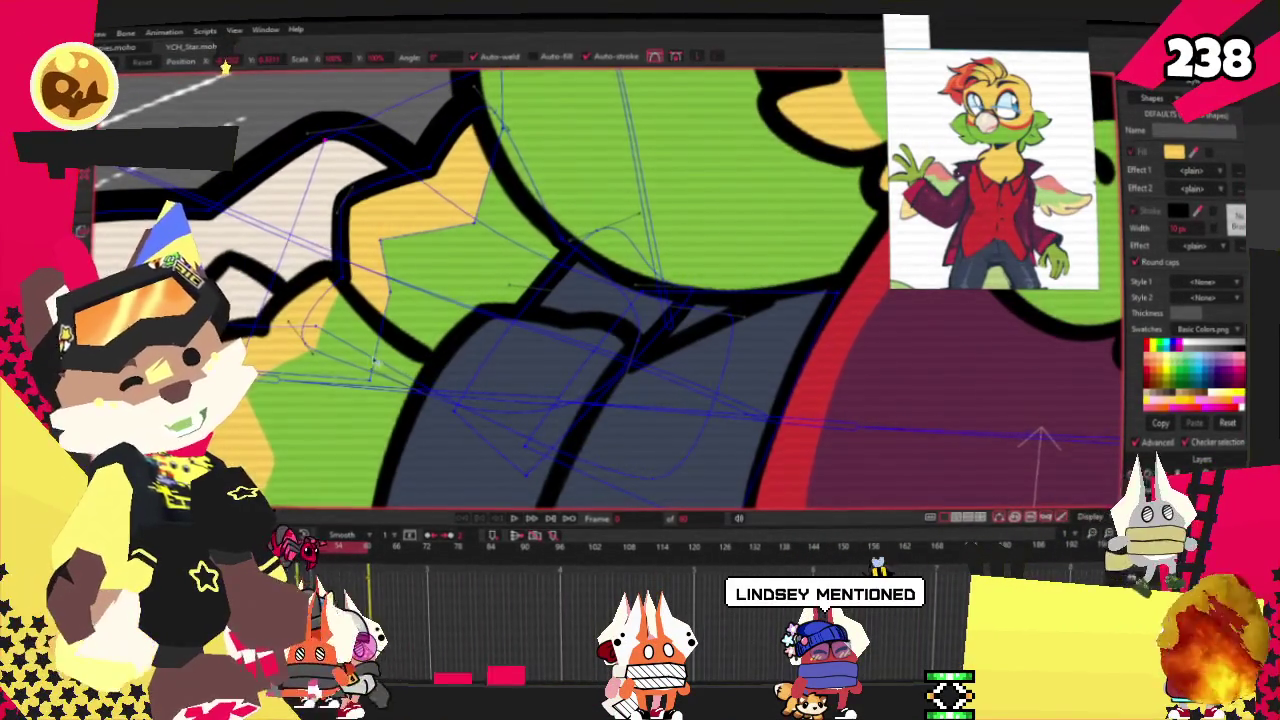
scroll(600, 290, up, 2)
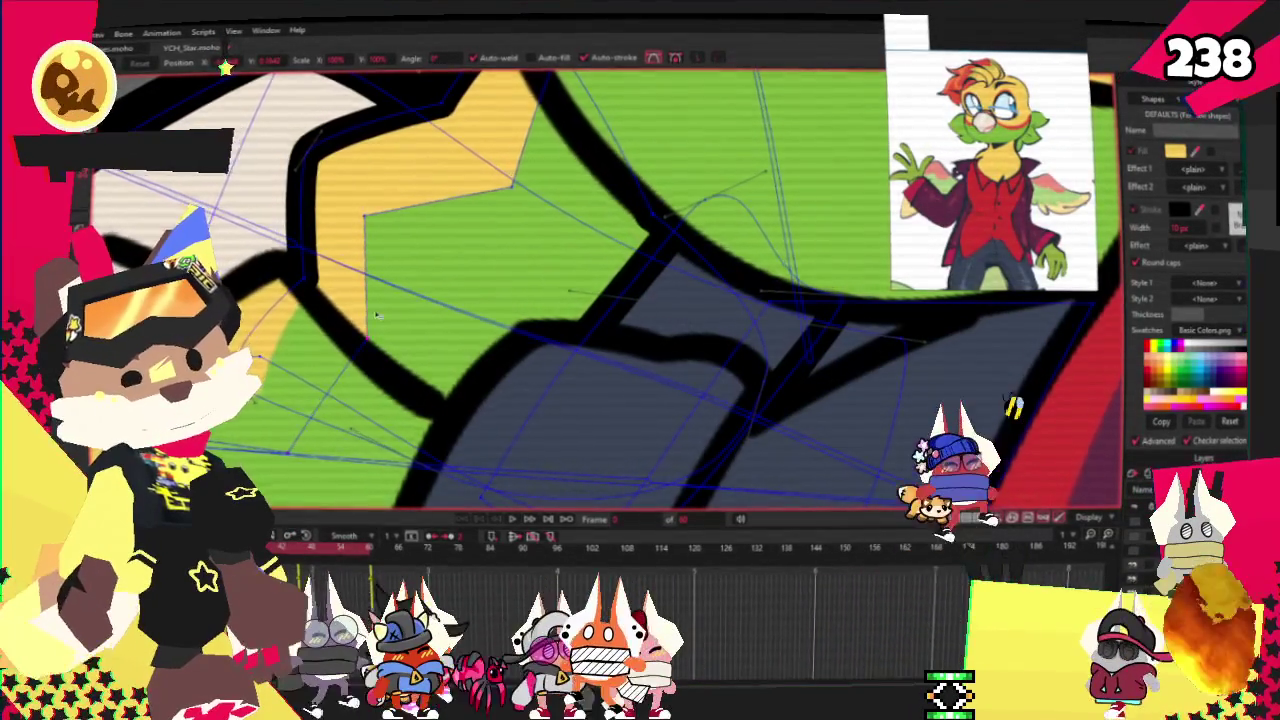
scroll(640, 290, down, 2)
scroll(470, 300, up, 2)
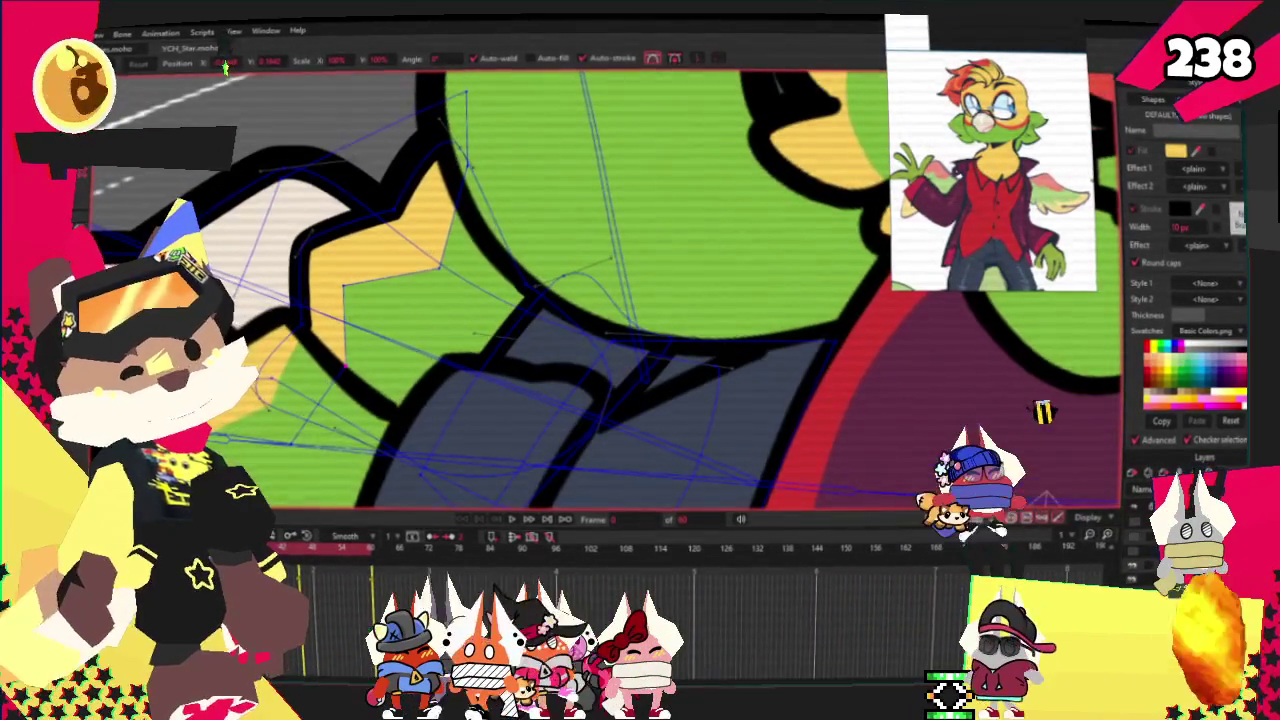
scroll(271, 257, down, 2)
scroll(300, 300, down, 3)
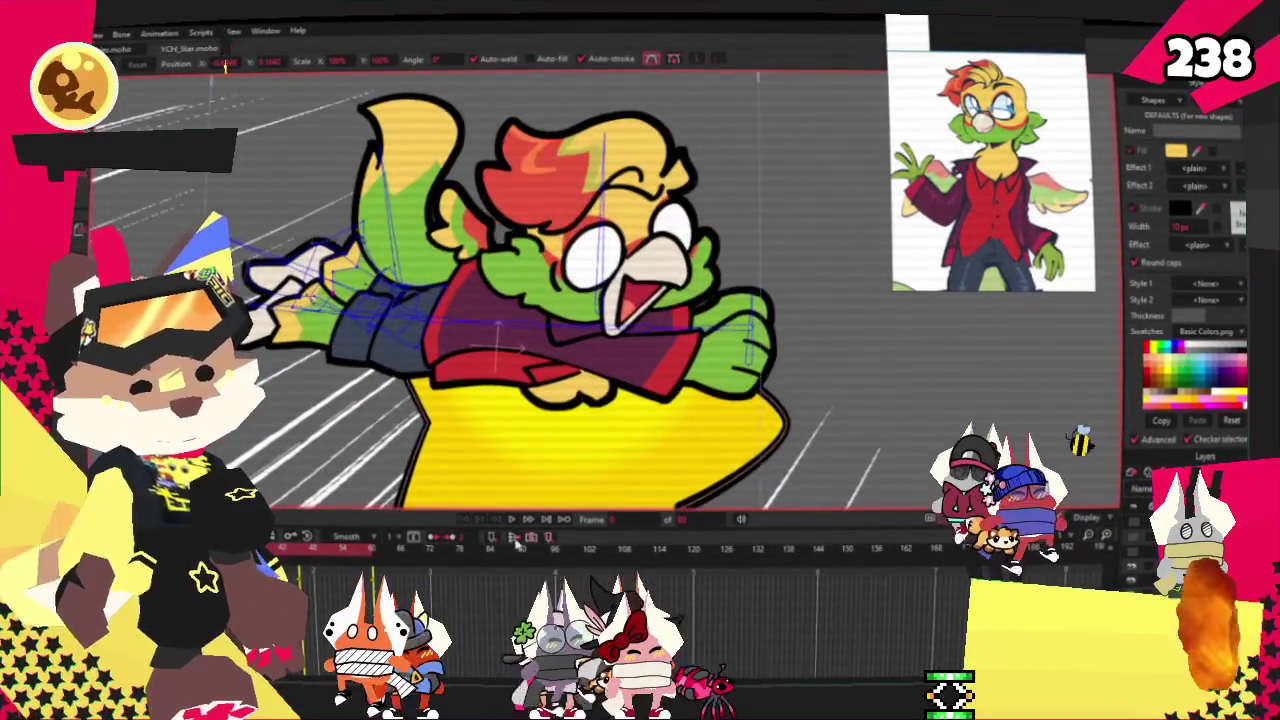
click(507, 518)
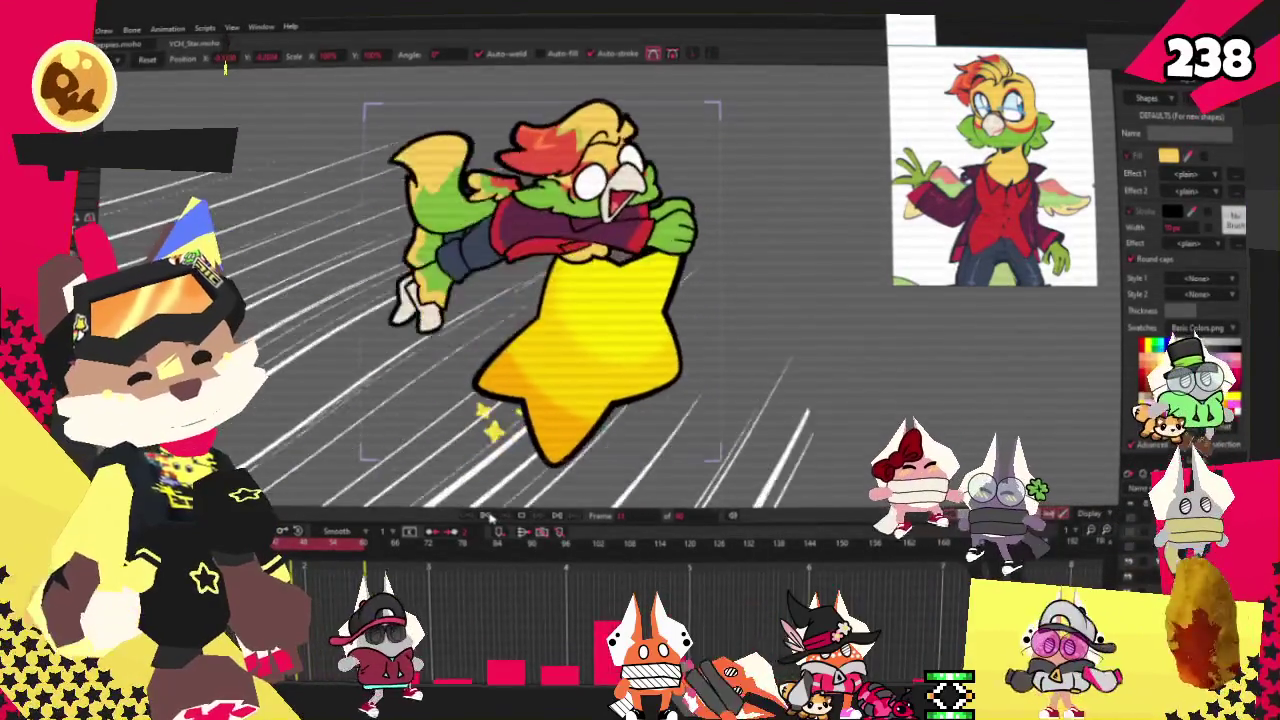
Open the File menu after previewing the animation playback
click(78, 29)
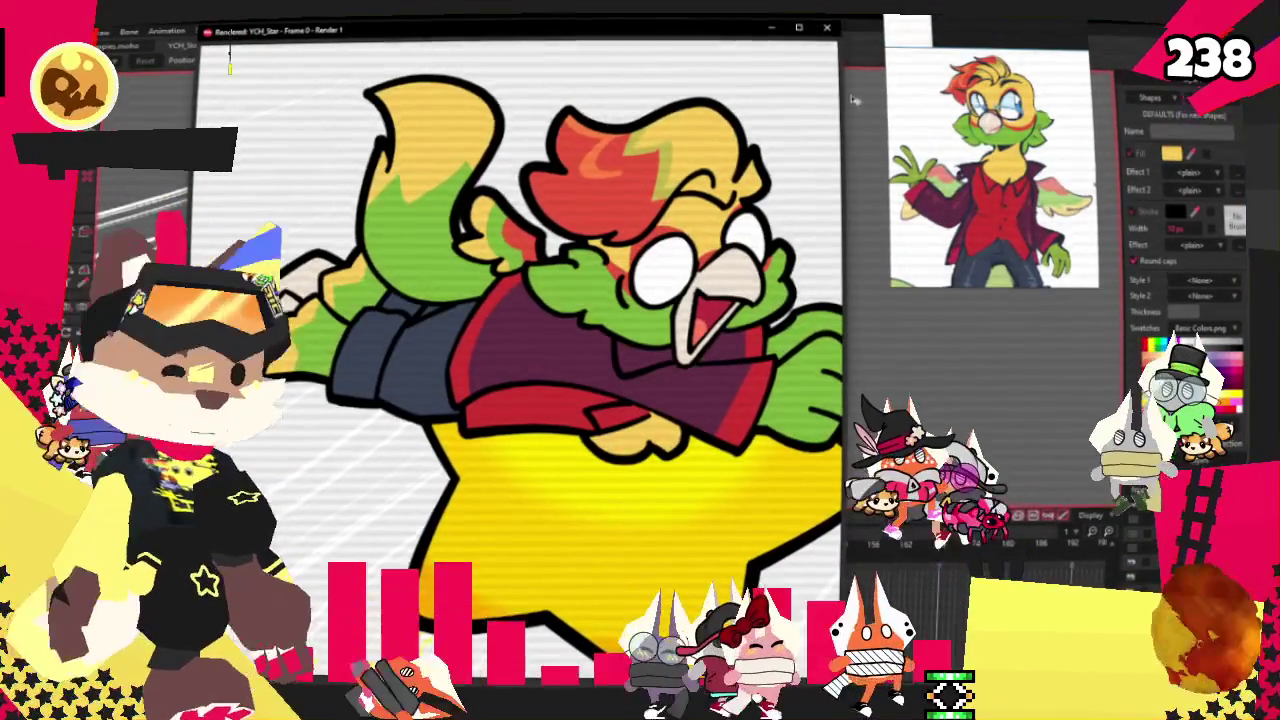
Close the frame 0 render preview and bring up the File menu again
click(828, 28)
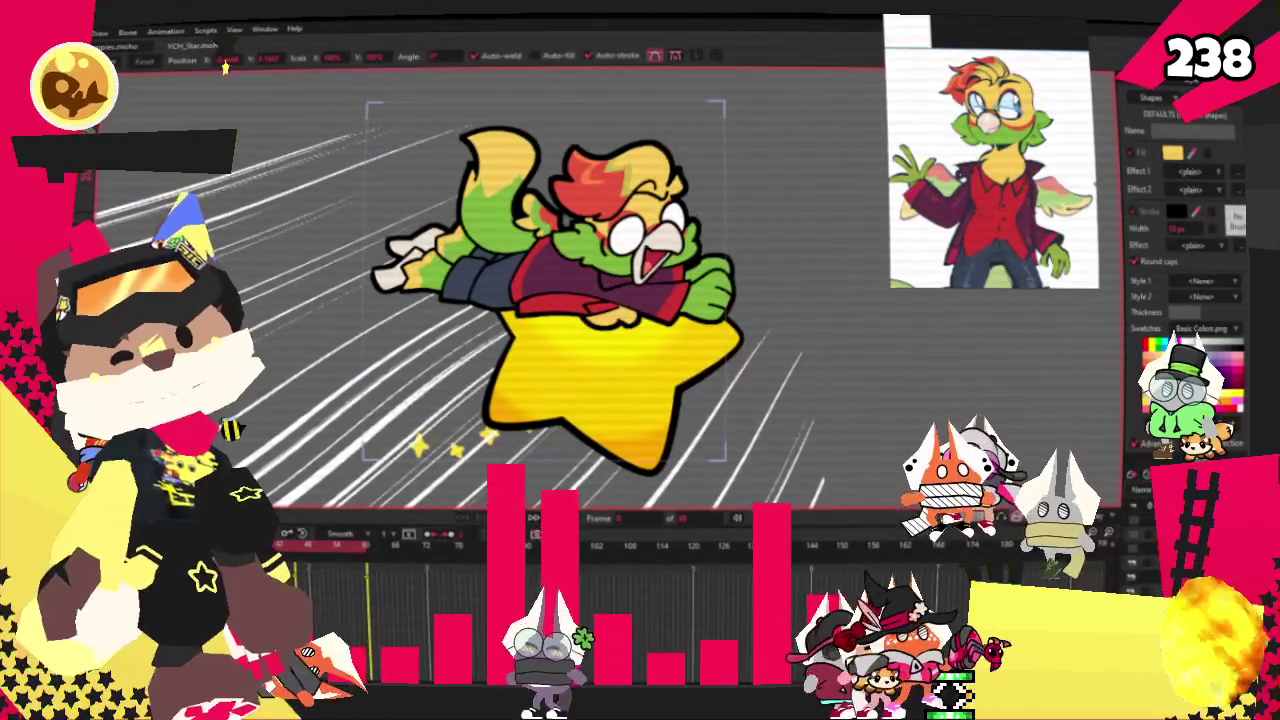
key(alt+f)
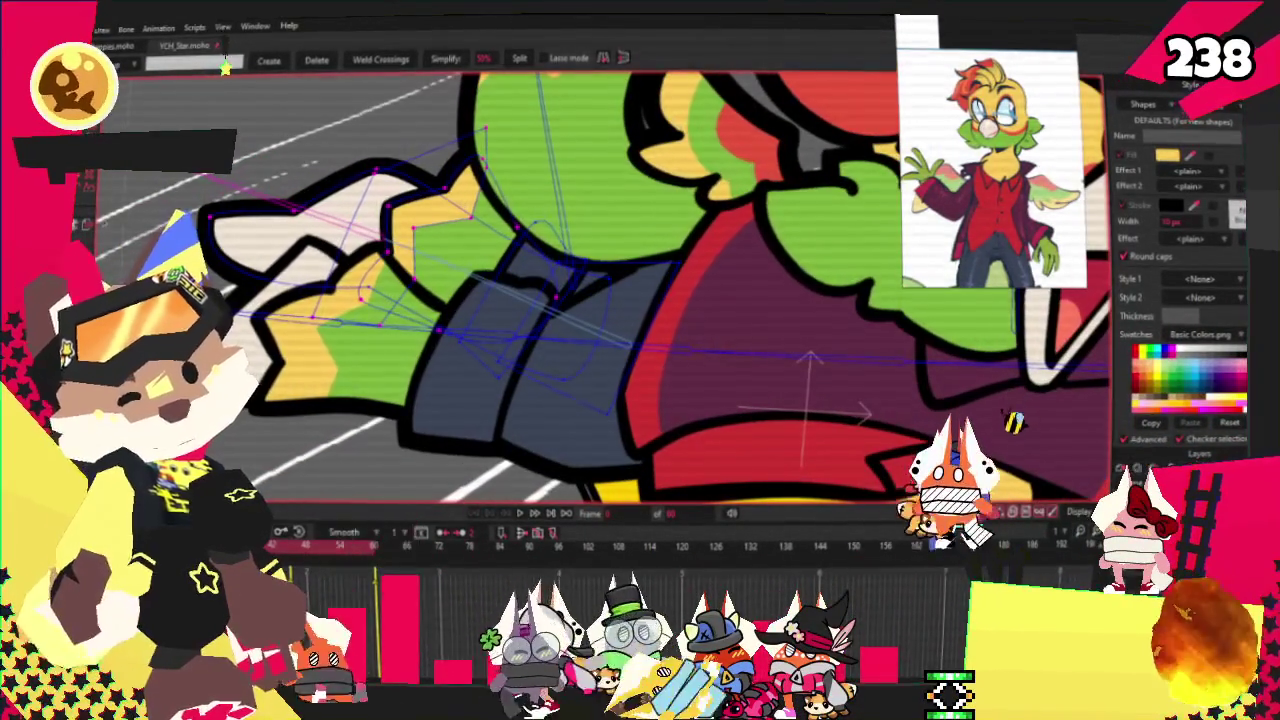
key(i)
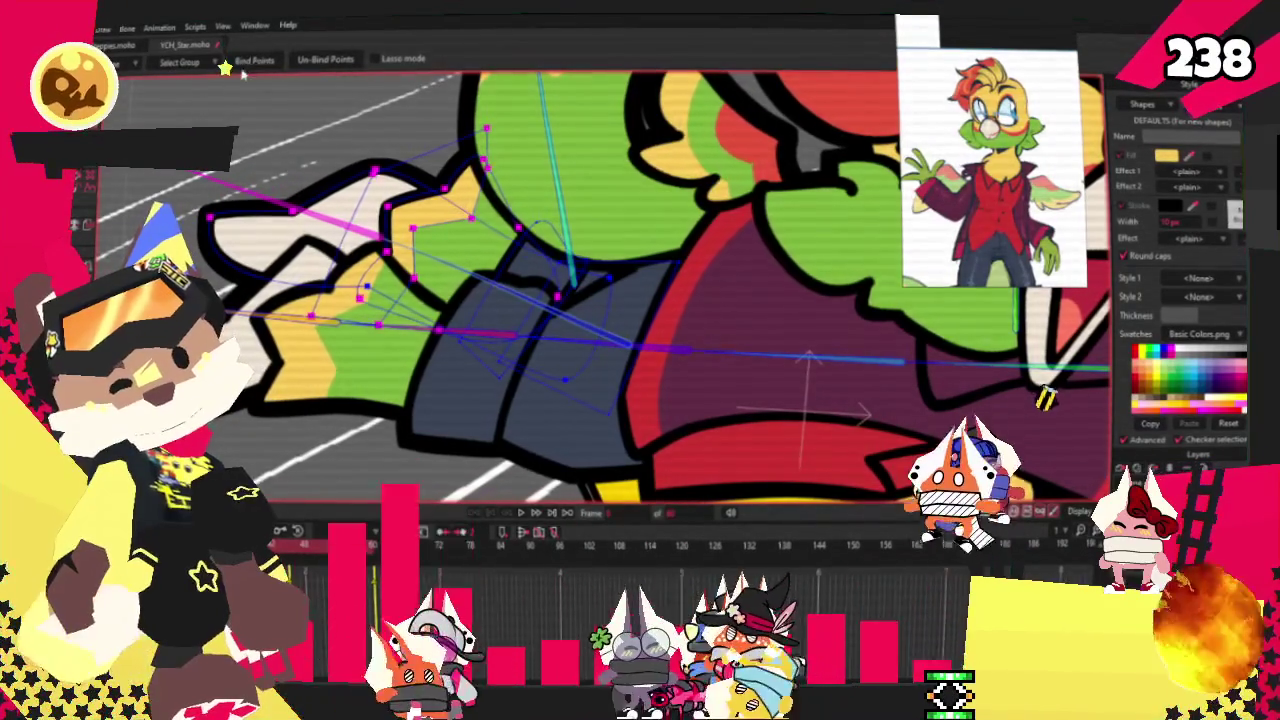
key(z)
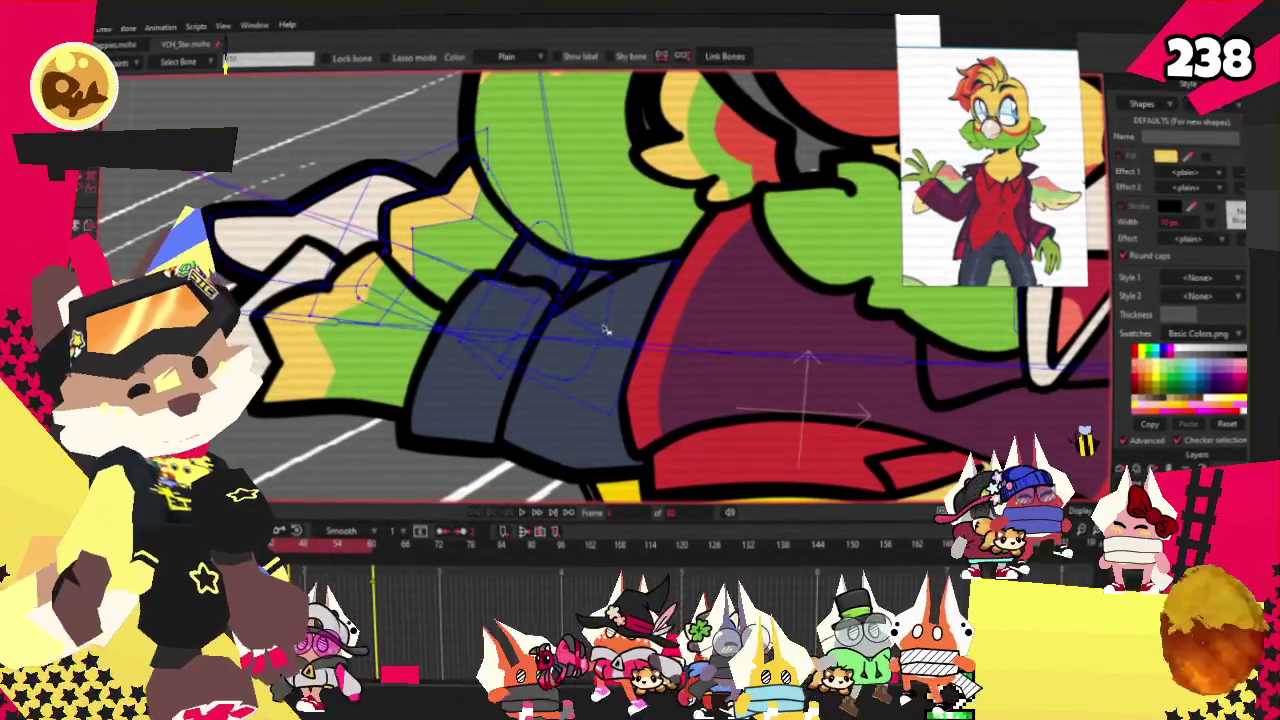
key(g)
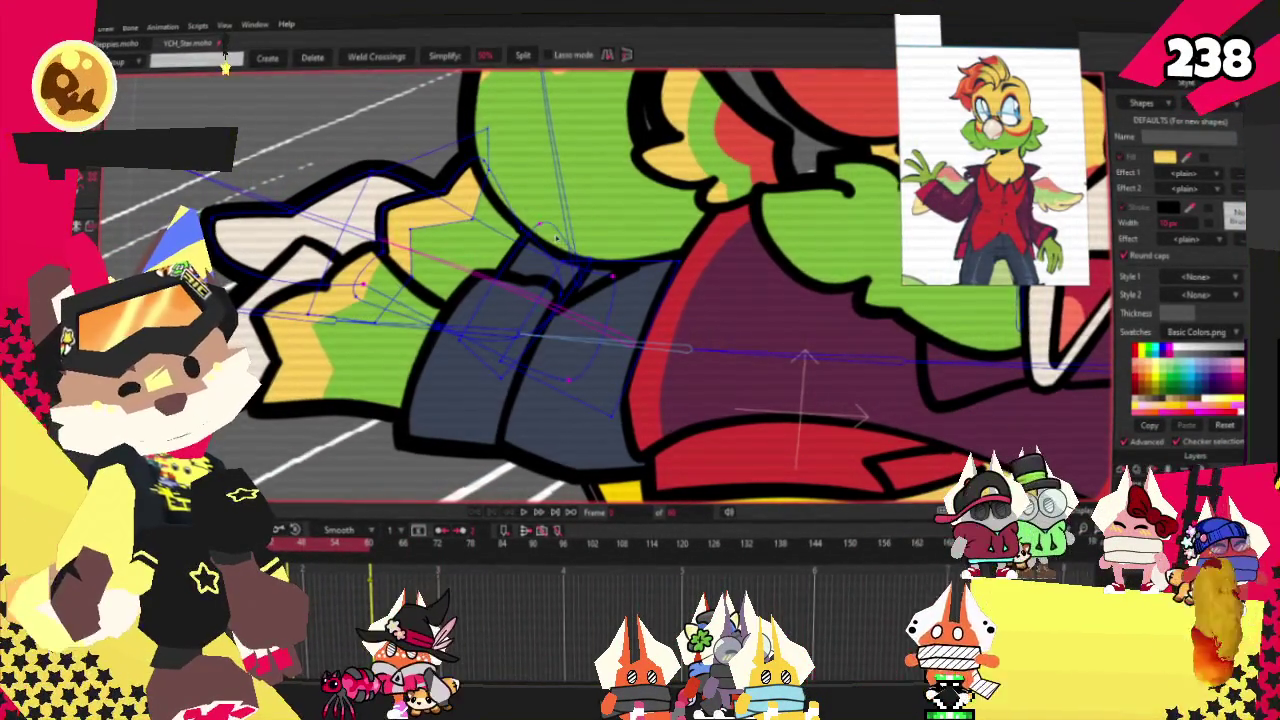
key(i)
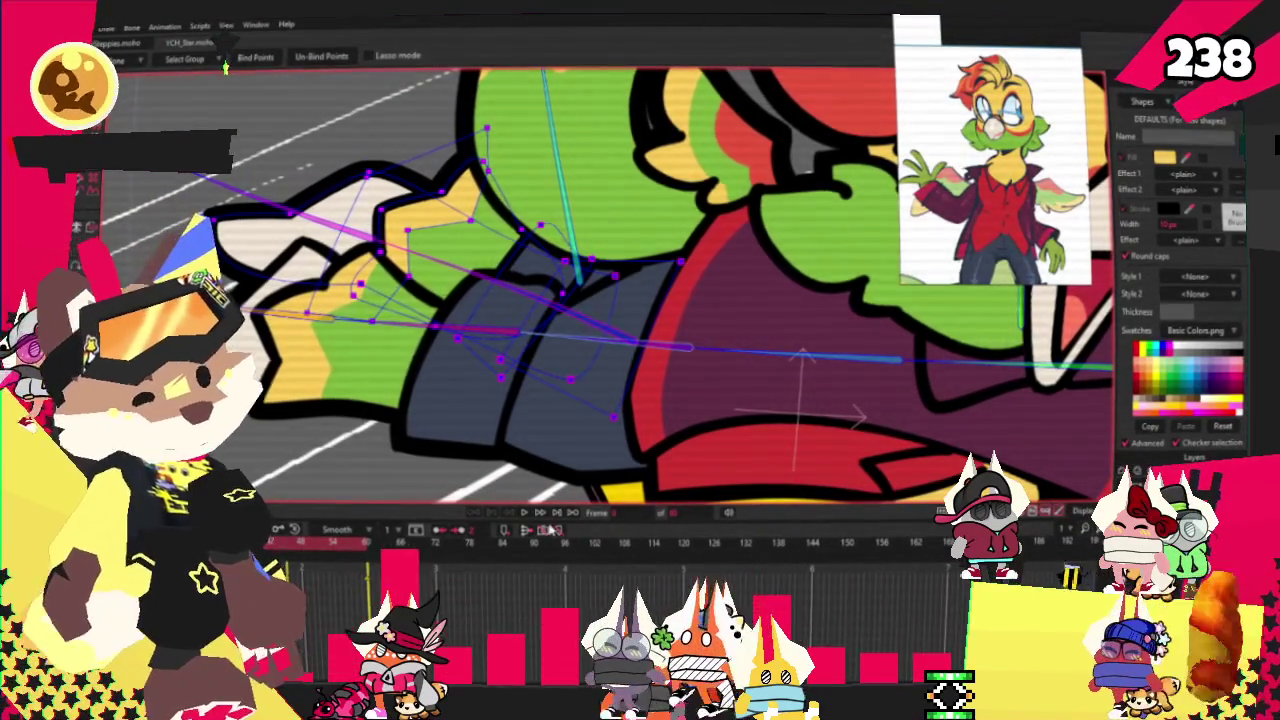
key(g)
key(ctrl+r)
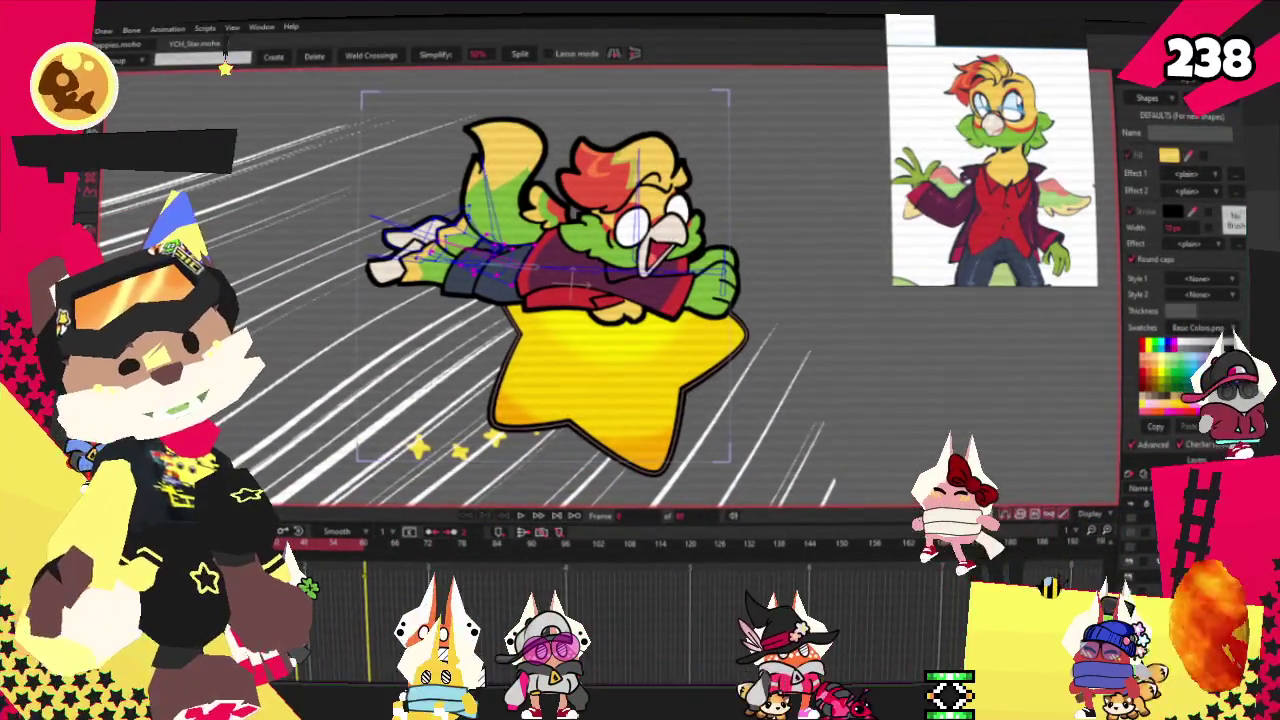
key(alt+f)
click(225, 50)
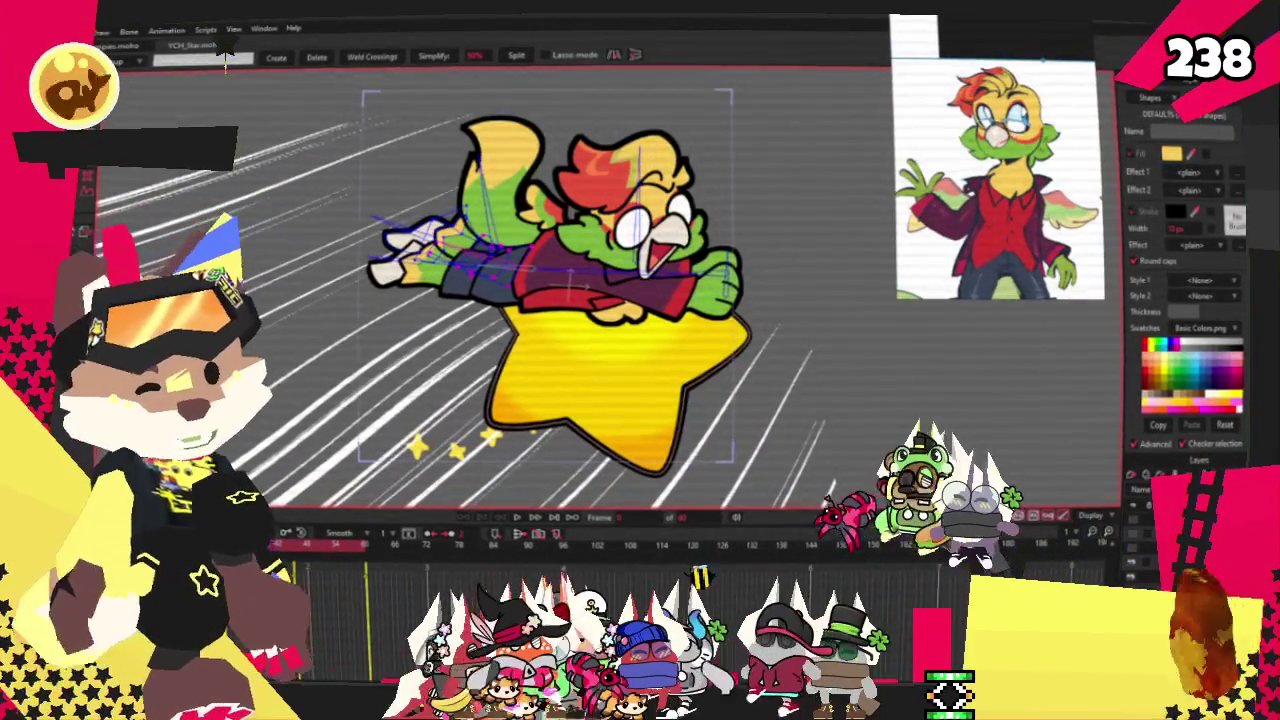
Open YCH_Plushie.moho from the recent projects list
click(75, 32)
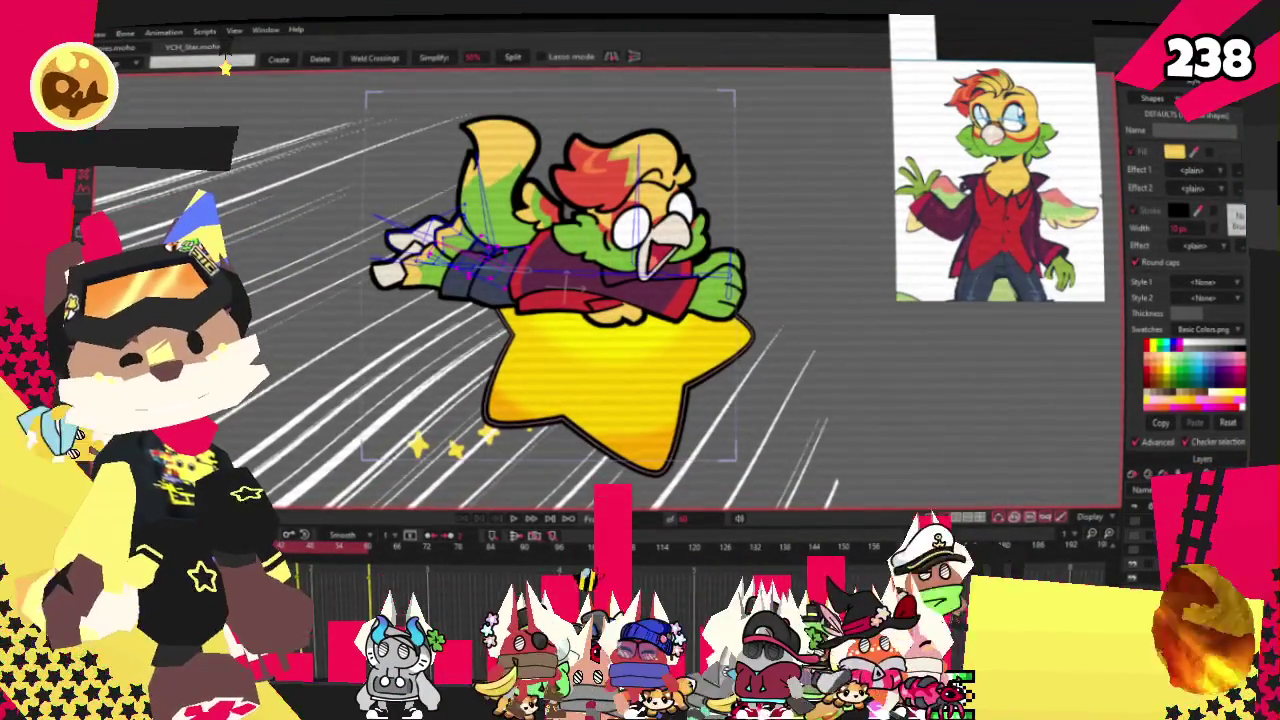
mouse_move(230, 98)
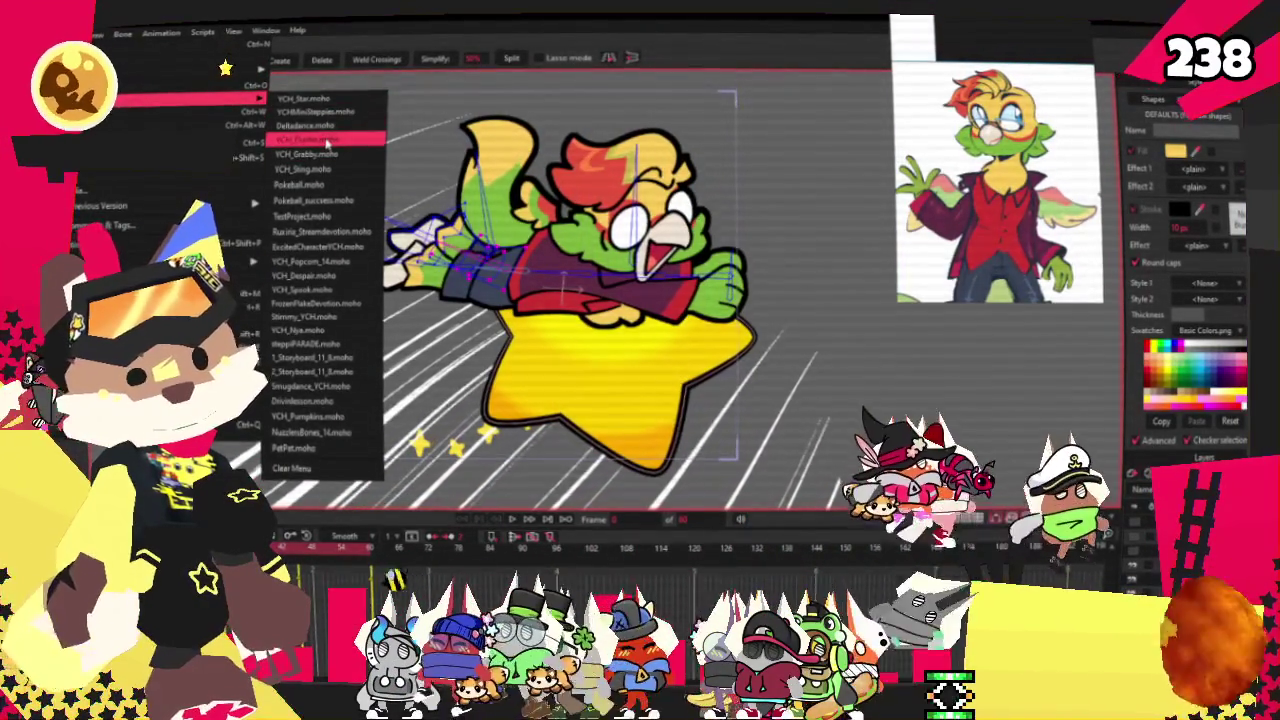
click(326, 141)
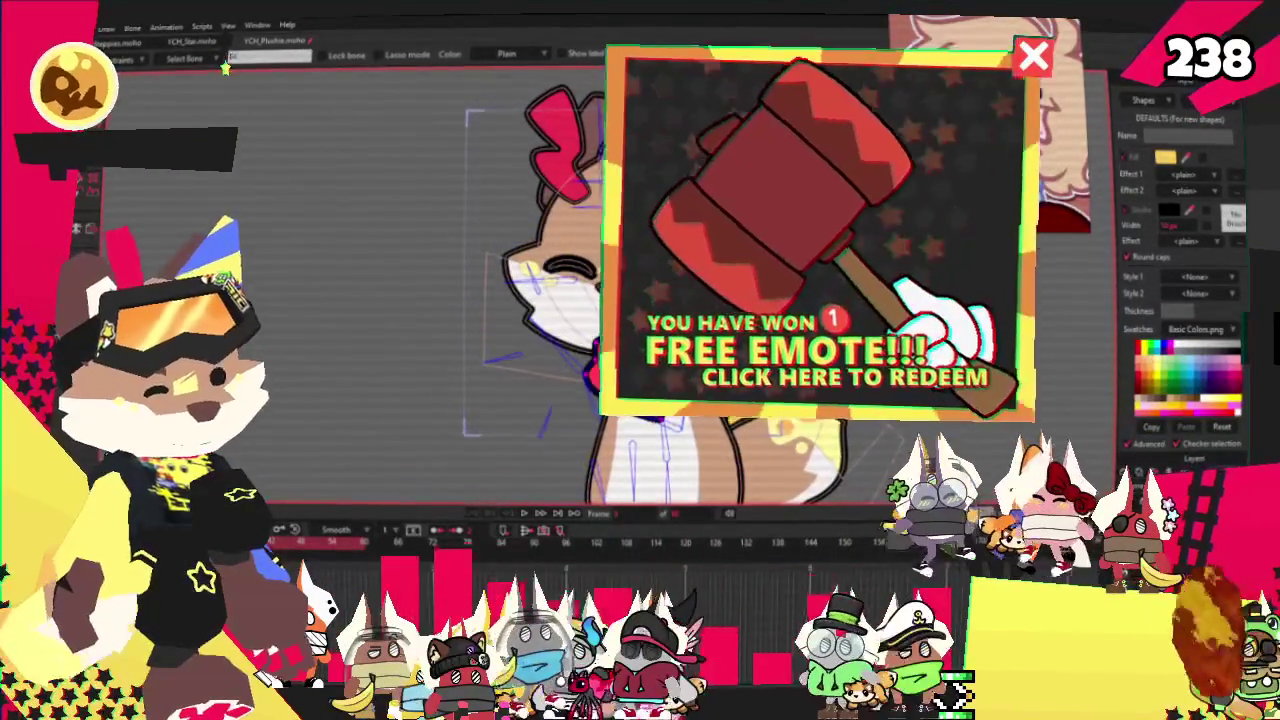
scroll(450, 280, up, 5)
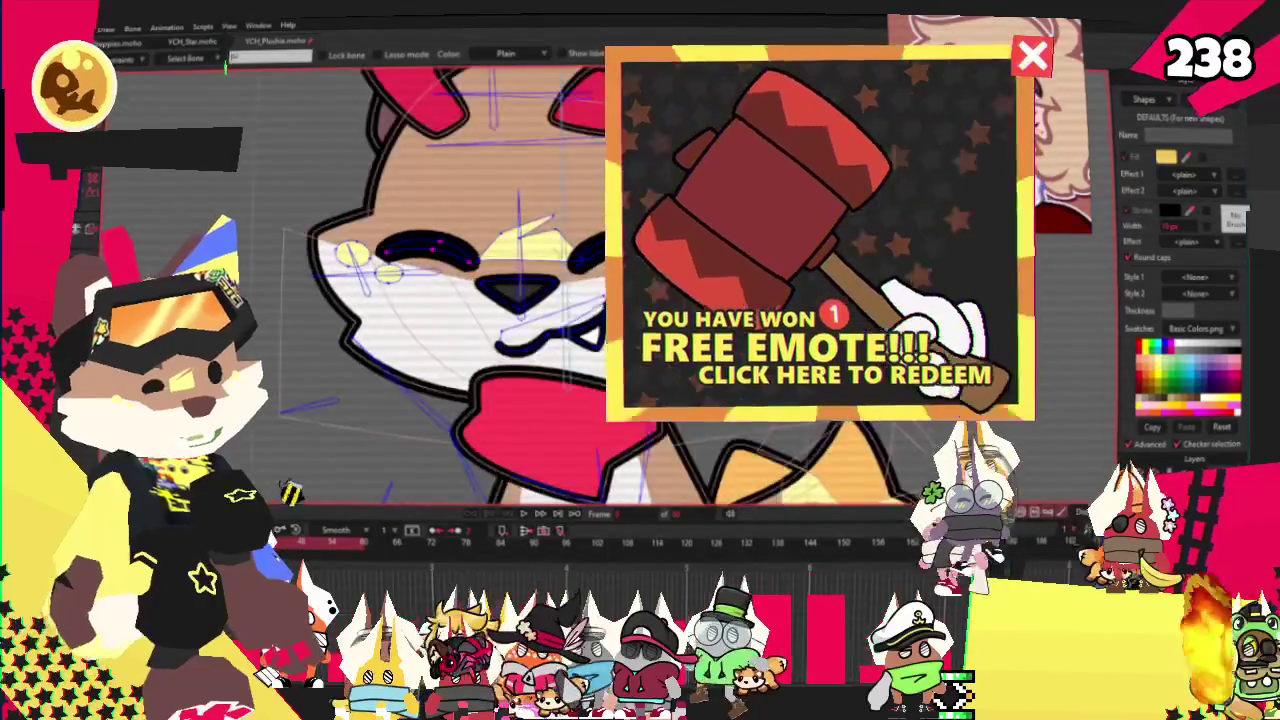
Select the points around the plushie's eye and nose
key(u)
scroll(450, 250, up, 2)
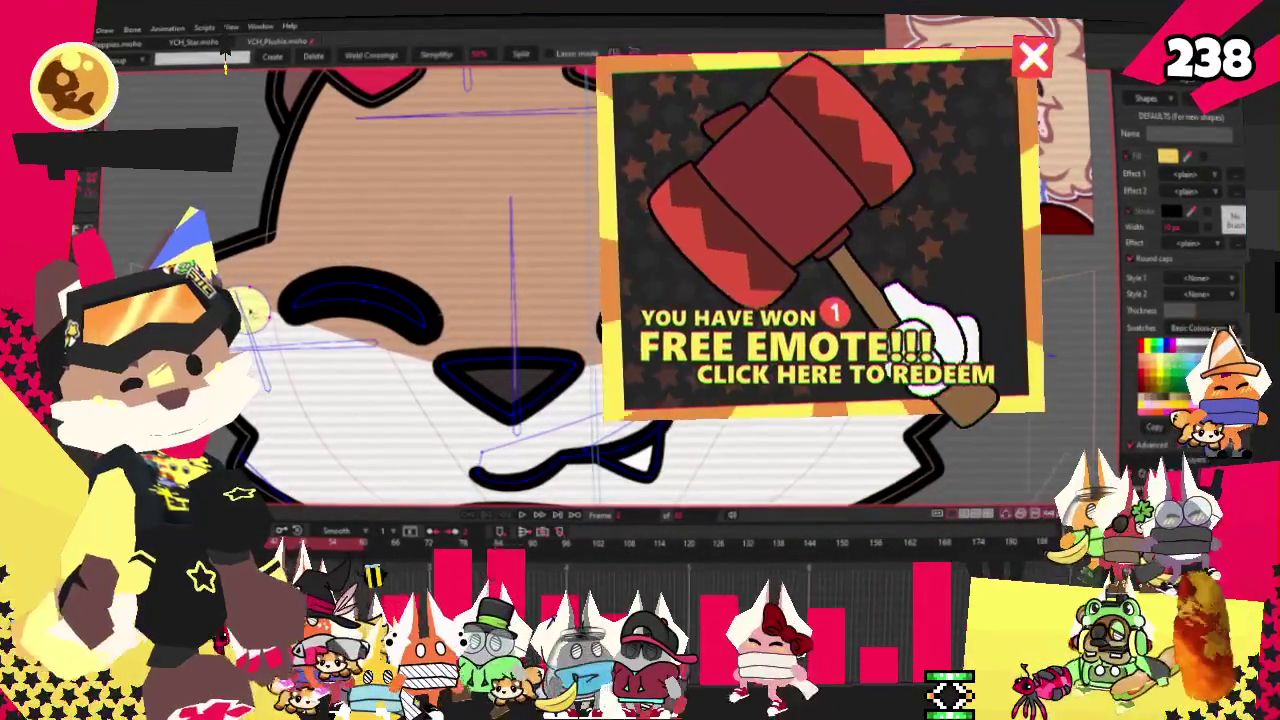
scroll(450, 280, down, 2)
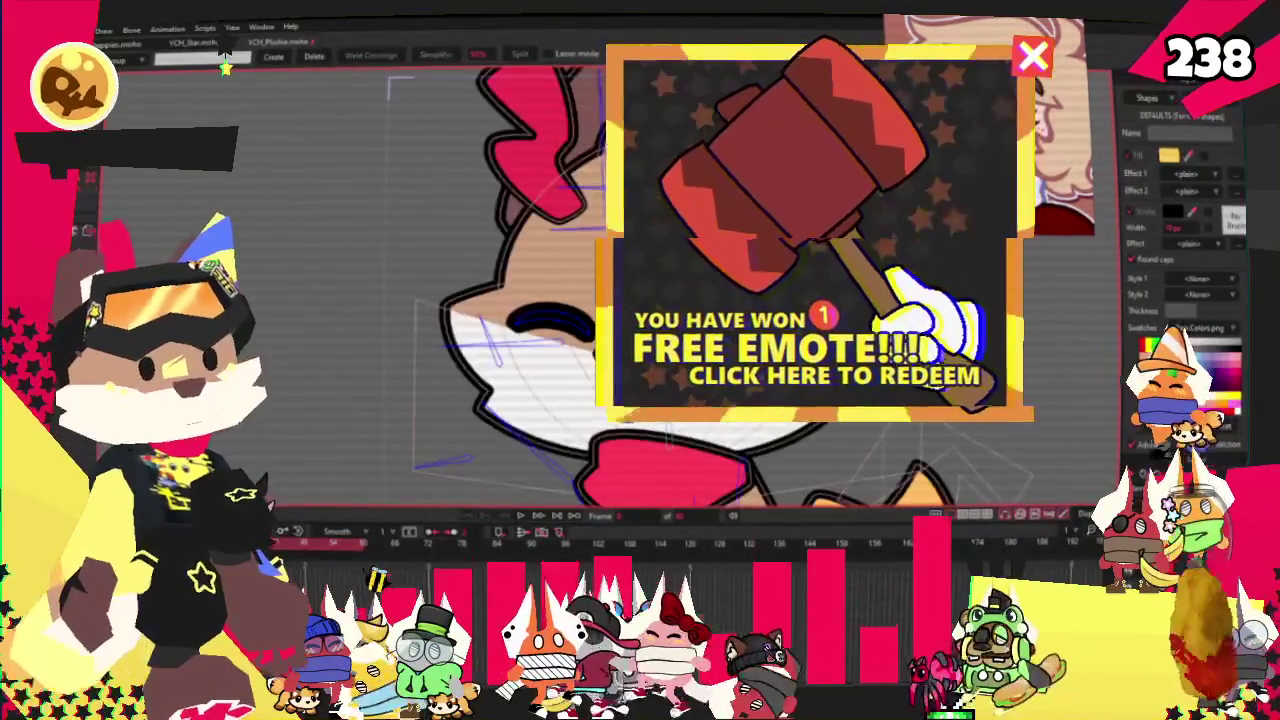
scroll(450, 280, down, 1)
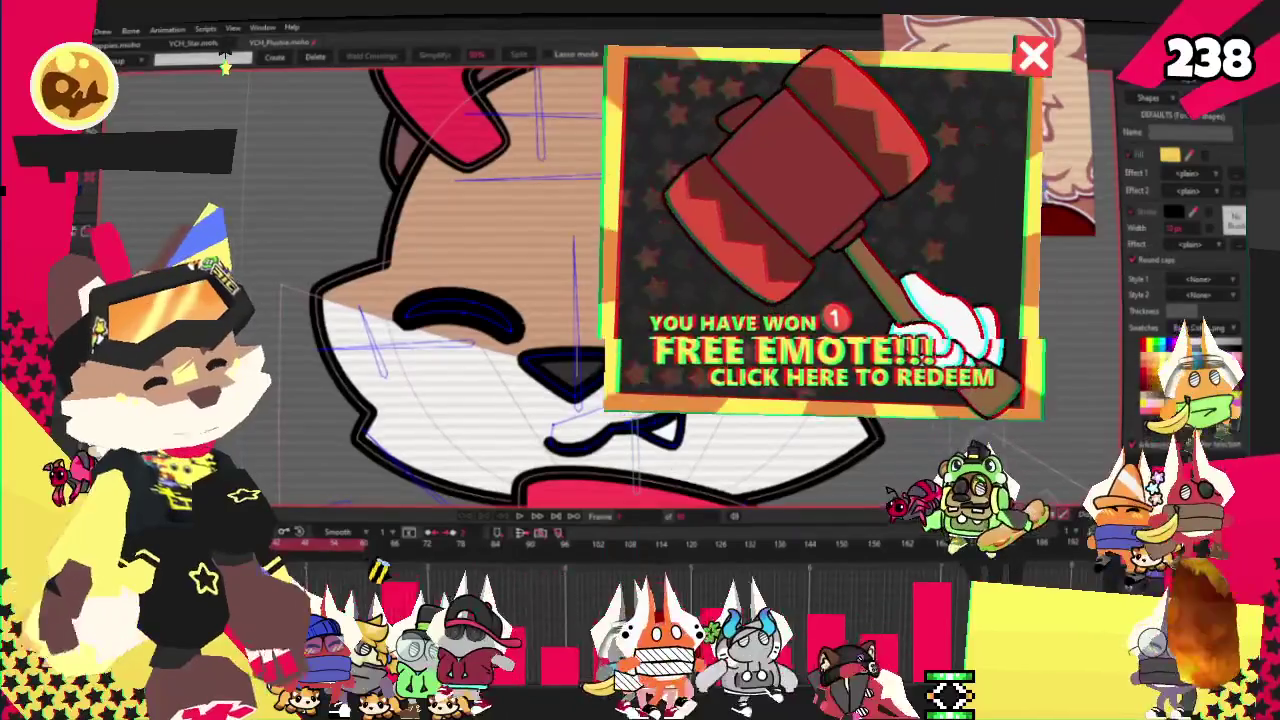
drag(376, 291, 528, 353)
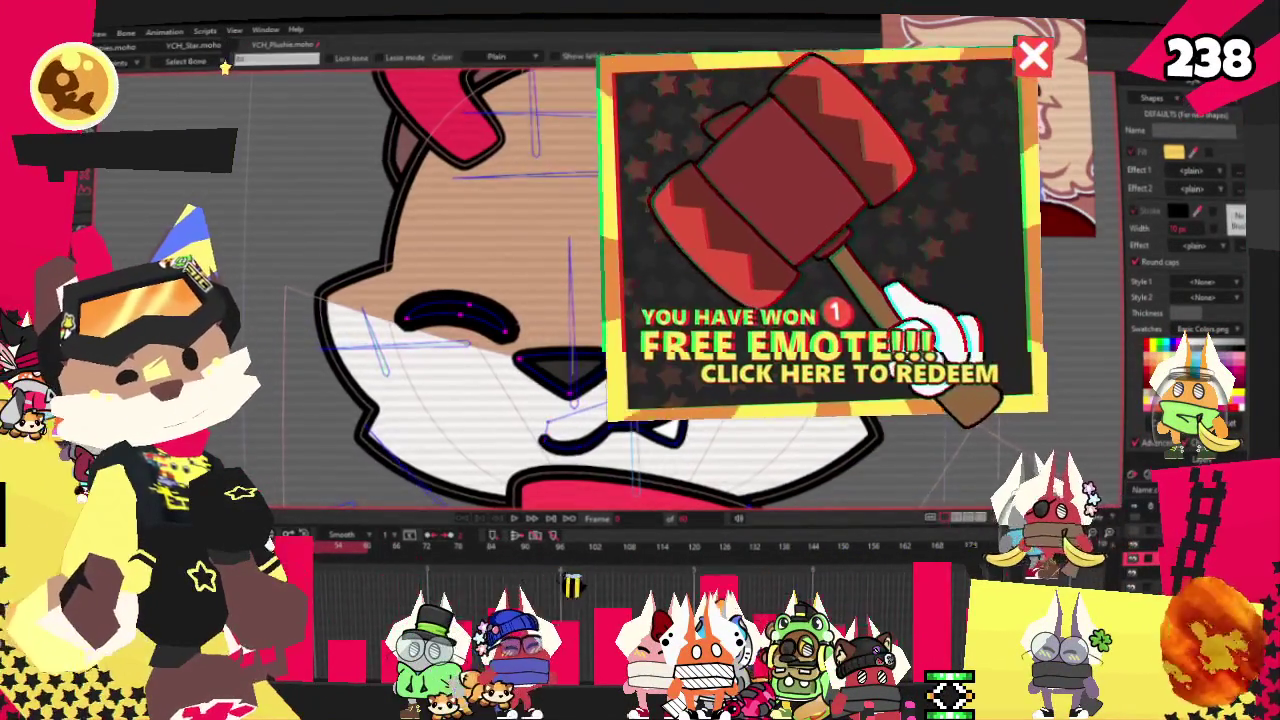
scroll(558, 388, up, 2)
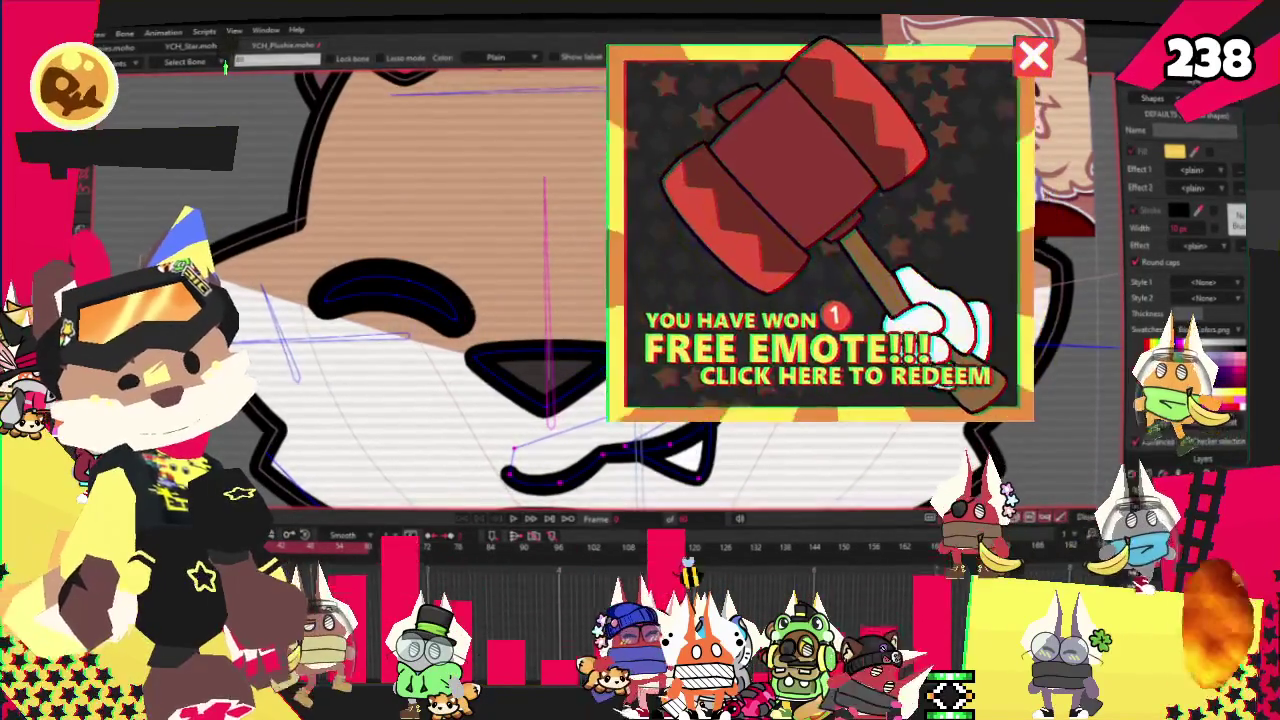
key(q)
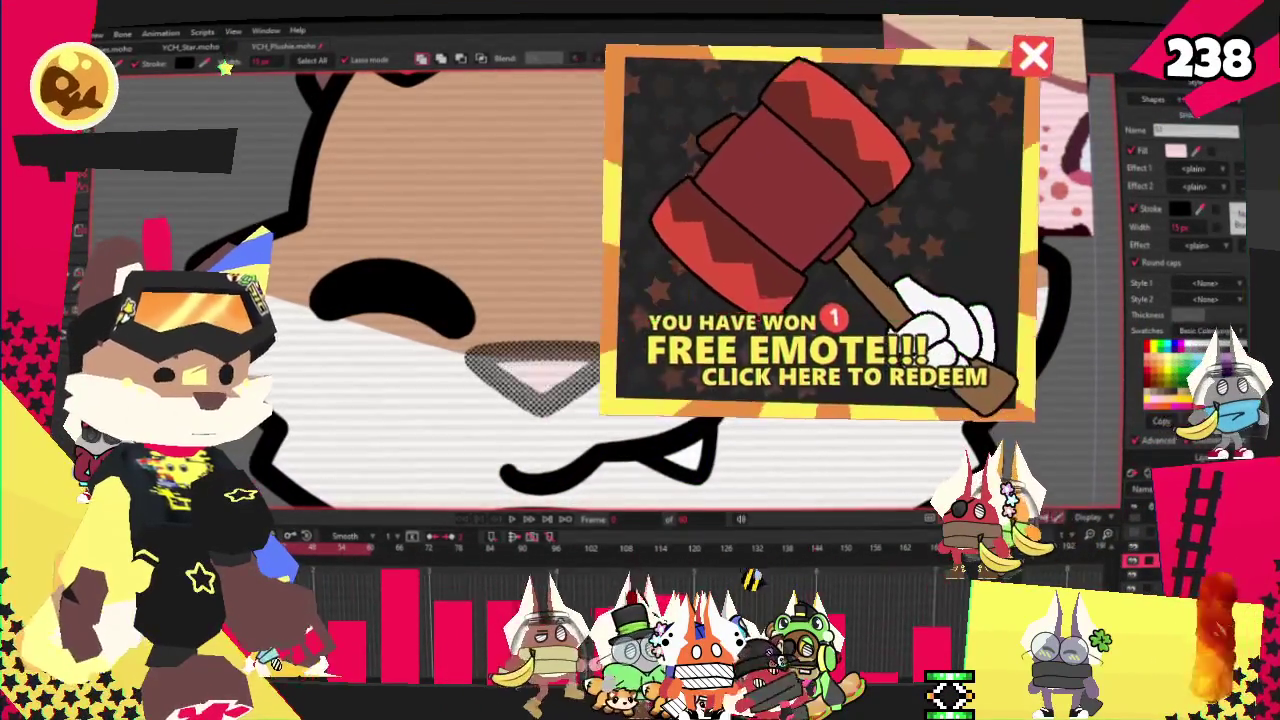
key(g)
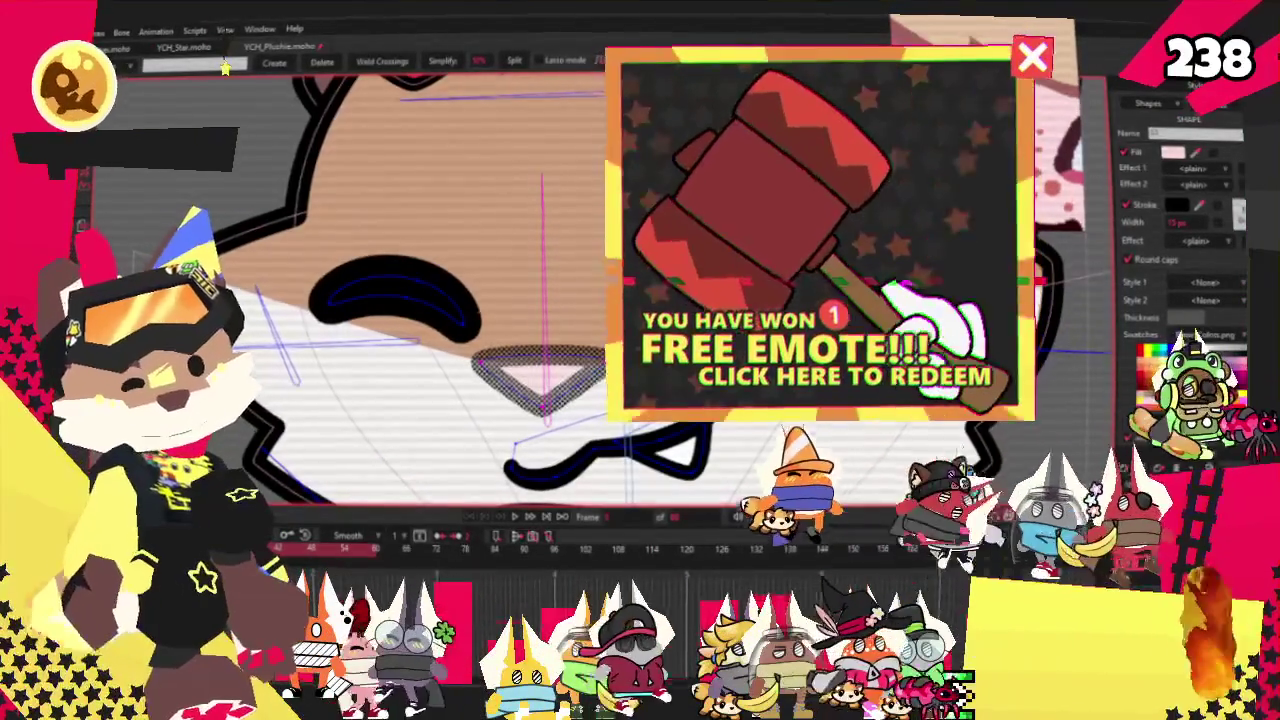
Squash the nose flatter and stretch its lower-left outline downward
key(t)
scroll(560, 300, up, 1)
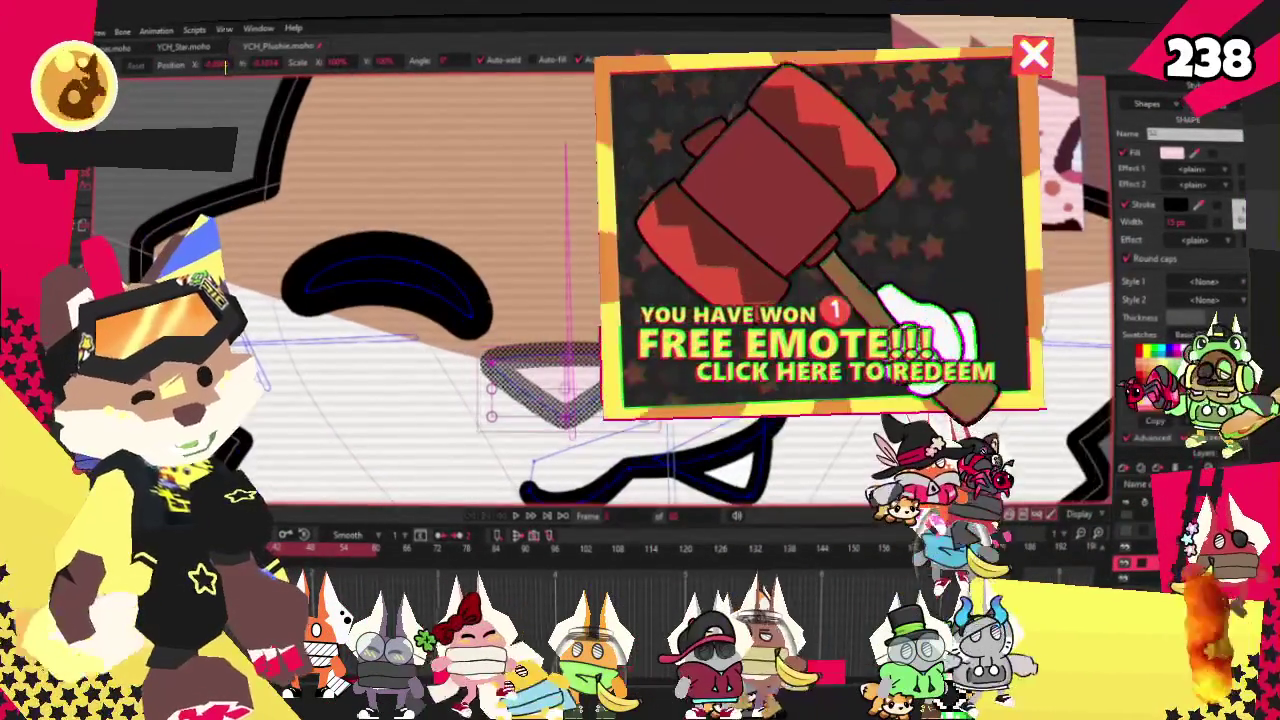
key(ctrl+shift+a)
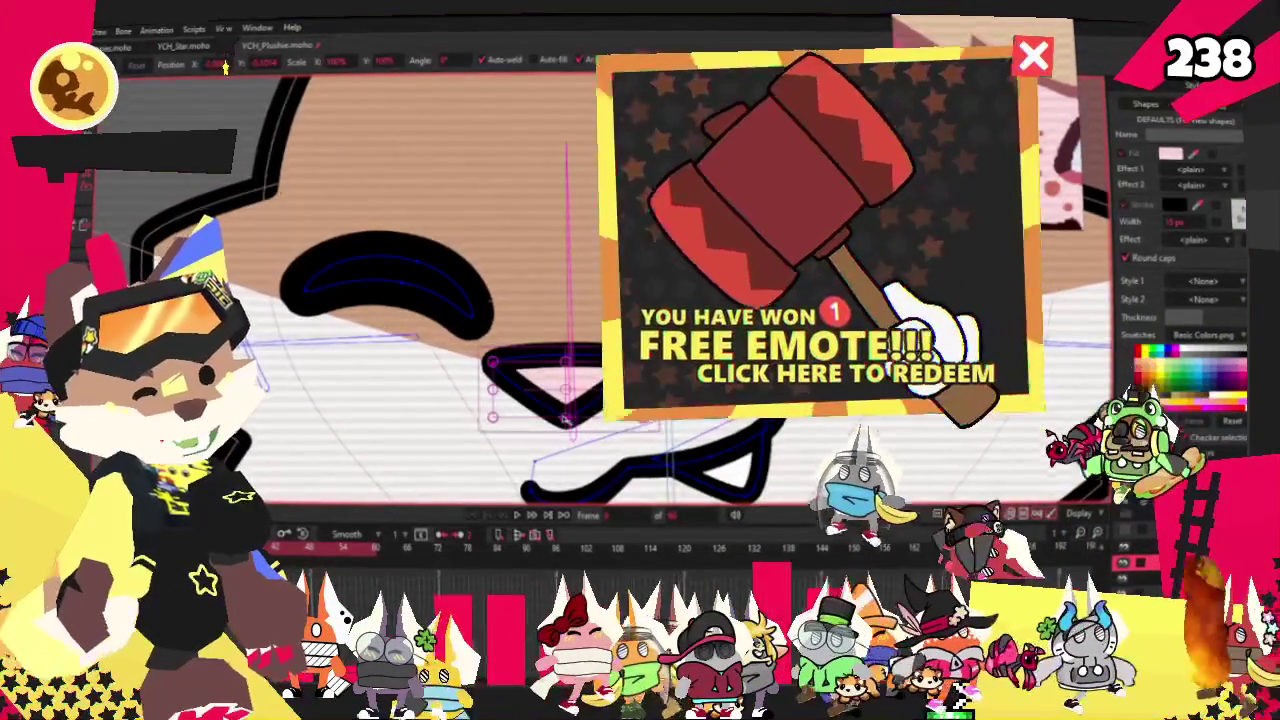
drag(567, 418, 567, 375)
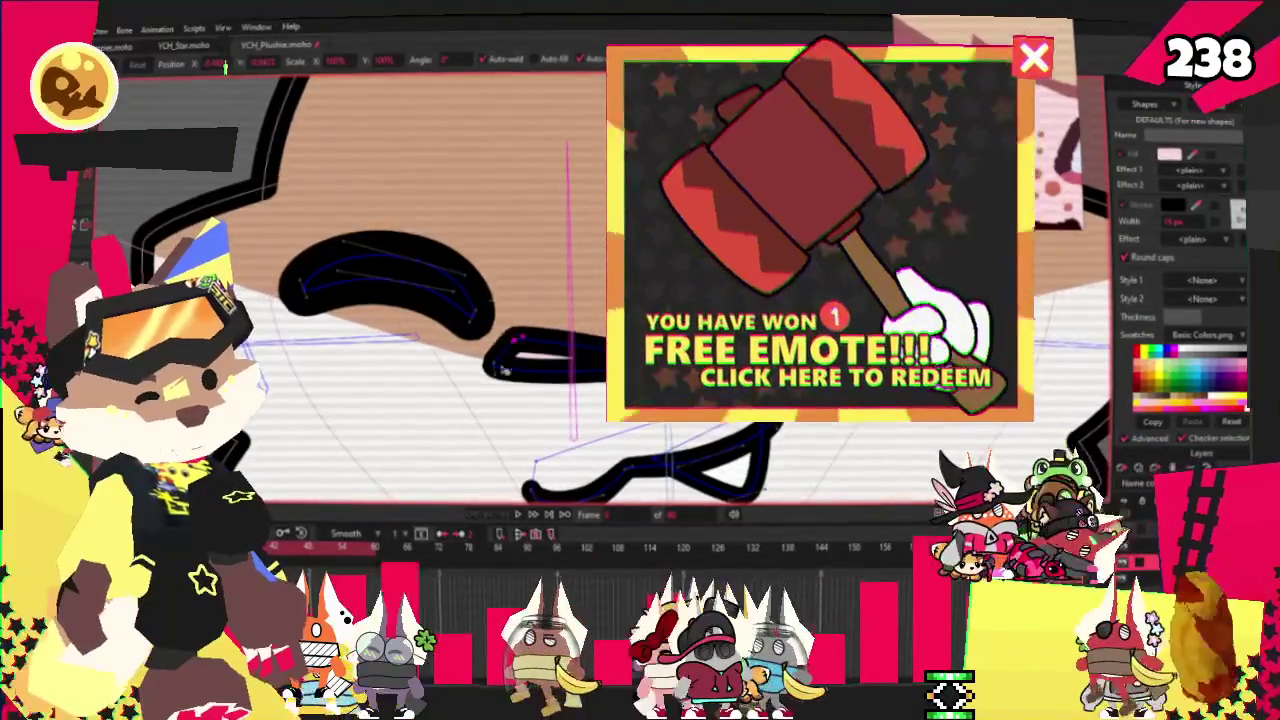
scroll(500, 378, up, 1)
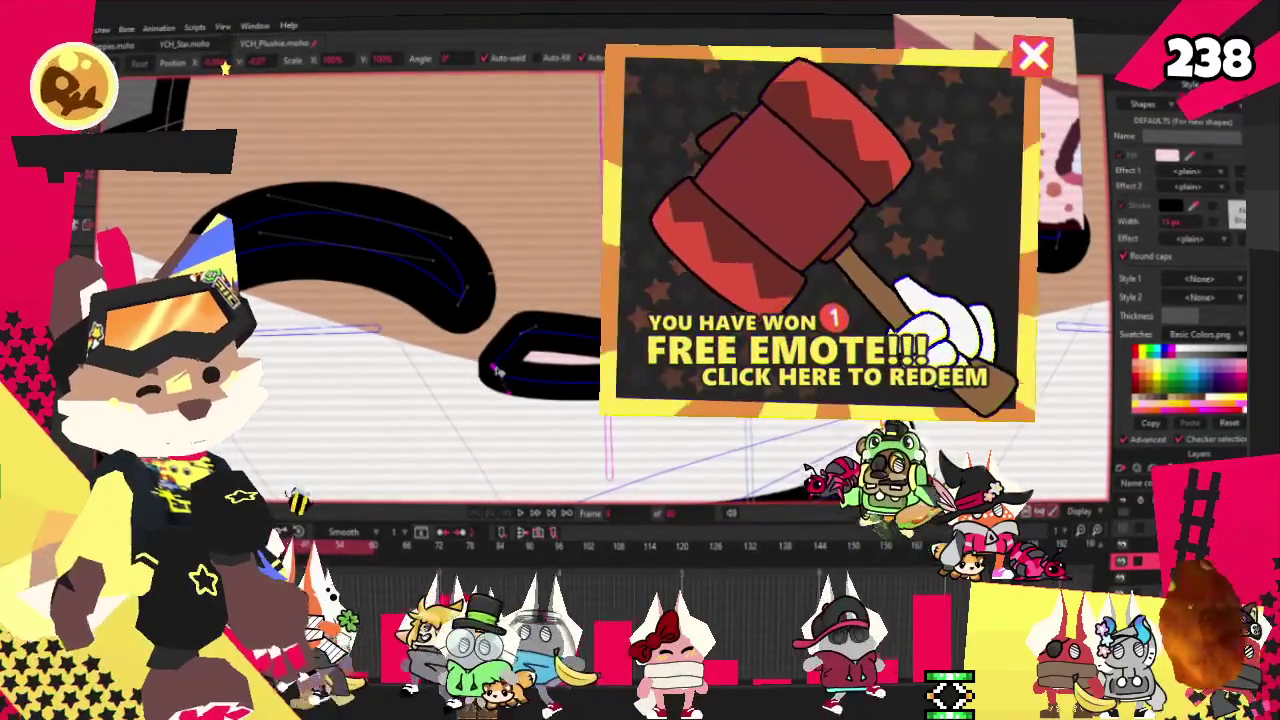
drag(497, 371, 518, 411)
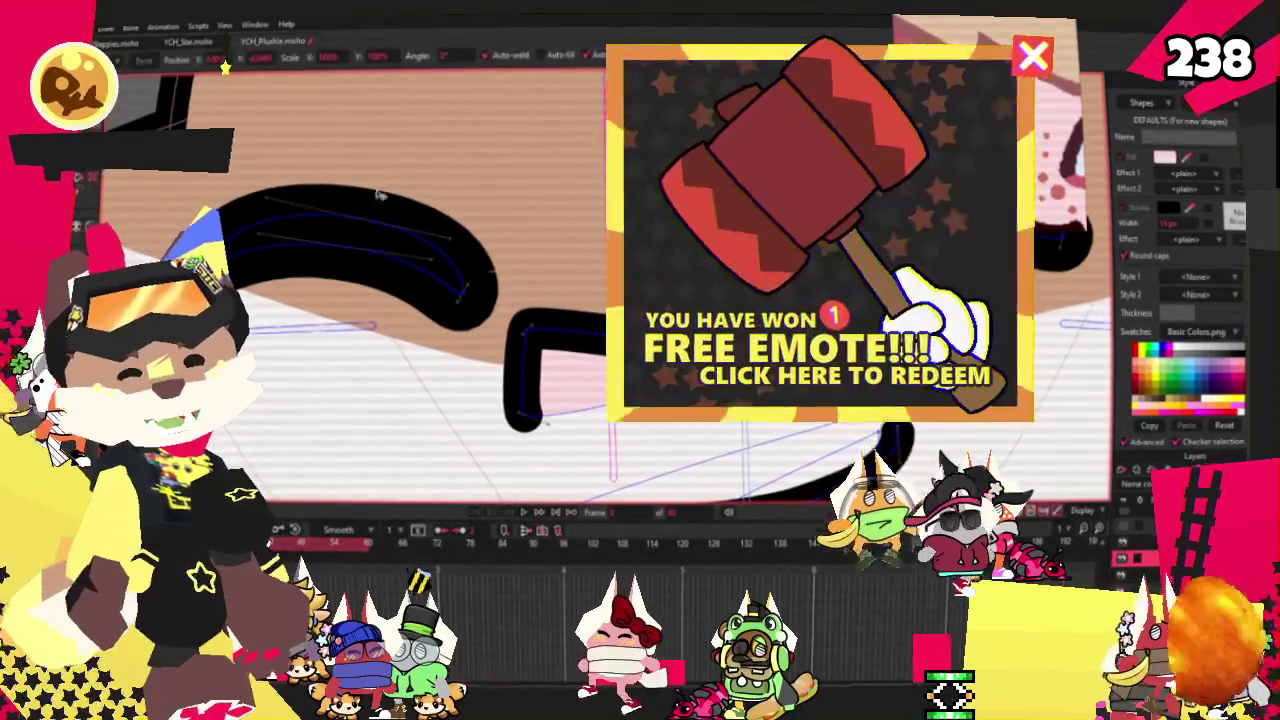
scroll(630, 260, up, 2)
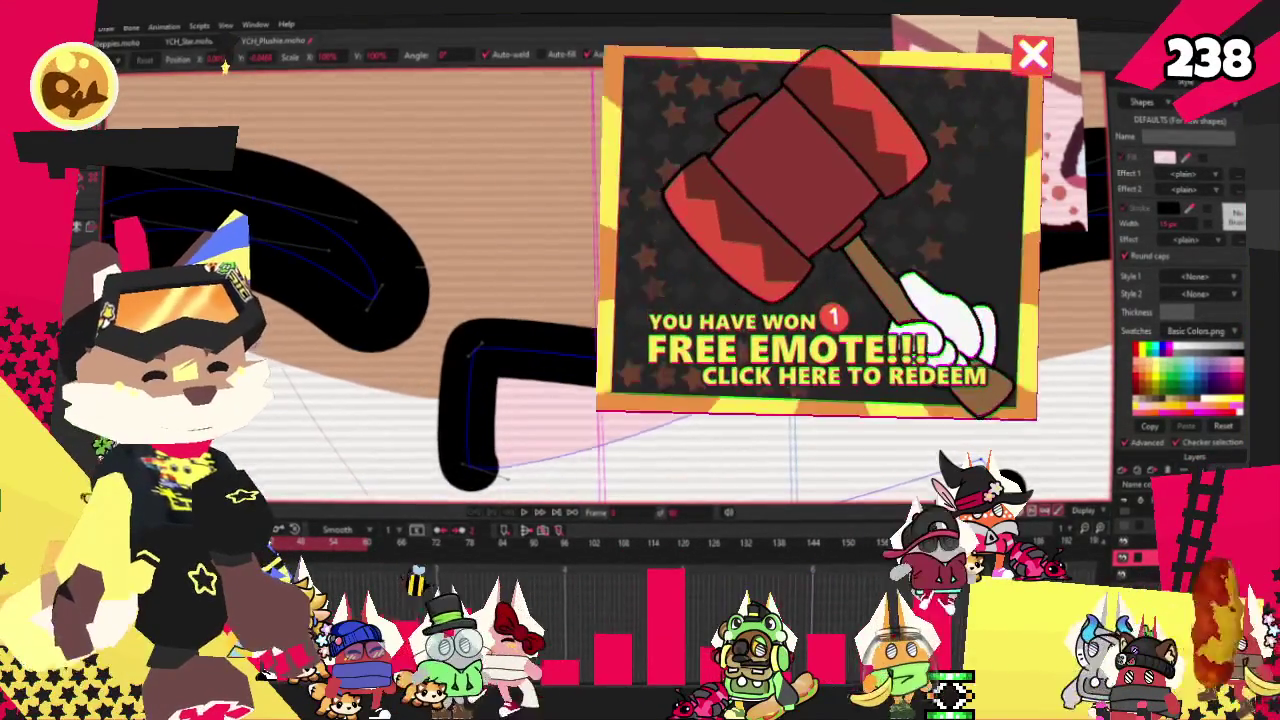
scroll(500, 300, down, 1)
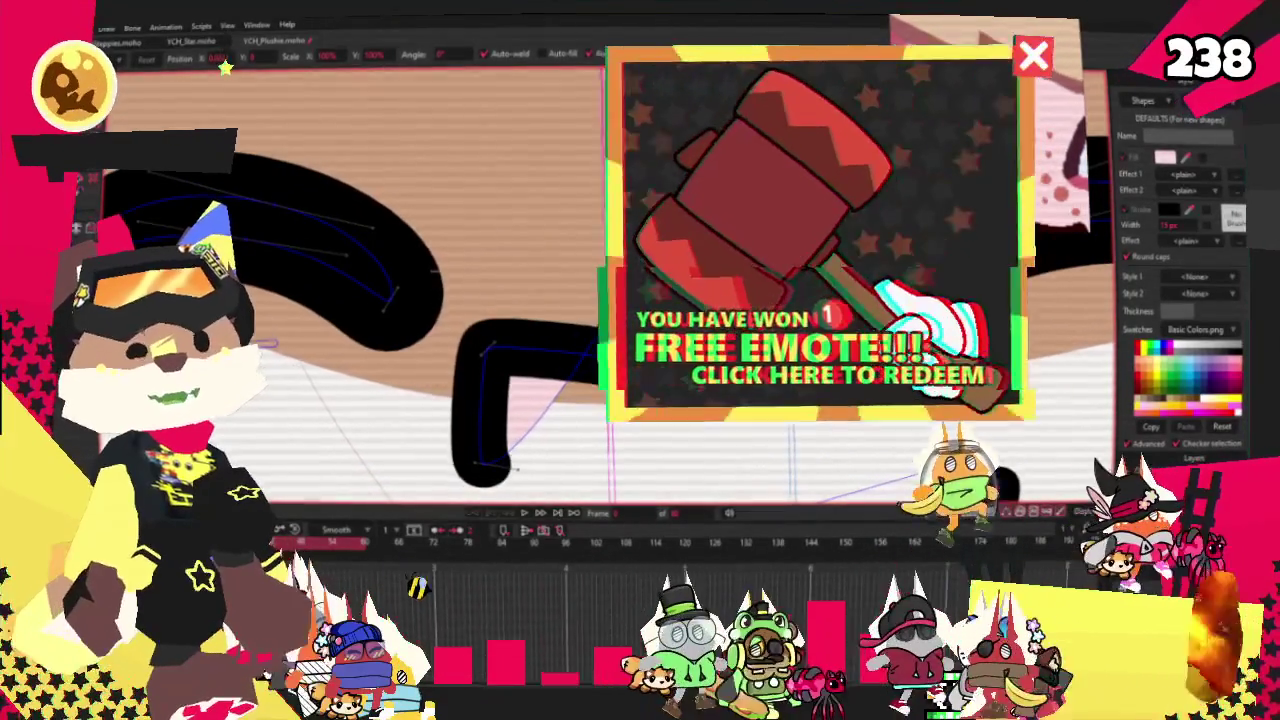
scroll(450, 300, up, 1)
Round the nose's lower corner with the Curvature tool
key(c)
scroll(466, 360, up, 1)
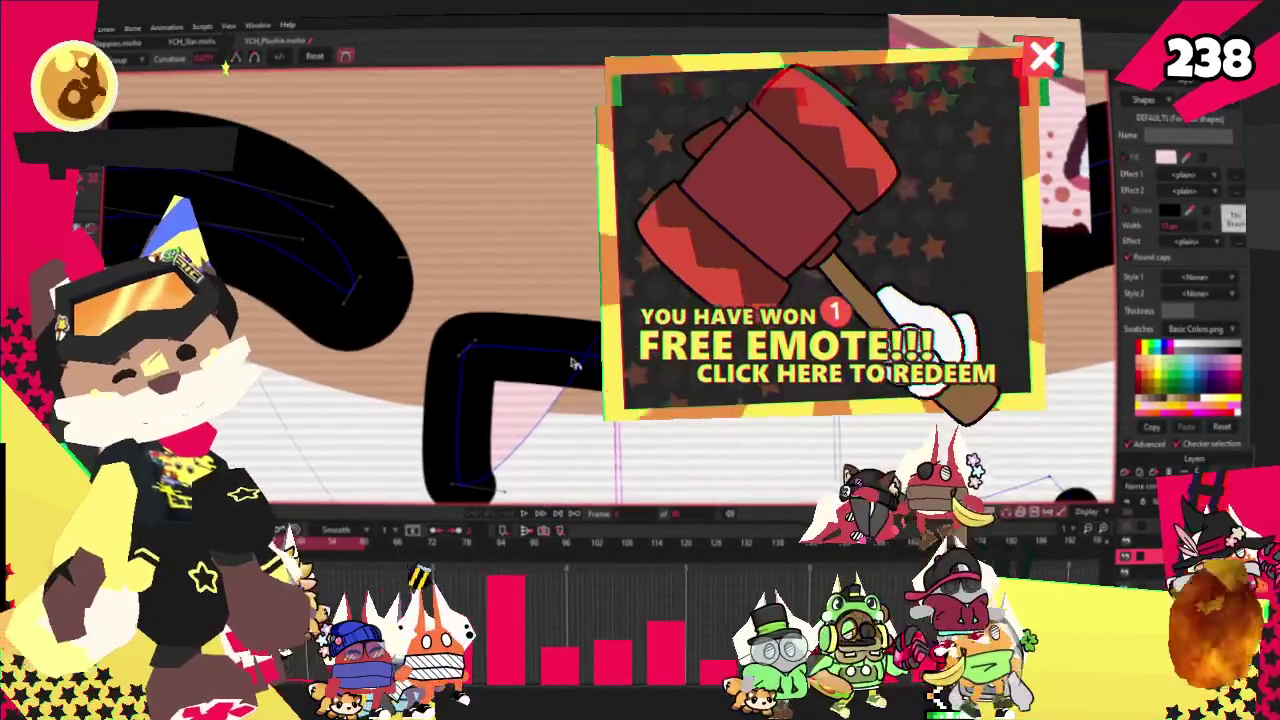
drag(466, 360, 486, 326)
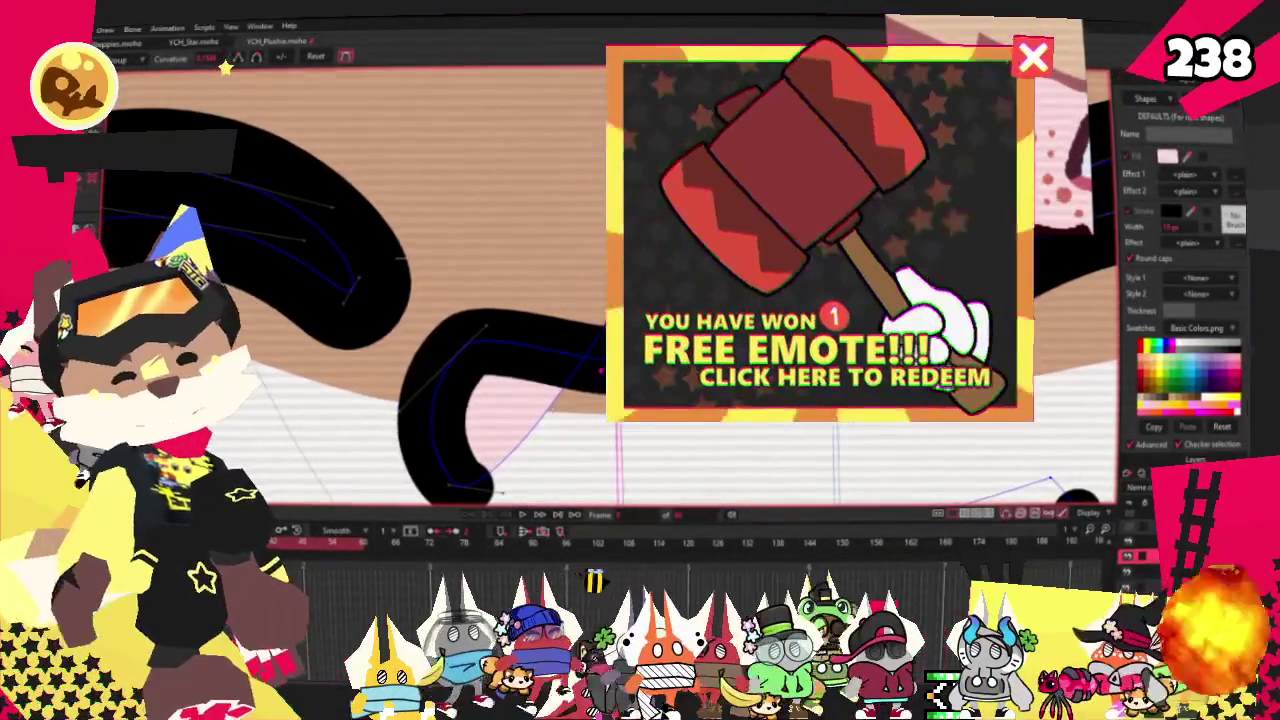
scroll(760, 300, up, 1)
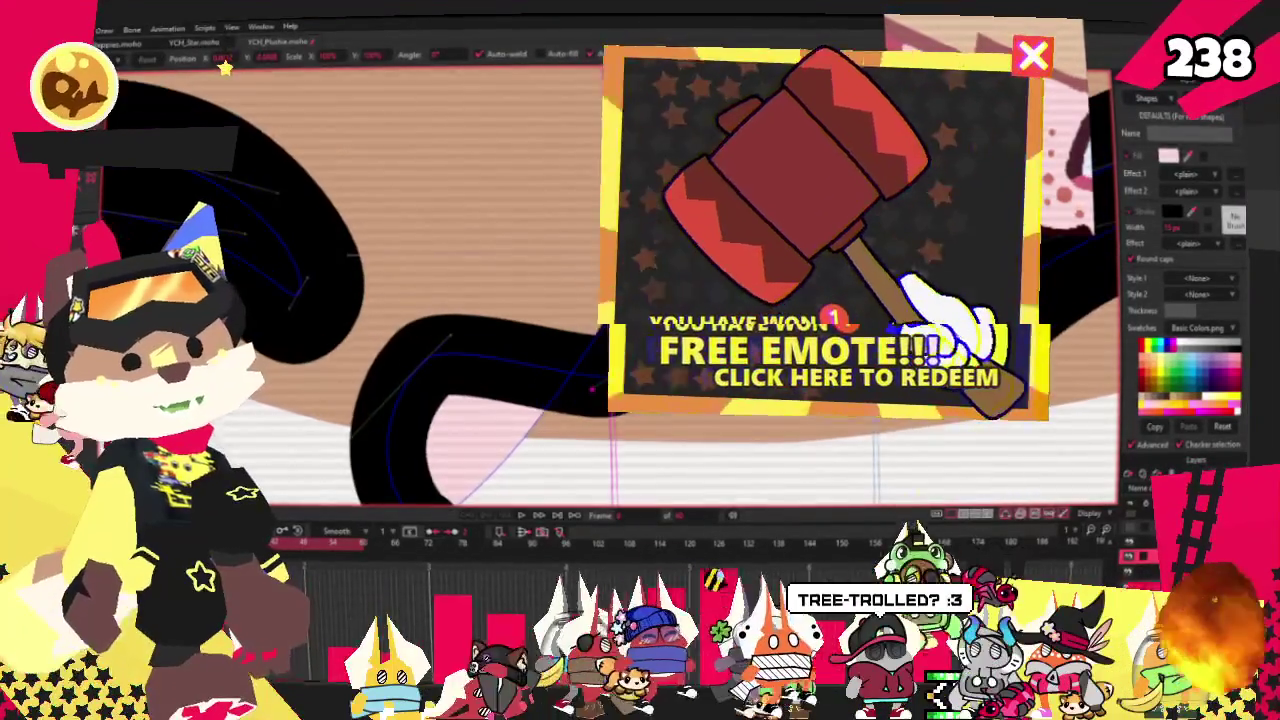
scroll(600, 300, up, 1)
scroll(600, 300, up, 1)
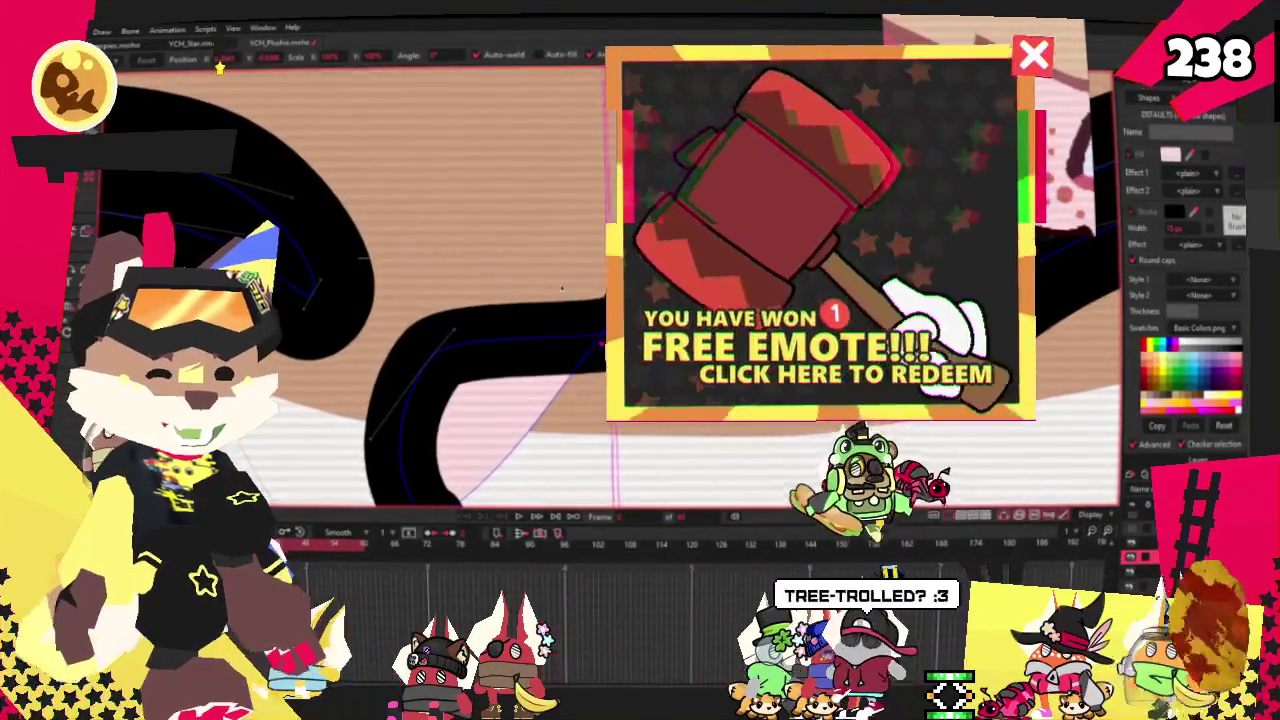
scroll(576, 296, down, 1)
scroll(578, 305, down, 1)
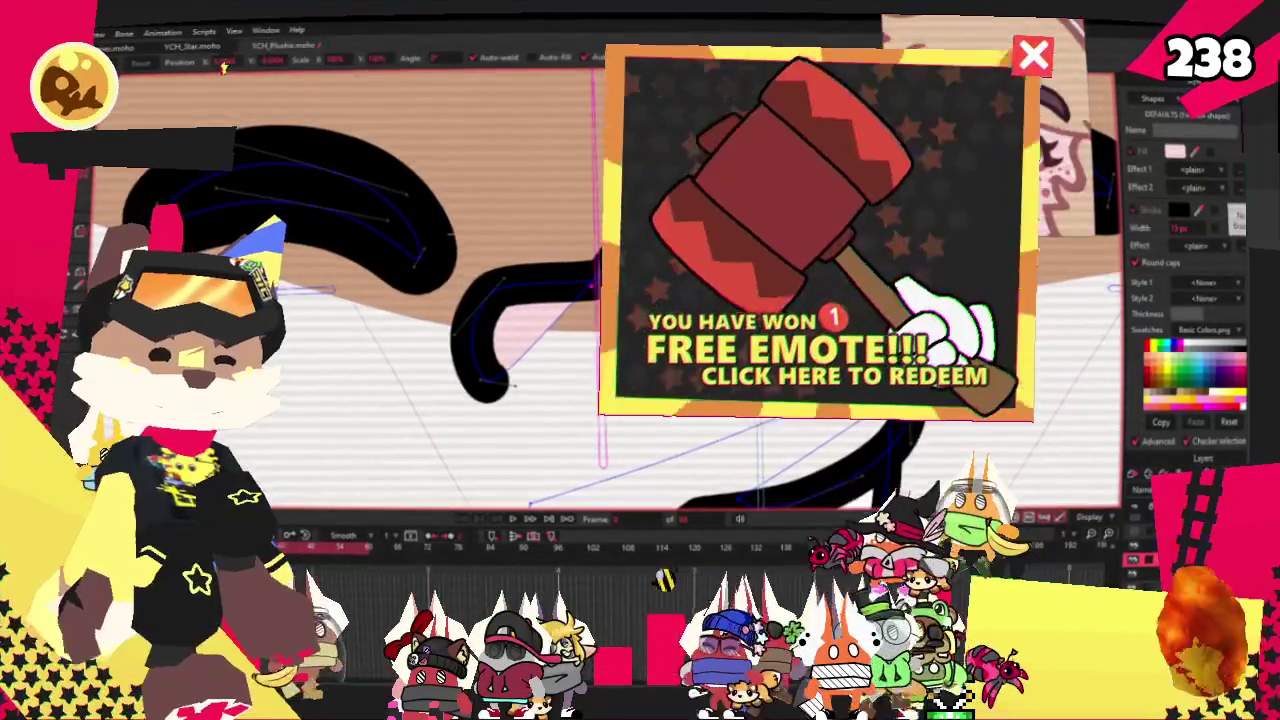
scroll(534, 299, down, 3)
scroll(554, 339, down, 3)
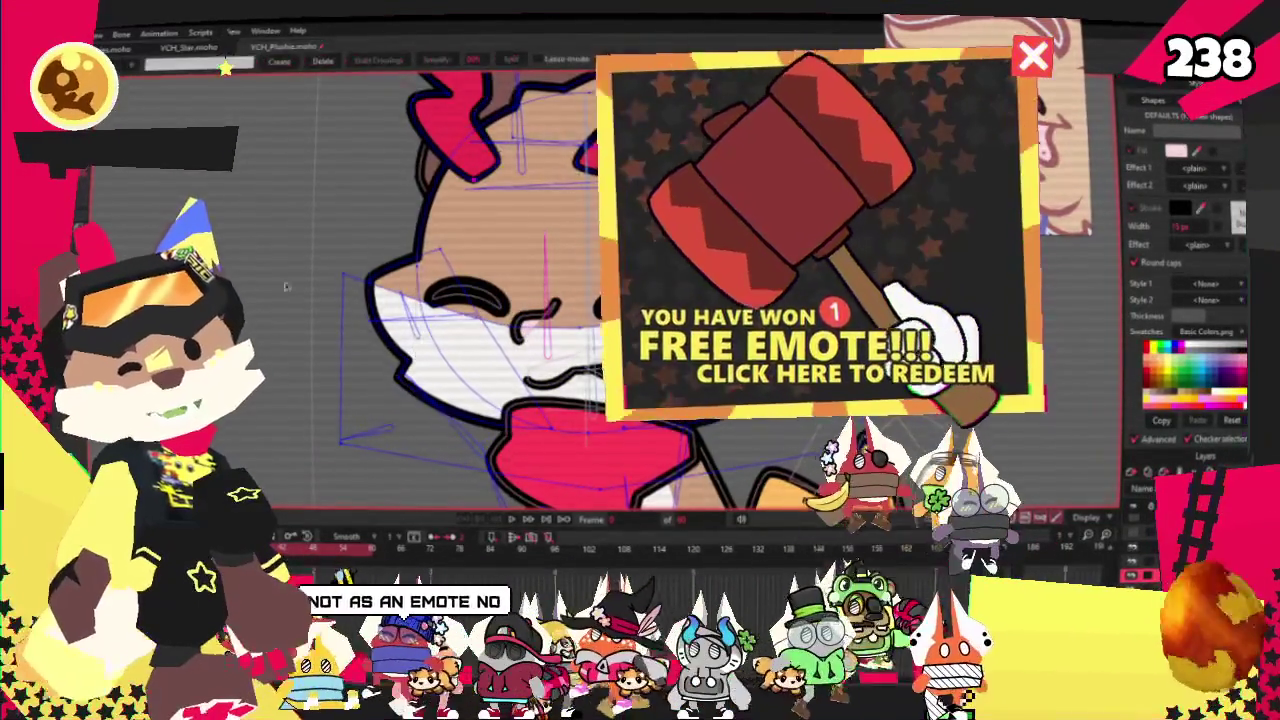
Draw a pink oval over the plushie's face with the Draw Shape oval tool
key(g)
scroll(448, 338, up, 2)
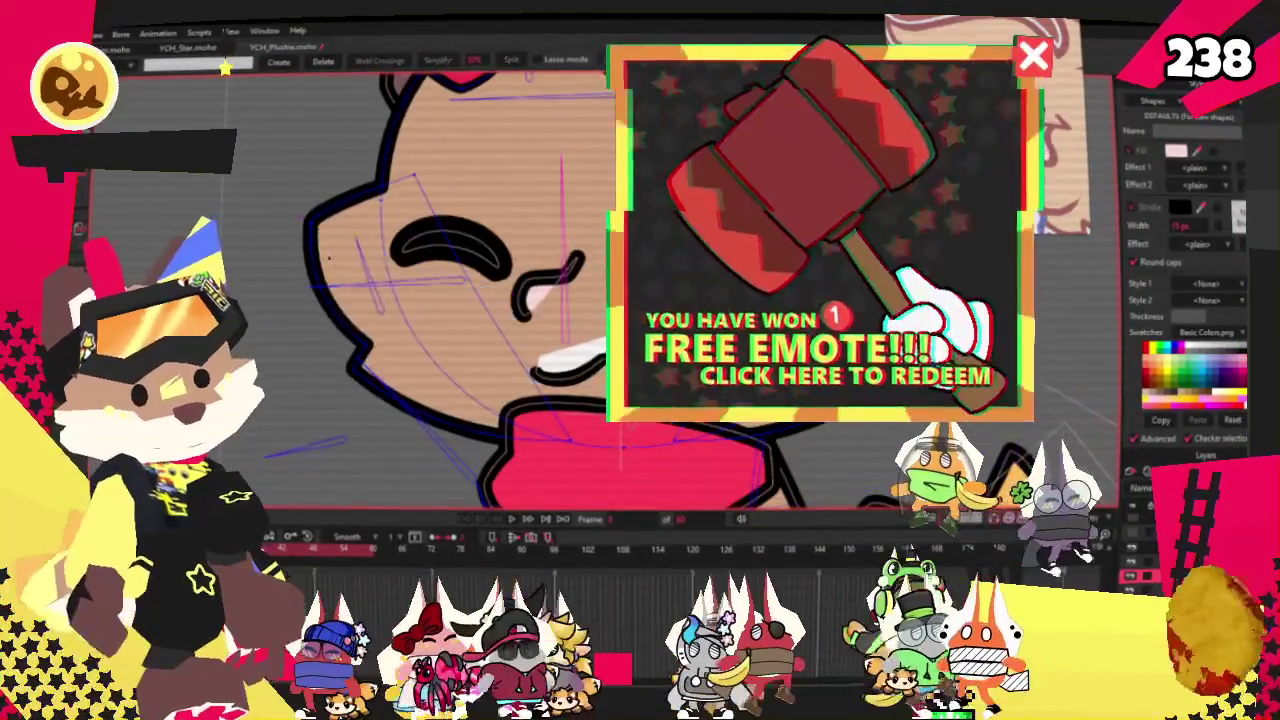
scroll(329, 257, down, 2)
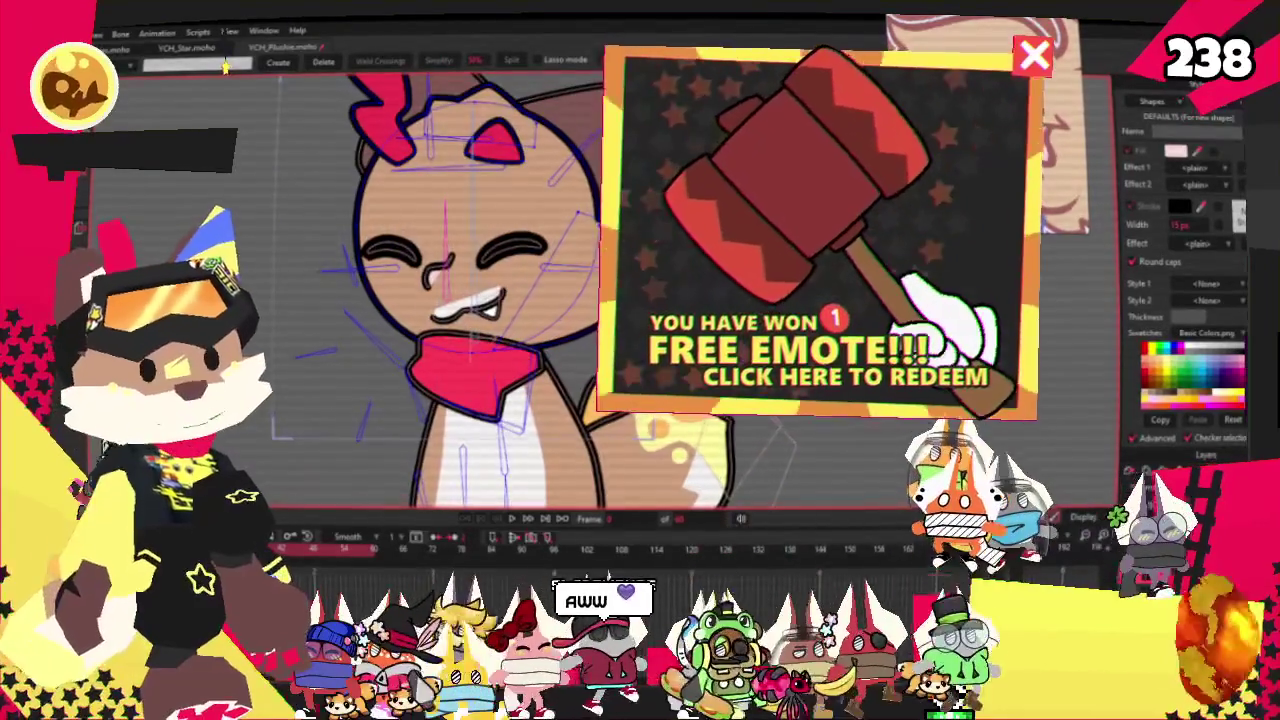
scroll(344, 255, up, 2)
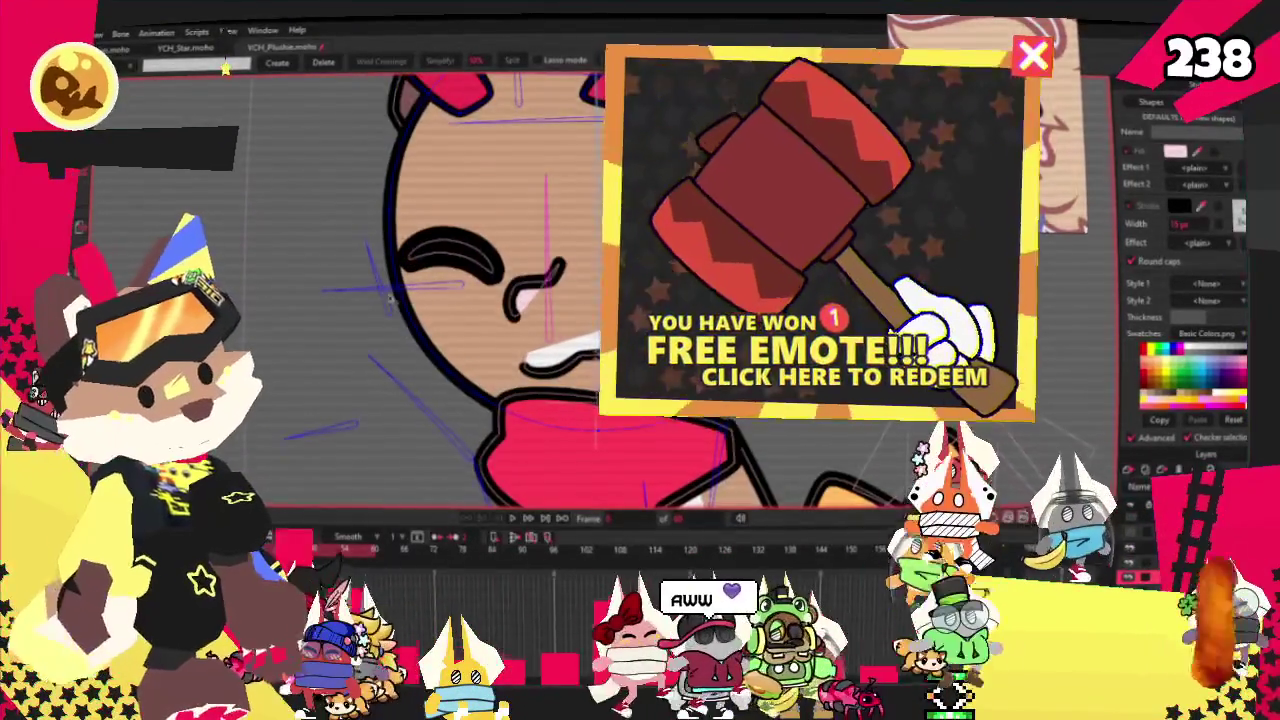
key(a)
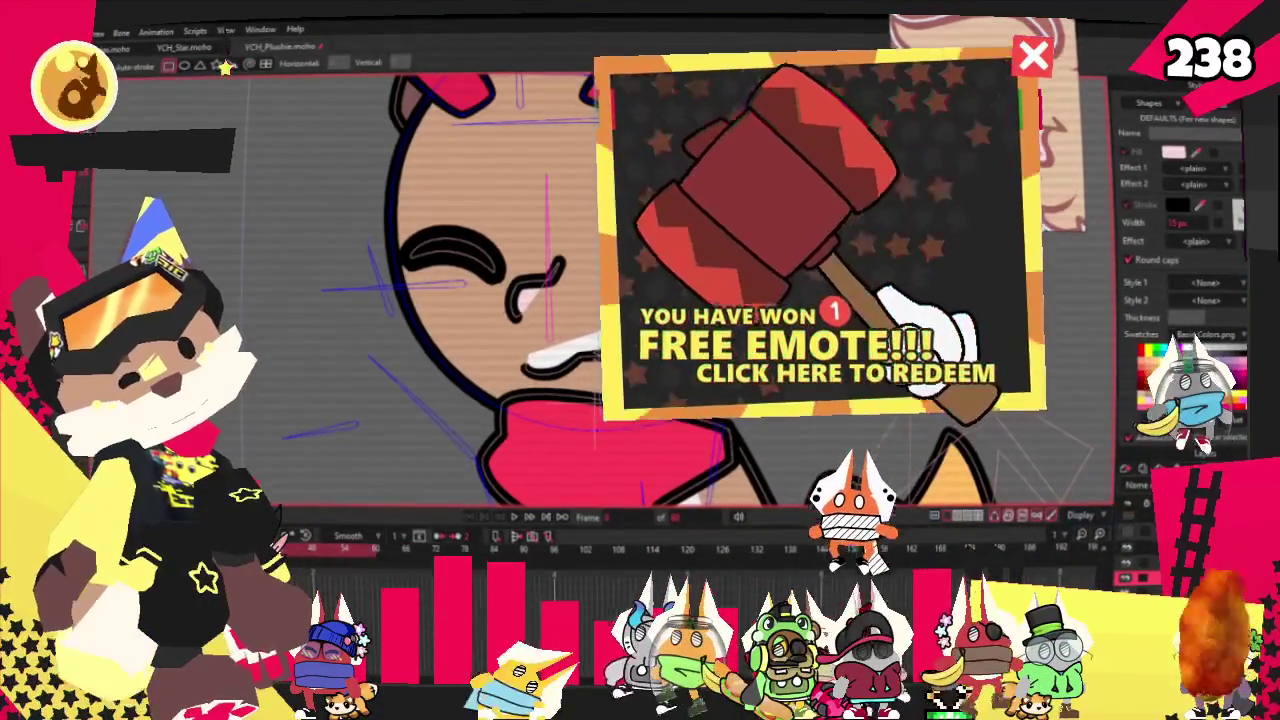
key(e)
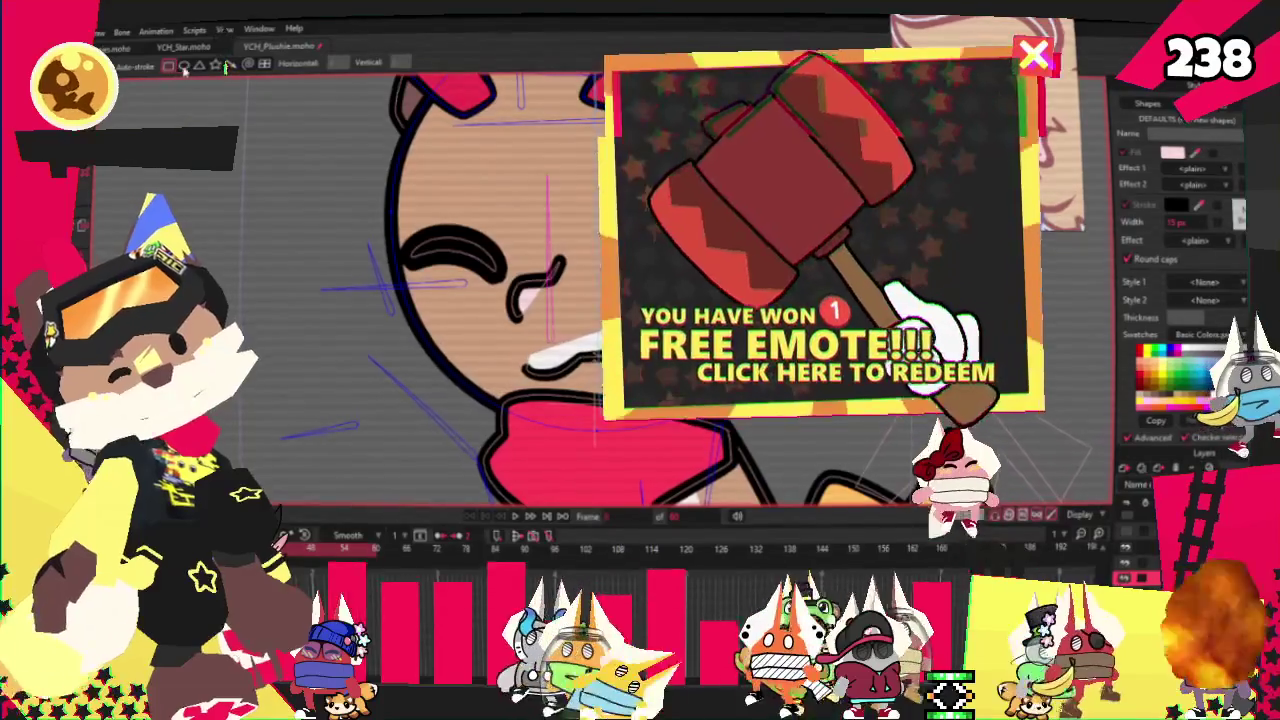
drag(344, 246, 640, 455)
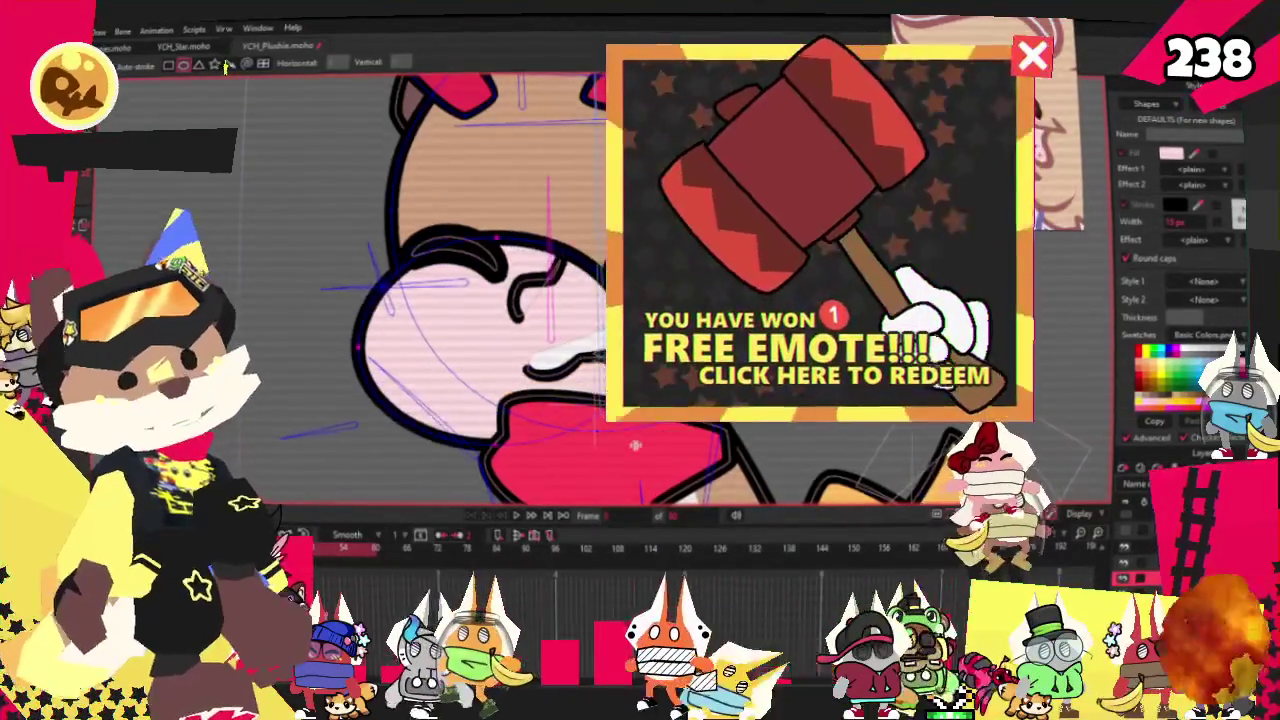
Select the new pink oval with the Select Shape tool
key(q)
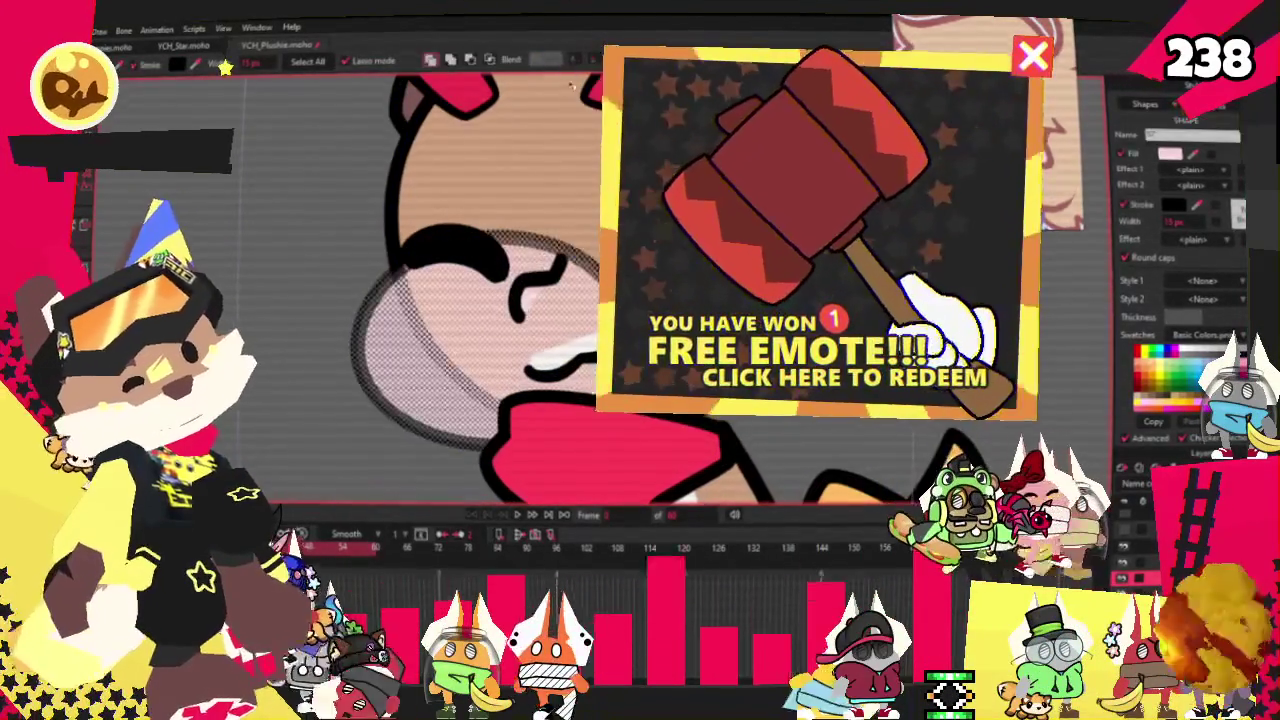
click(451, 60)
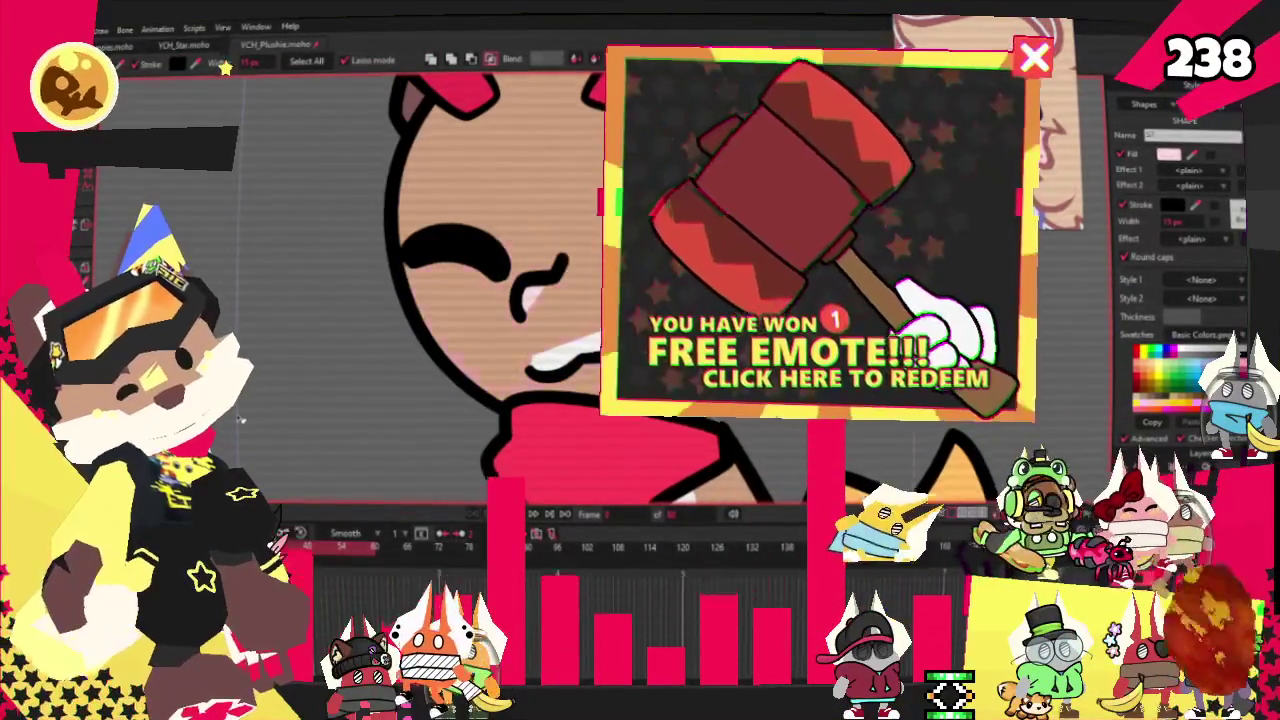
key(Delete)
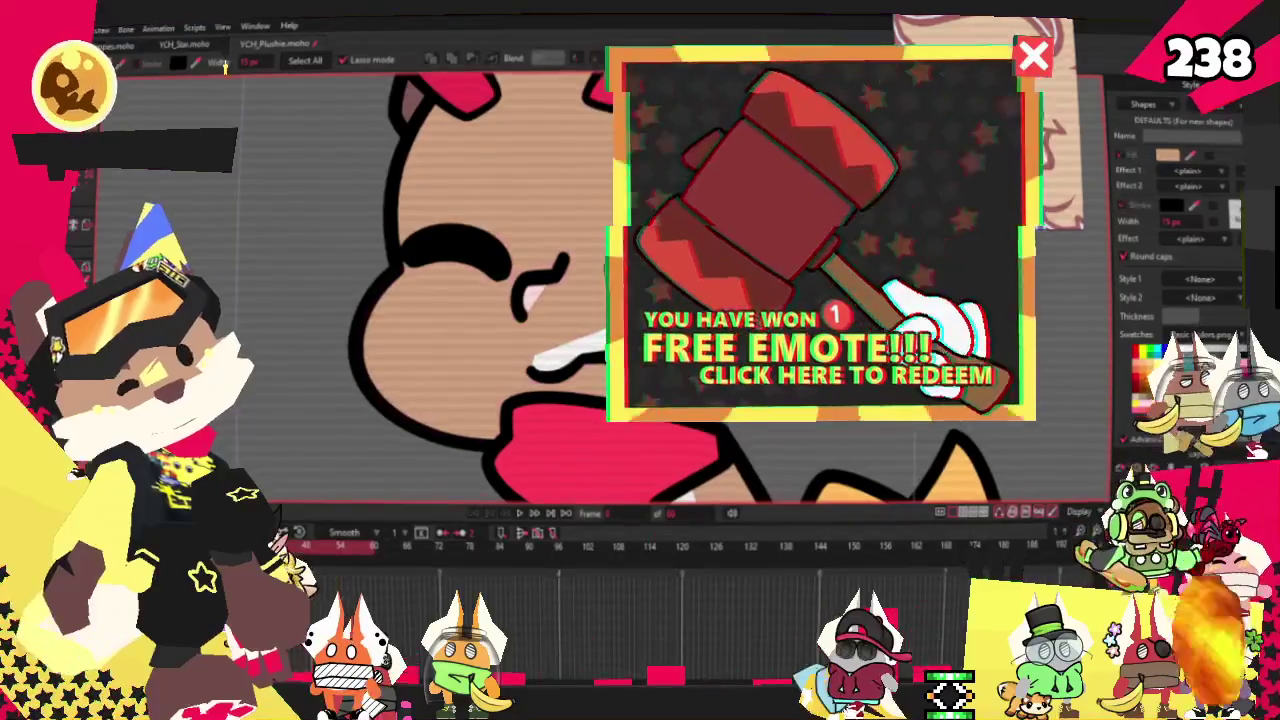
click(430, 57)
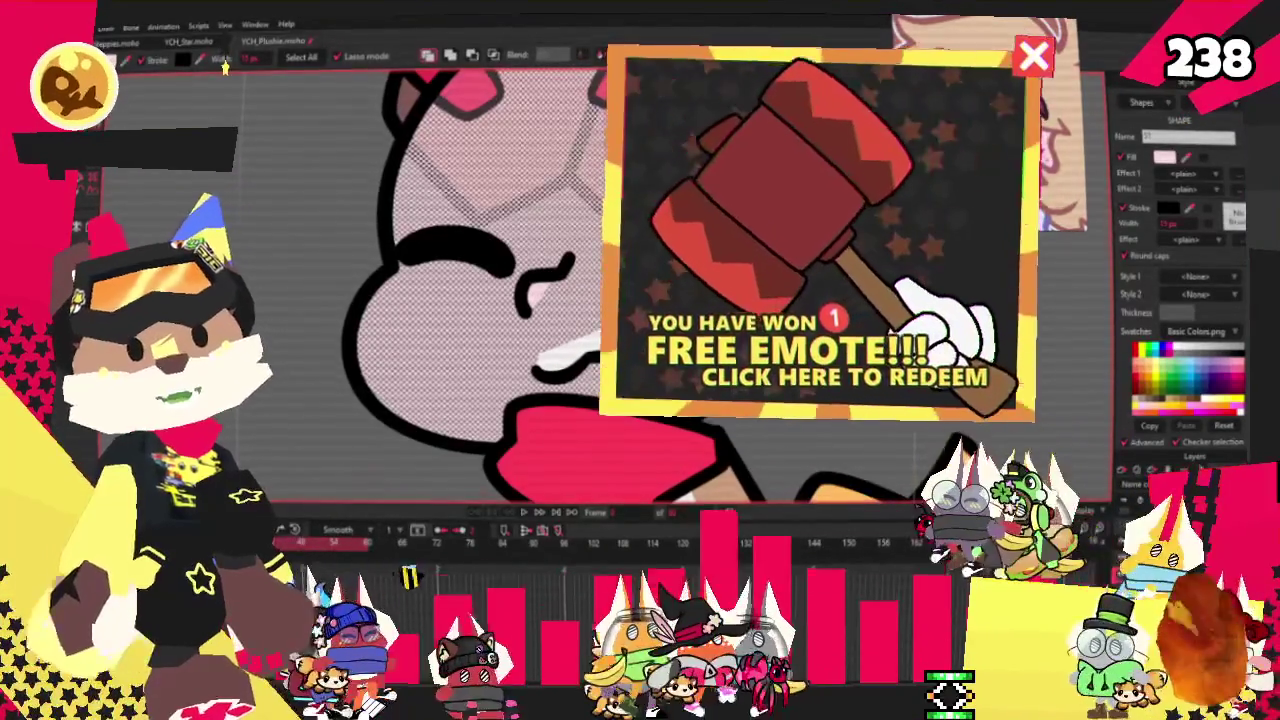
key(t)
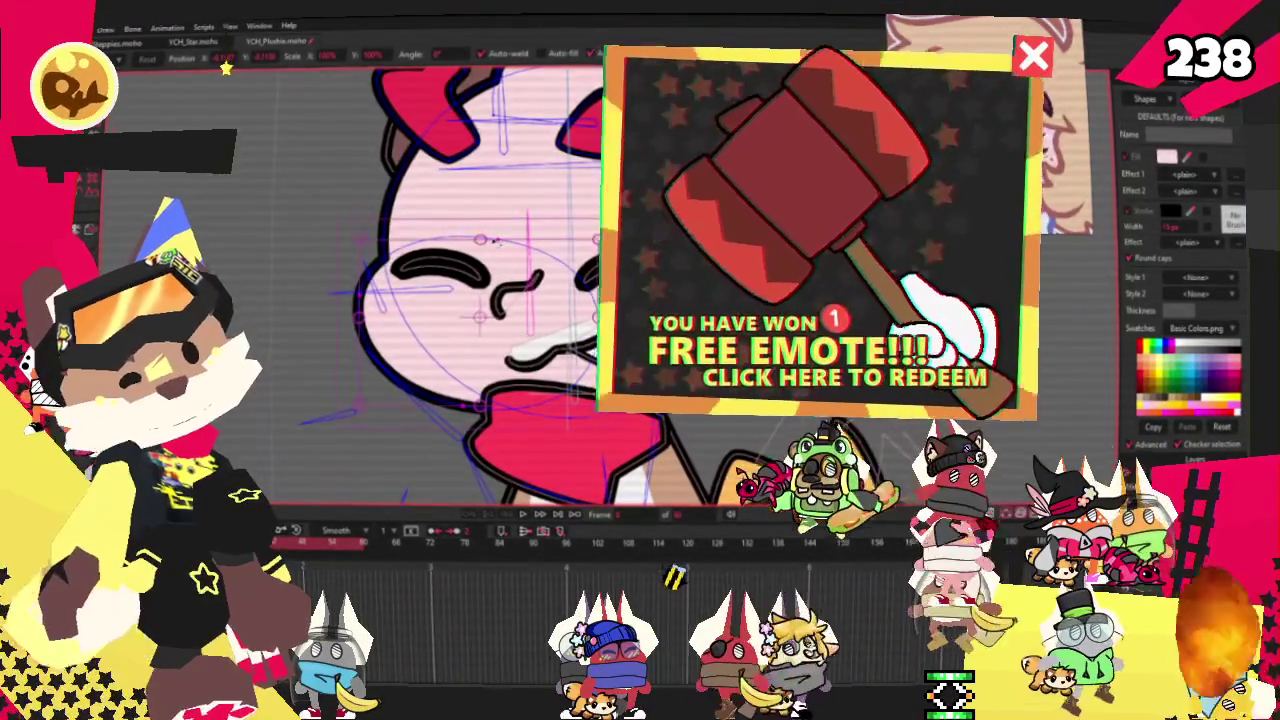
Nudge a curve handle near the face slightly up and left
drag(494, 240, 474, 228)
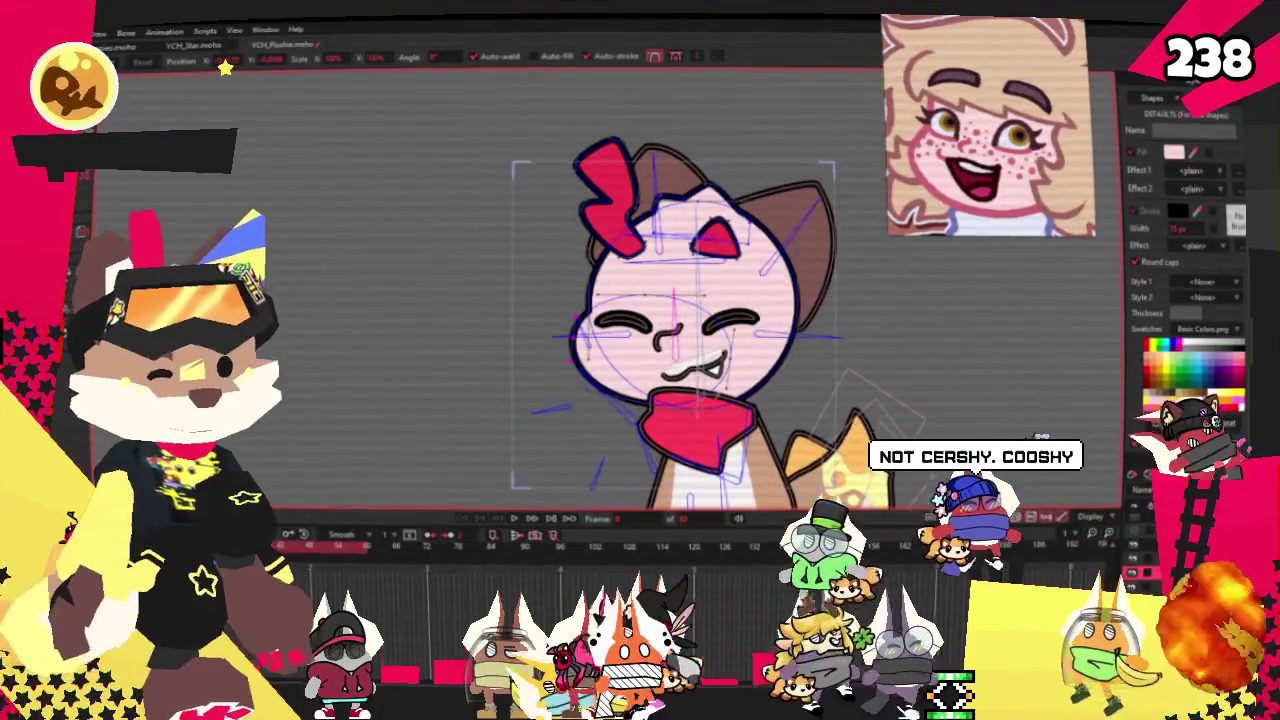
scroll(720, 333, up, 2)
scroll(720, 333, up, 1)
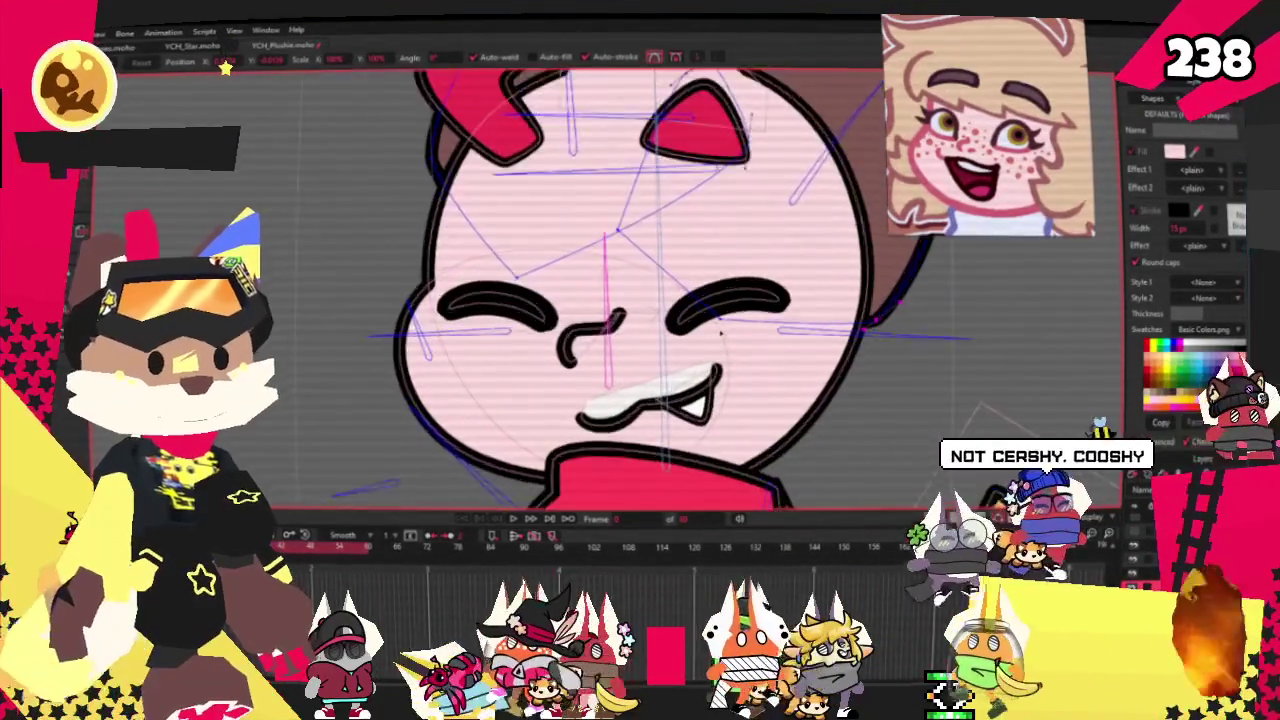
scroll(720, 333, up, 2)
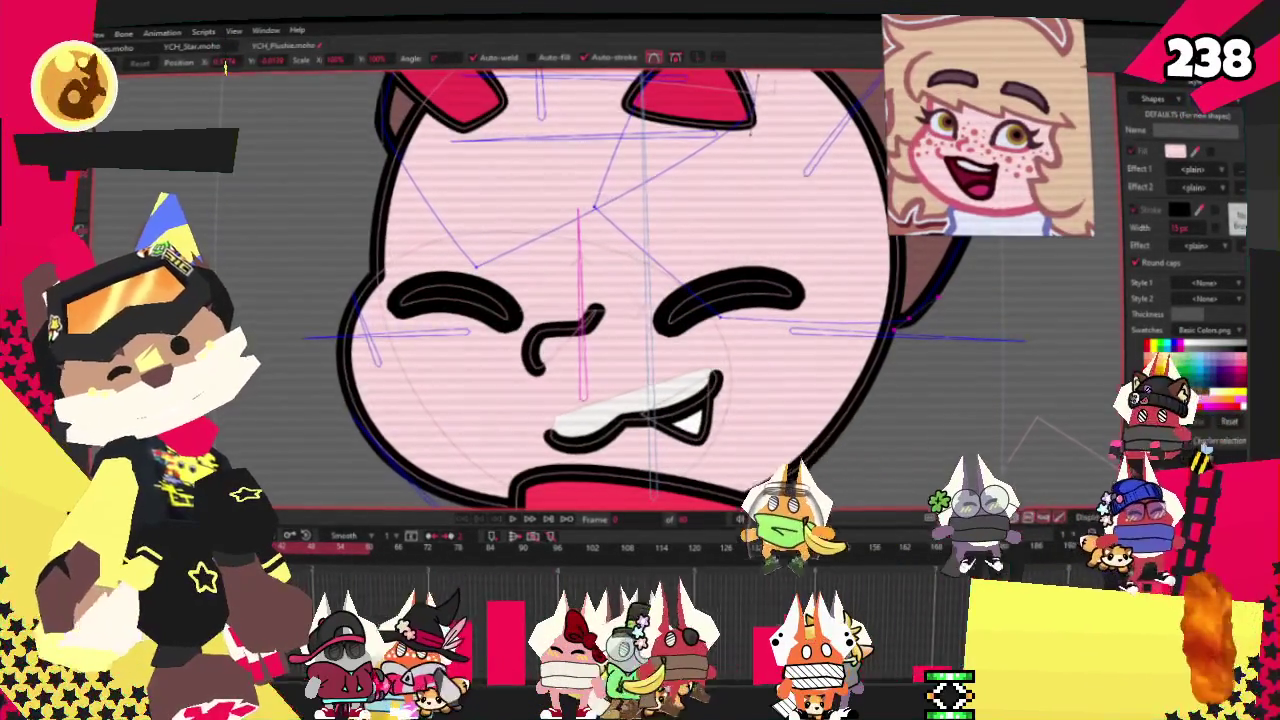
key(g)
scroll(517, 178, down, 1)
scroll(517, 178, down, 1)
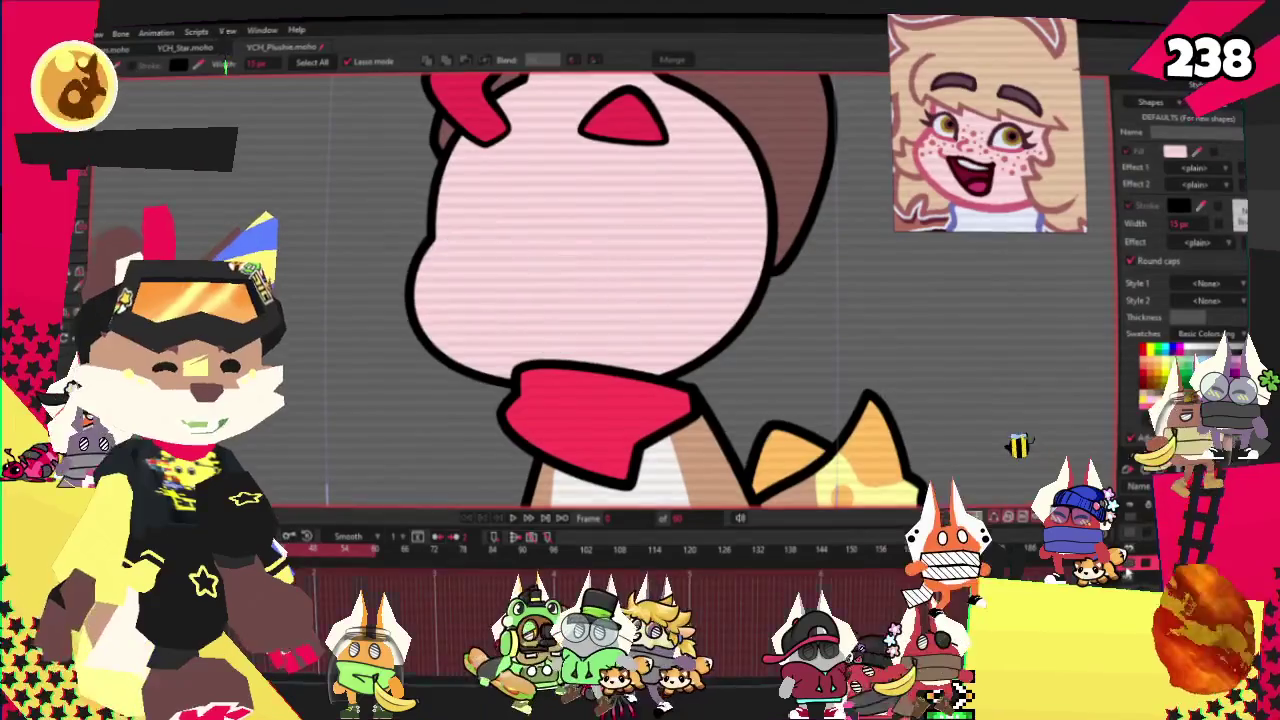
scroll(580, 306, up, 2)
scroll(580, 306, up, 2)
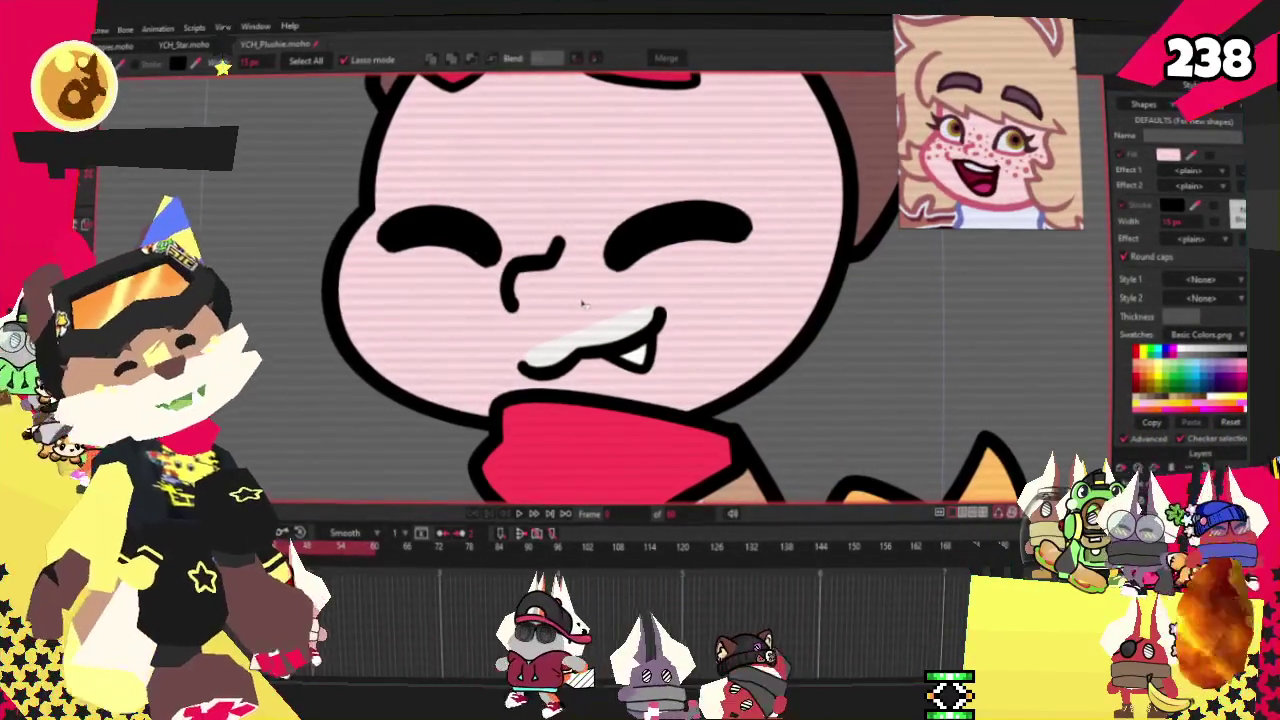
Select the mouth shape, then deselect it
click(599, 332)
scroll(599, 332, up, 2)
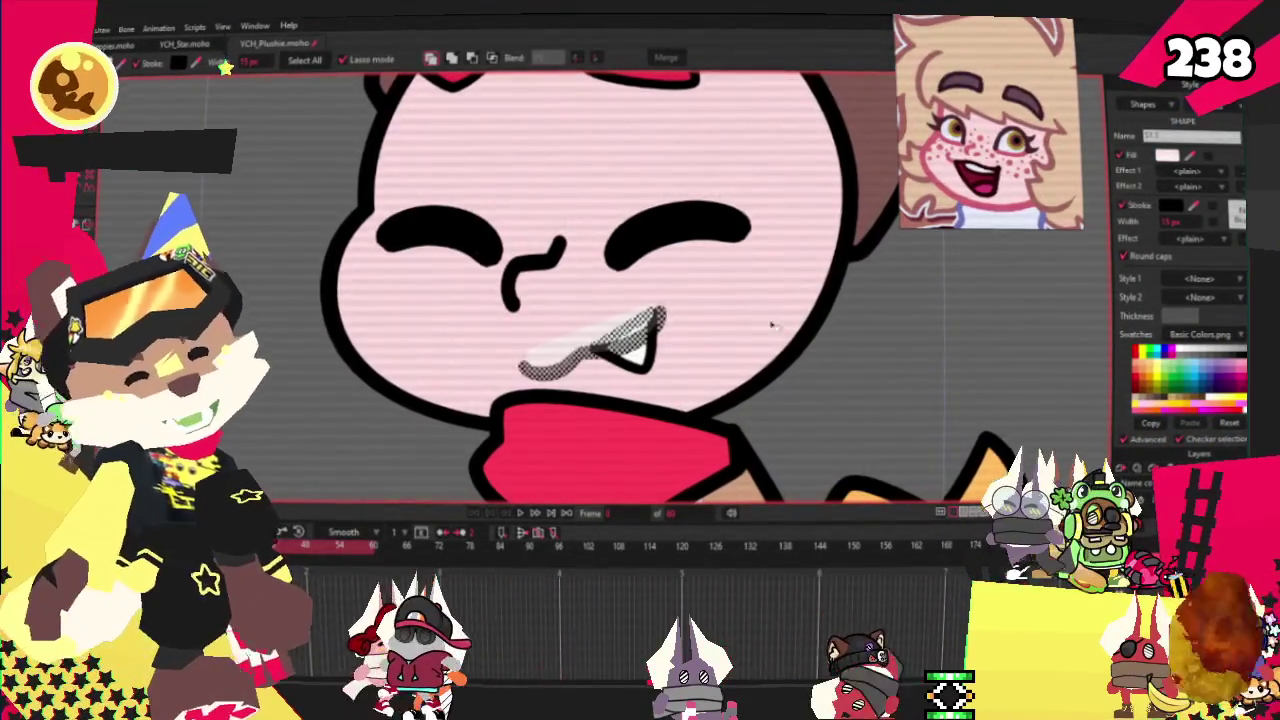
scroll(599, 332, up, 1)
scroll(599, 332, up, 2)
scroll(599, 332, up, 2)
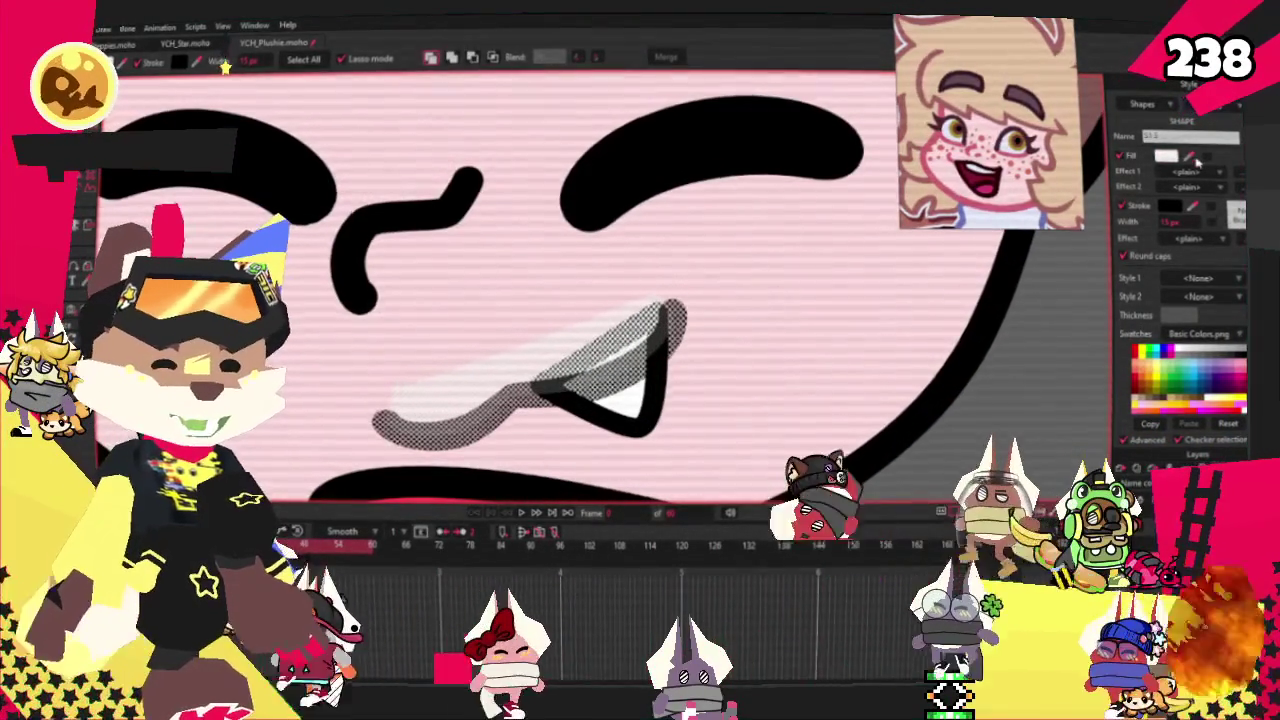
click(958, 374)
scroll(958, 374, down, 3)
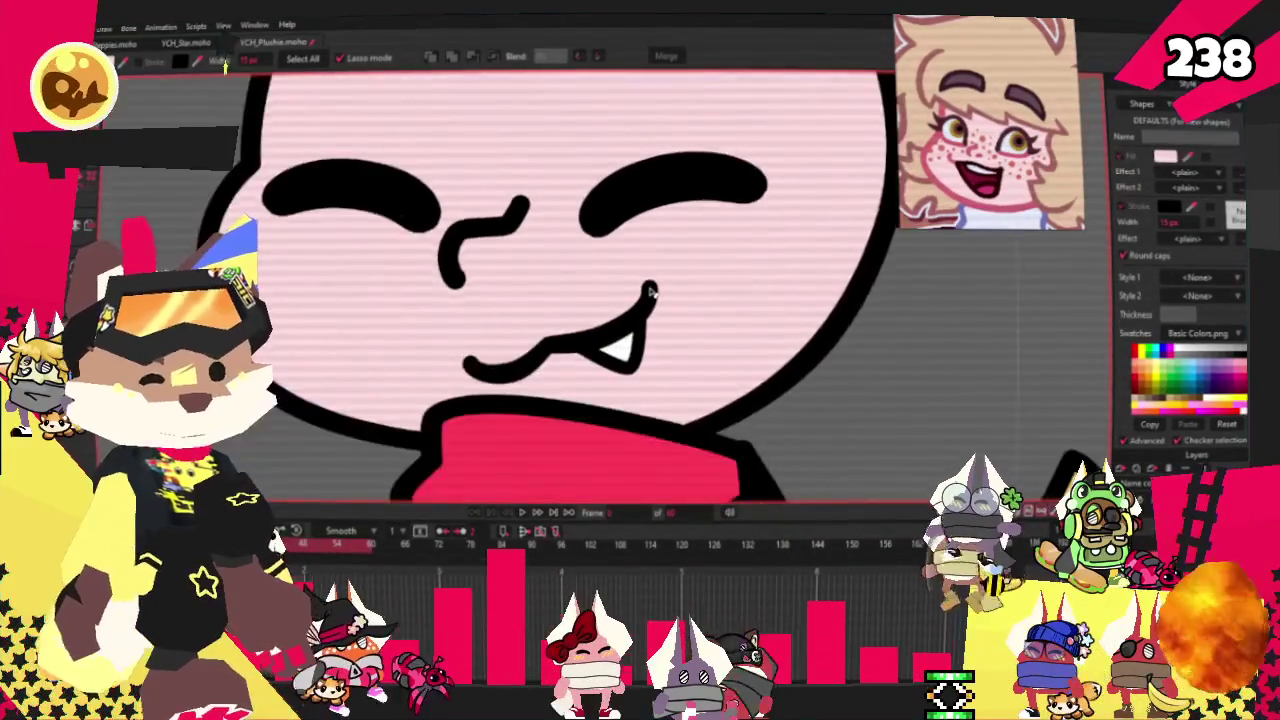
scroll(958, 374, up, 2)
Select the red bow and red inner-ear triangle points and delete them
key(g)
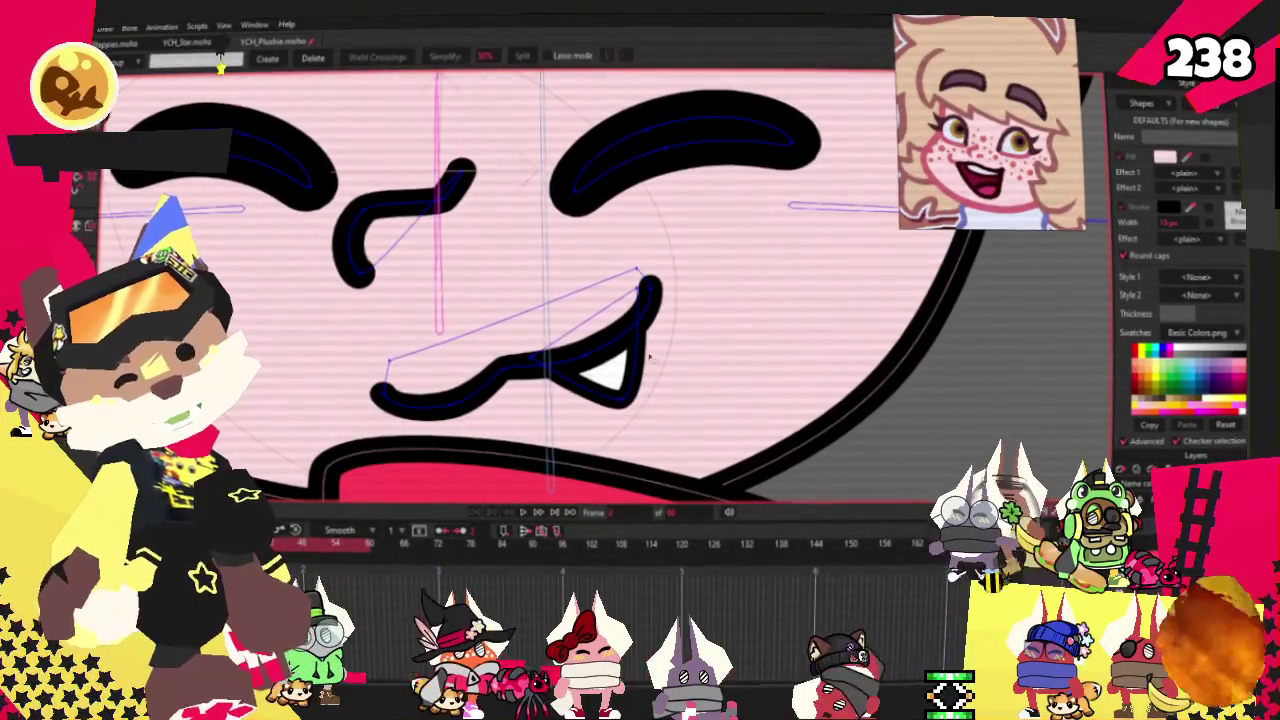
scroll(429, 355, down, 3)
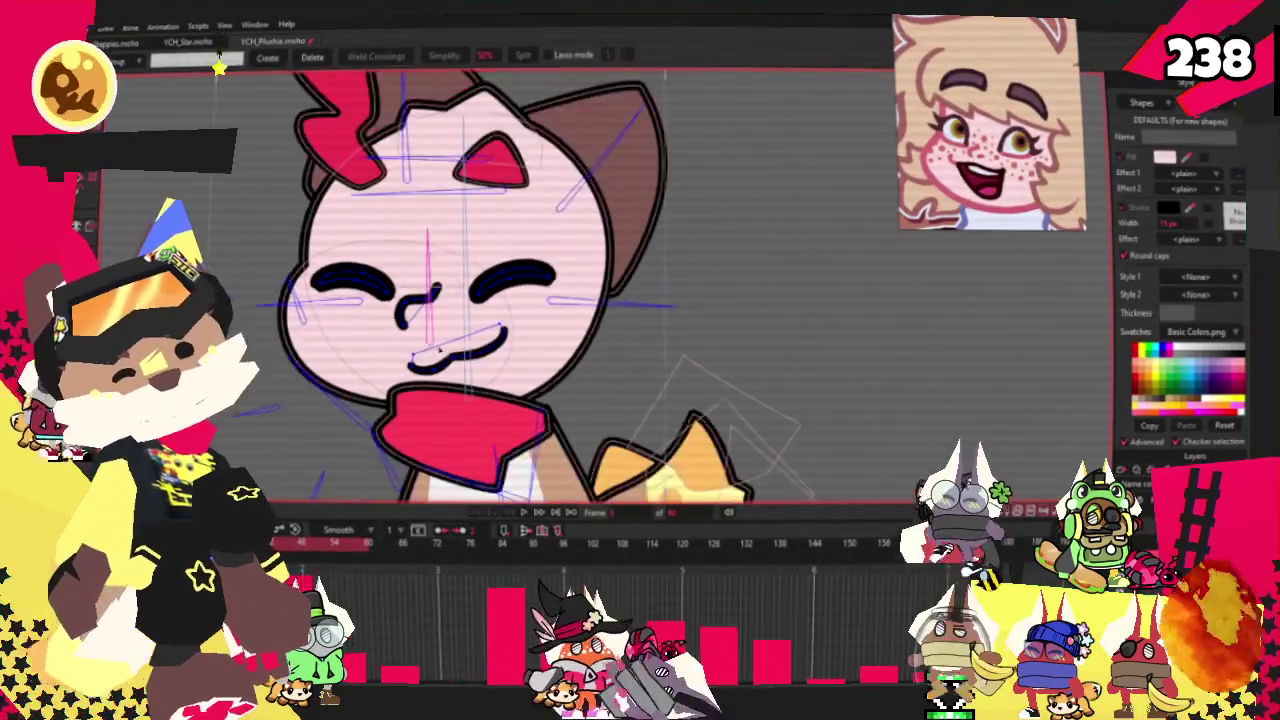
scroll(500, 400, up, 2)
scroll(515, 421, down, 3)
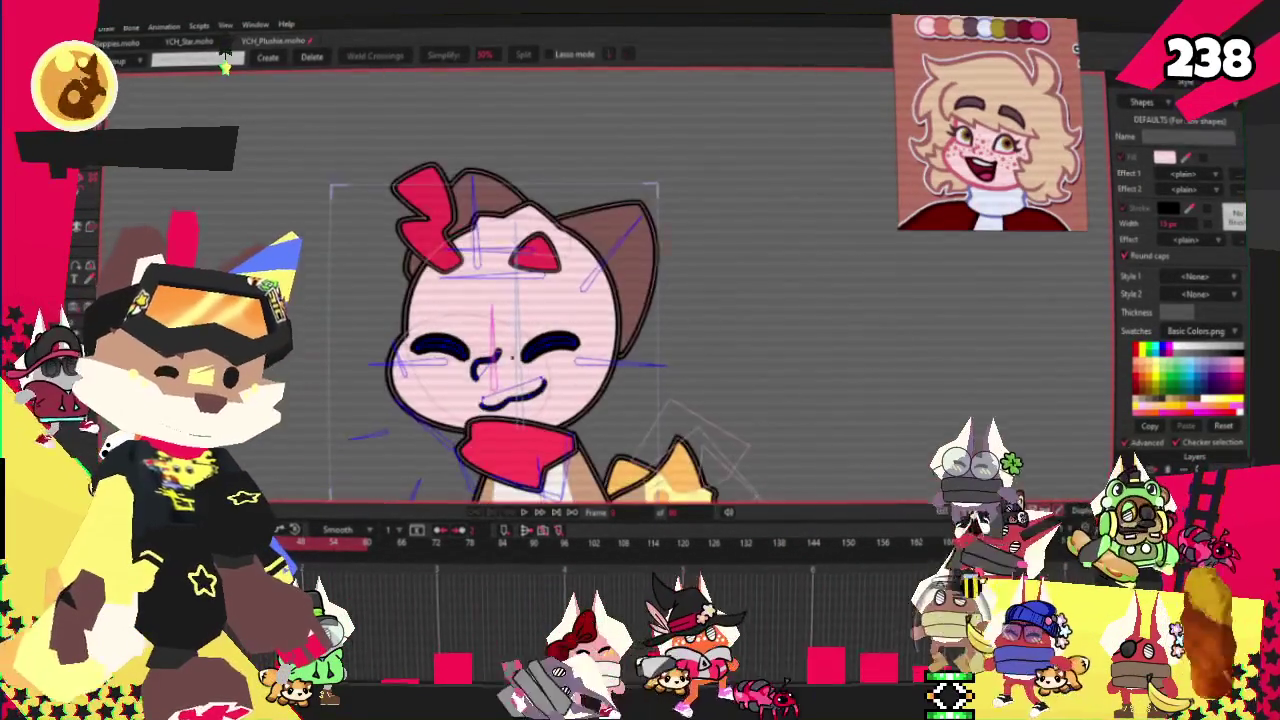
scroll(384, 163, up, 2)
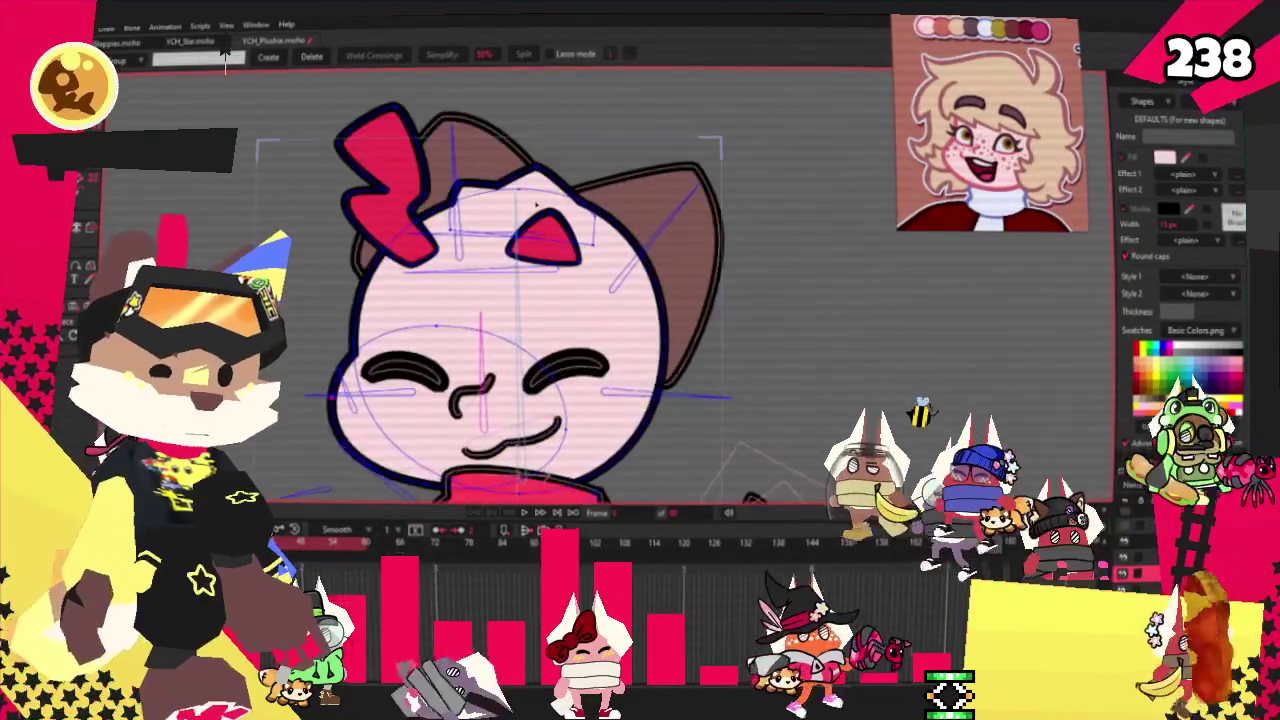
scroll(384, 163, up, 2)
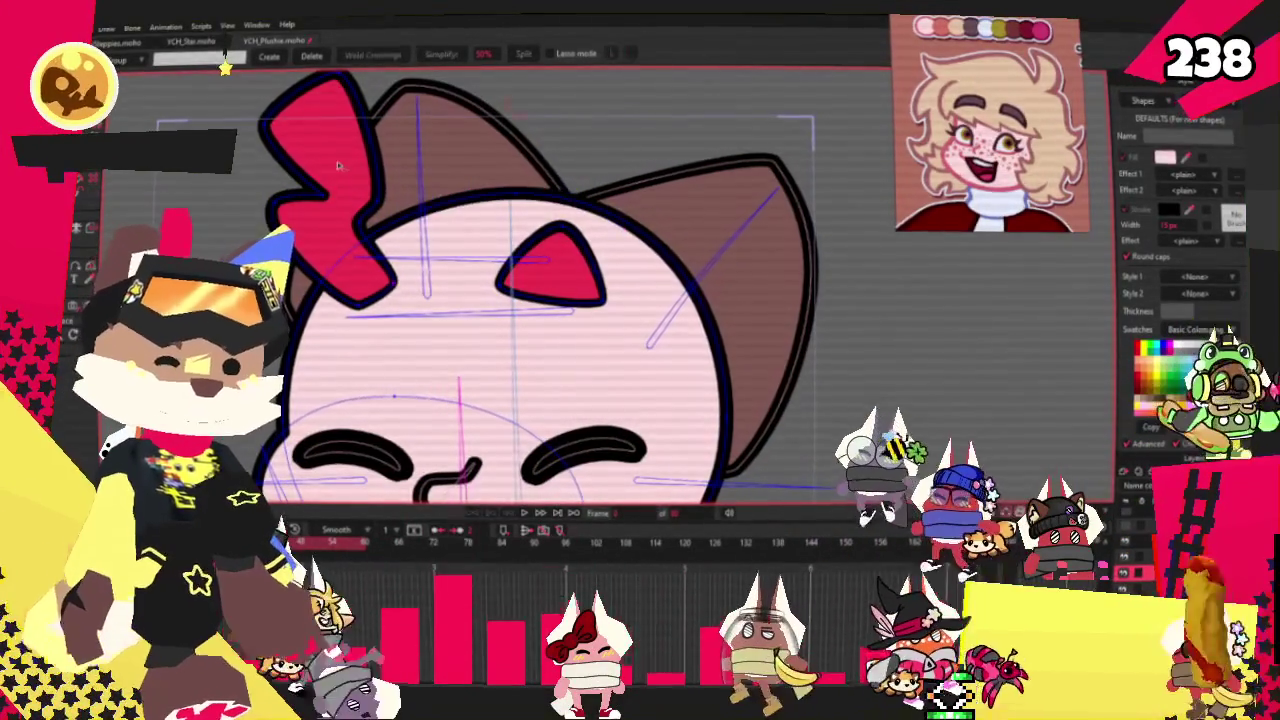
click(338, 166)
key(Delete)
scroll(500, 300, down, 2)
scroll(500, 300, up, 1)
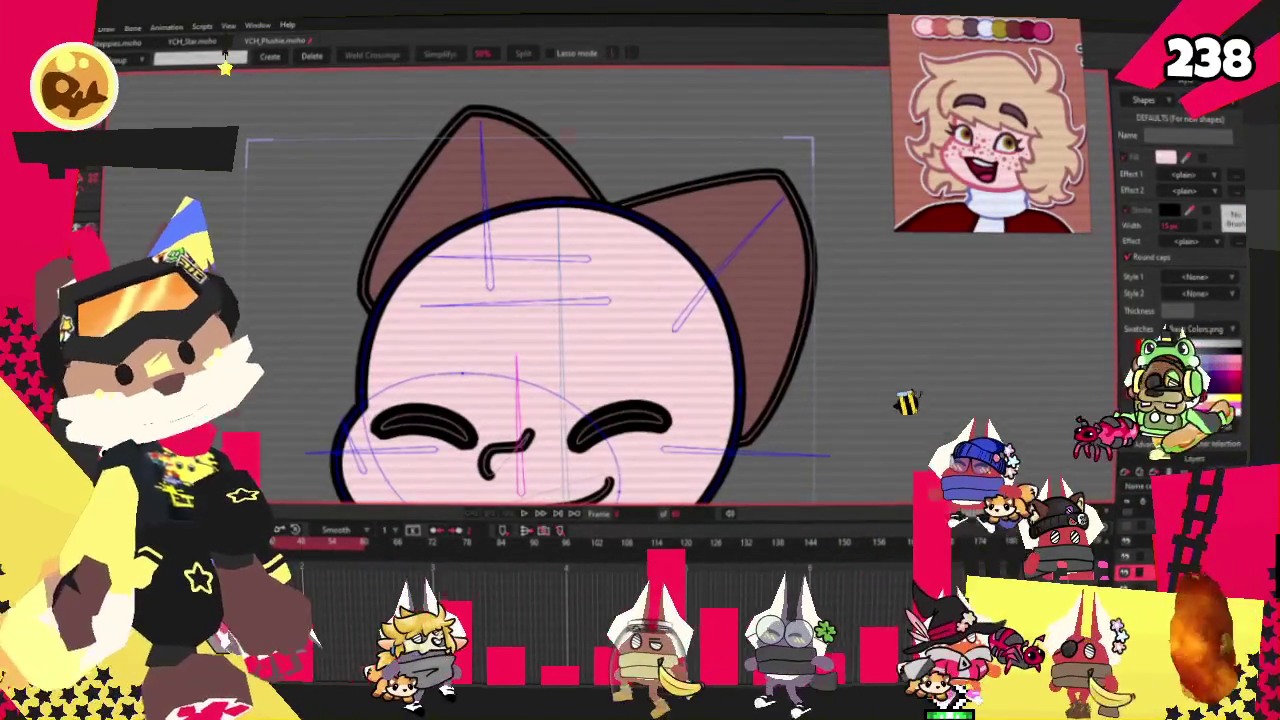
key(r)
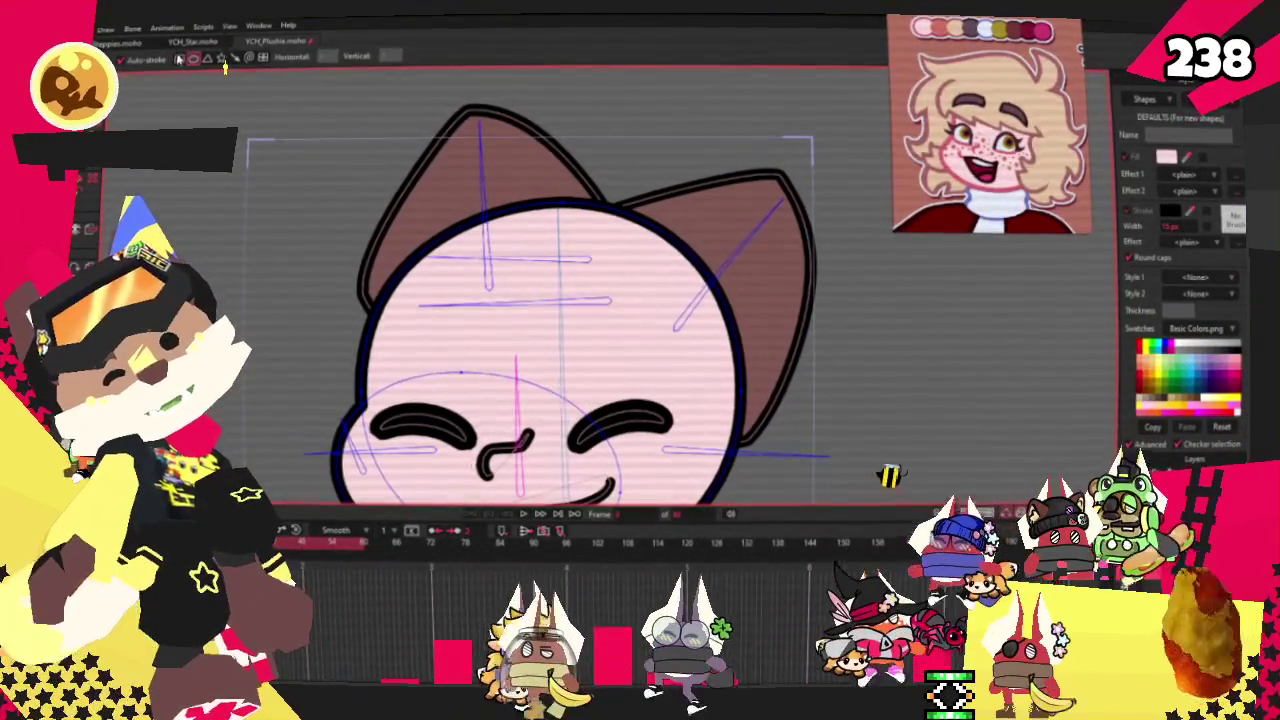
Draw a rectangle across the forehead, keeping its bottom outline in place
drag(407, 283, 650, 363)
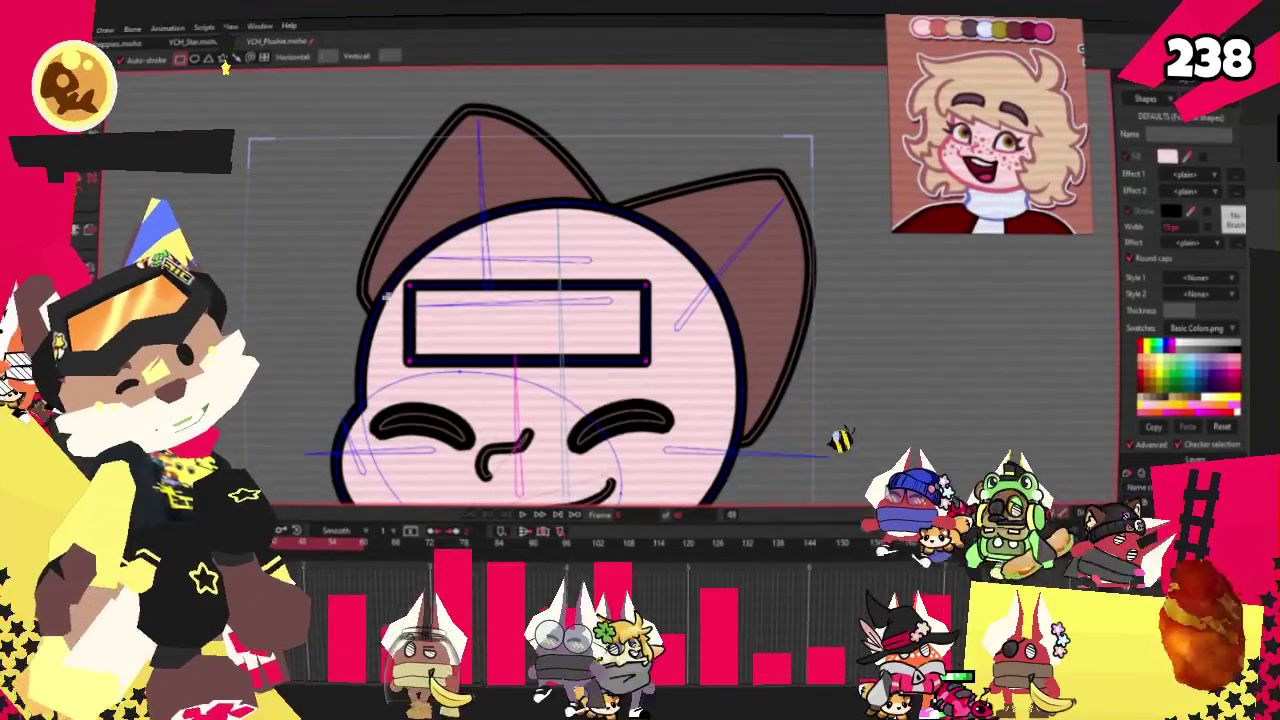
scroll(522, 353, up, 1)
scroll(522, 353, up, 1)
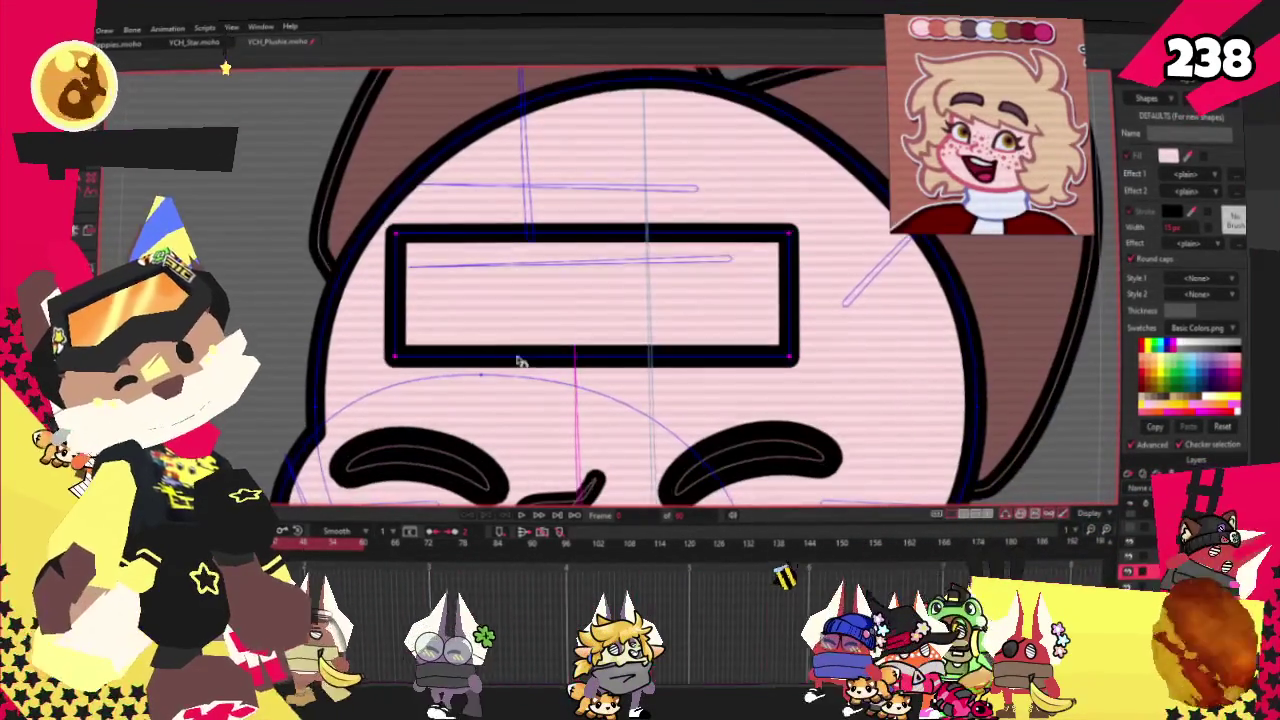
click(522, 353)
click(547, 360)
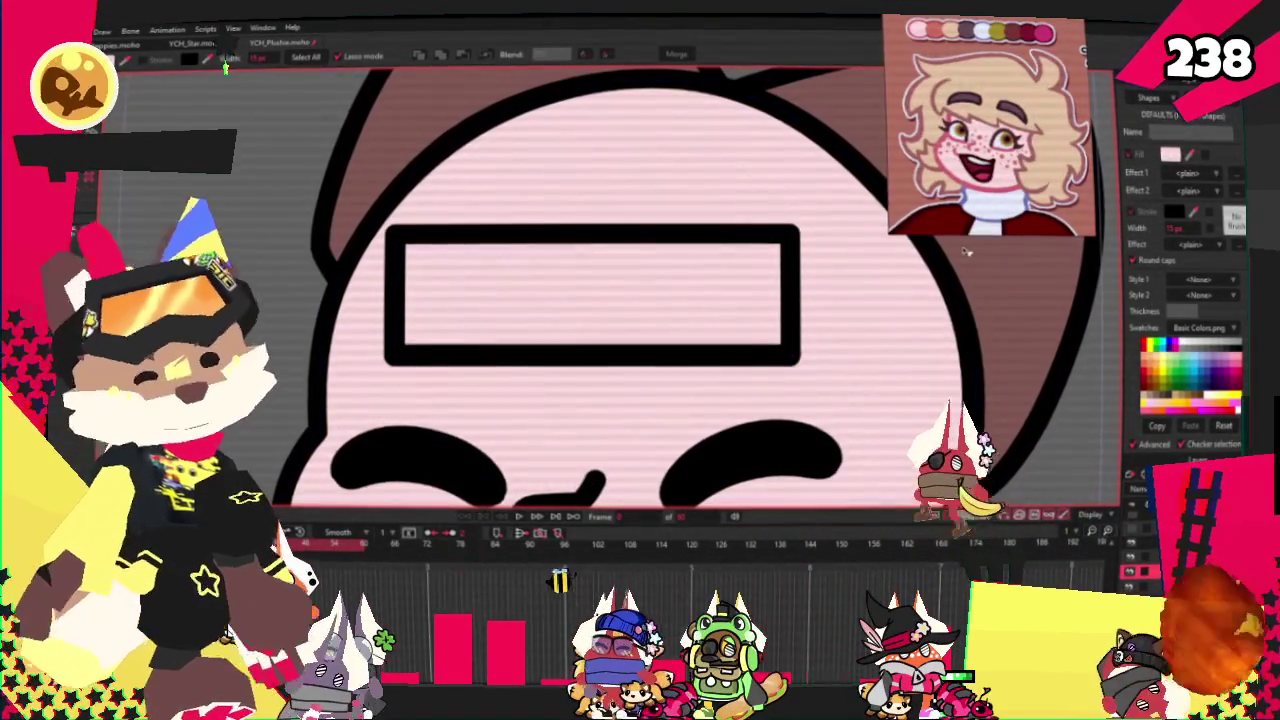
Select the new rectangle and open the shape effects list in the Style panel
click(697, 297)
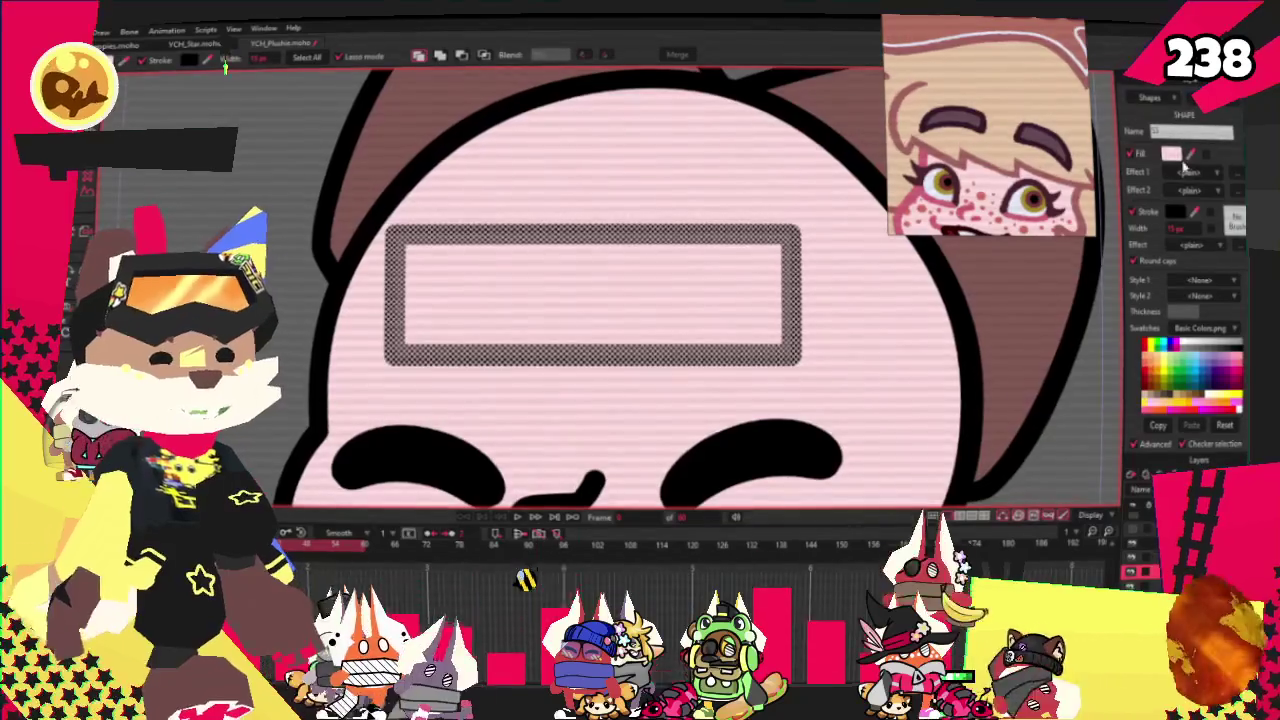
click(1190, 171)
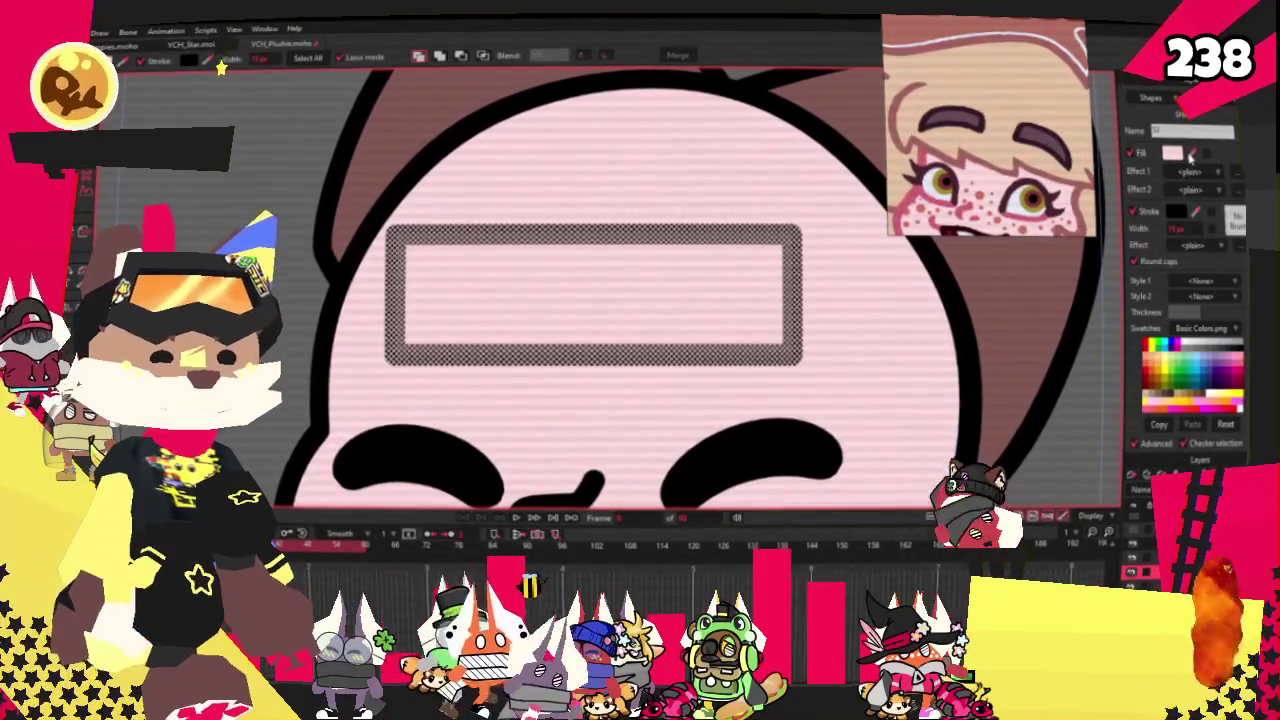
scroll(907, 306, down, 3)
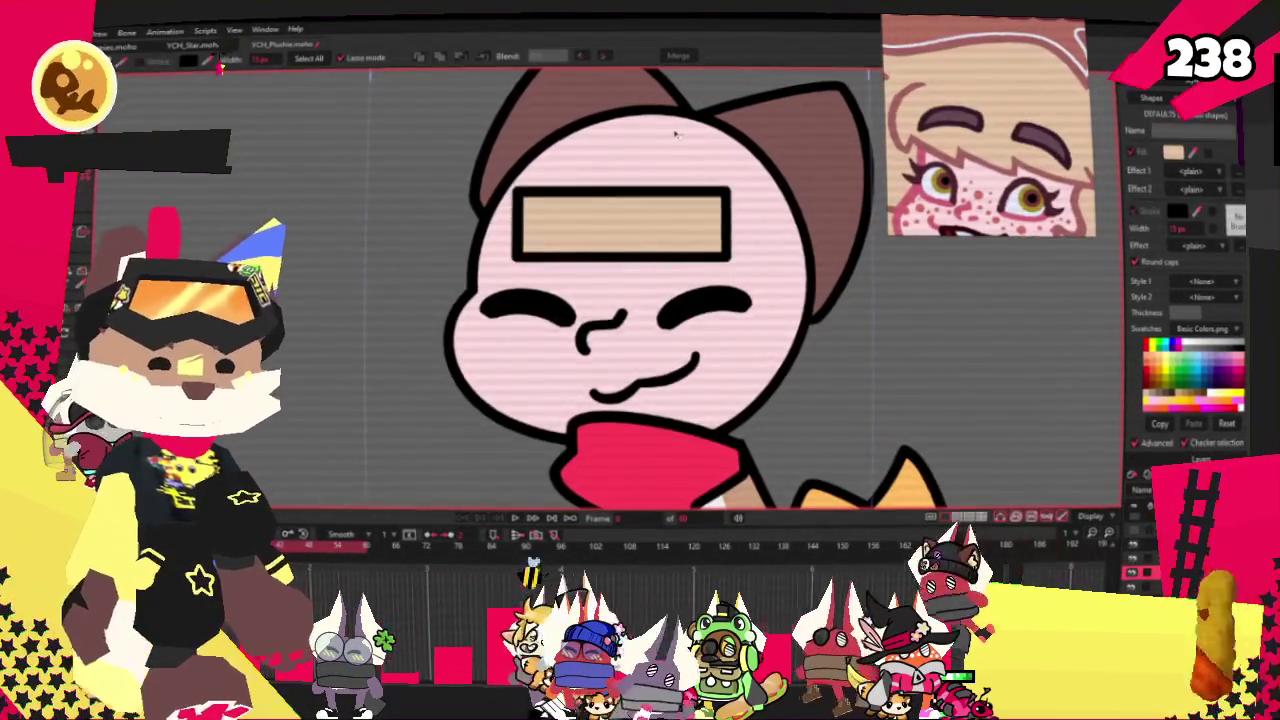
scroll(677, 133, up, 2)
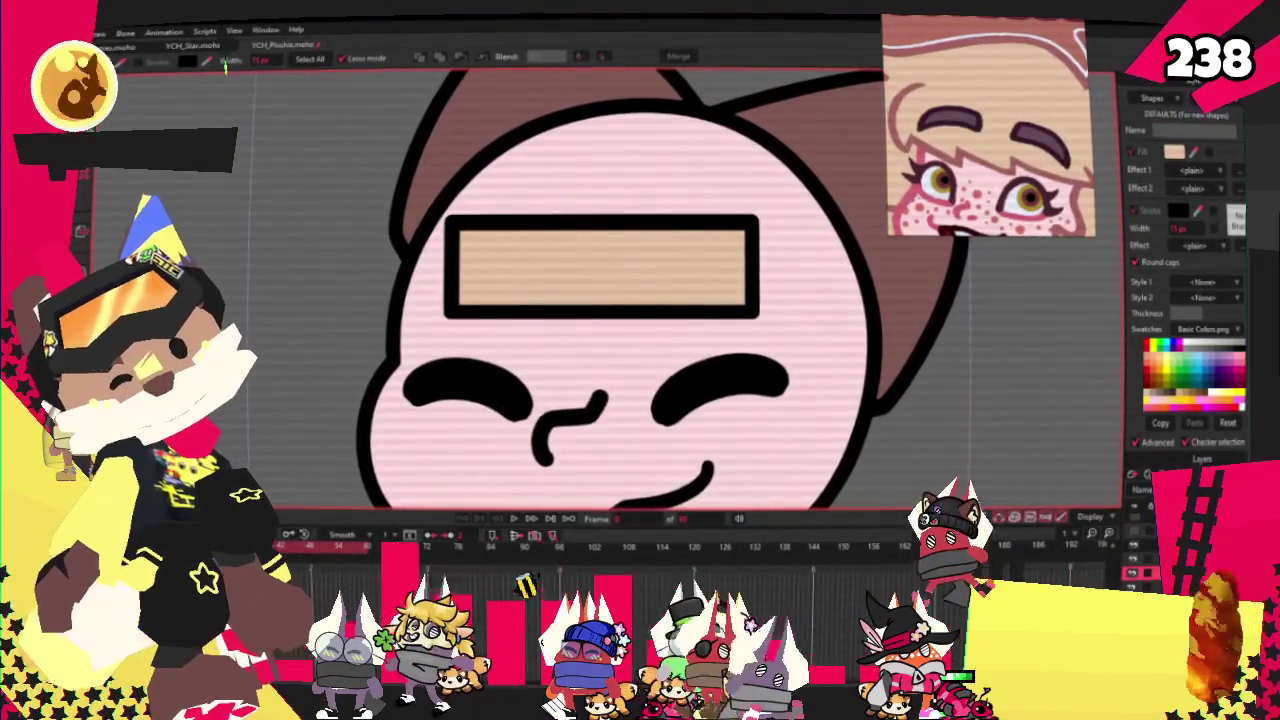
scroll(613, 336, up, 1)
scroll(613, 336, up, 1)
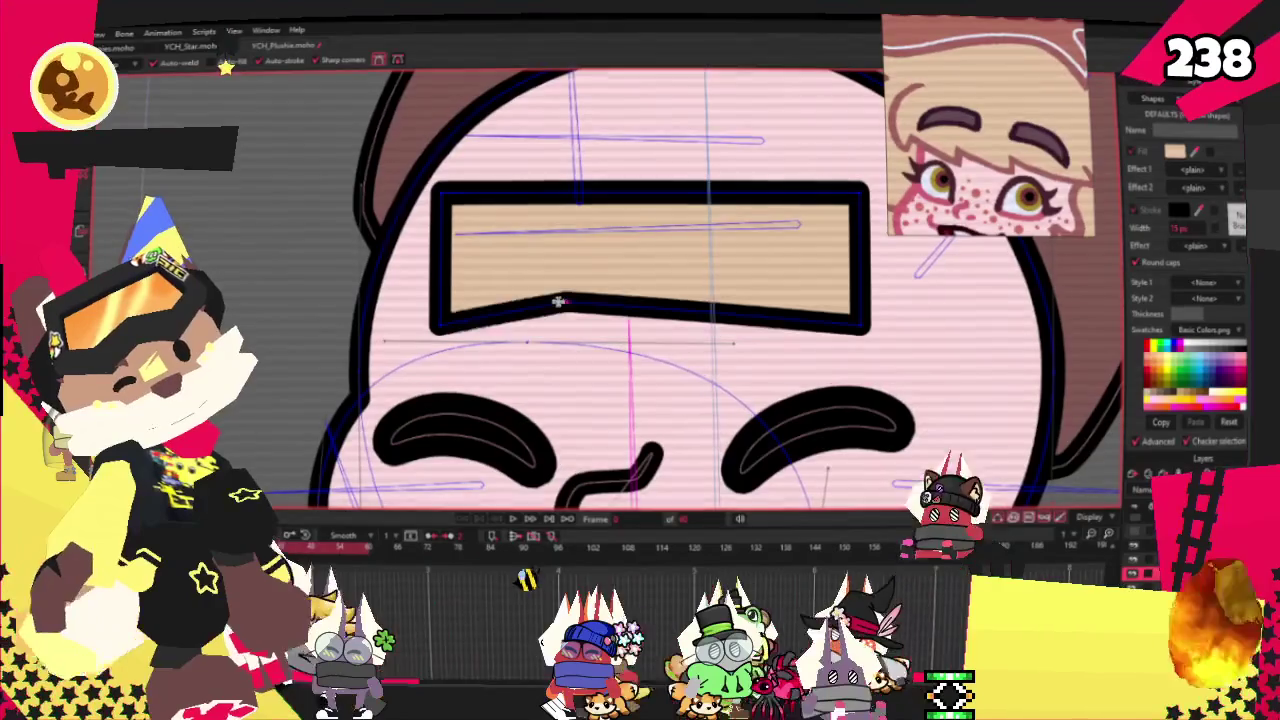
Pull a bottom point of the tan shape up into a notch and sharpen its curvature
drag(591, 343, 606, 294)
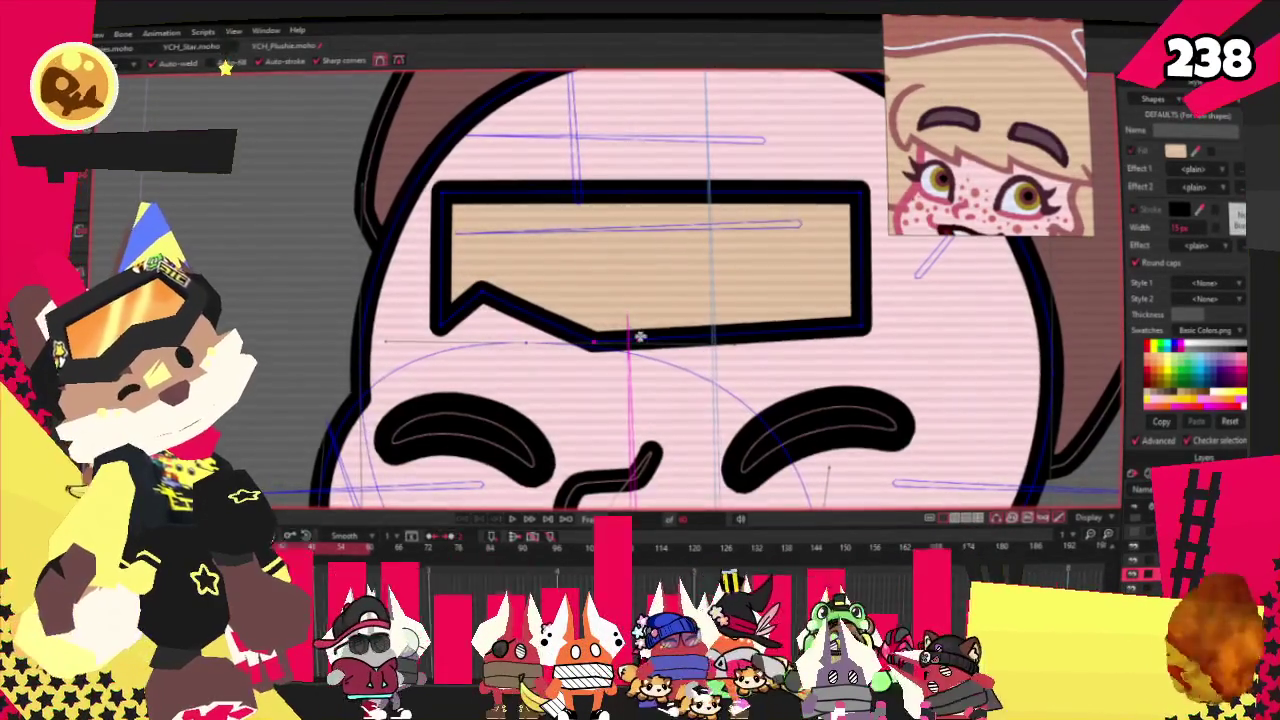
scroll(412, 133, down, 3)
scroll(412, 133, up, 1)
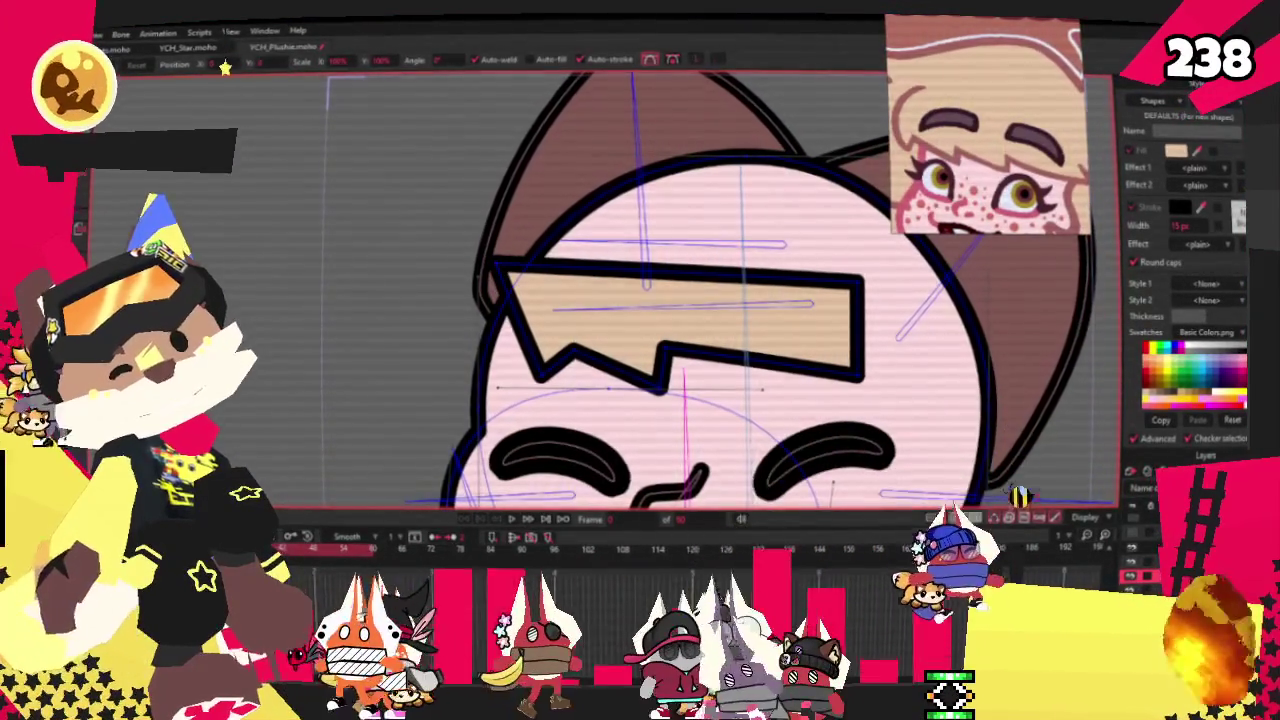
key(c)
scroll(449, 316, down, 2)
scroll(449, 316, up, 3)
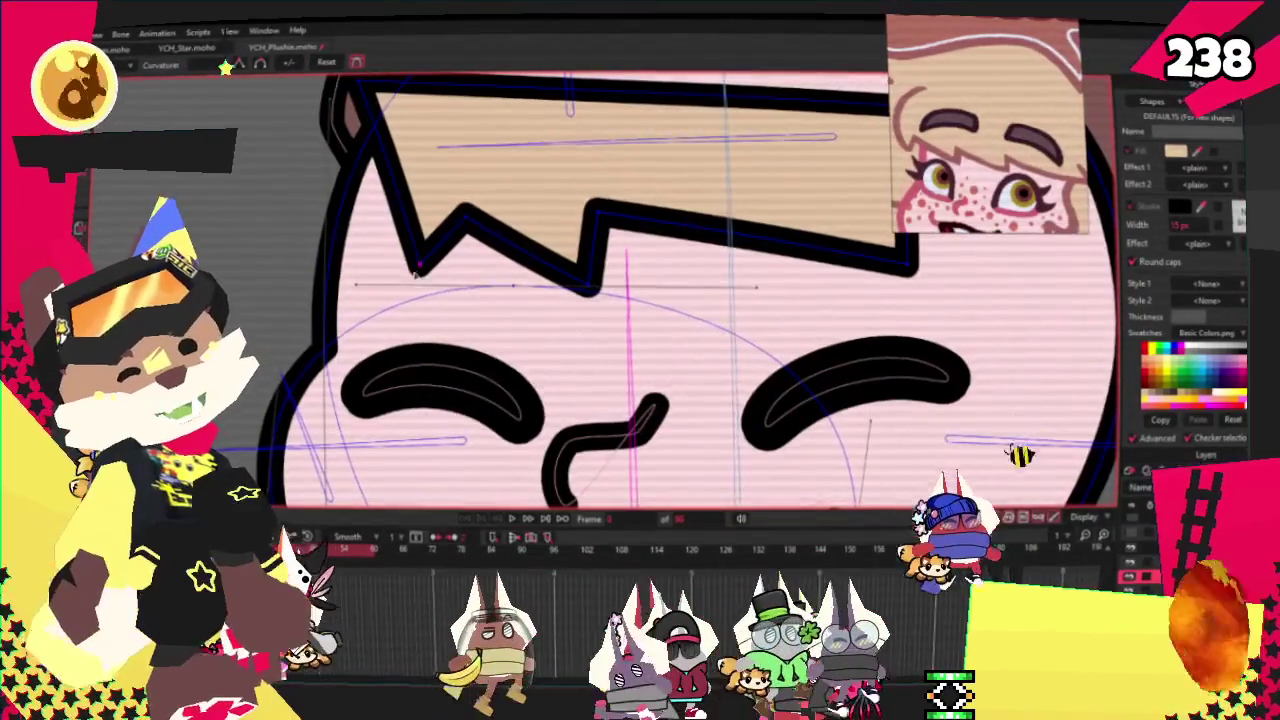
drag(283, 243, 300, 243)
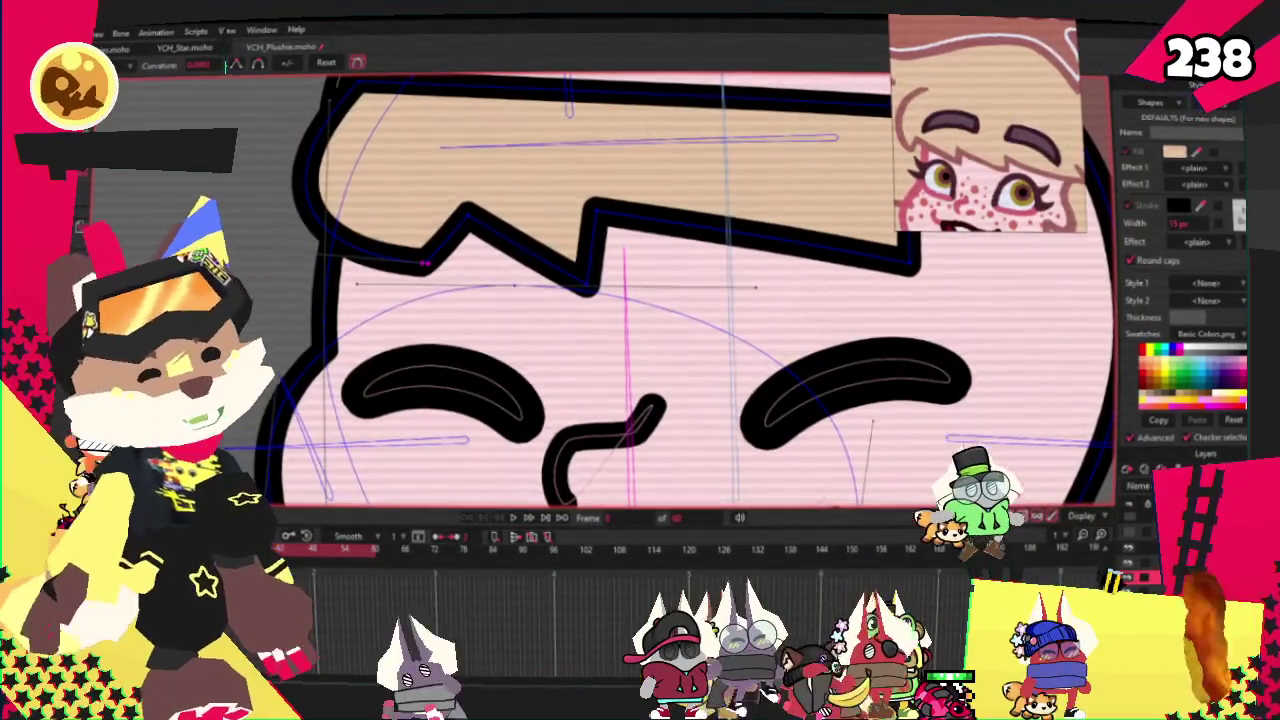
scroll(490, 285, up, 2)
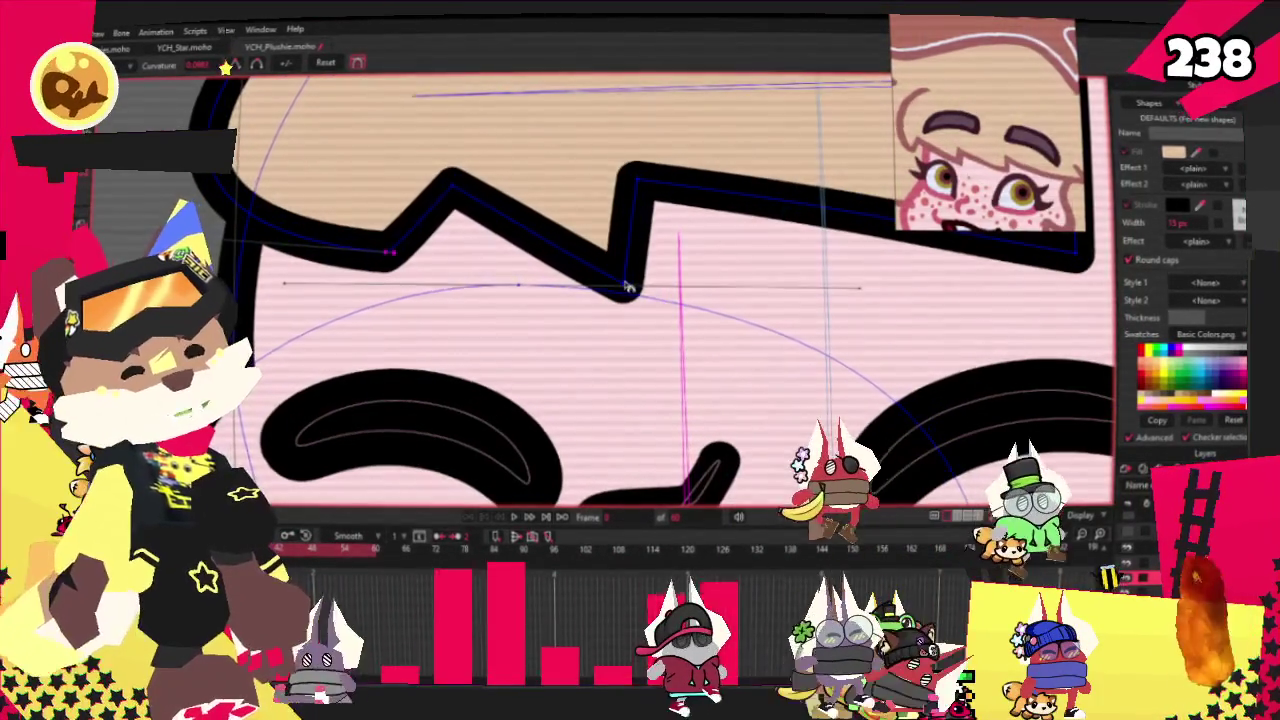
click(607, 293)
scroll(490, 293, down, 2)
scroll(600, 300, down, 2)
scroll(748, 310, up, 4)
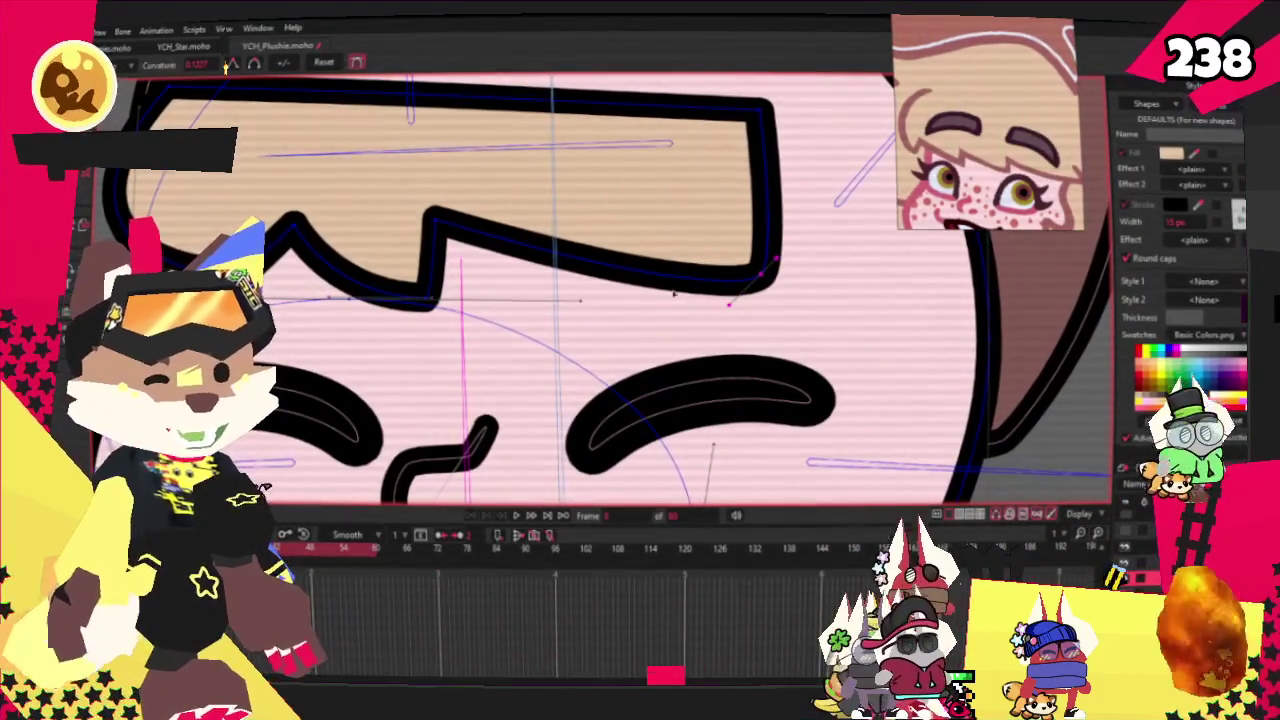
Select the tan bangs shape with Transform Points, then deselect it
key(t)
scroll(580, 202, down, 1)
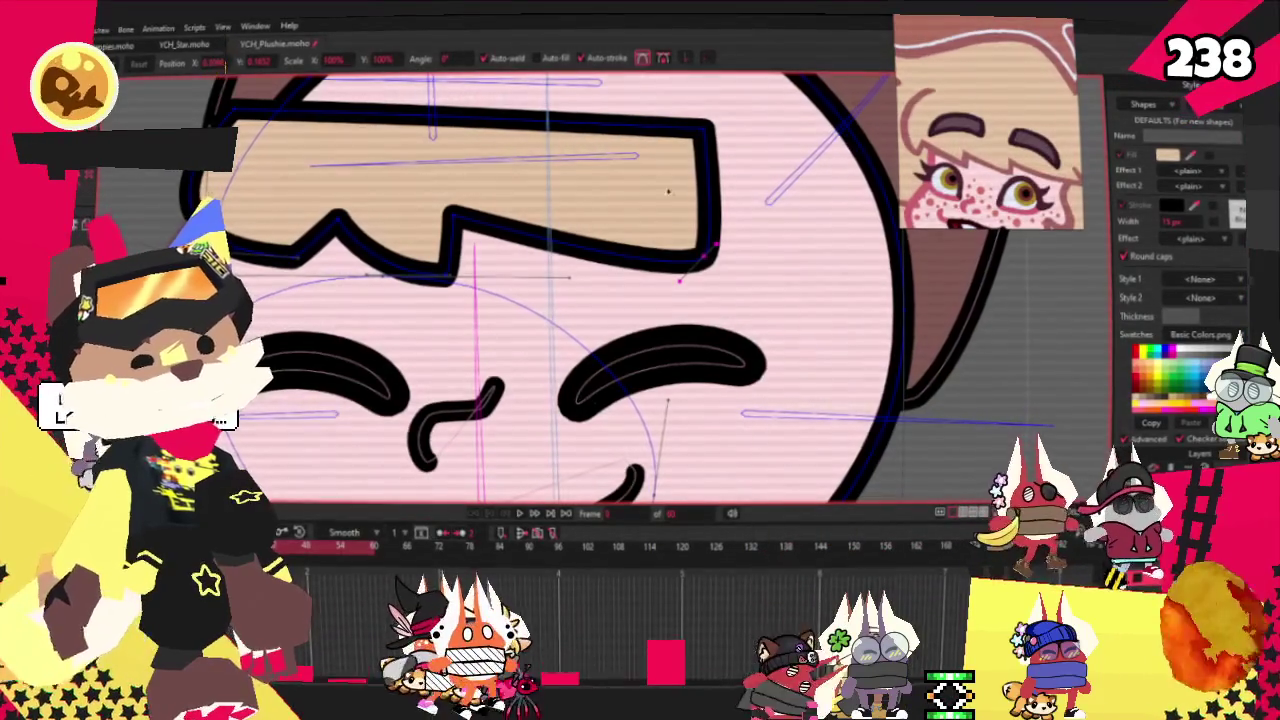
scroll(699, 196, up, 1)
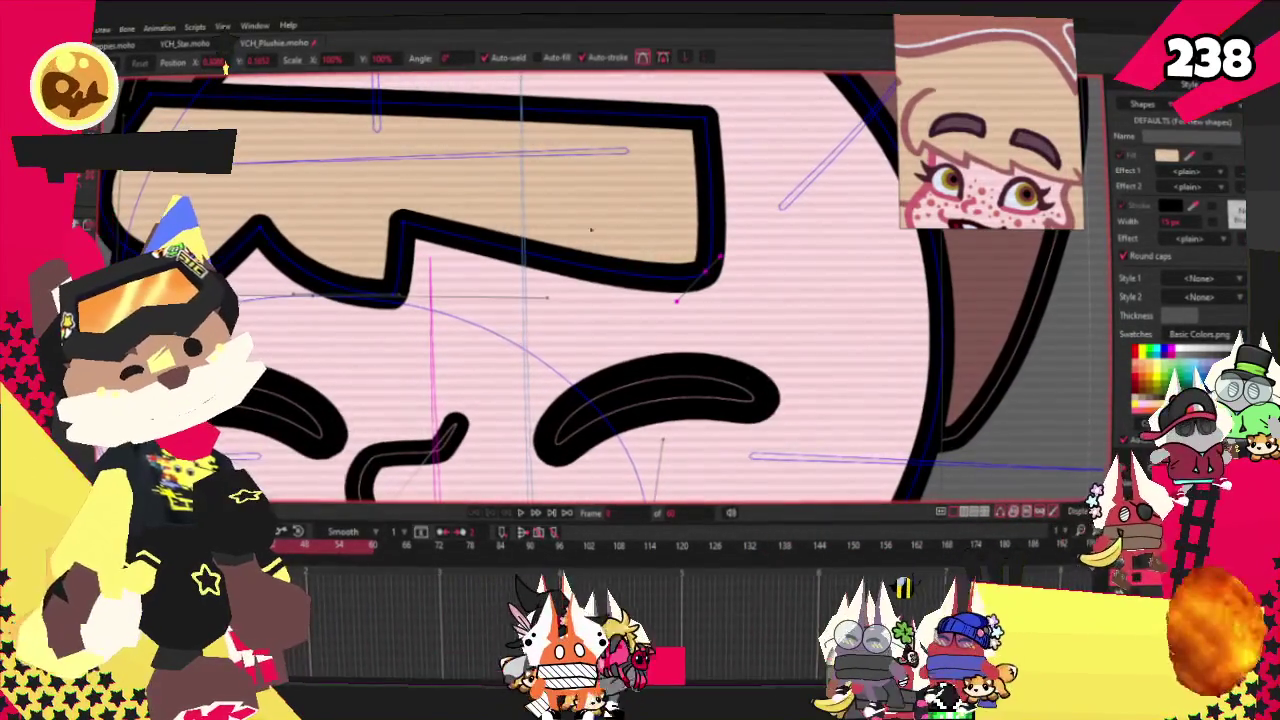
click(405, 229)
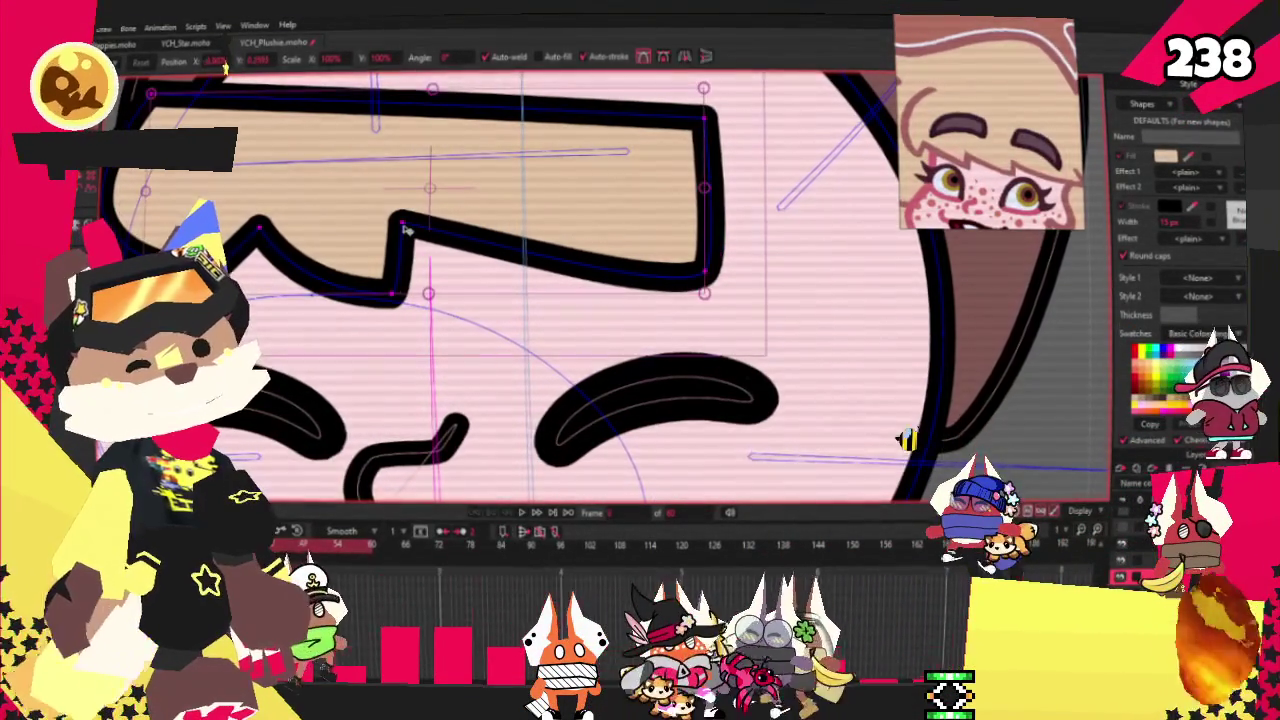
key(ctrl+d)
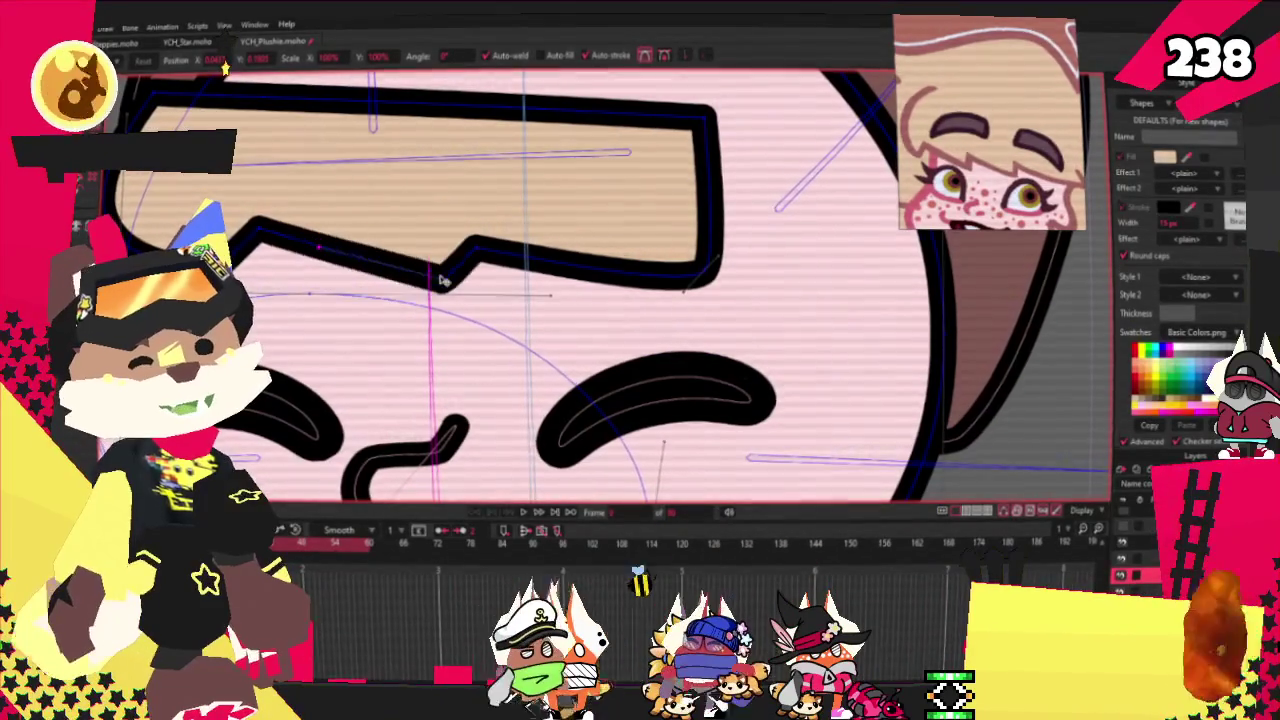
scroll(683, 290, down, 3)
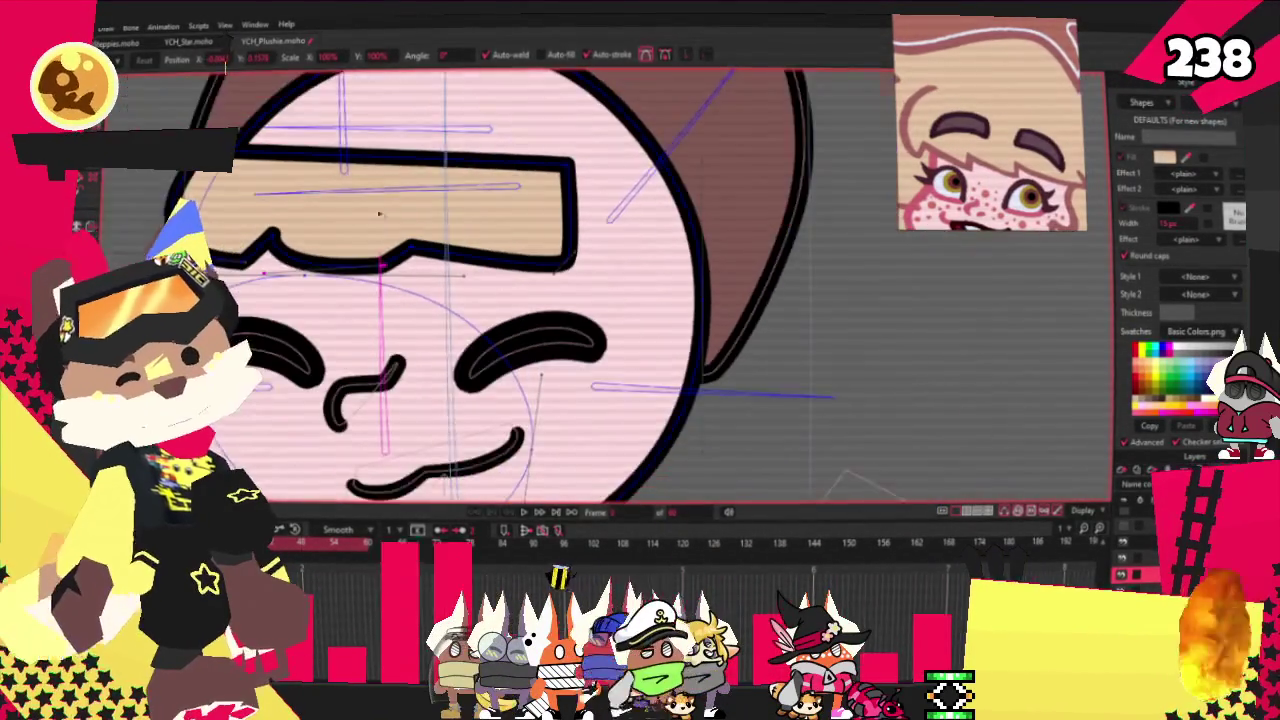
scroll(565, 262, up, 2)
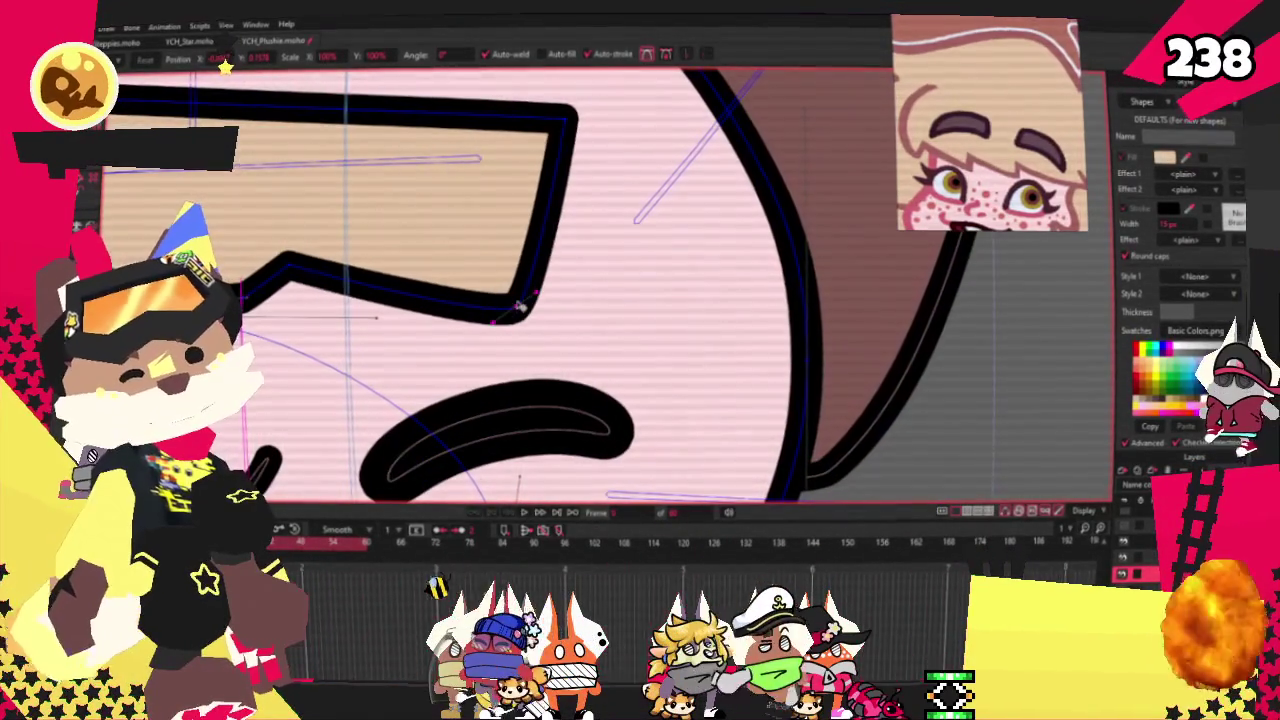
scroll(476, 267, down, 3)
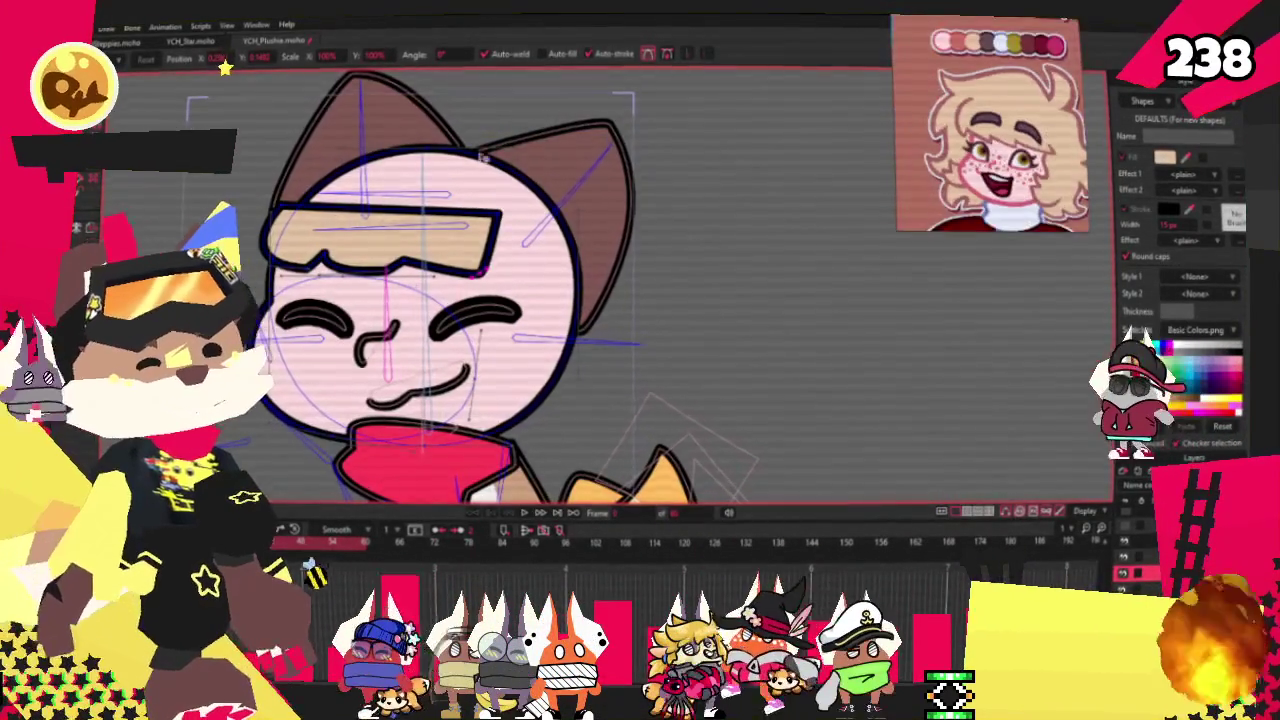
scroll(296, 189, up, 3)
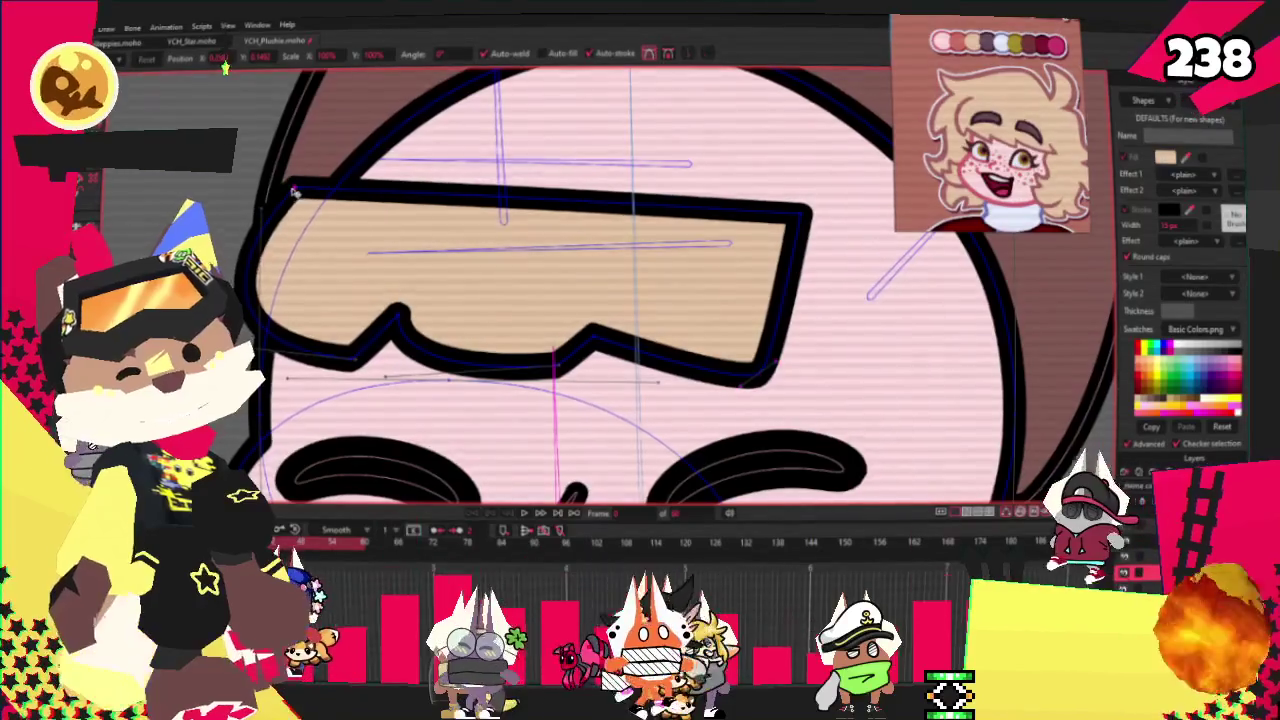
scroll(292, 189, down, 2)
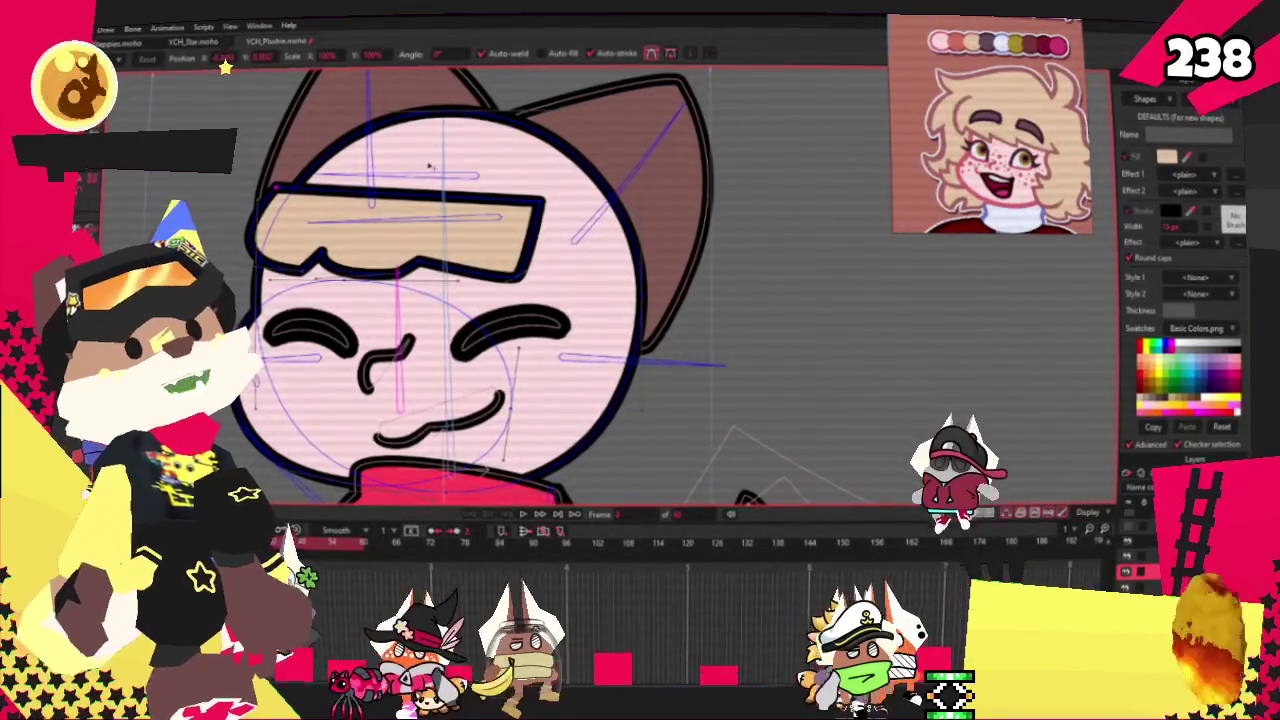
scroll(302, 272, up, 2)
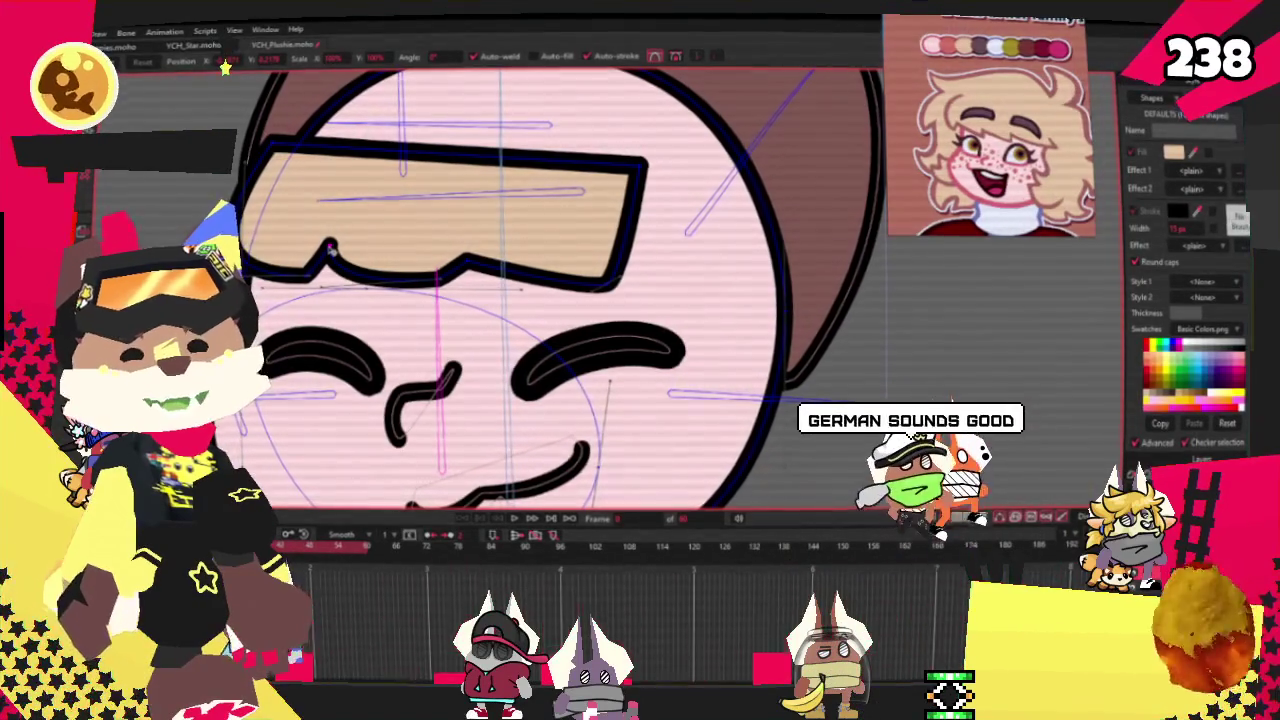
scroll(331, 249, up, 2)
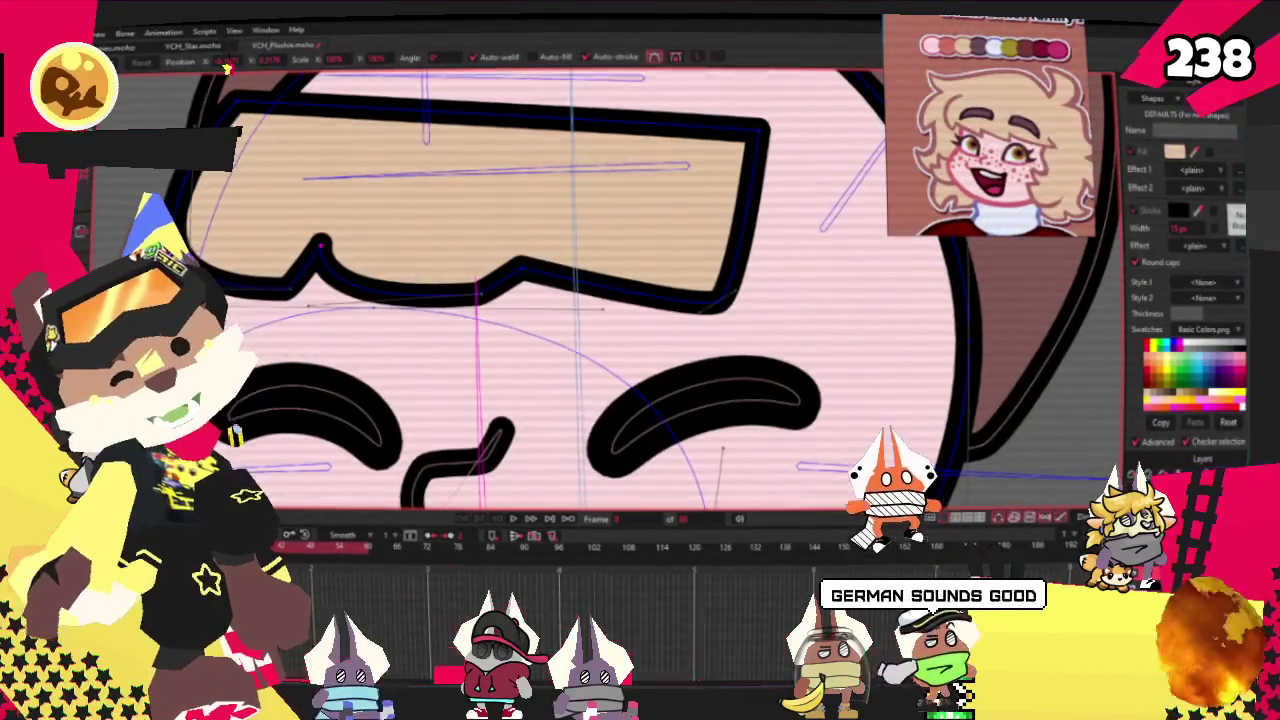
scroll(331, 249, down, 1)
scroll(340, 240, down, 2)
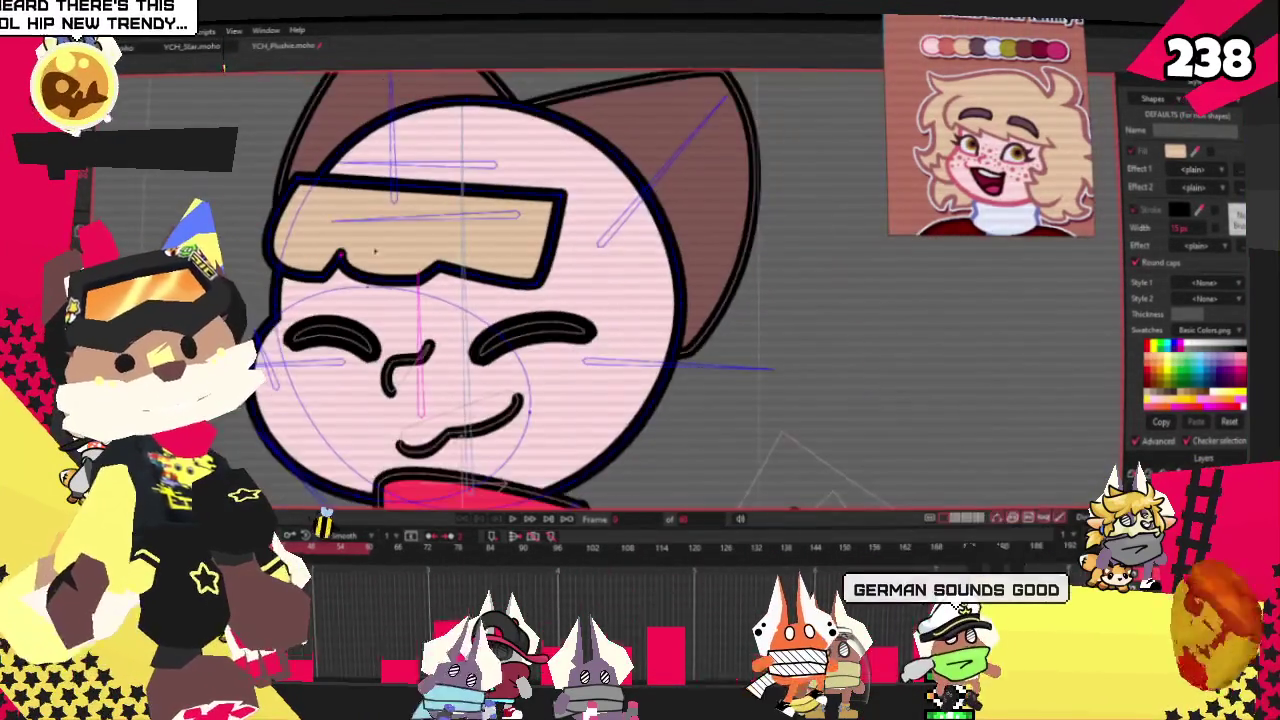
scroll(360, 225, up, 2)
scroll(379, 213, down, 1)
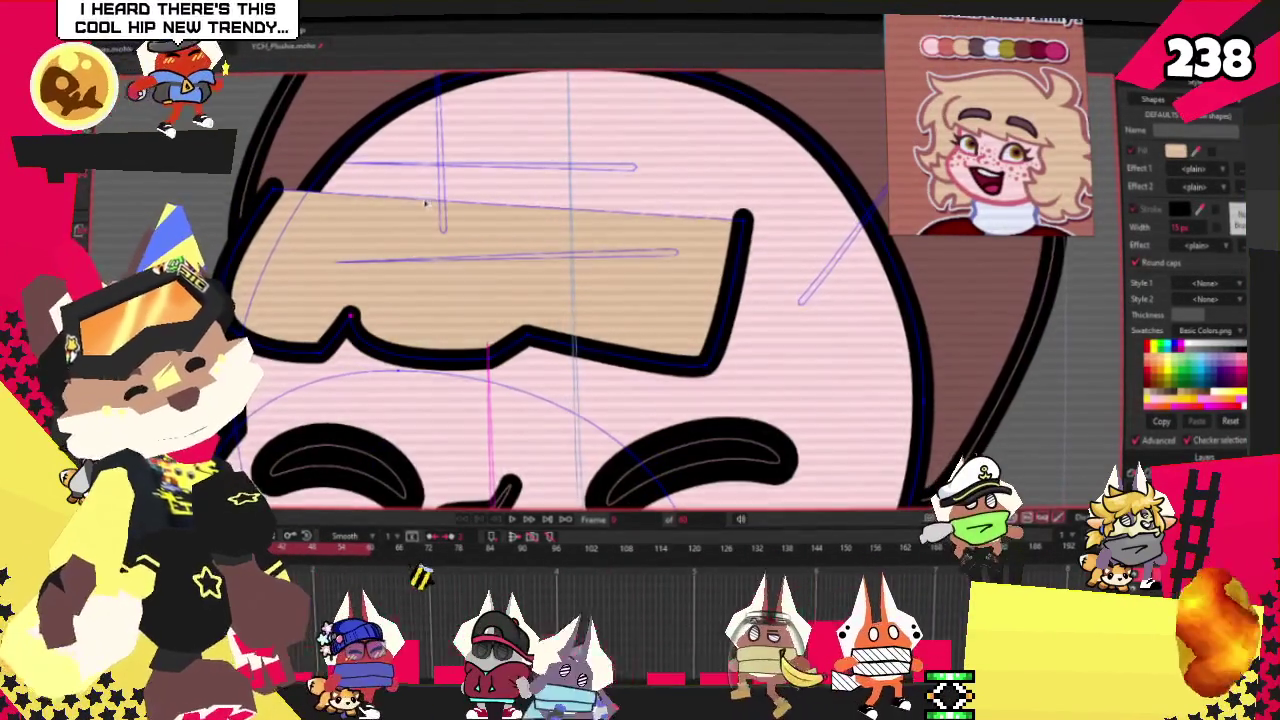
scroll(420, 214, down, 2)
scroll(452, 215, down, 1)
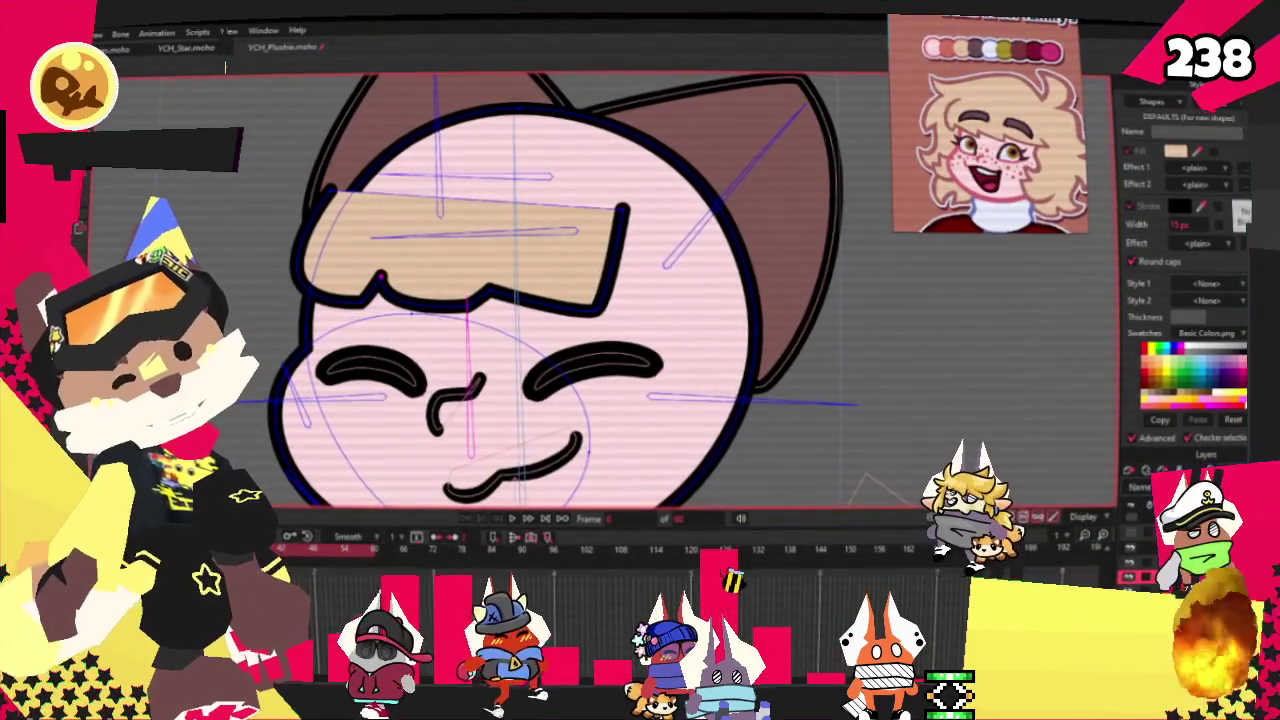
scroll(481, 313, up, 5)
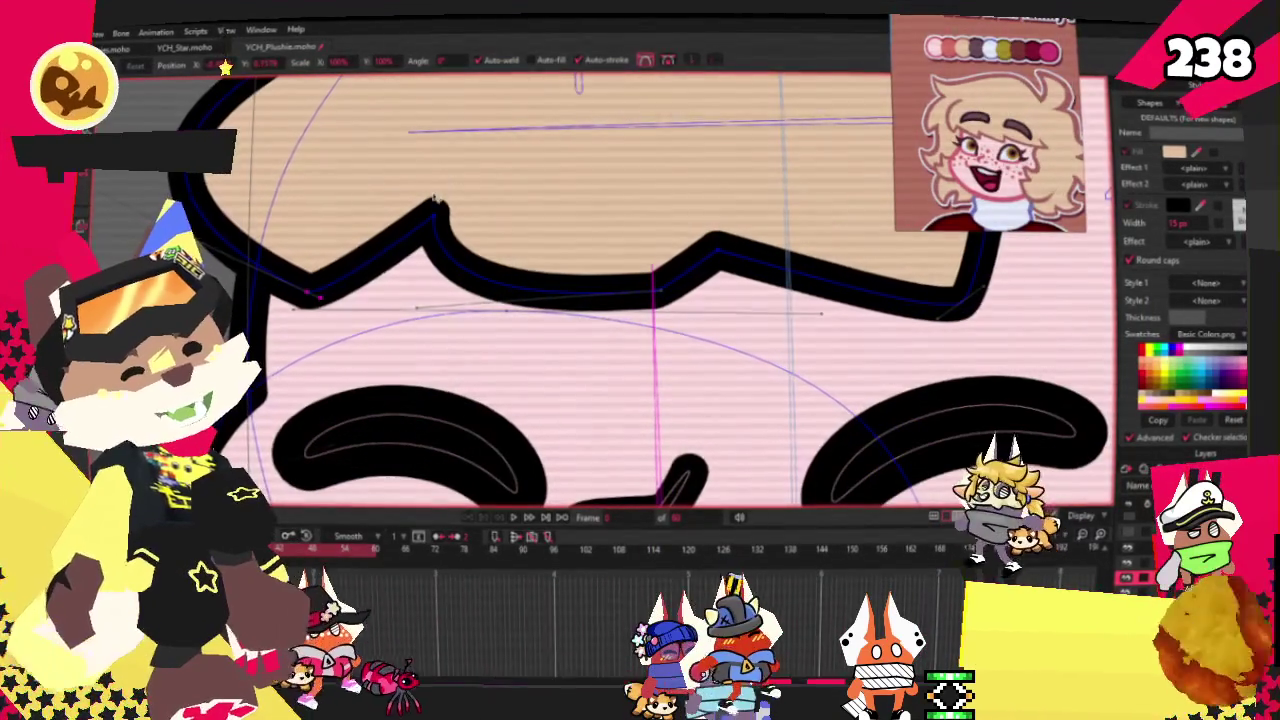
scroll(434, 204, down, 2)
scroll(226, 262, down, 3)
scroll(343, 351, up, 3)
scroll(380, 290, down, 5)
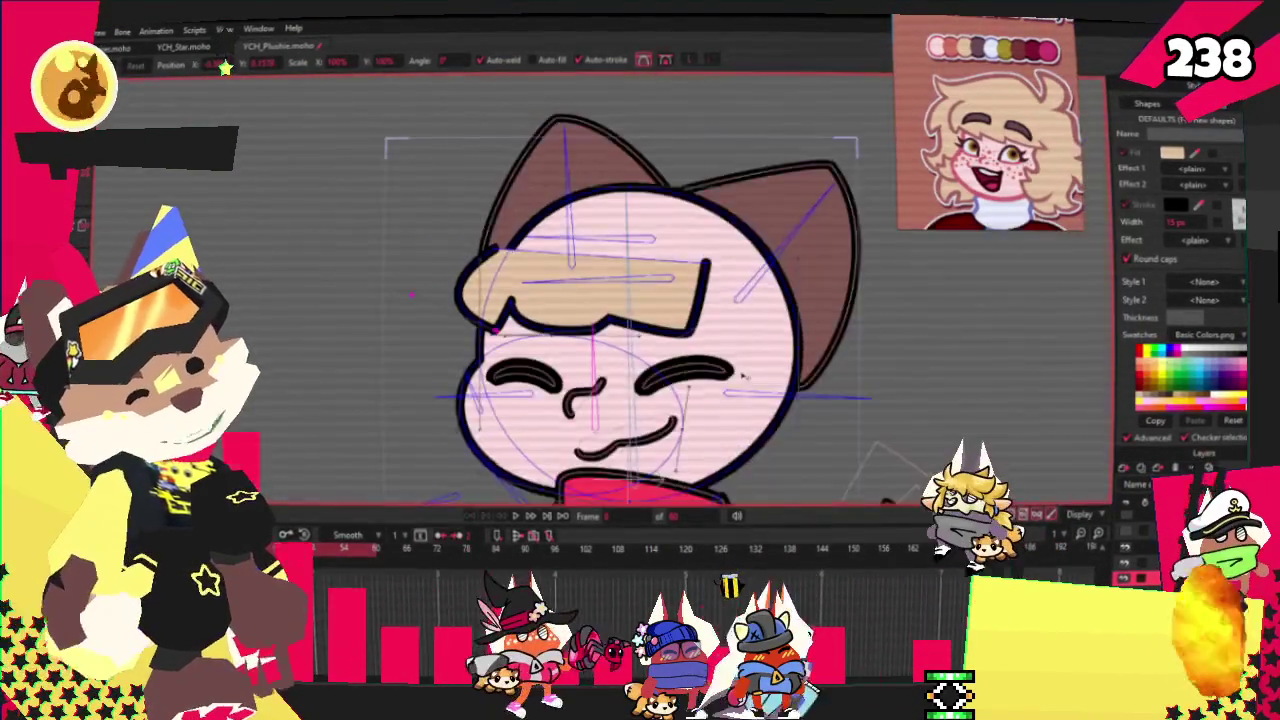
Zoom in and out around the right end of the tan bangs to inspect it
scroll(742, 377, up, 2)
scroll(521, 266, up, 2)
scroll(440, 250, up, 2)
scroll(359, 238, down, 2)
scroll(400, 240, down, 2)
scroll(500, 240, up, 2)
scroll(581, 243, up, 1)
scroll(580, 243, up, 1)
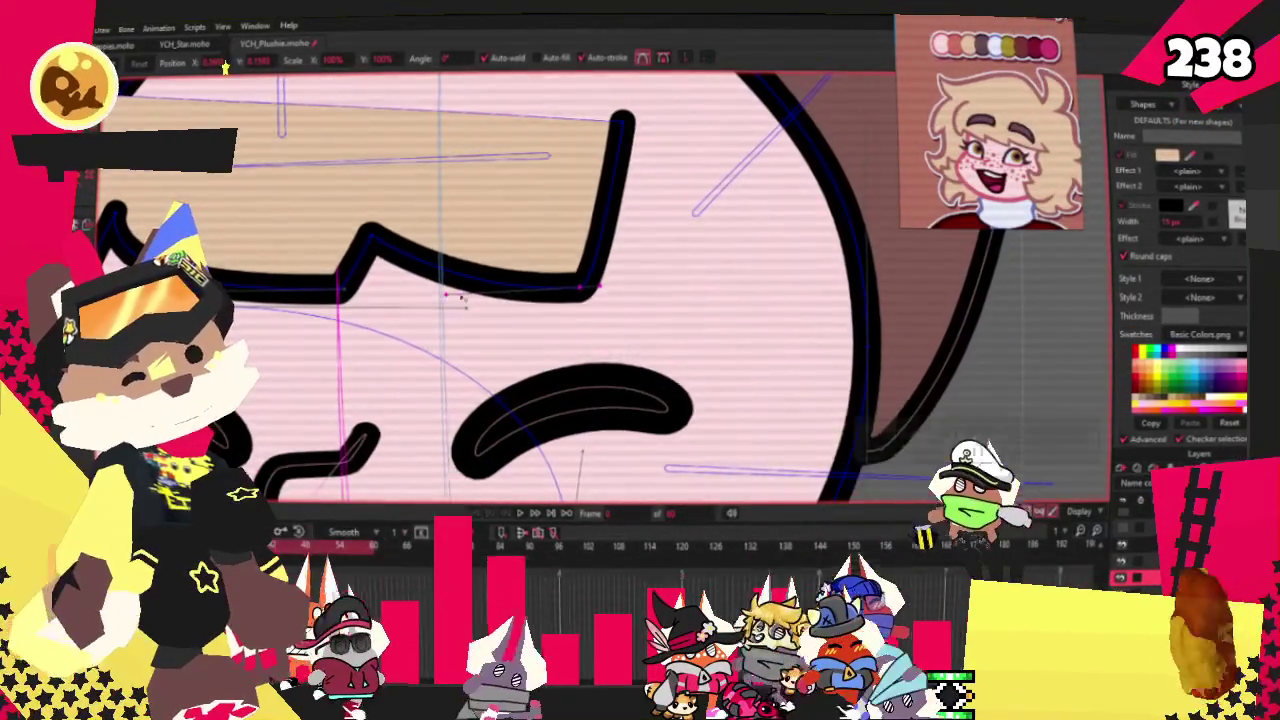
scroll(478, 297, down, 3)
scroll(506, 286, down, 1)
scroll(541, 215, up, 2)
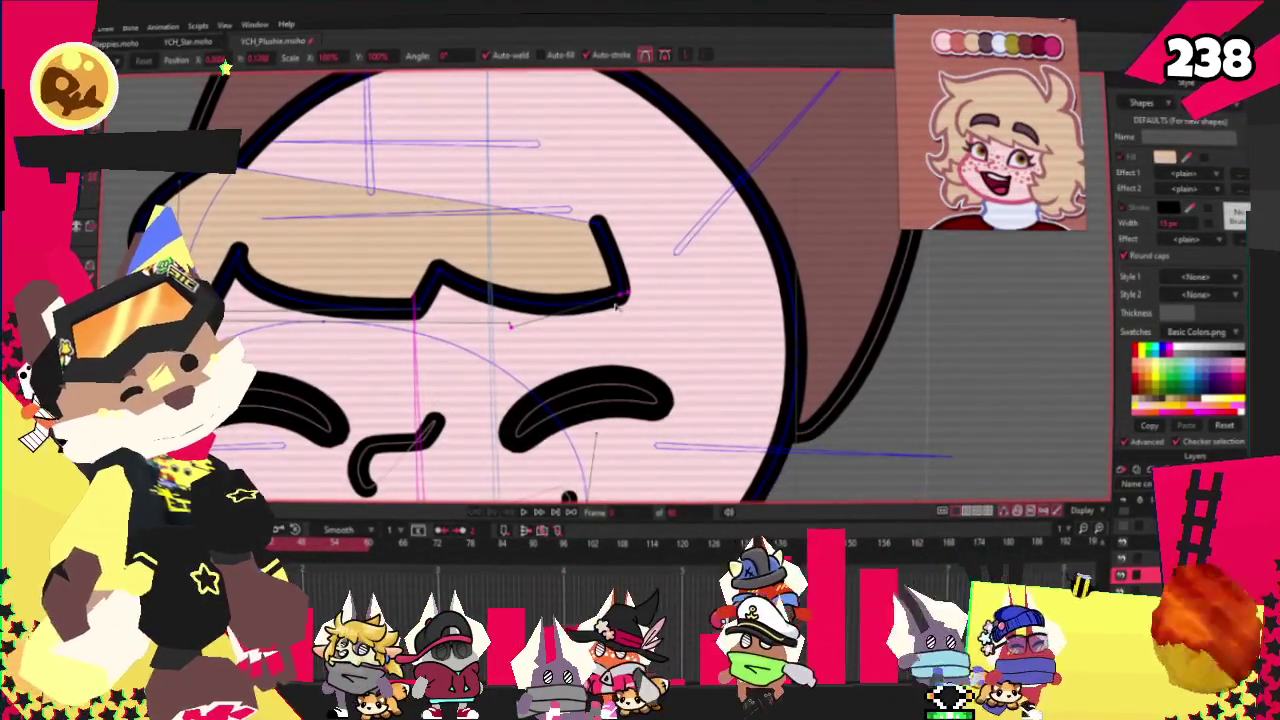
scroll(617, 302, down, 2)
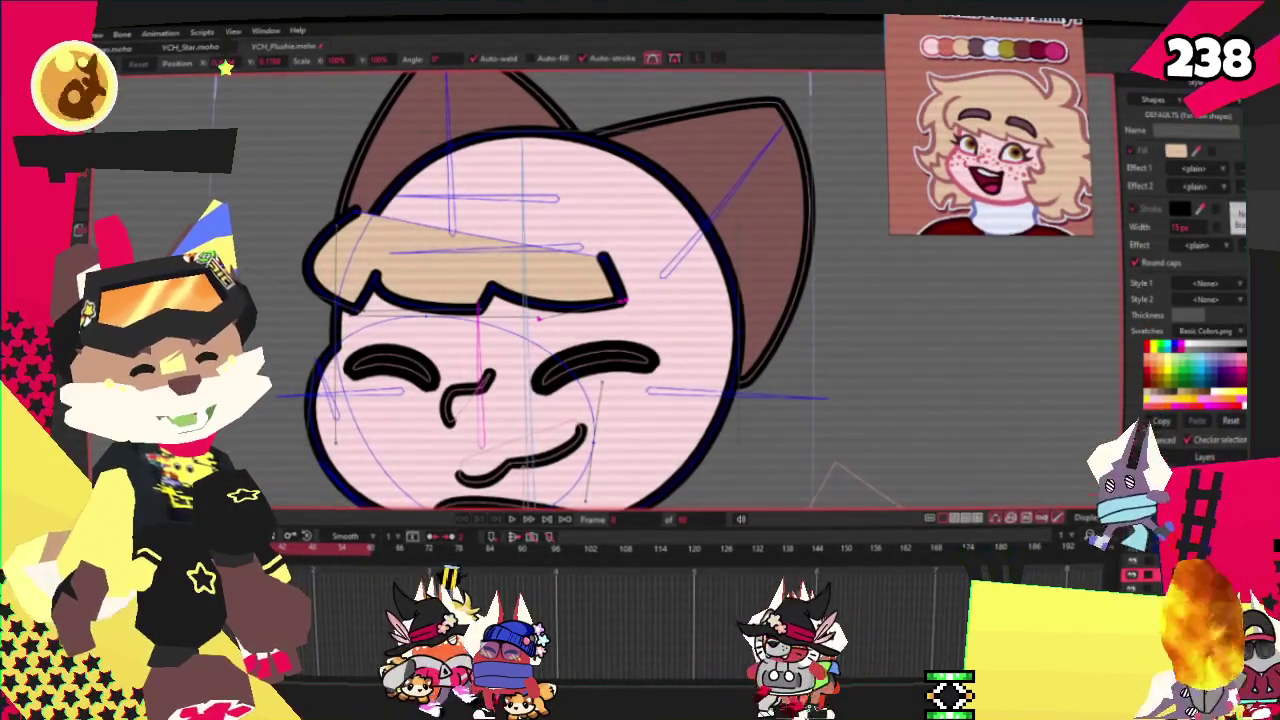
Pull a lower bangs point up into a new peak and widen the second scallop
scroll(418, 313, up, 3)
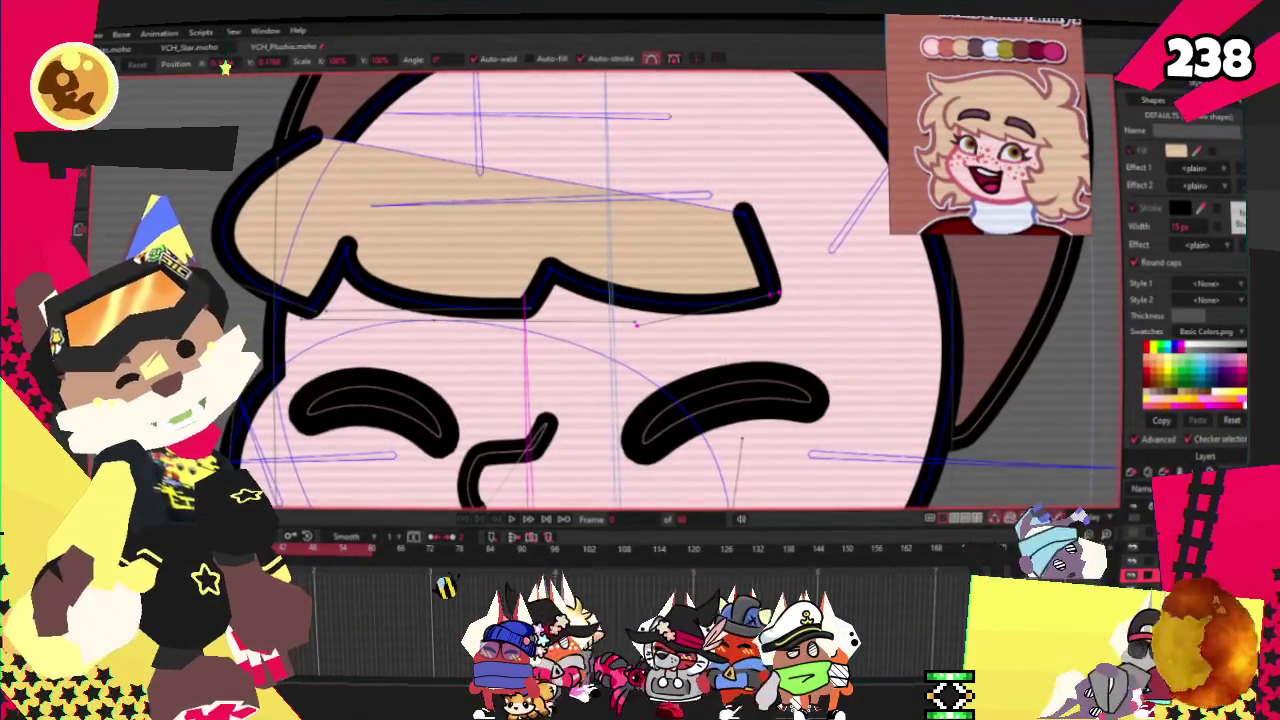
scroll(450, 320, up, 2)
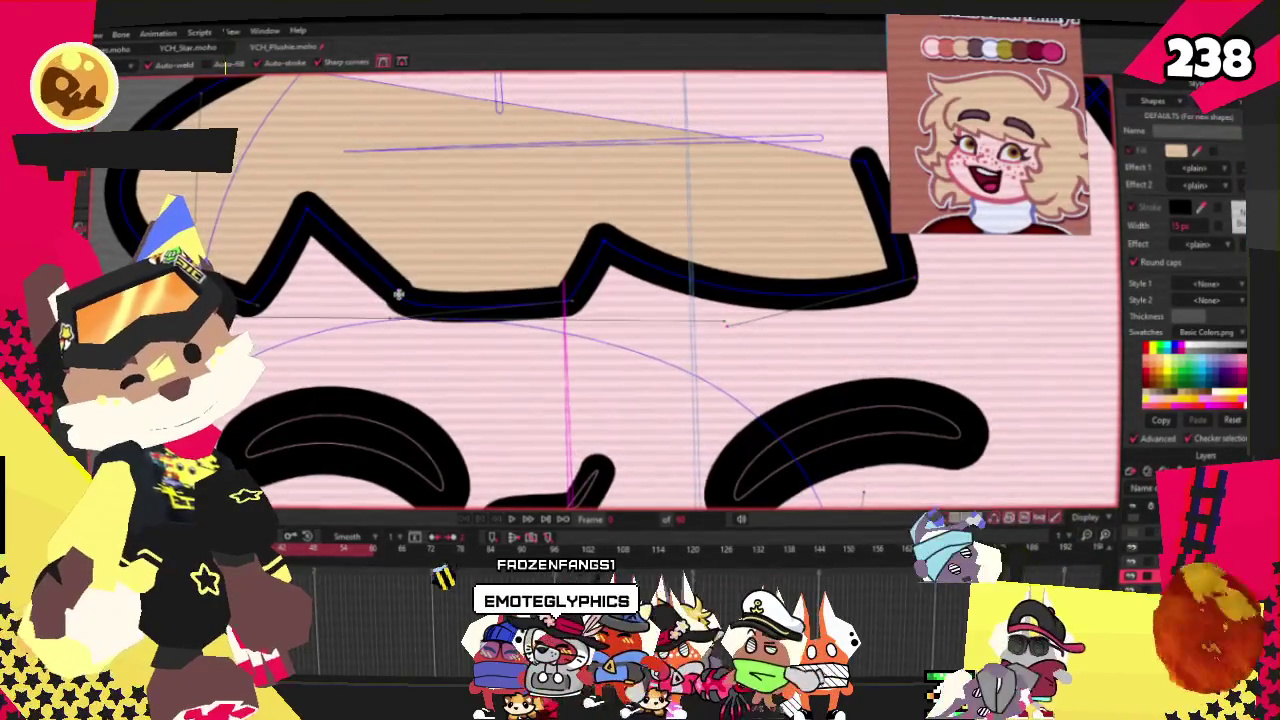
scroll(480, 310, up, 1)
mouse_move(494, 306)
mouse_down()
mouse_move(425, 157)
mouse_move(388, 183)
mouse_up()
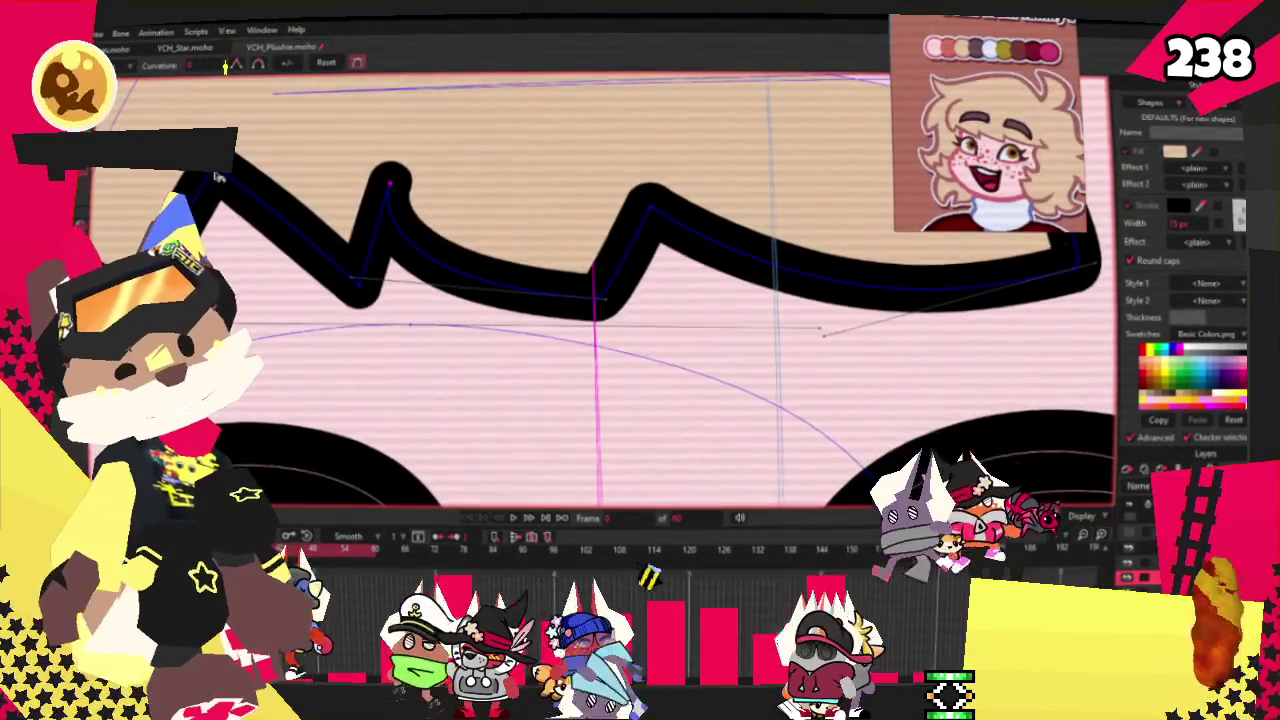
scroll(322, 228, down, 1)
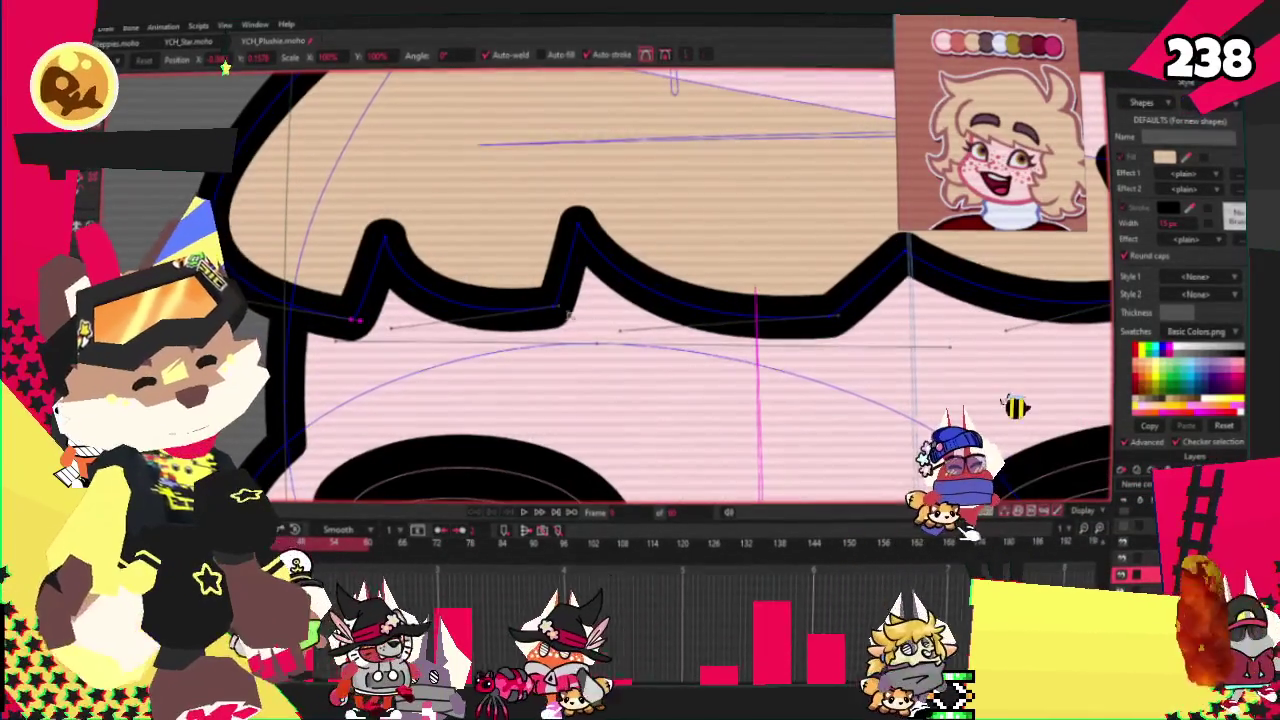
drag(567, 309, 607, 314)
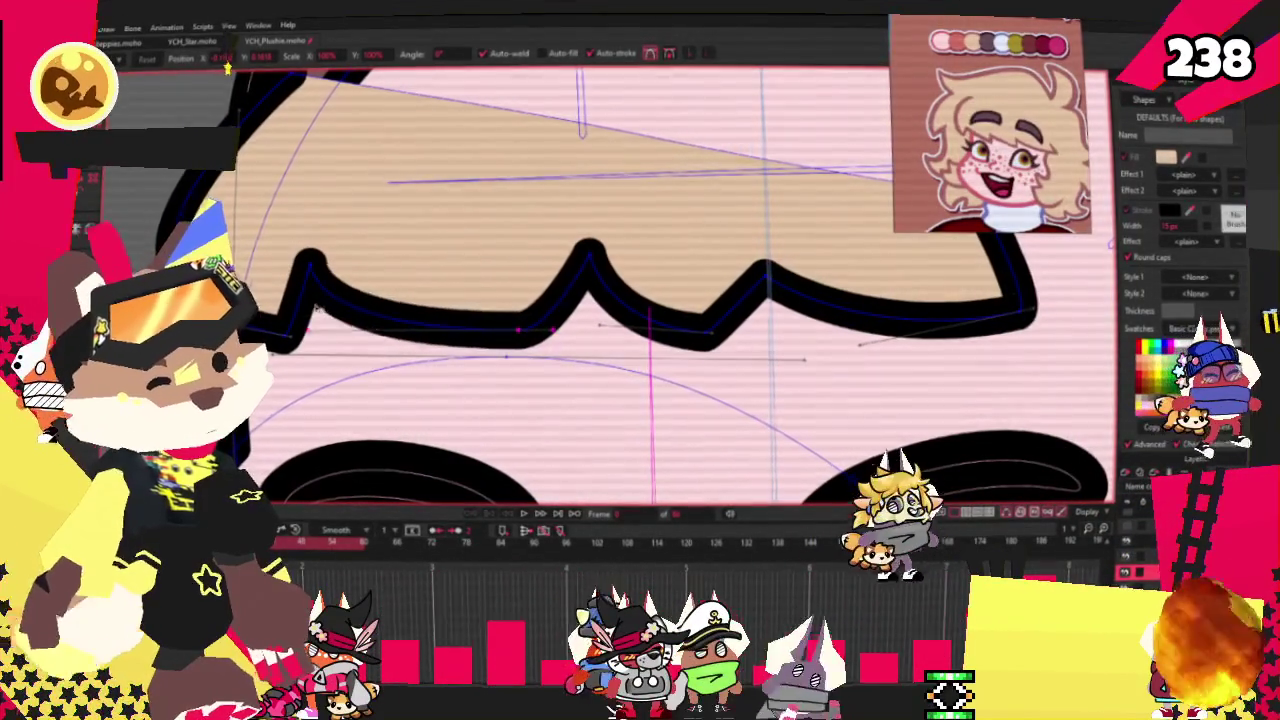
scroll(327, 307, down, 3)
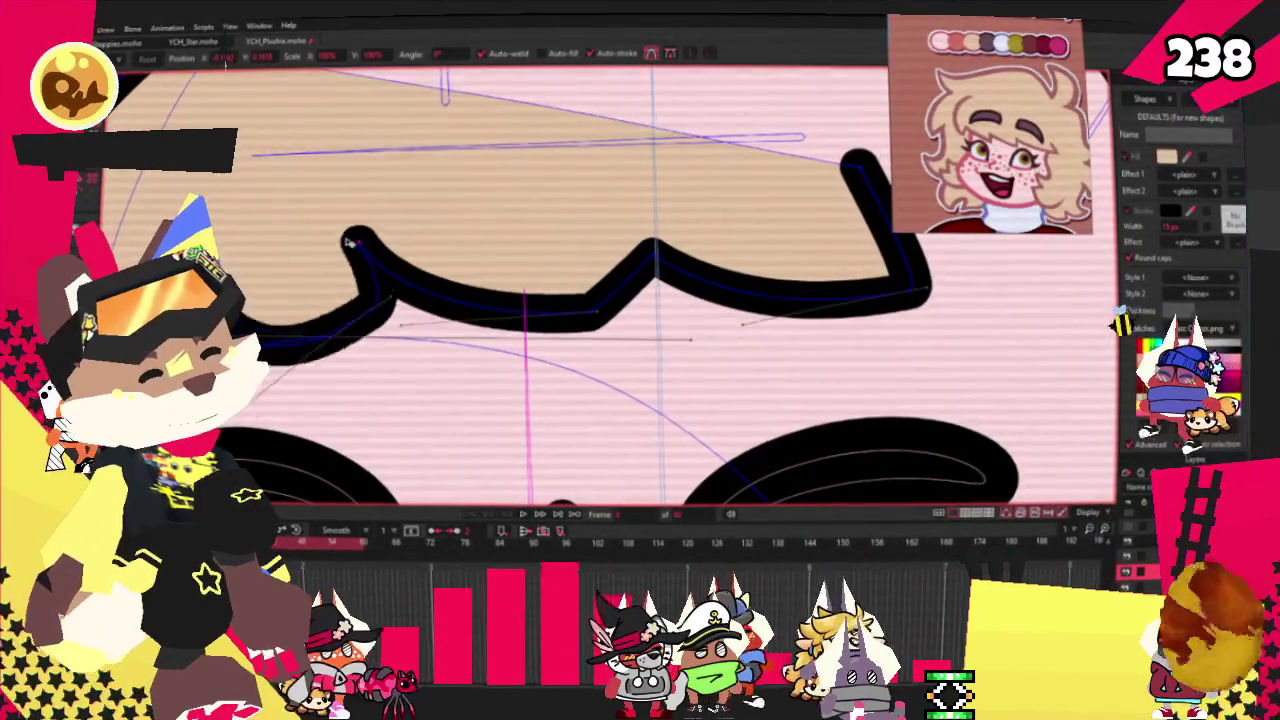
scroll(363, 243, down, 2)
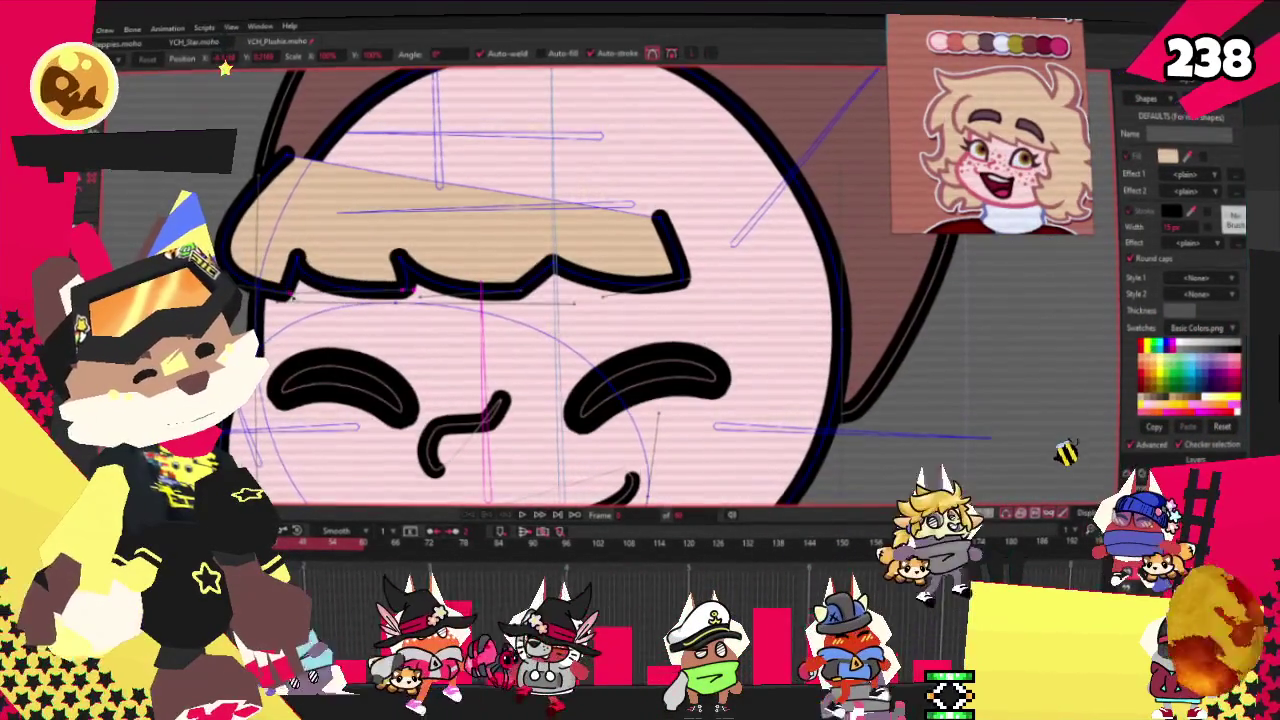
Shift a point on the bangs' lower edge slightly to the right
scroll(385, 252, up, 2)
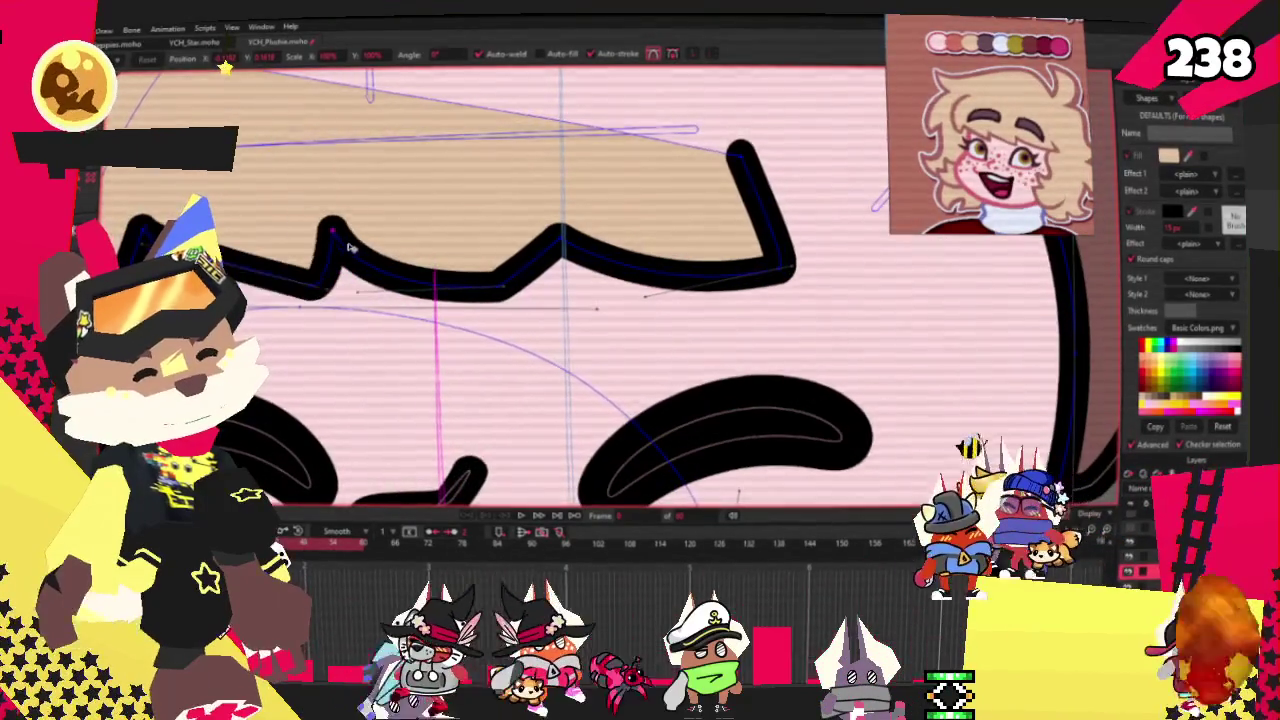
scroll(350, 247, down, 1)
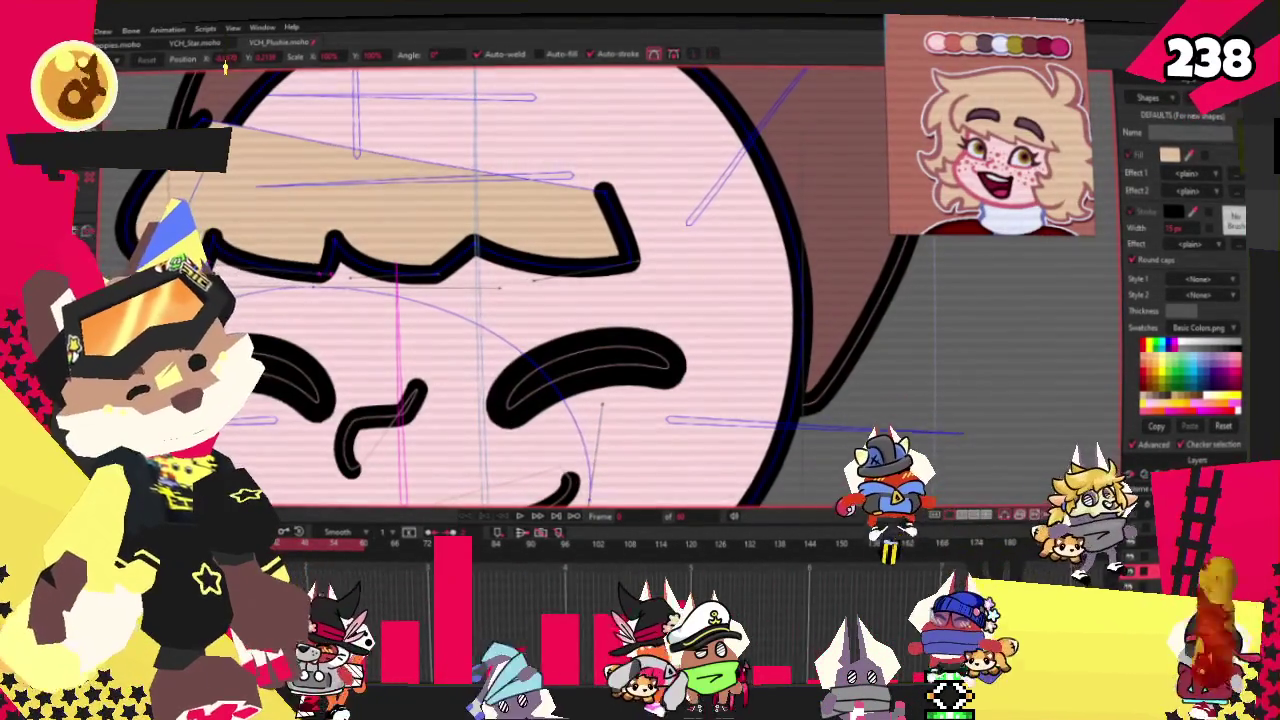
scroll(560, 380, up, 1)
scroll(500, 360, down, 1)
scroll(449, 320, up, 1)
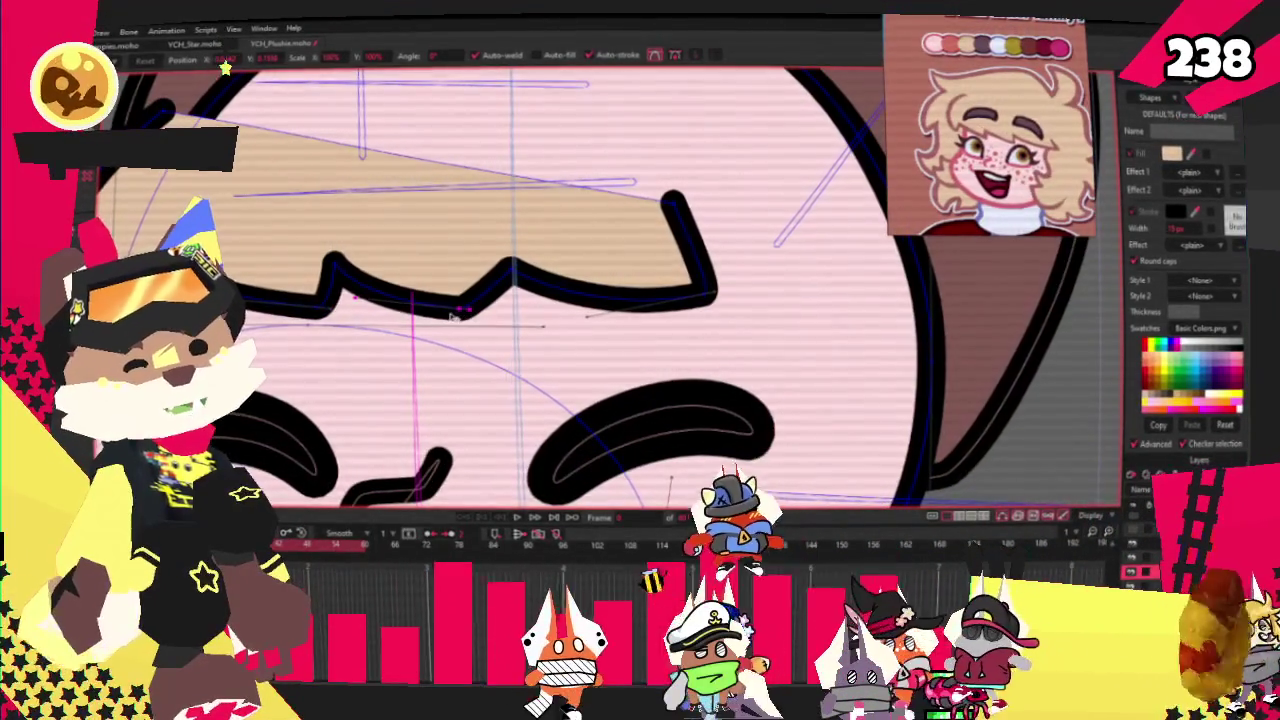
drag(452, 316, 490, 313)
scroll(364, 313, down, 1)
scroll(340, 312, down, 1)
scroll(315, 312, up, 1)
scroll(288, 311, up, 1)
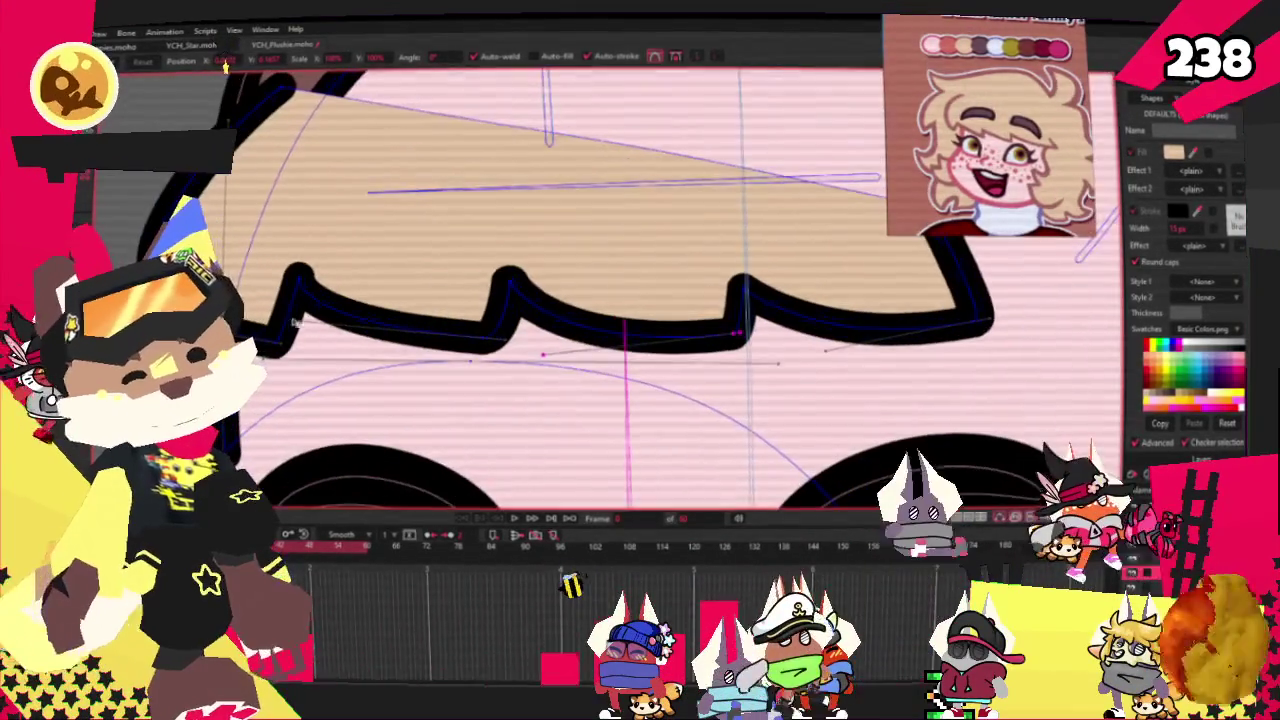
scroll(296, 326, down, 2)
scroll(400, 260, down, 2)
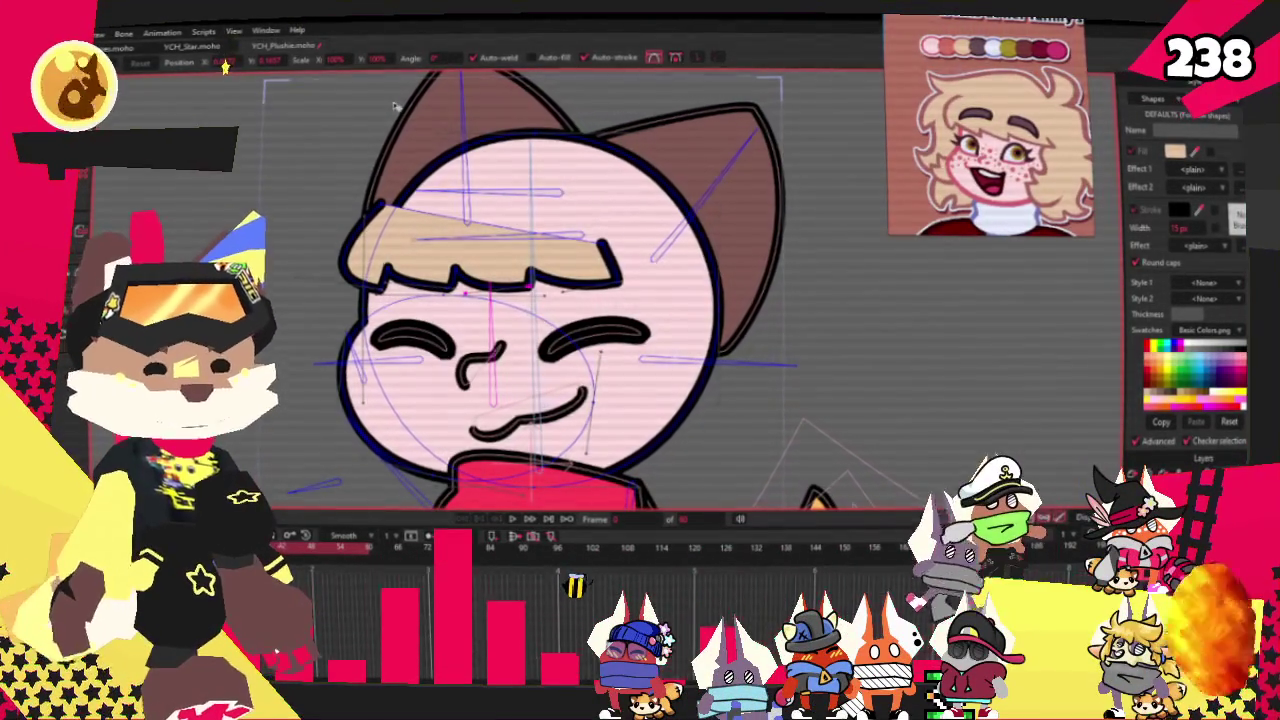
scroll(300, 215, up, 2)
scroll(300, 265, up, 1)
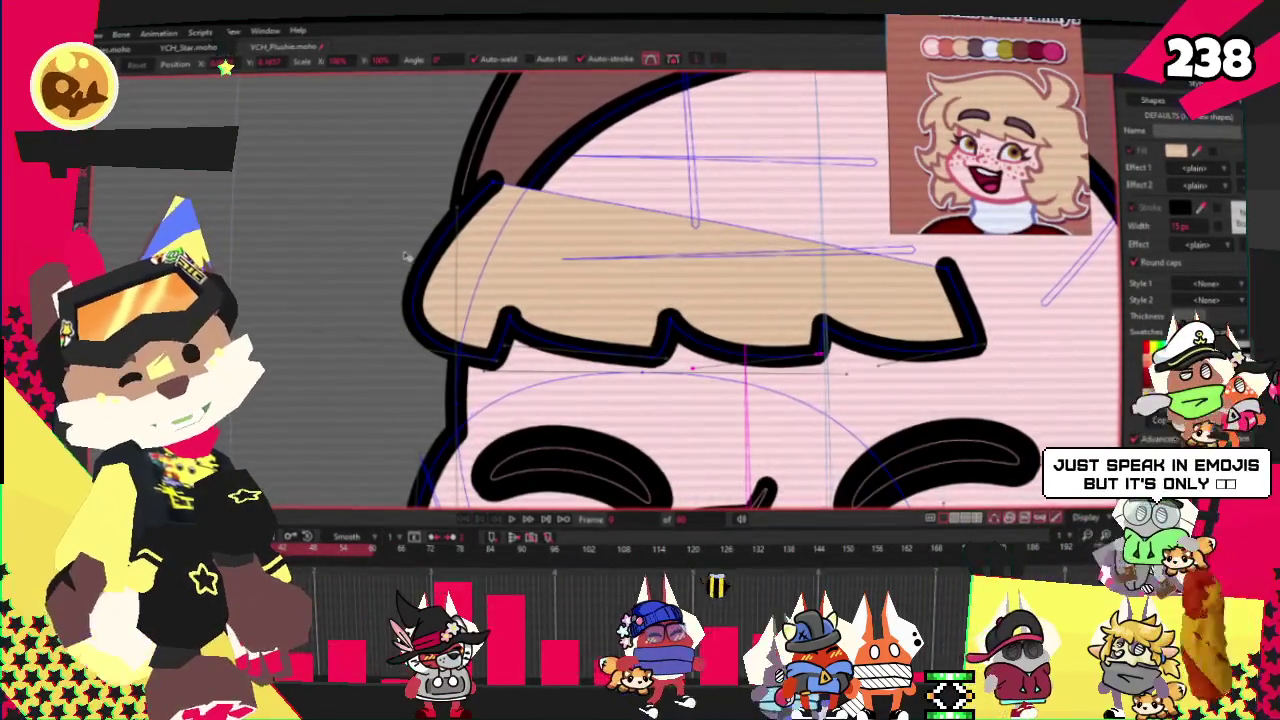
Raise the bangs' upper corner and stretch their right side wider
drag(492, 185, 508, 160)
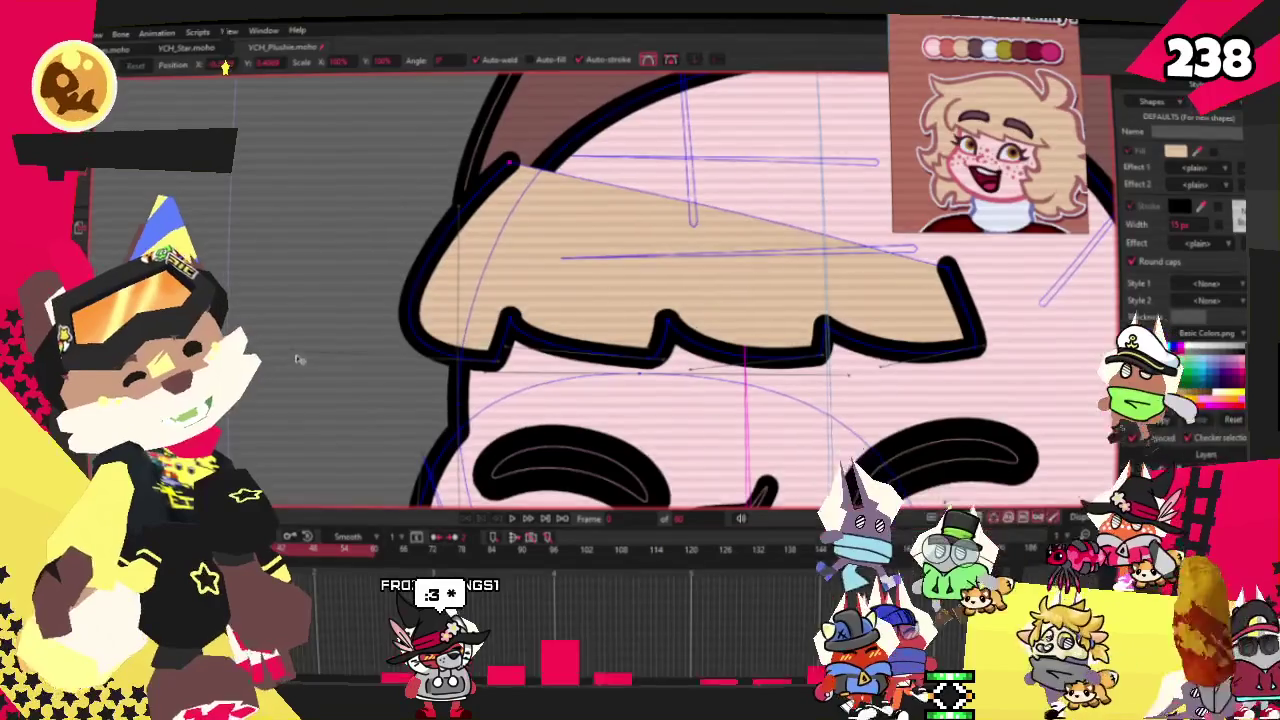
scroll(392, 220, down, 5)
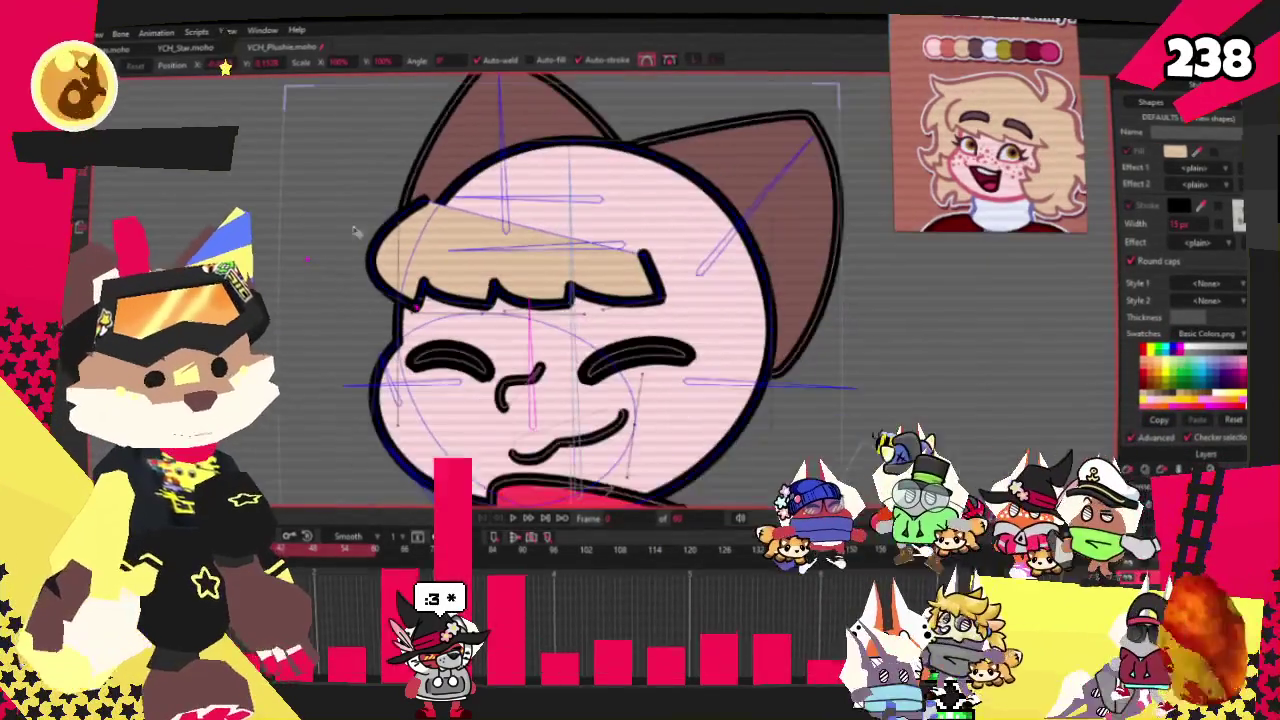
scroll(777, 183, down, 3)
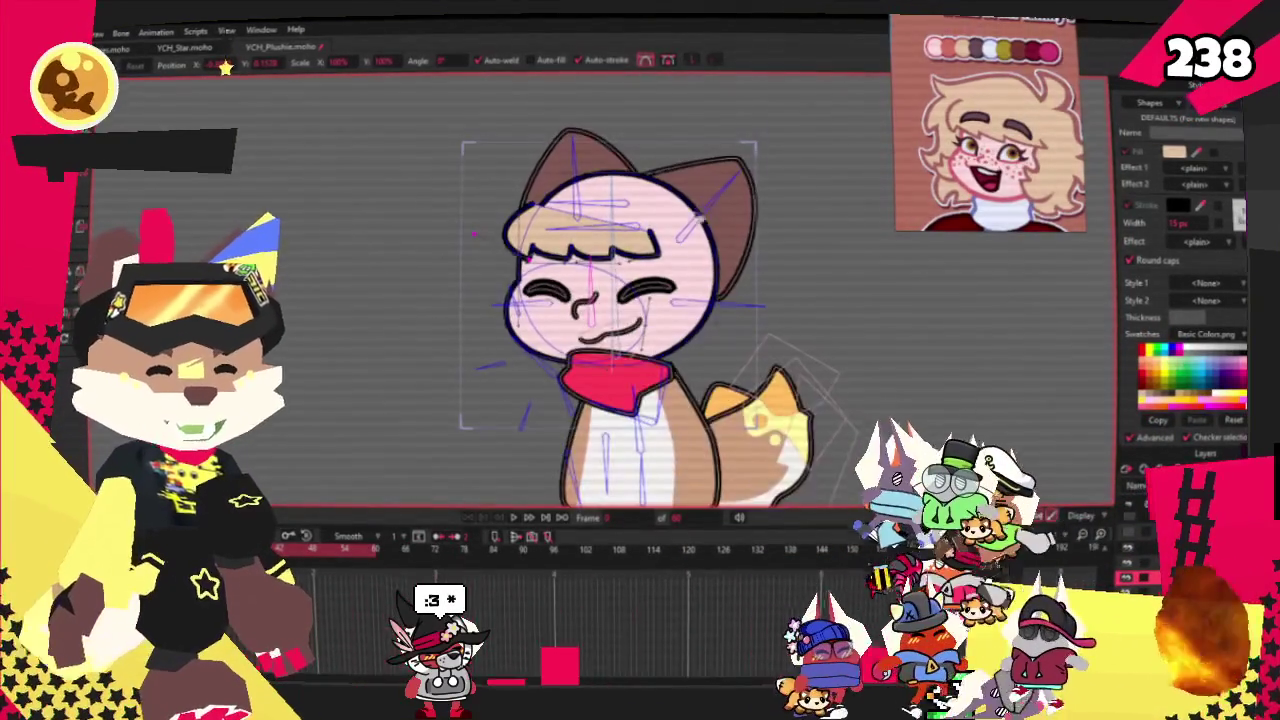
scroll(517, 183, up, 3)
scroll(670, 253, up, 2)
mouse_move(640, 283)
mouse_down()
mouse_move(852, 256)
mouse_move(742, 268)
mouse_up()
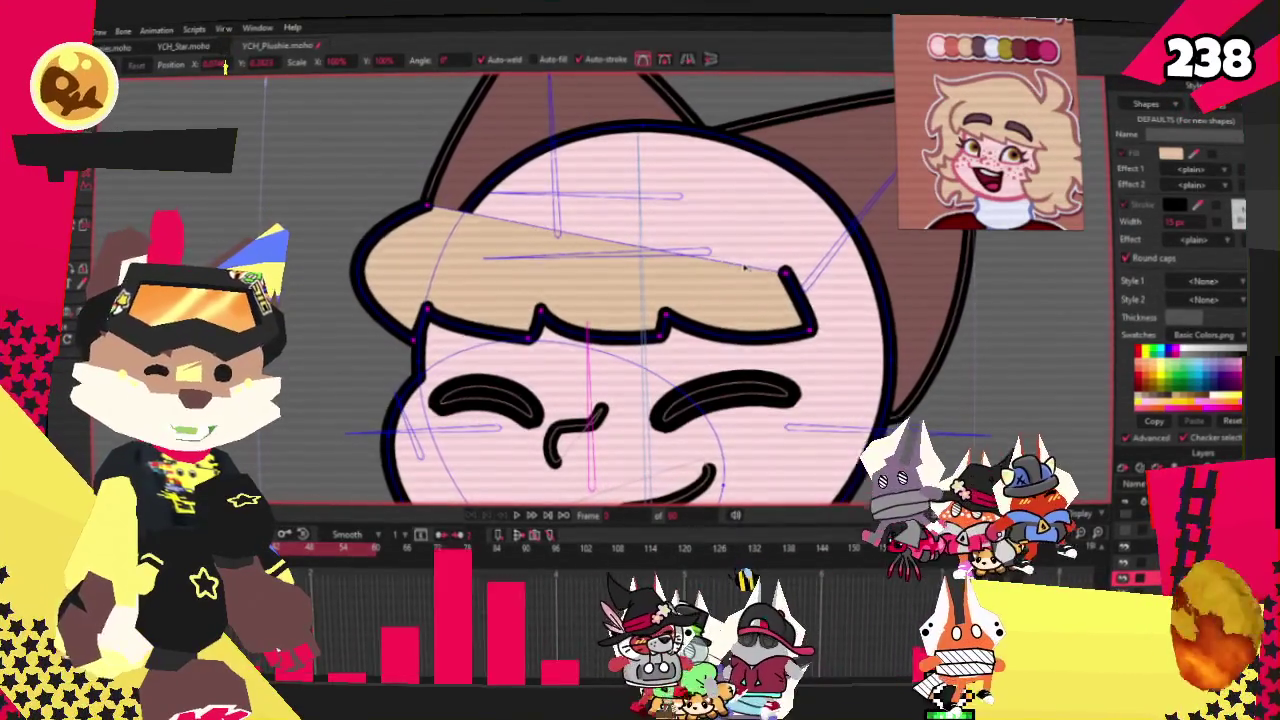
scroll(463, 278, up, 2)
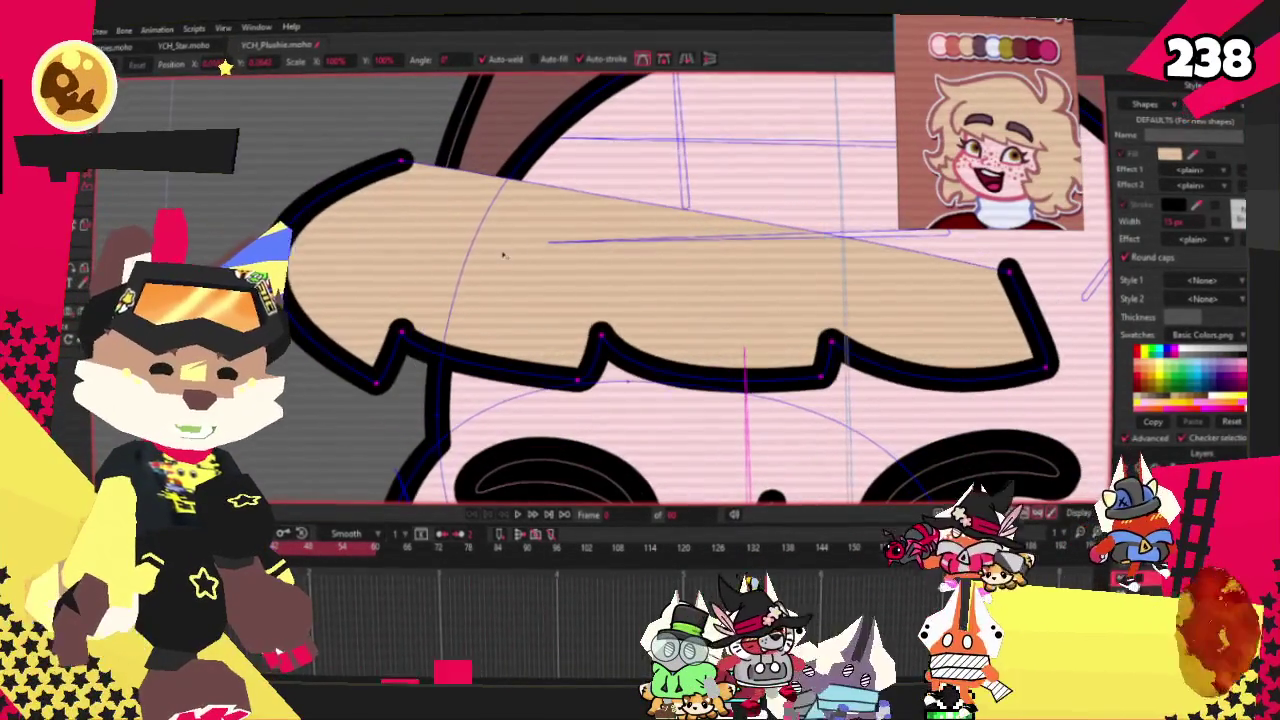
scroll(415, 230, down, 1)
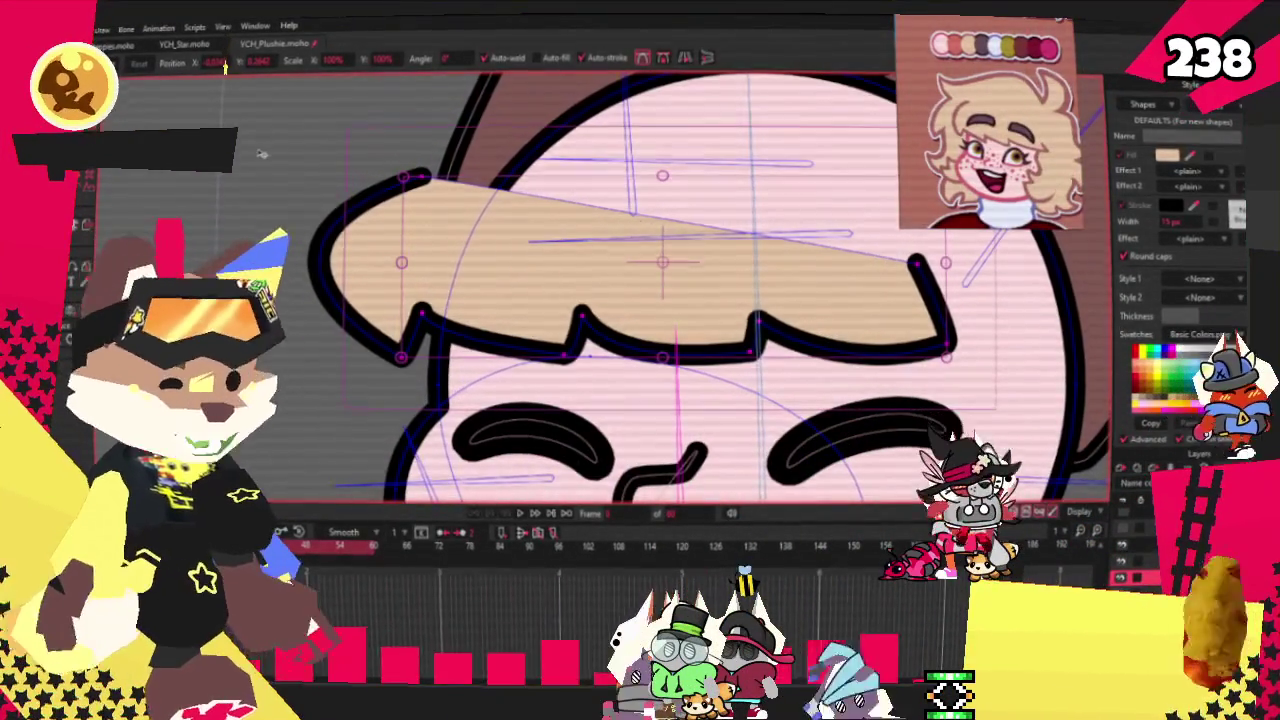
scroll(260, 153, down, 4)
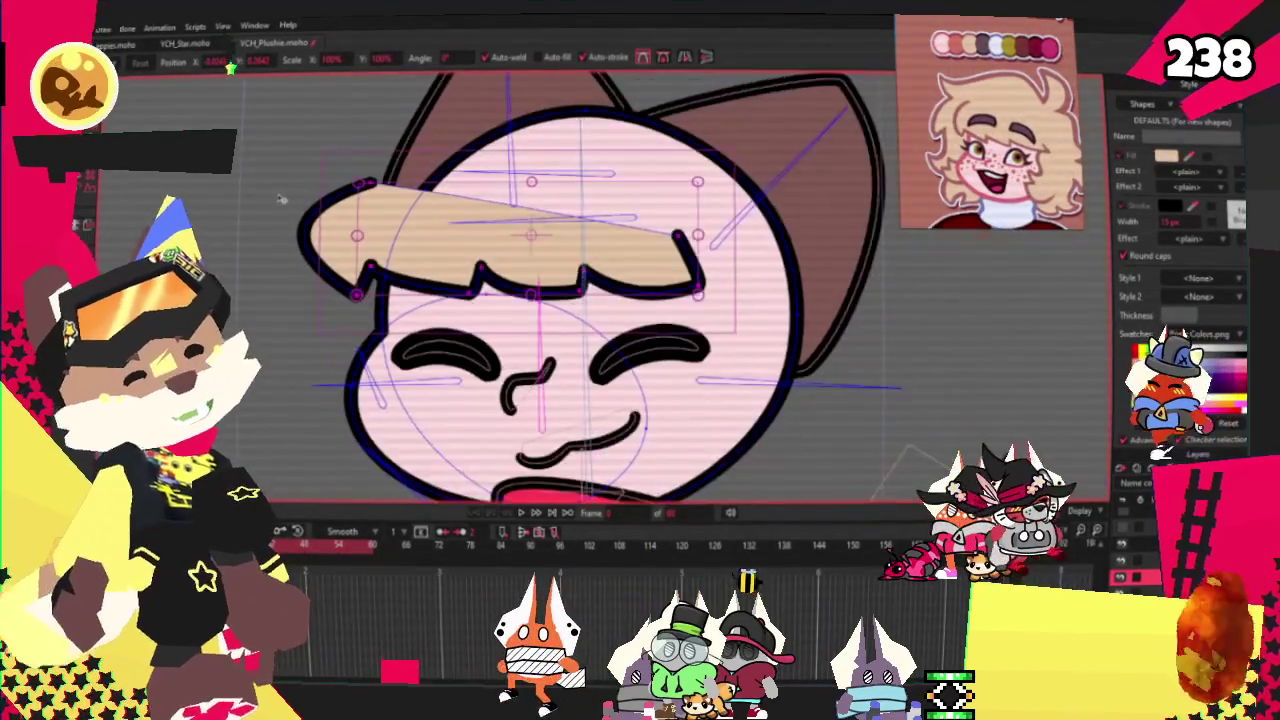
scroll(515, 153, up, 2)
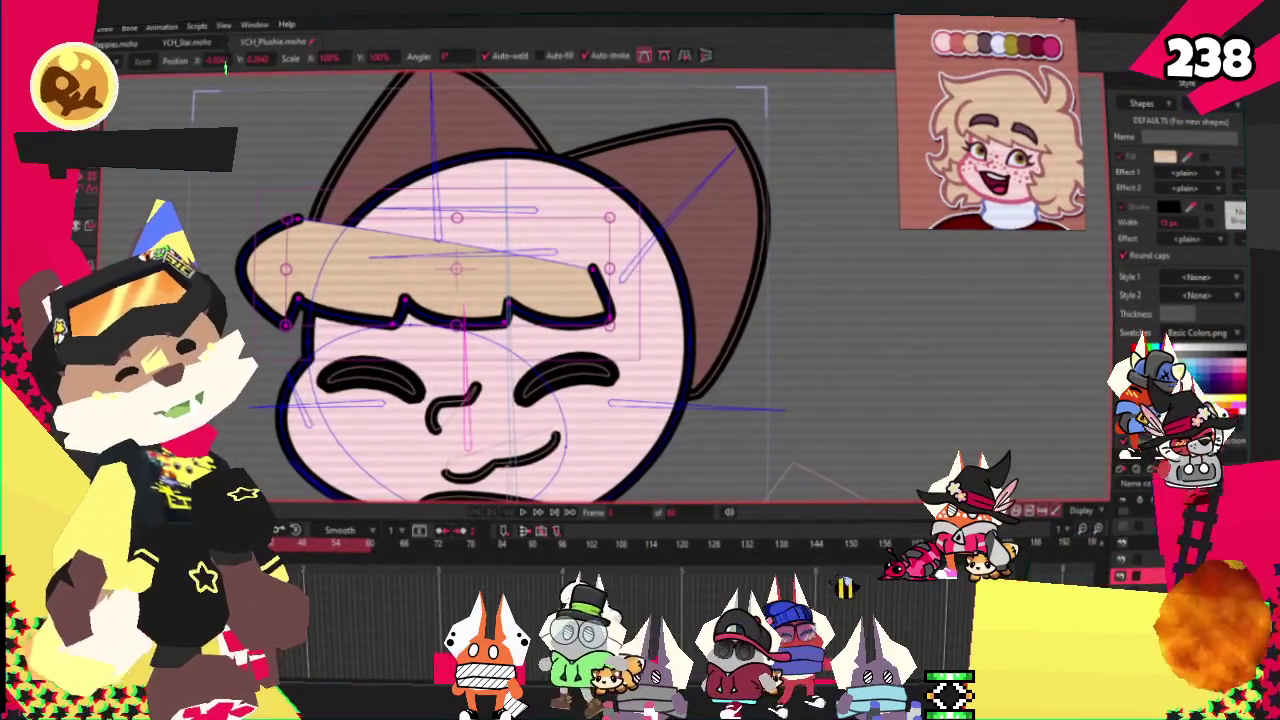
key(e)
scroll(271, 133, down, 1)
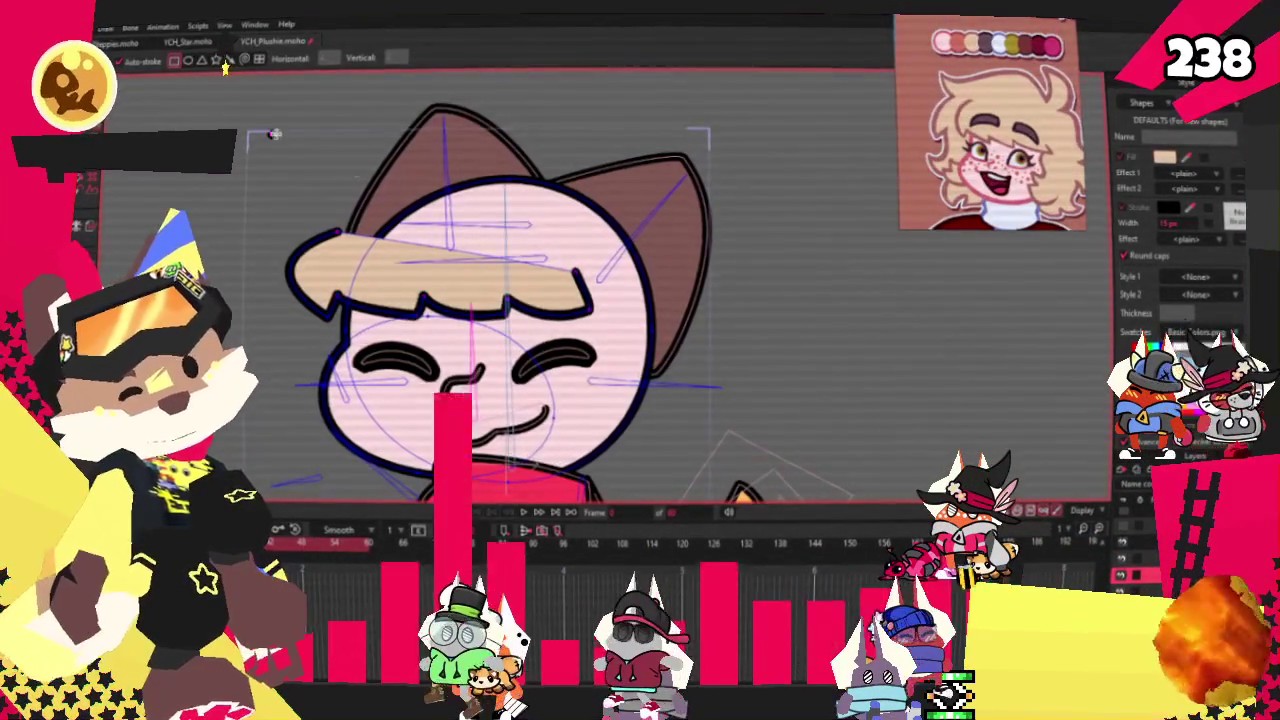
Draw a filled rectangle over the top of the head and select it
drag(271, 133, 628, 285)
key(g)
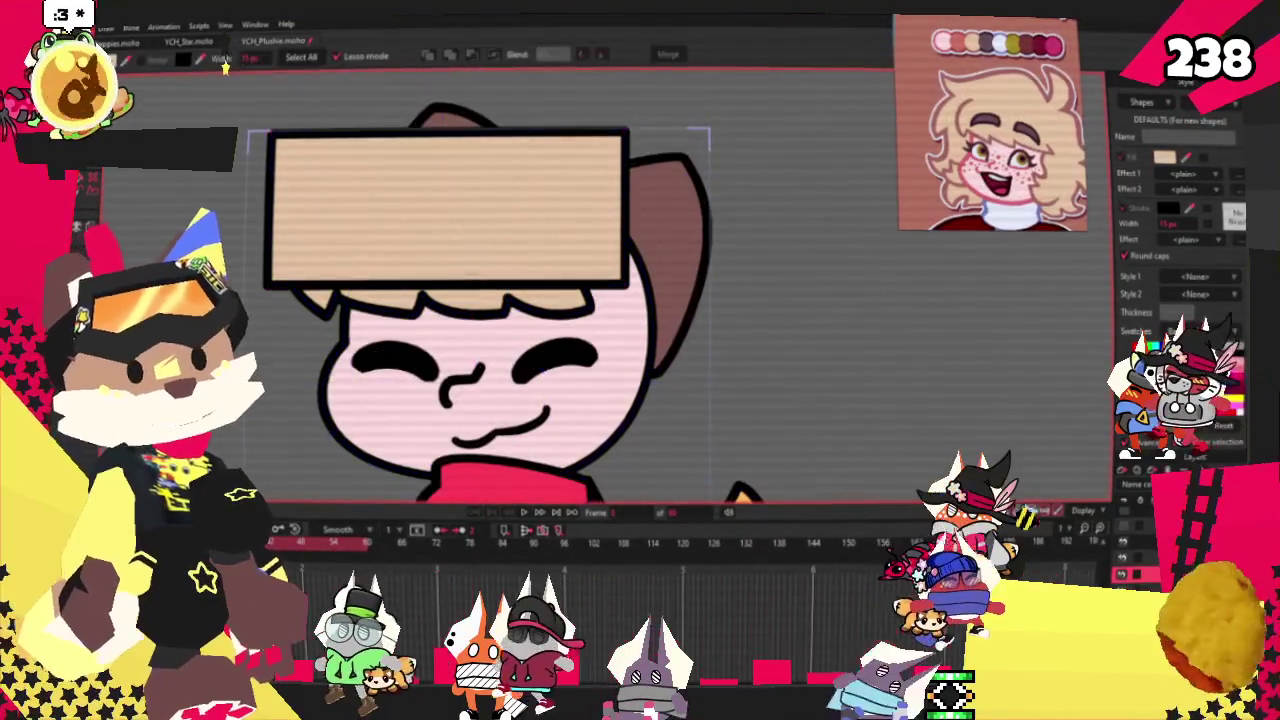
key(ctrl+a)
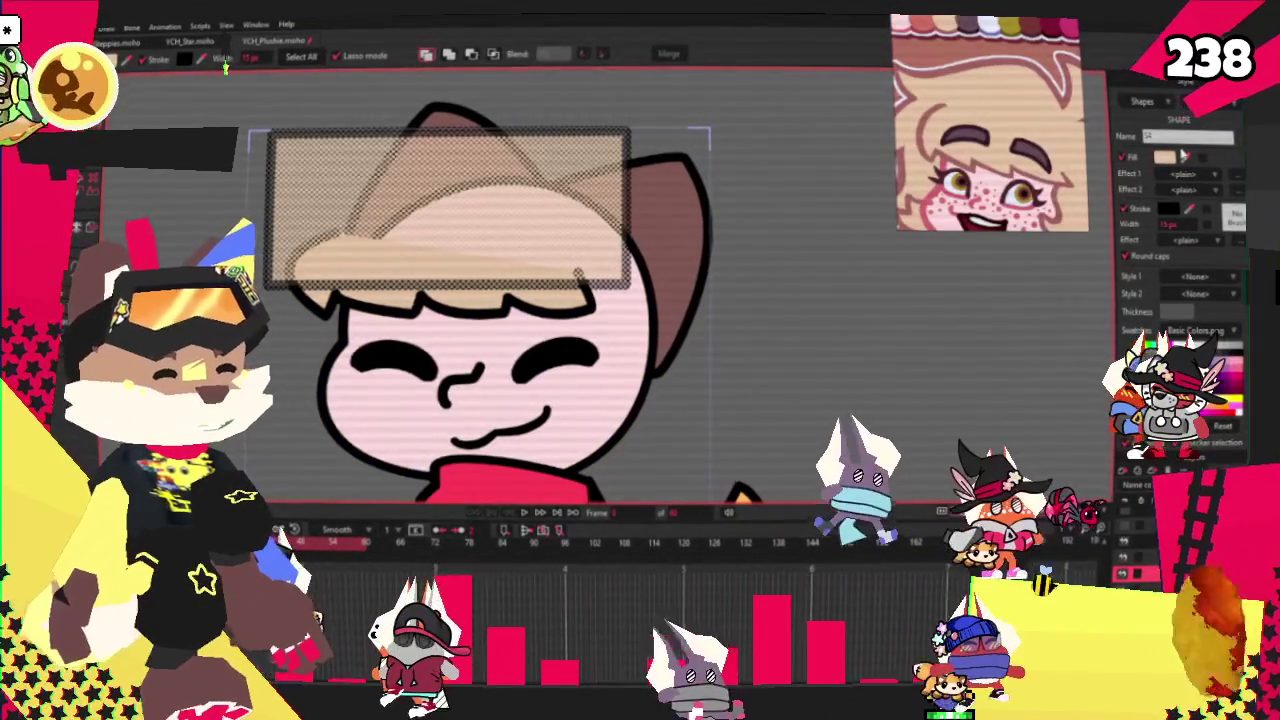
key(ctrl+shift+a)
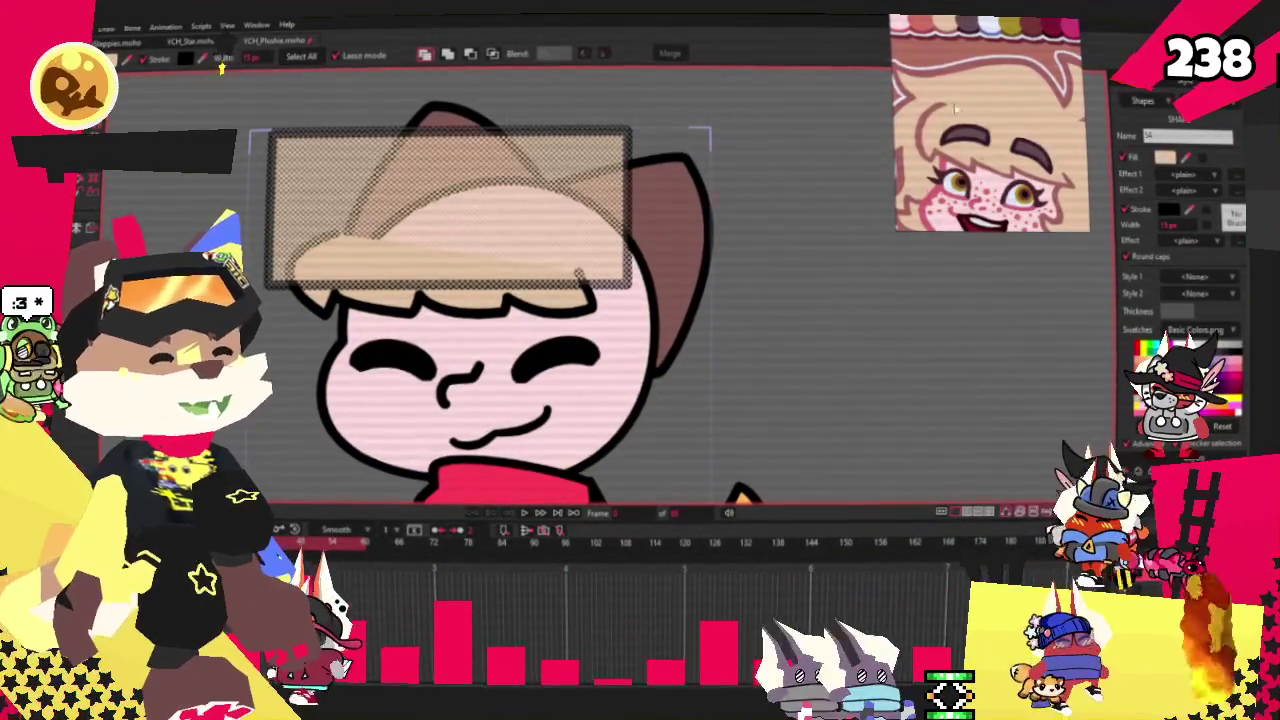
key(ctrl+a)
Send the new rectangle behind the bangs with Page Down
key(Page_Down)
click(718, 308)
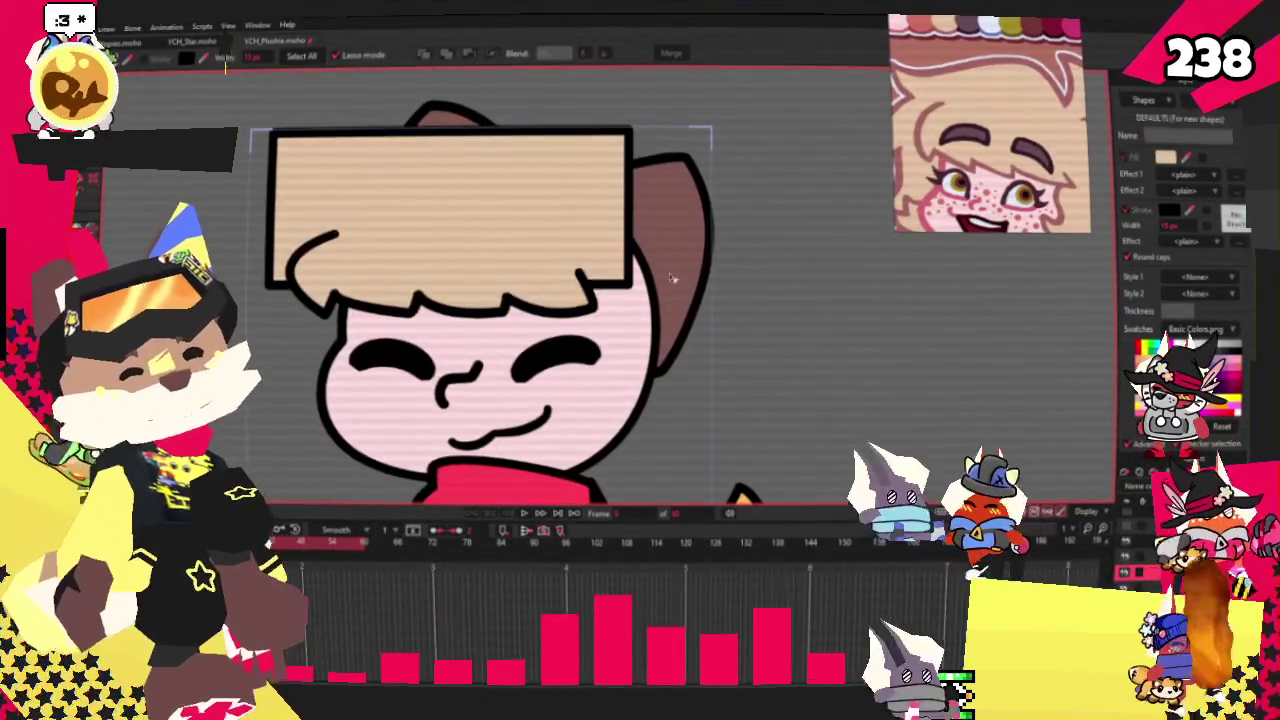
scroll(718, 308, up, 1)
scroll(718, 308, up, 1)
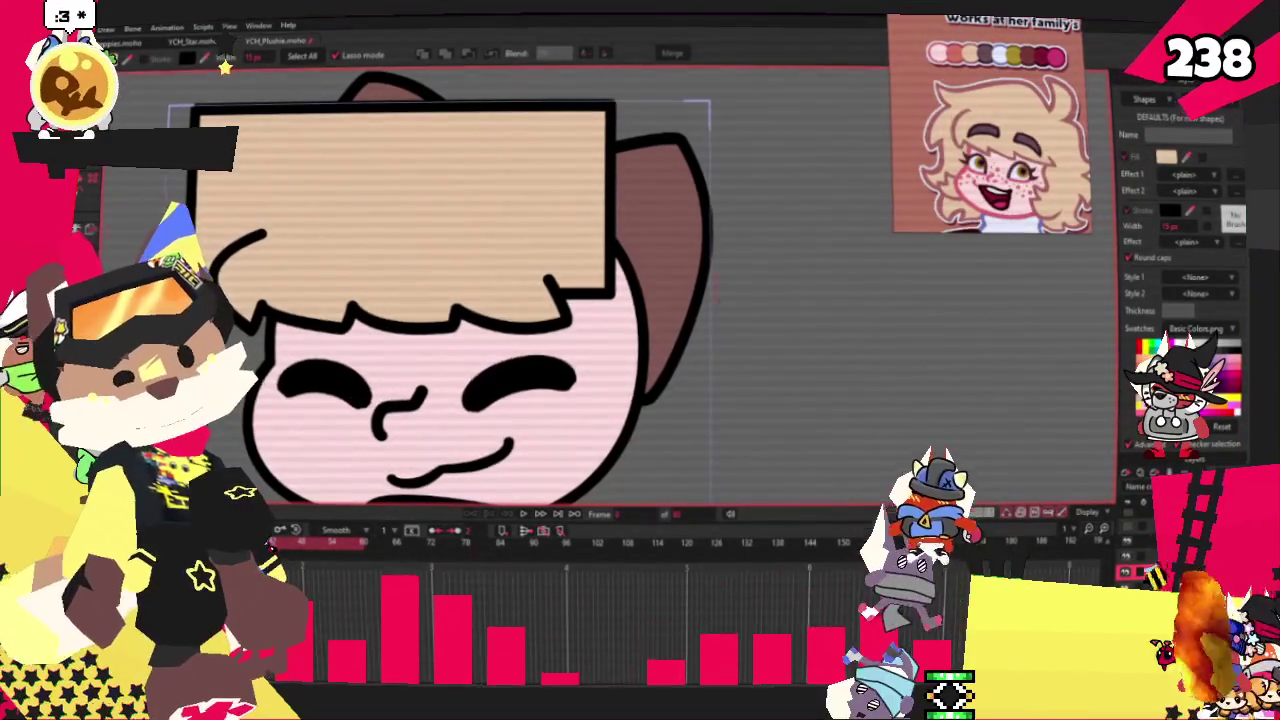
key(a)
scroll(617, 310, up, 1)
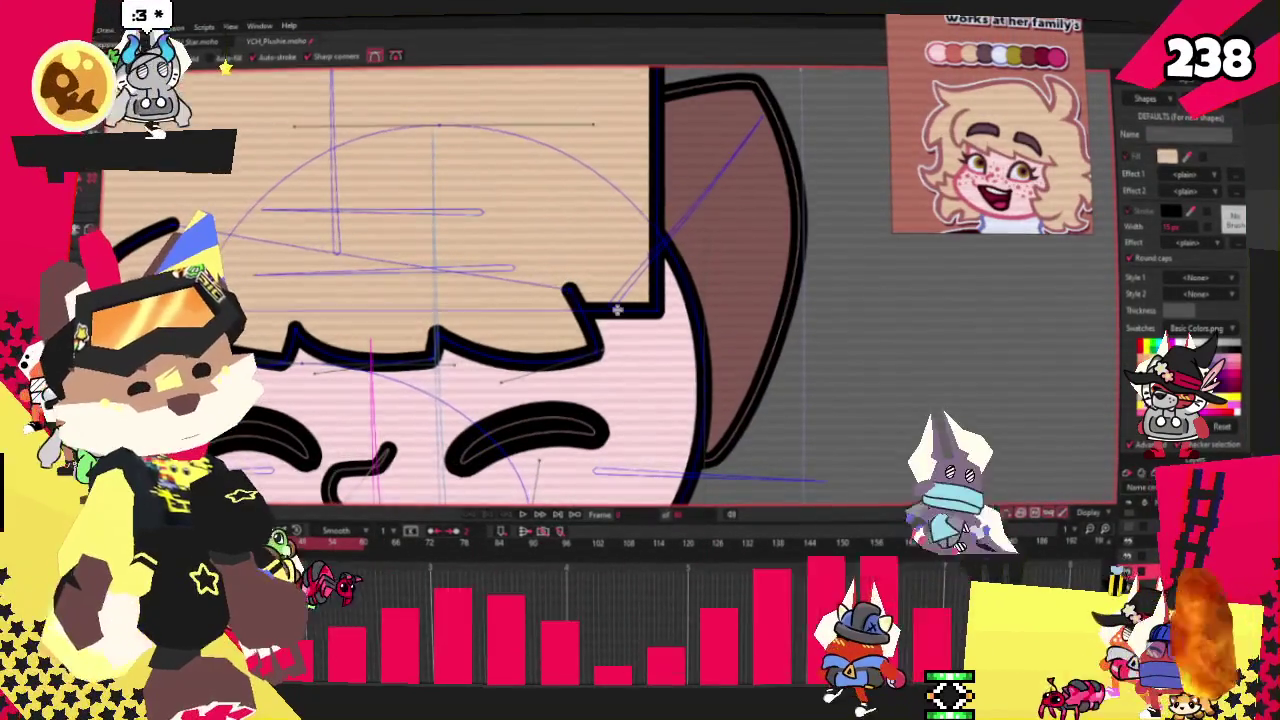
Pull a hair point down into a pointed side lock beside the right cheek
scroll(617, 310, down, 2)
scroll(575, 306, up, 2)
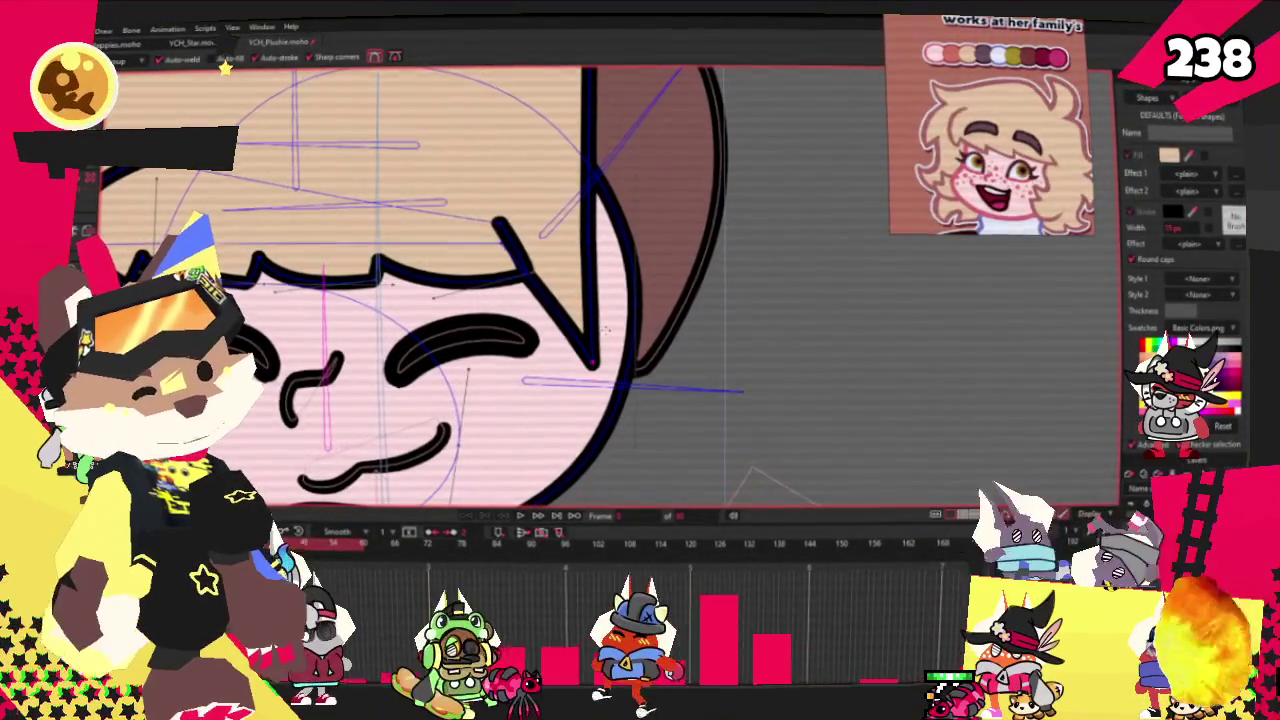
drag(558, 300, 541, 458)
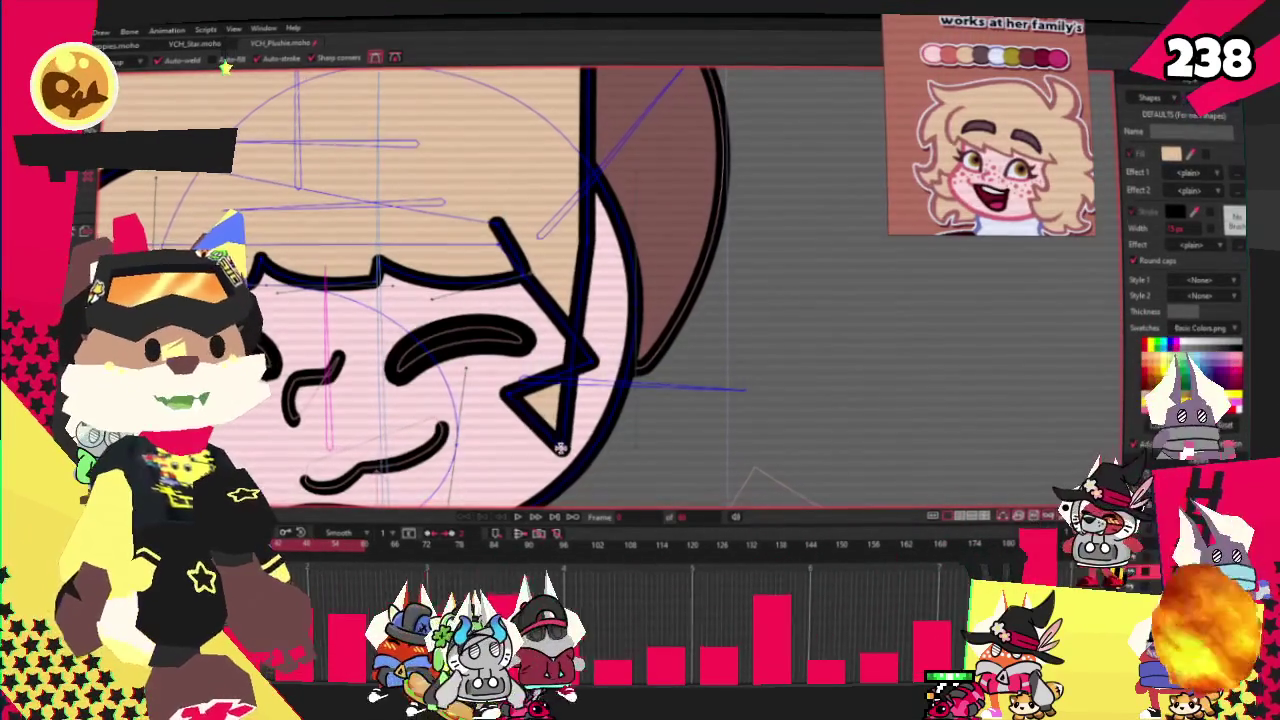
Add zigzag points along the side hair lock's edge
scroll(560, 447, down, 2)
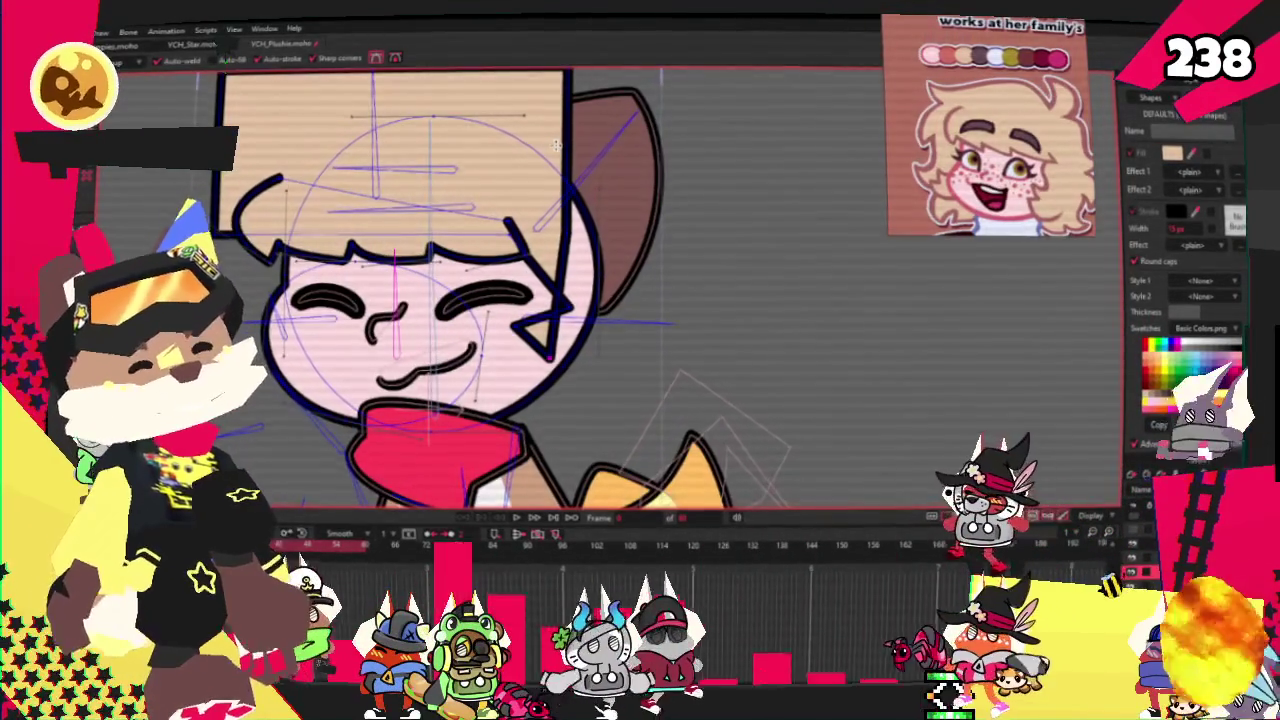
scroll(557, 145, down, 3)
scroll(660, 295, up, 3)
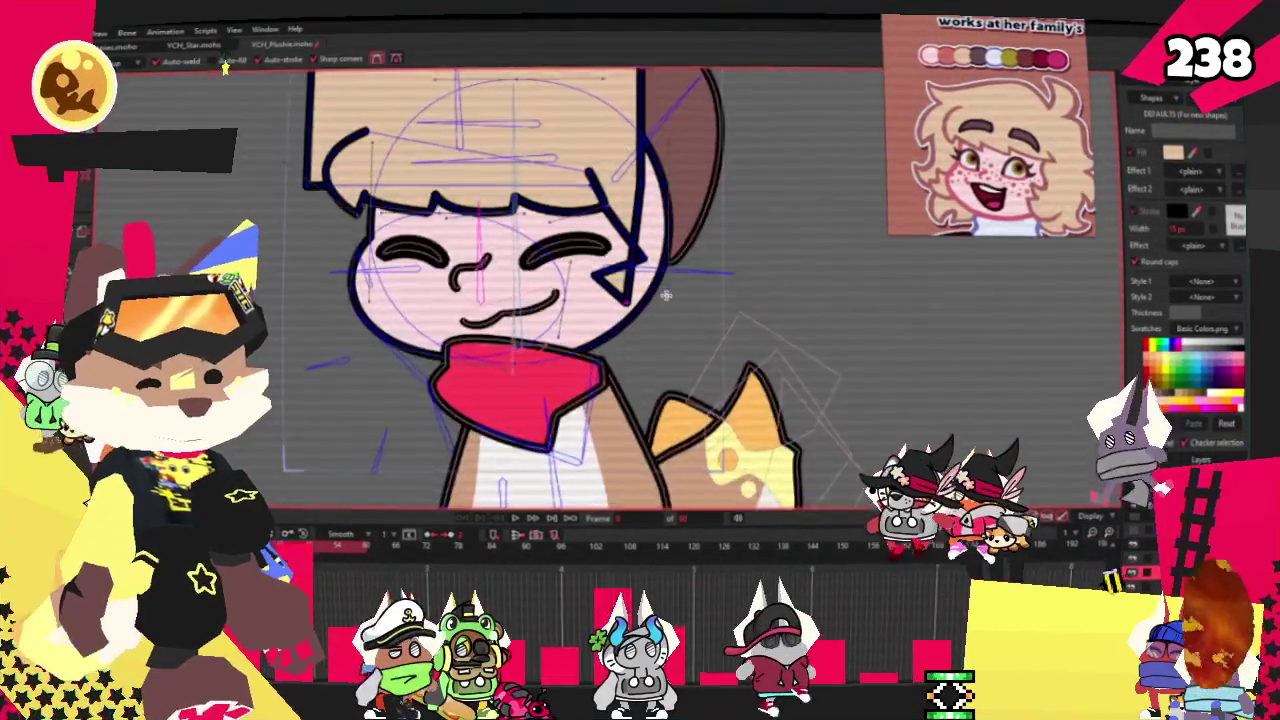
scroll(660, 295, up, 2)
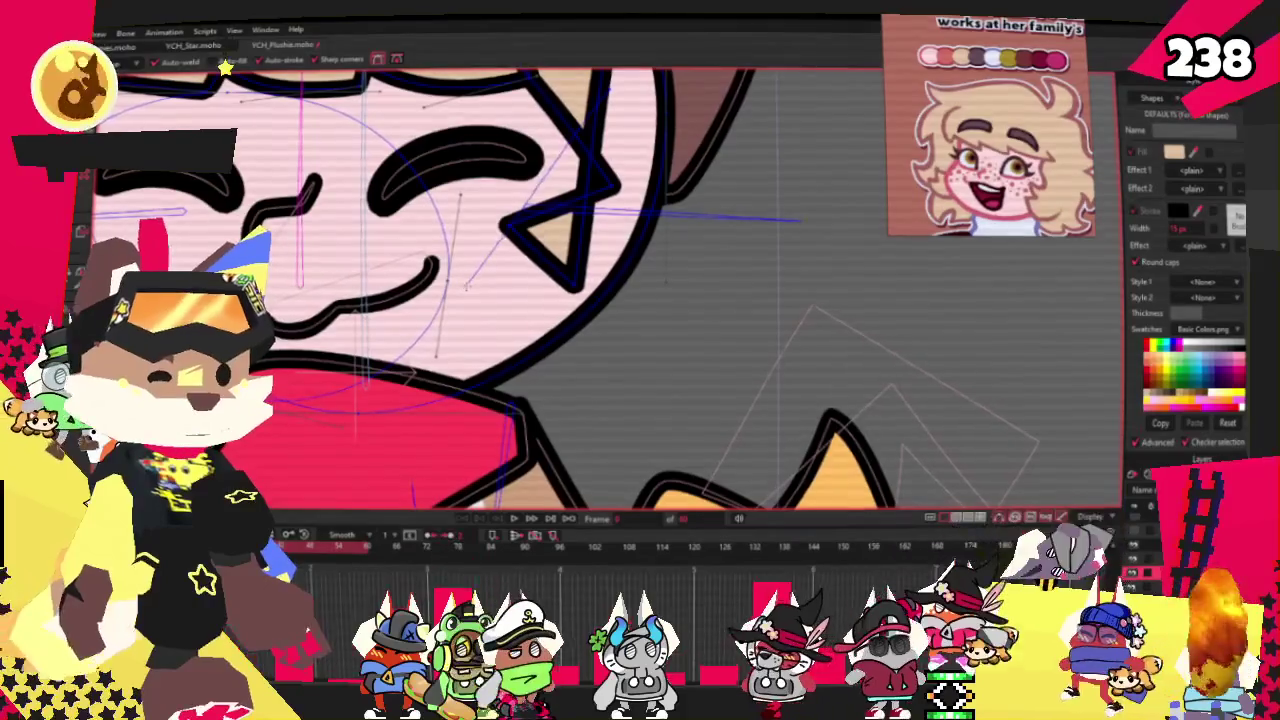
scroll(863, 289, down, 3)
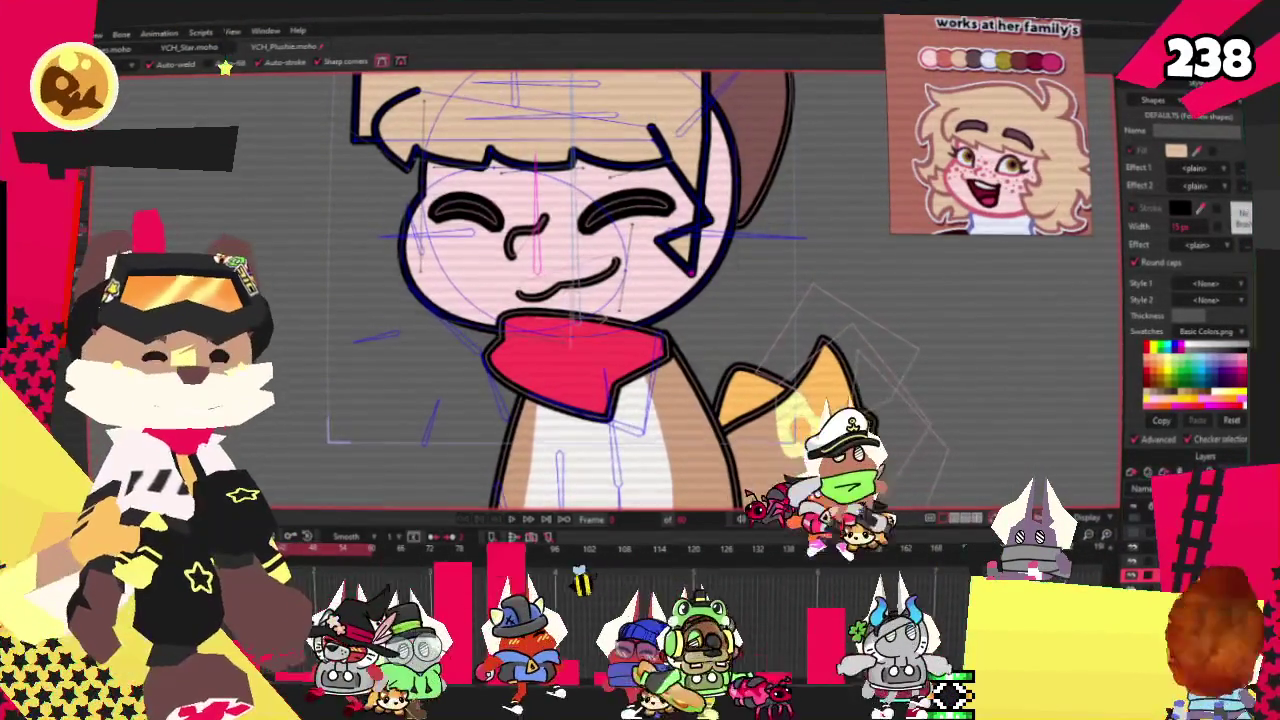
scroll(766, 137, down, 3)
scroll(750, 180, up, 3)
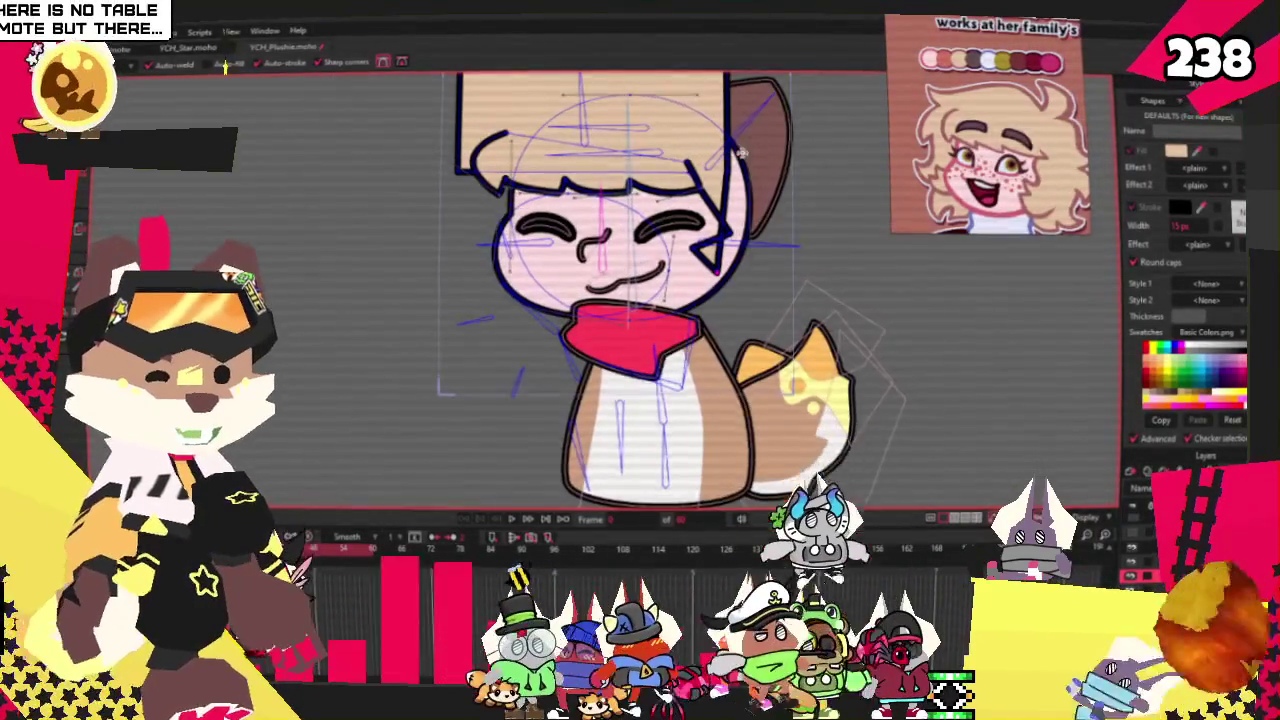
scroll(745, 200, up, 2)
scroll(739, 226, down, 1)
scroll(738, 225, up, 2)
scroll(715, 270, up, 1)
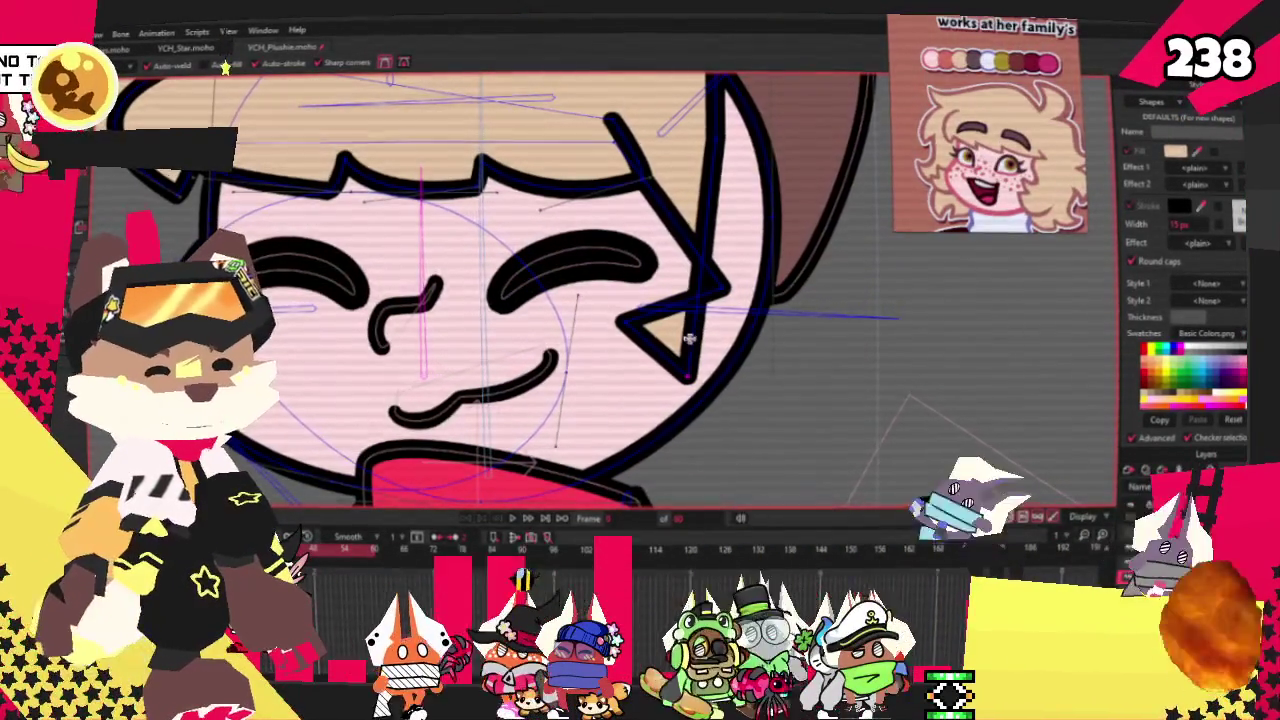
drag(700, 303, 577, 383)
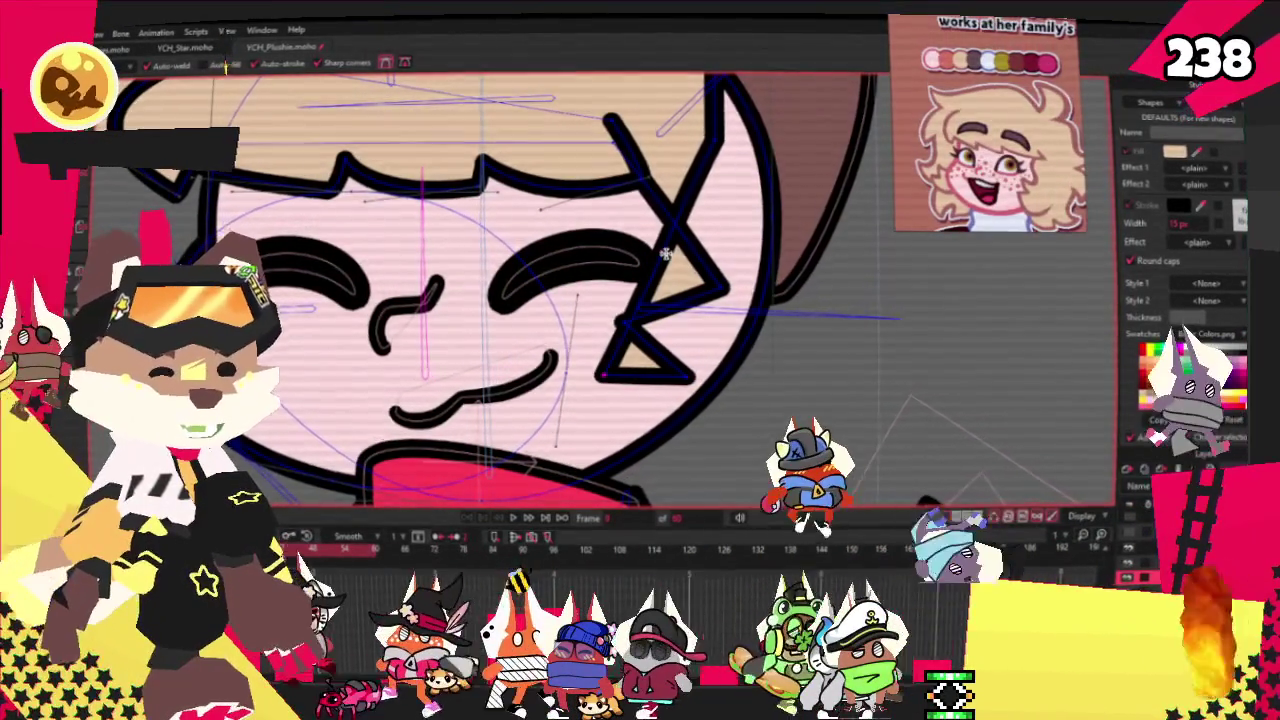
Trim the extra spike off the side lock
scroll(708, 385, down, 1)
drag(785, 430, 748, 380)
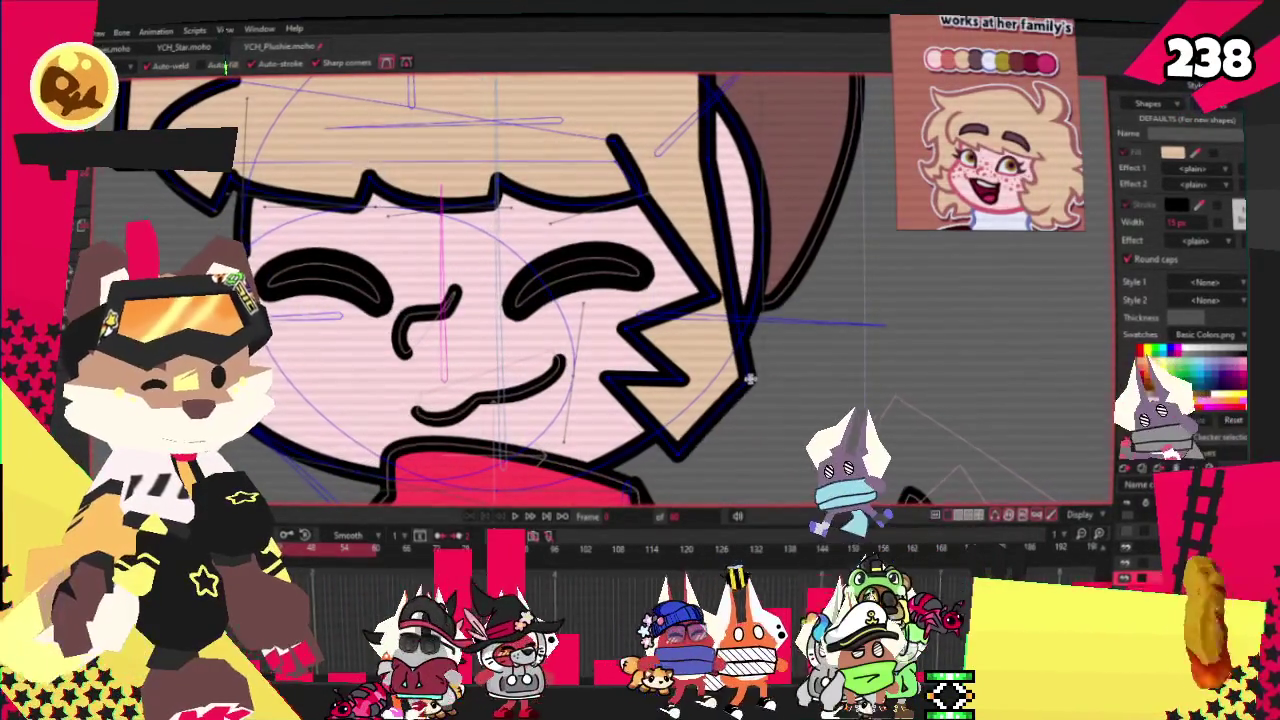
key(c)
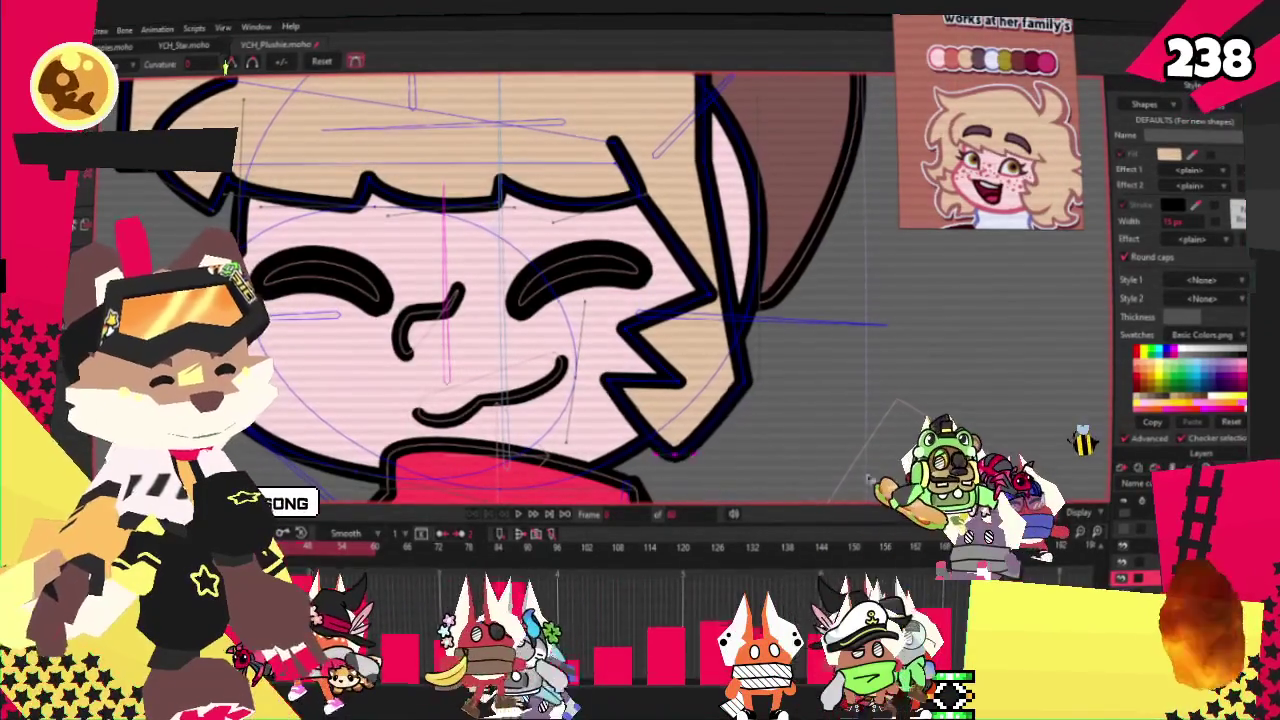
Round out the side lock's lower edge with the Curvature tool
drag(850, 478, 870, 478)
scroll(710, 385, up, 3)
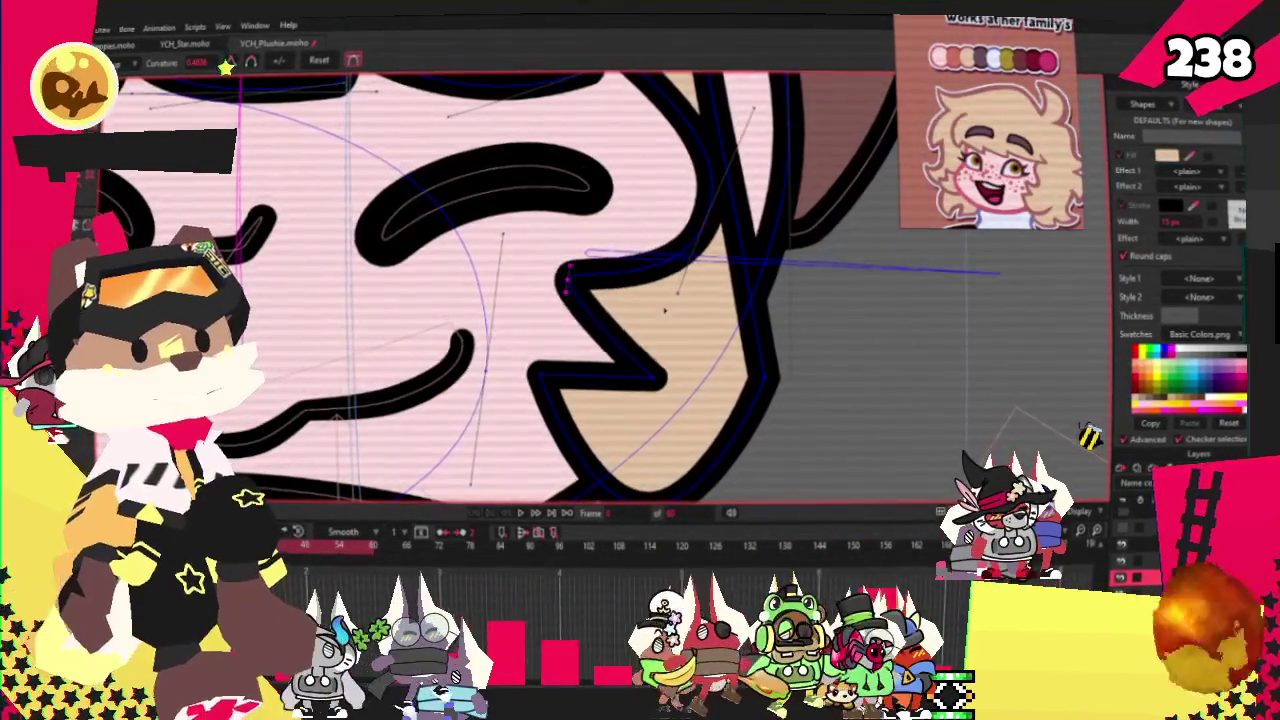
scroll(590, 405, down, 2)
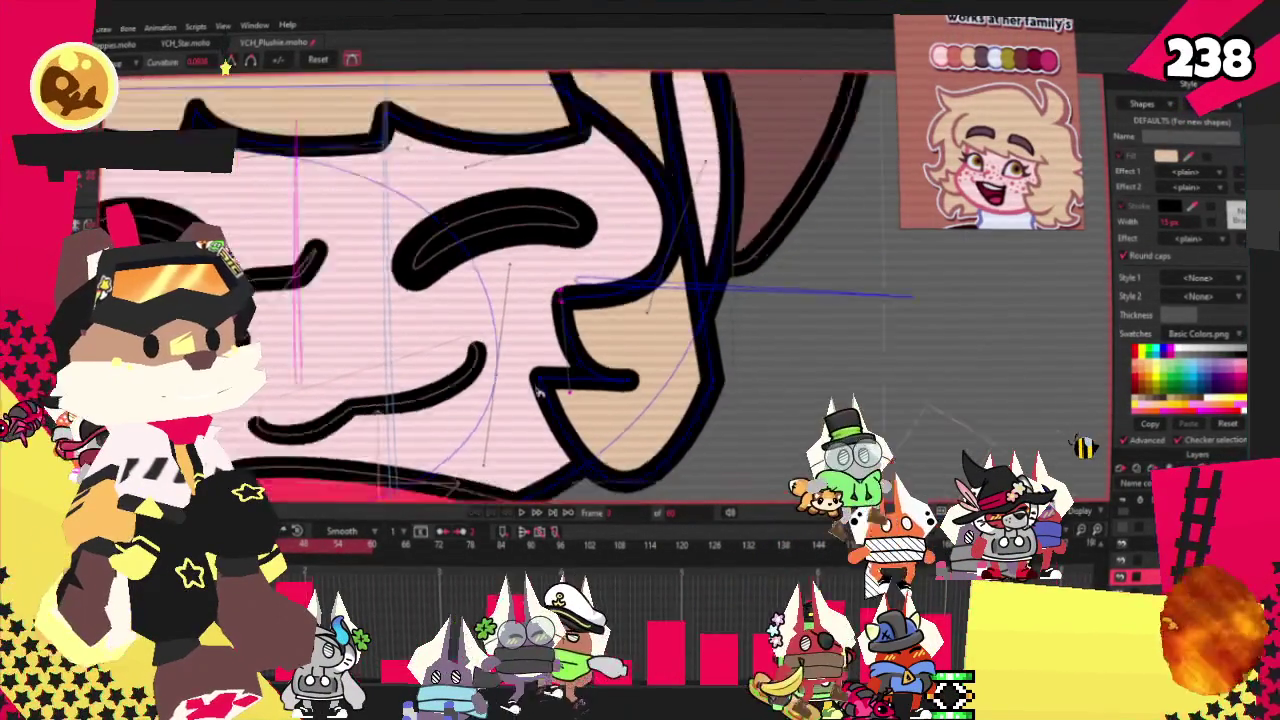
scroll(600, 390, down, 1)
scroll(620, 370, down, 1)
scroll(640, 350, down, 1)
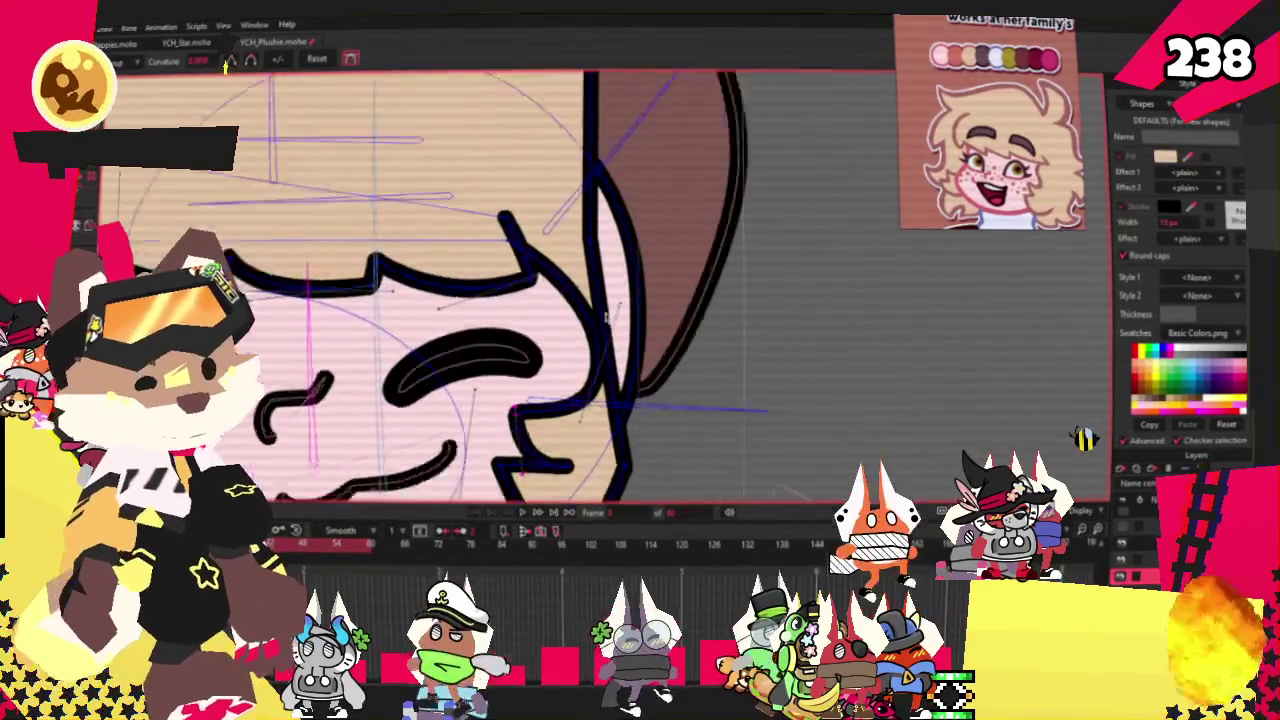
scroll(557, 285, up, 2)
scroll(493, 240, down, 1)
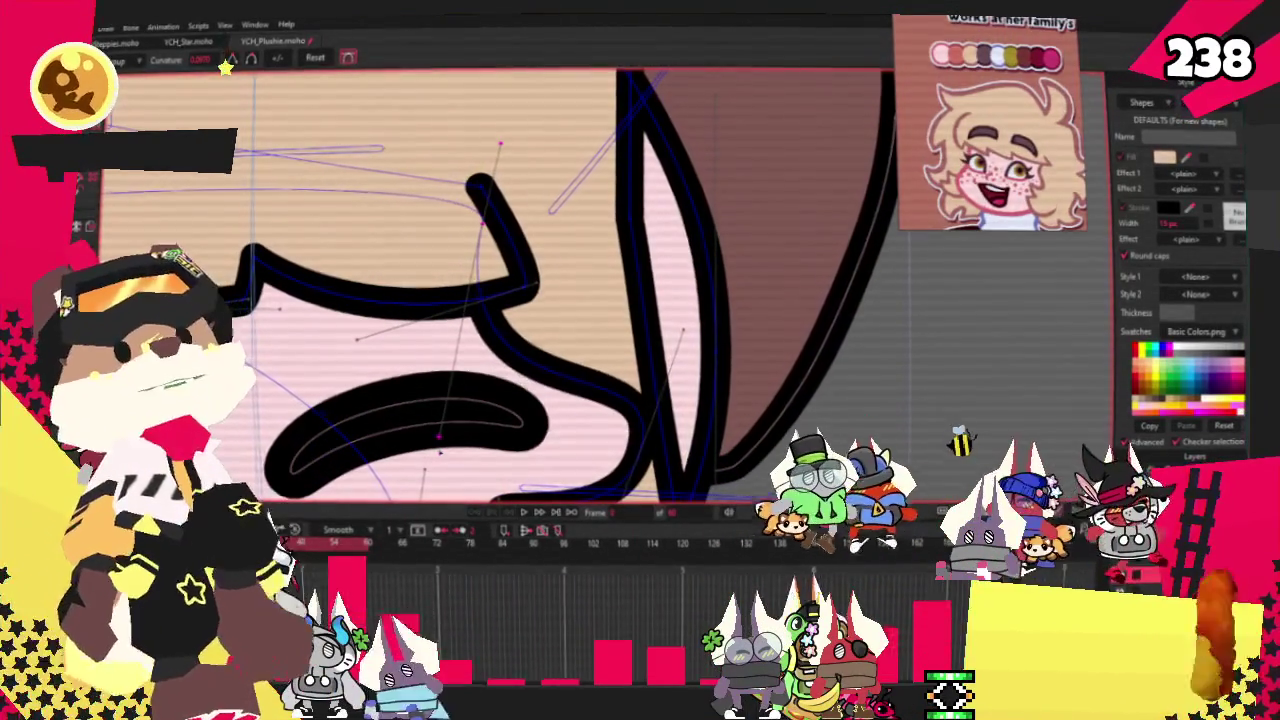
scroll(493, 362, down, 1)
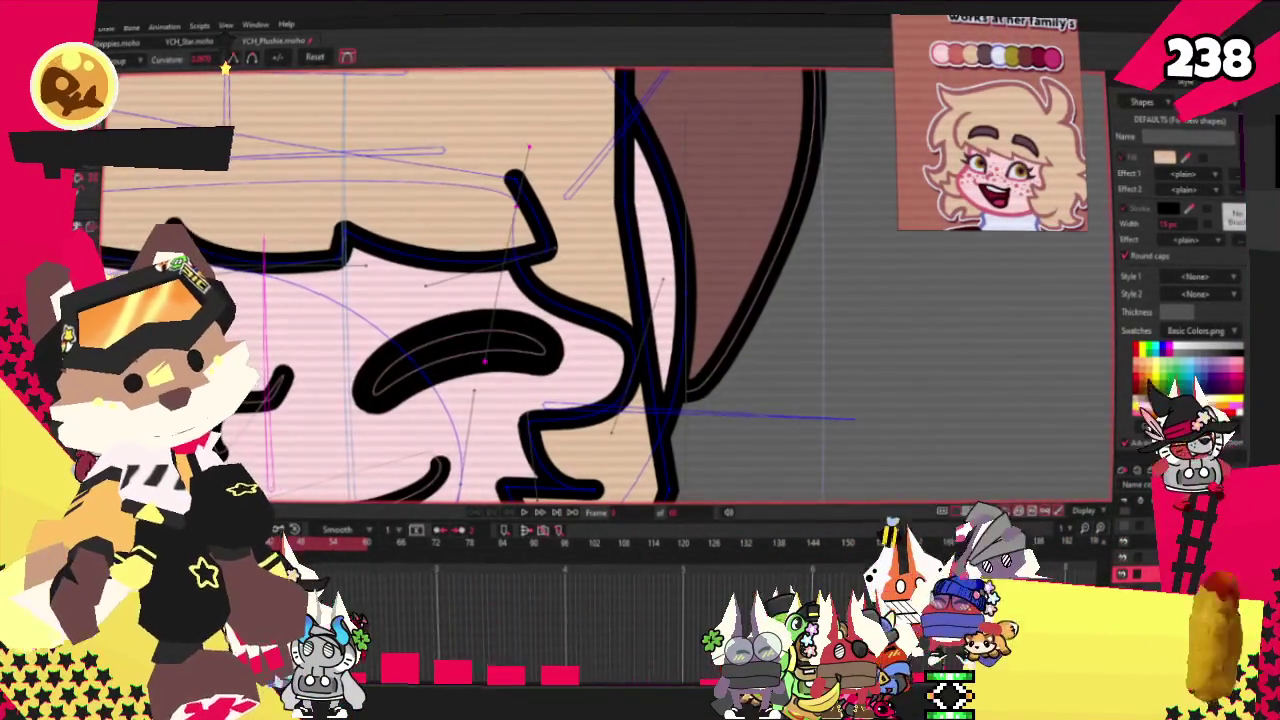
Reshape the hooked curl at the lock's bottom and nudge its lower corner point left
drag(527, 217, 606, 436)
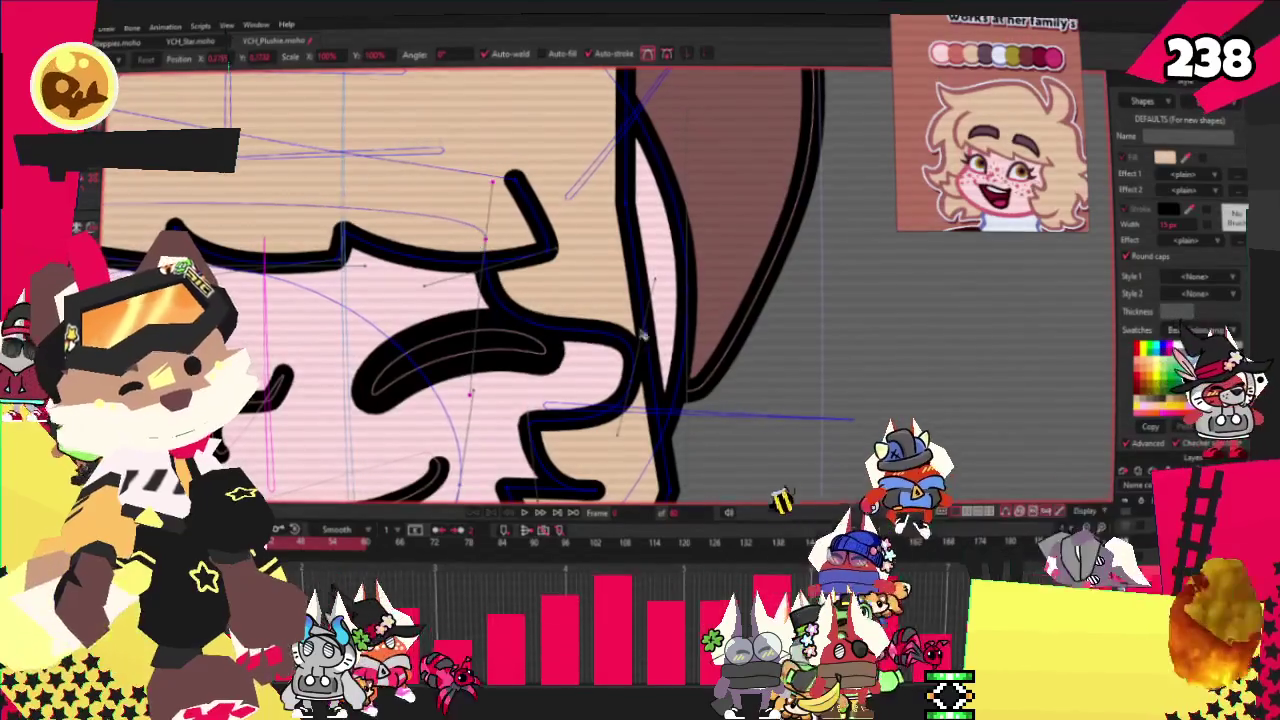
scroll(601, 449, down, 3)
scroll(604, 433, up, 2)
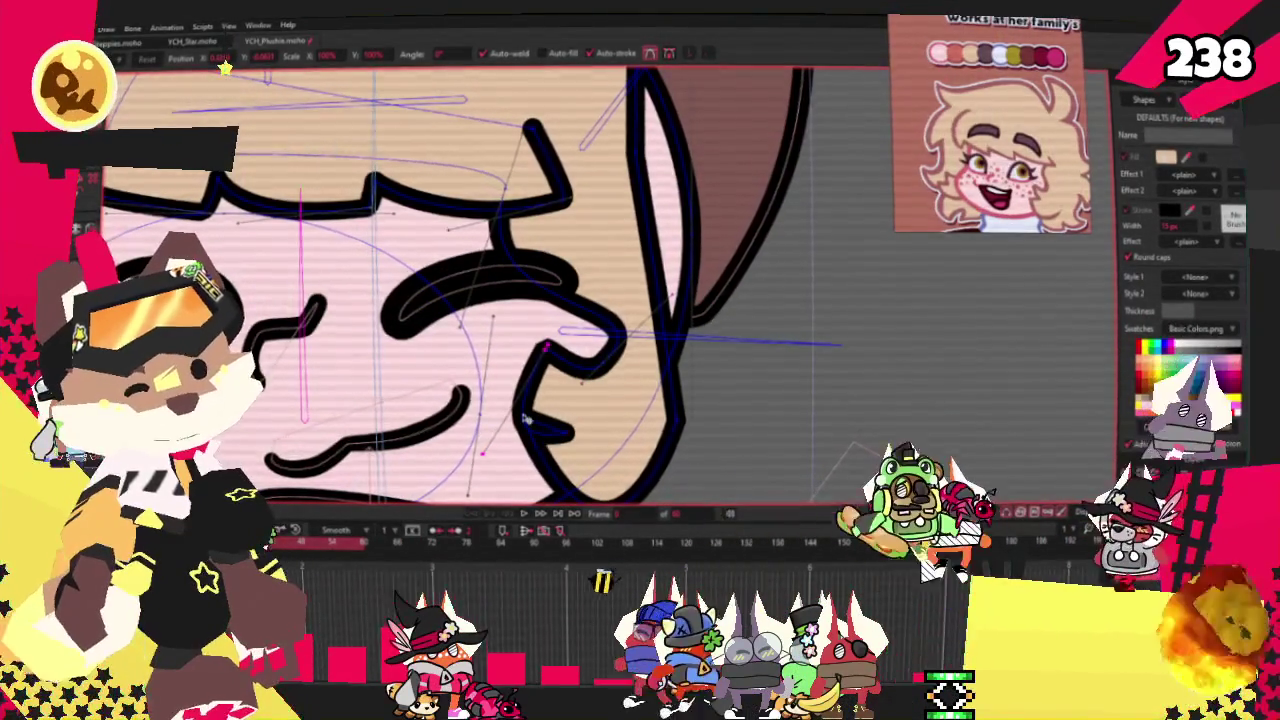
drag(505, 442, 500, 440)
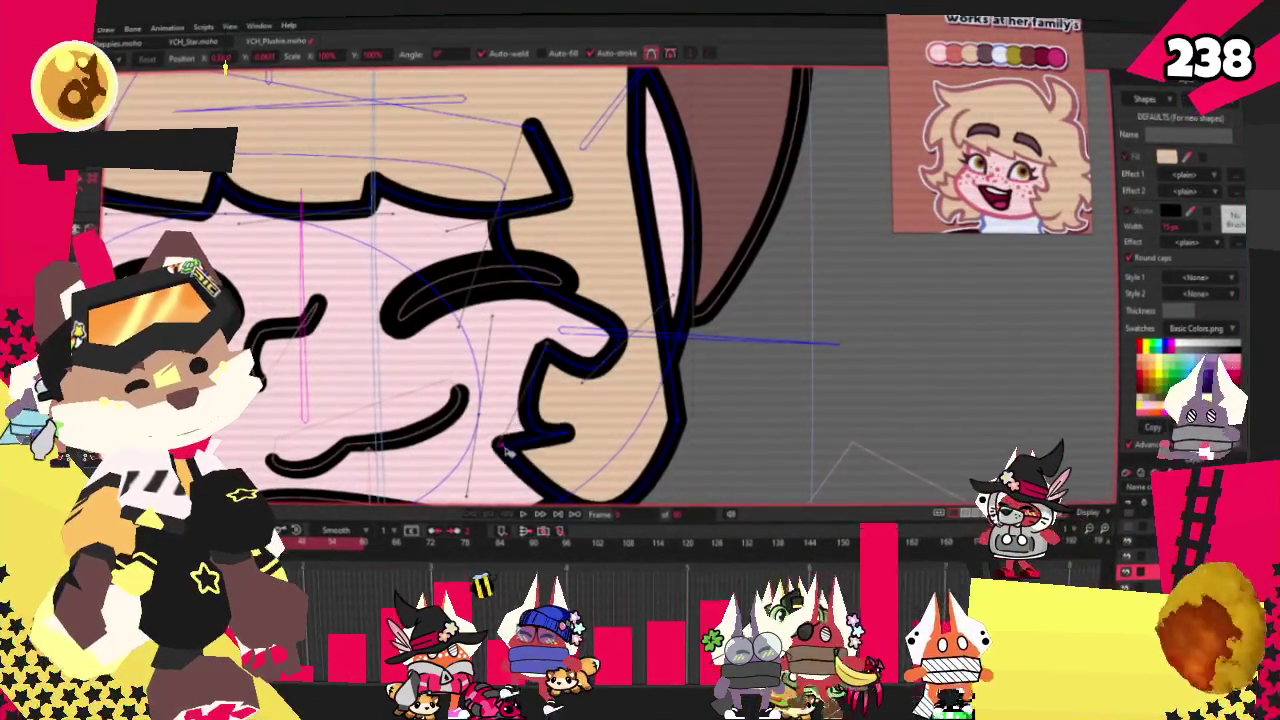
scroll(615, 474, down, 1)
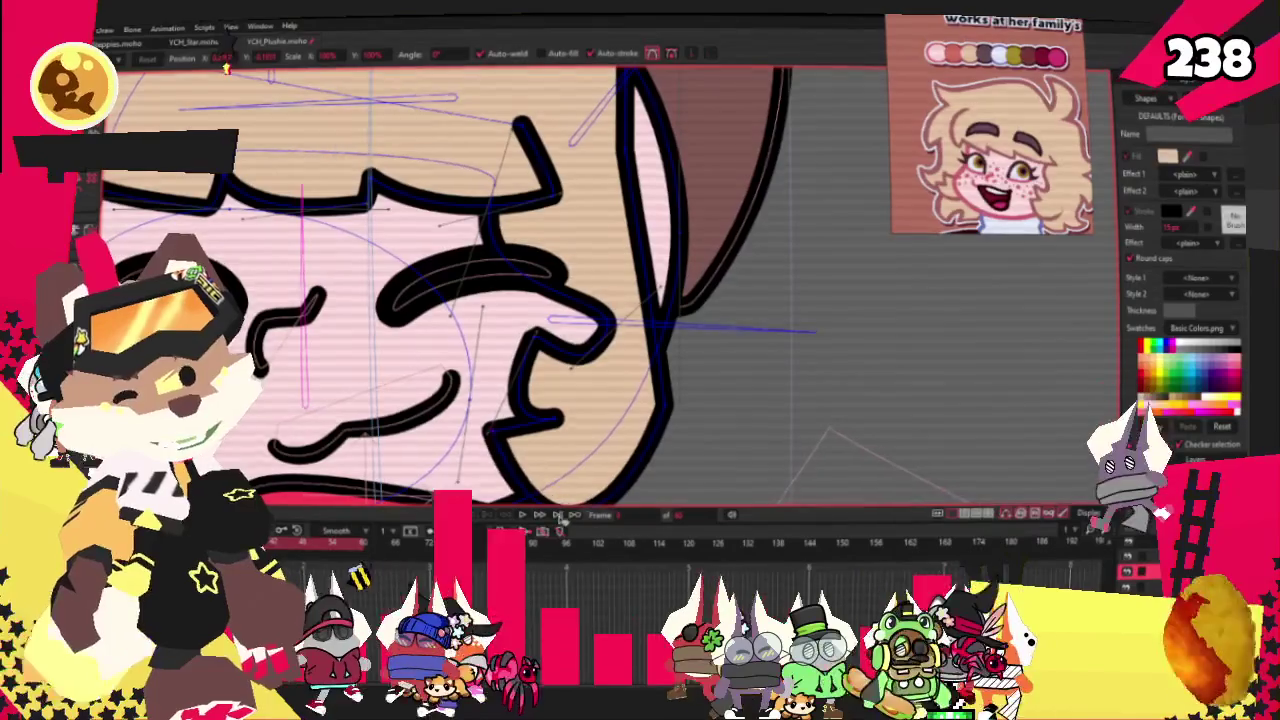
scroll(665, 355, down, 2)
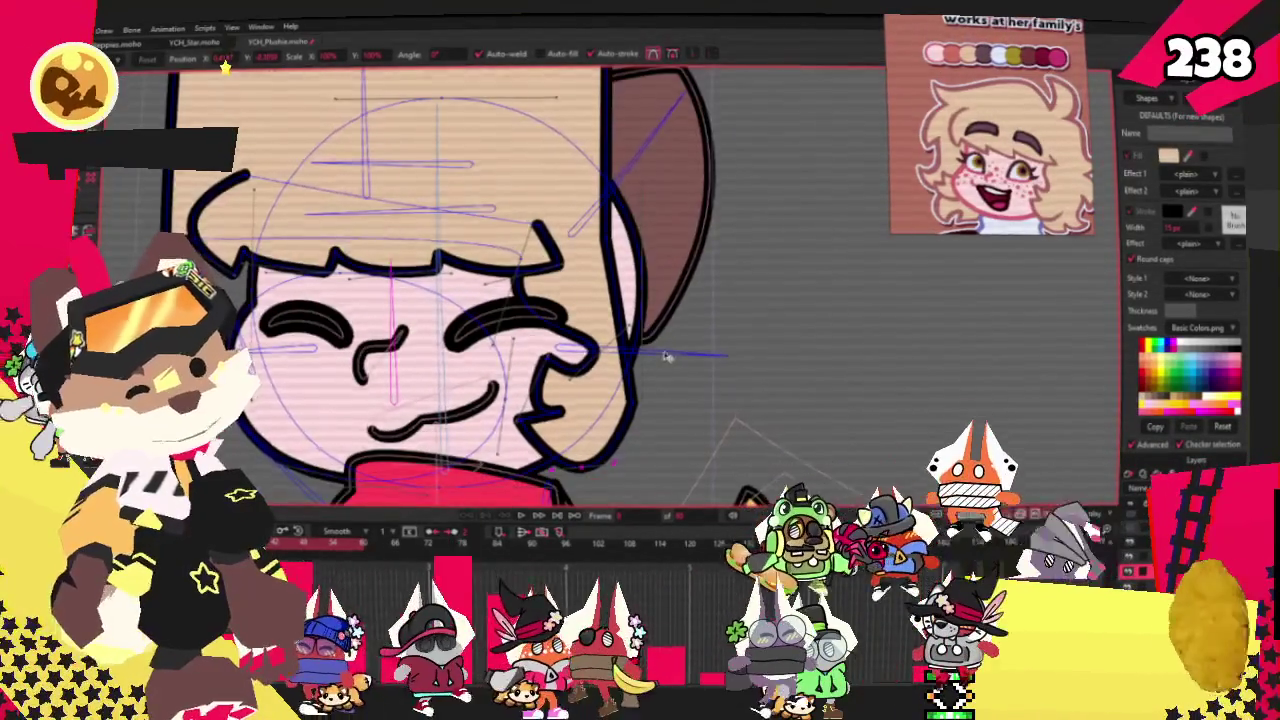
scroll(665, 357, up, 2)
scroll(697, 322, down, 2)
scroll(697, 322, down, 1)
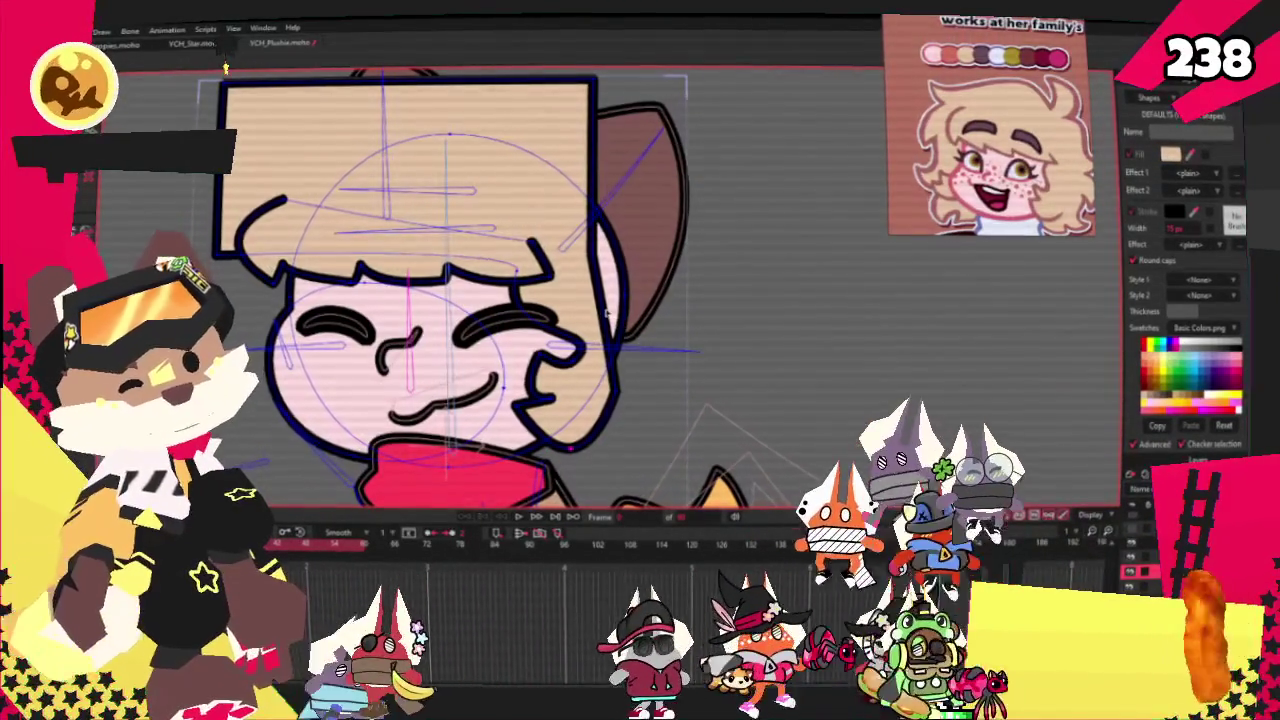
Drag the top-of-head block's corner up and left into a diagonal edge across the forehead
scroll(637, 348, down, 2)
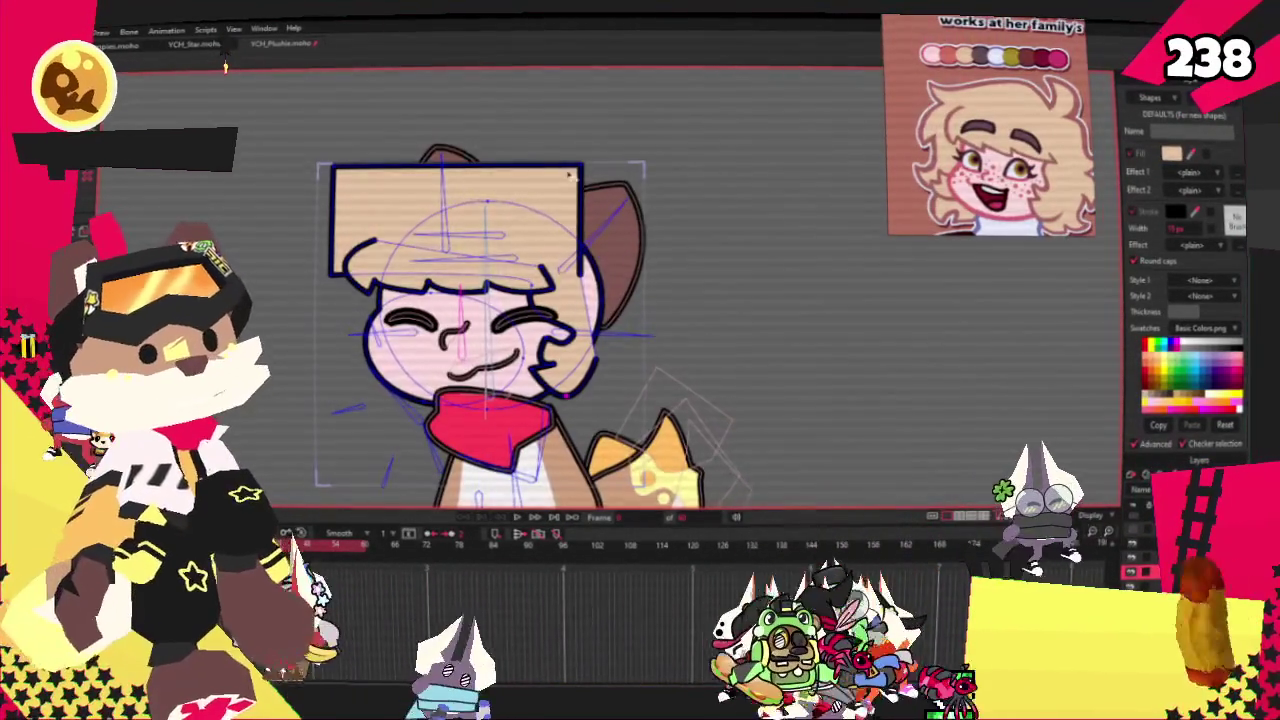
scroll(571, 174, down, 2)
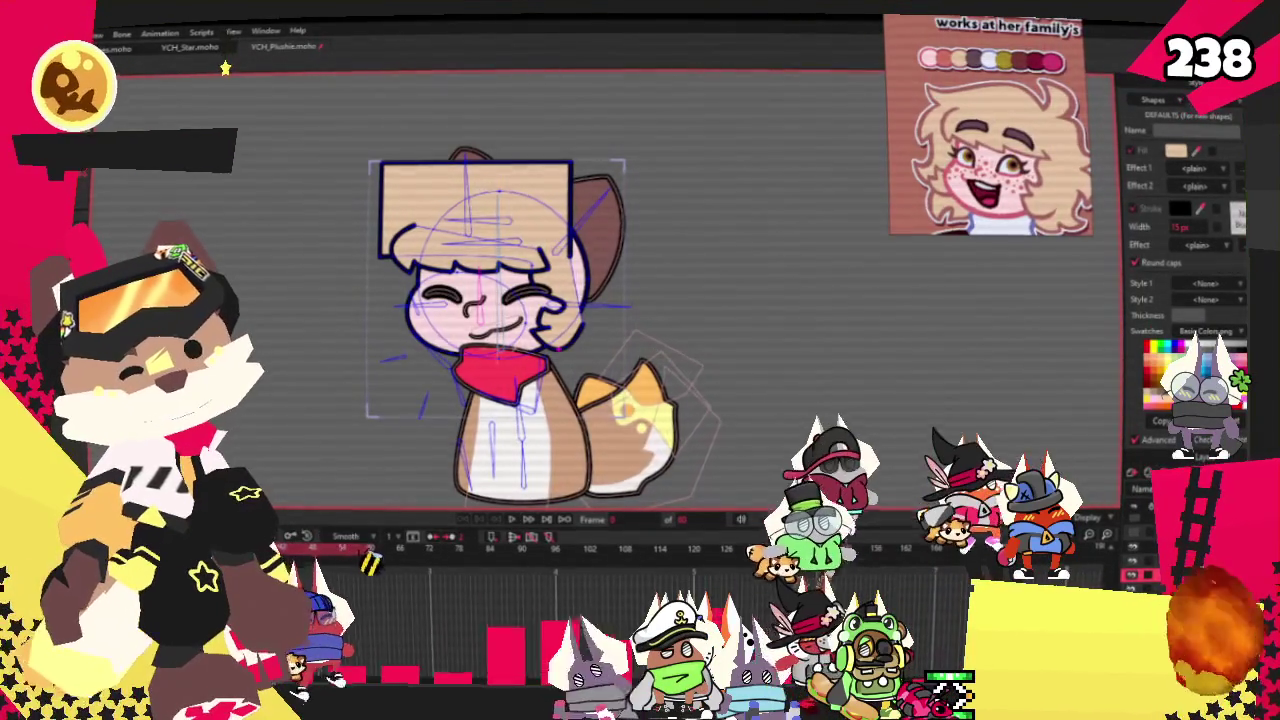
scroll(595, 250, up, 5)
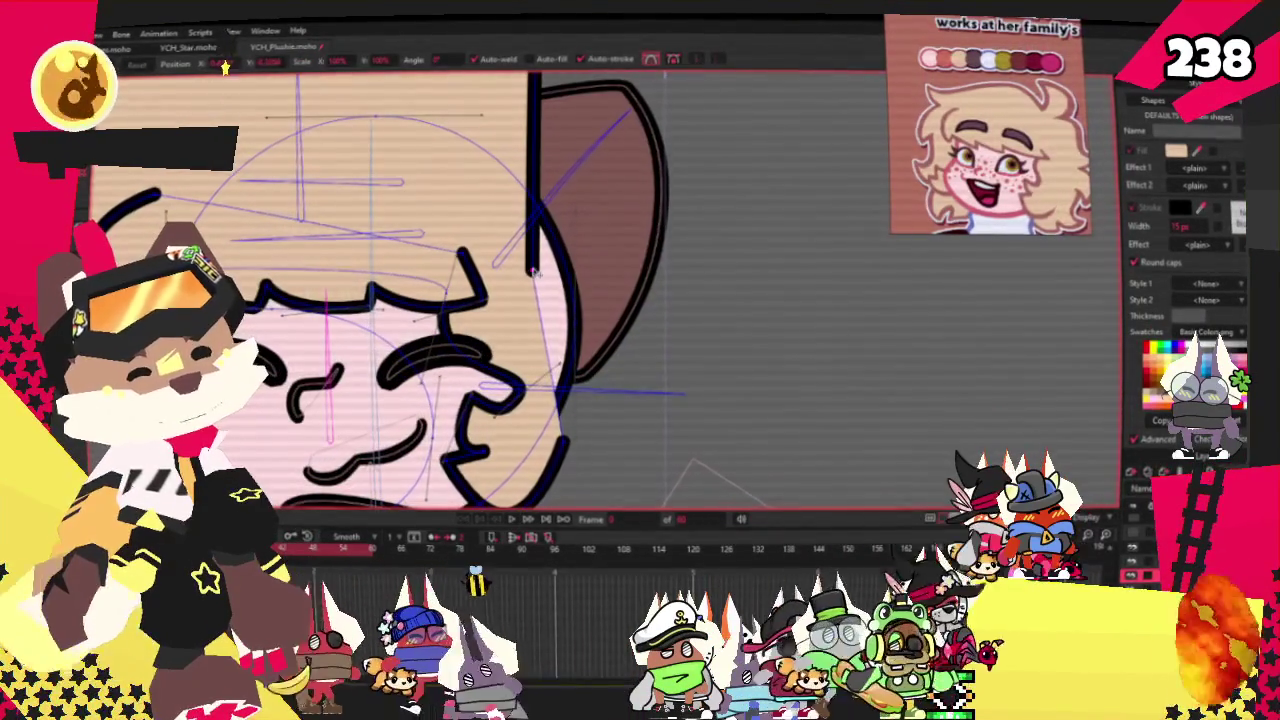
scroll(675, 232, down, 3)
scroll(674, 232, up, 4)
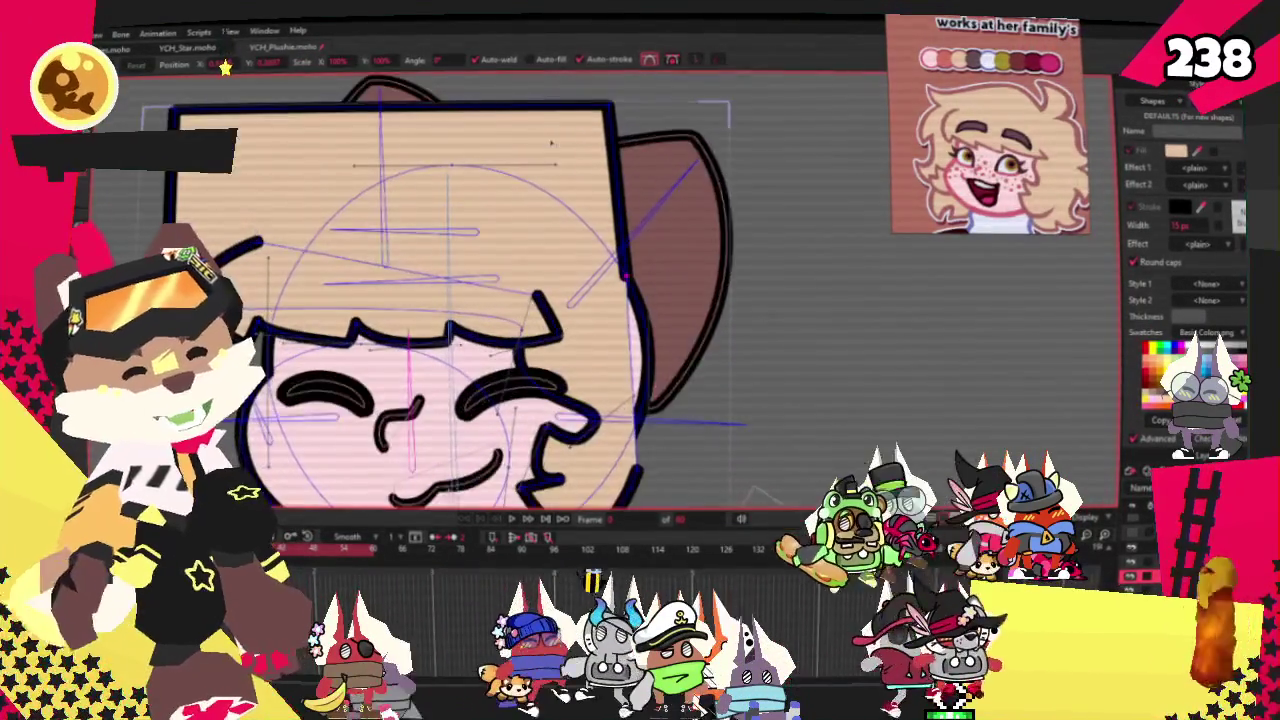
scroll(674, 232, down, 1)
scroll(674, 232, up, 1)
scroll(674, 232, down, 1)
drag(259, 292, 256, 169)
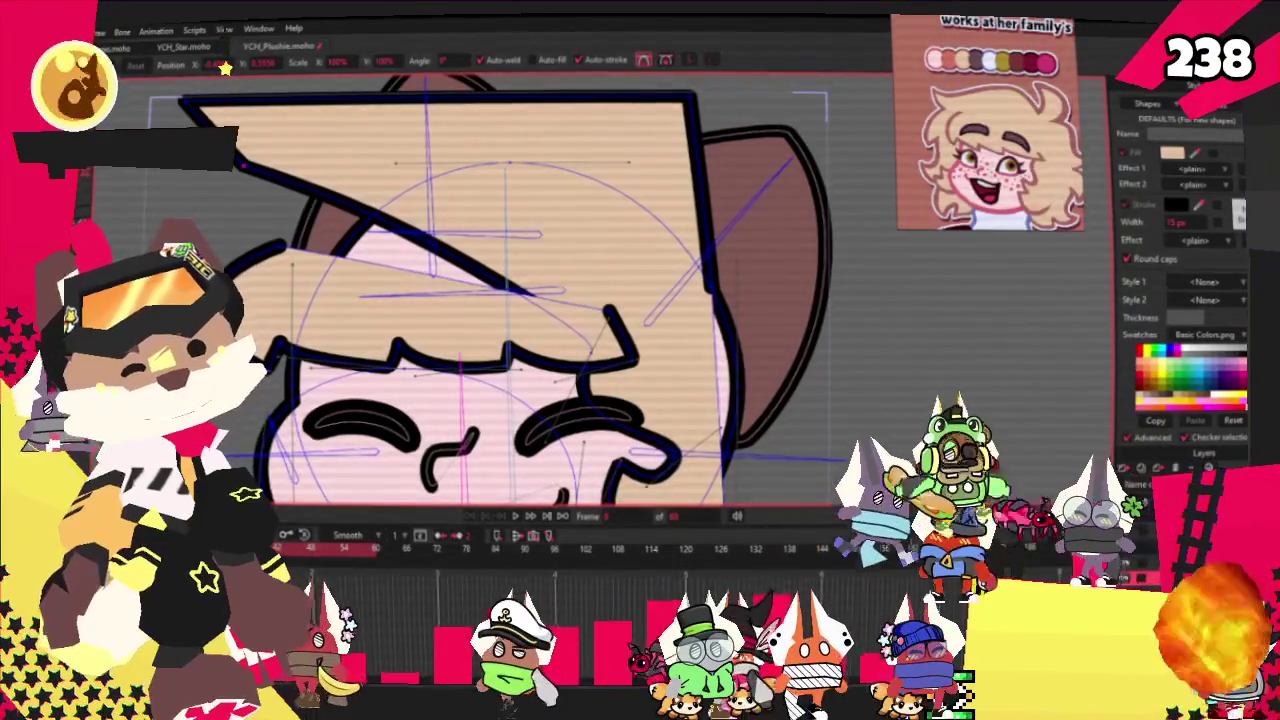
key(a)
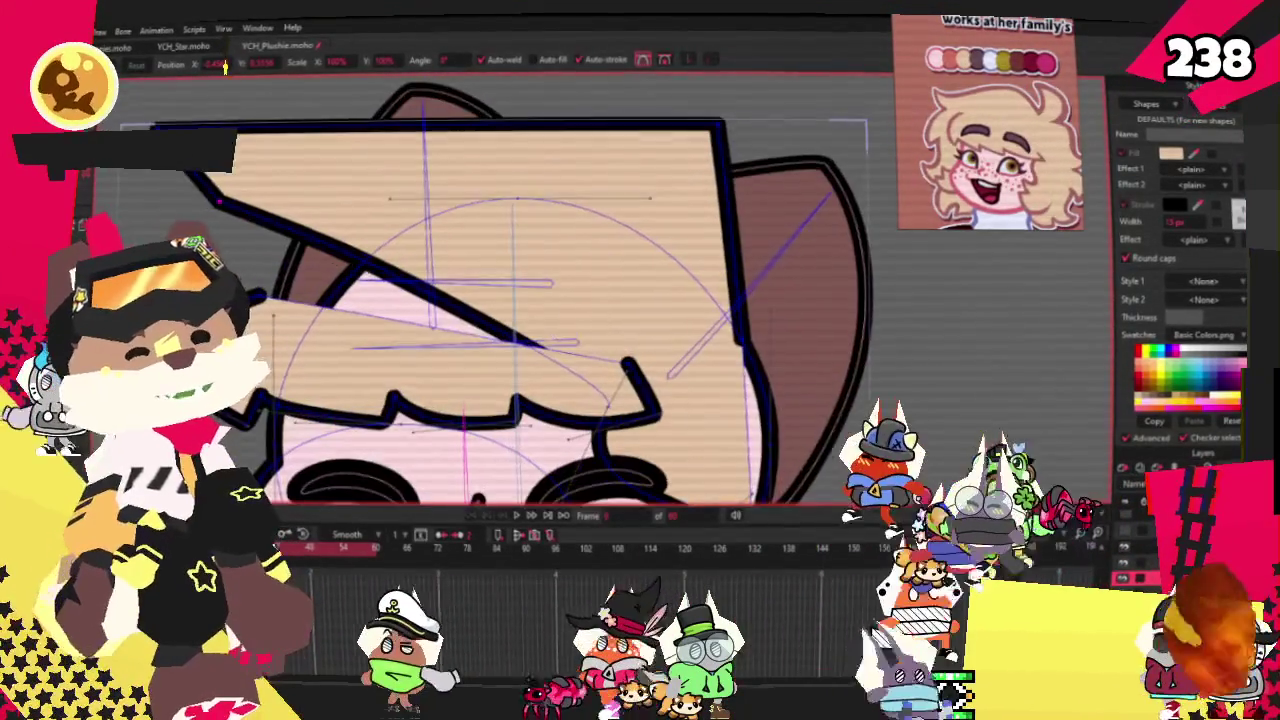
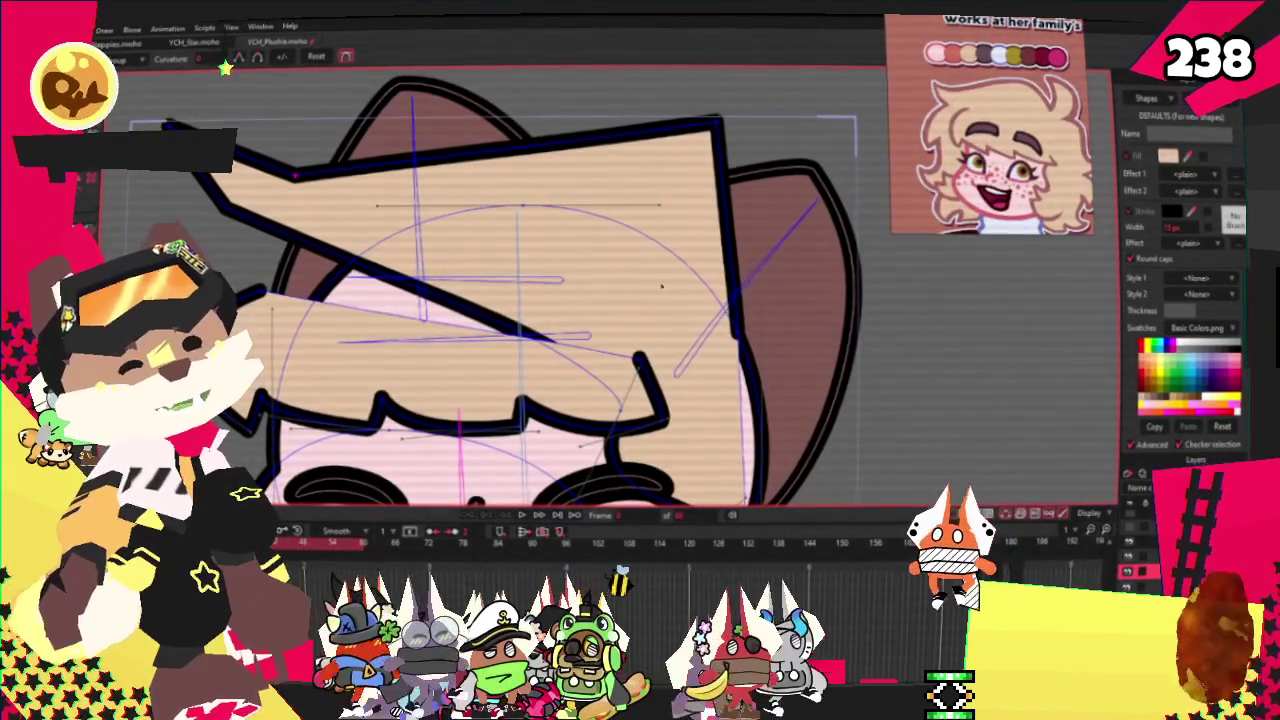
Smooth the hair's angular top edge and delete the stray diagonal stroke point
drag(674, 137, 1047, 250)
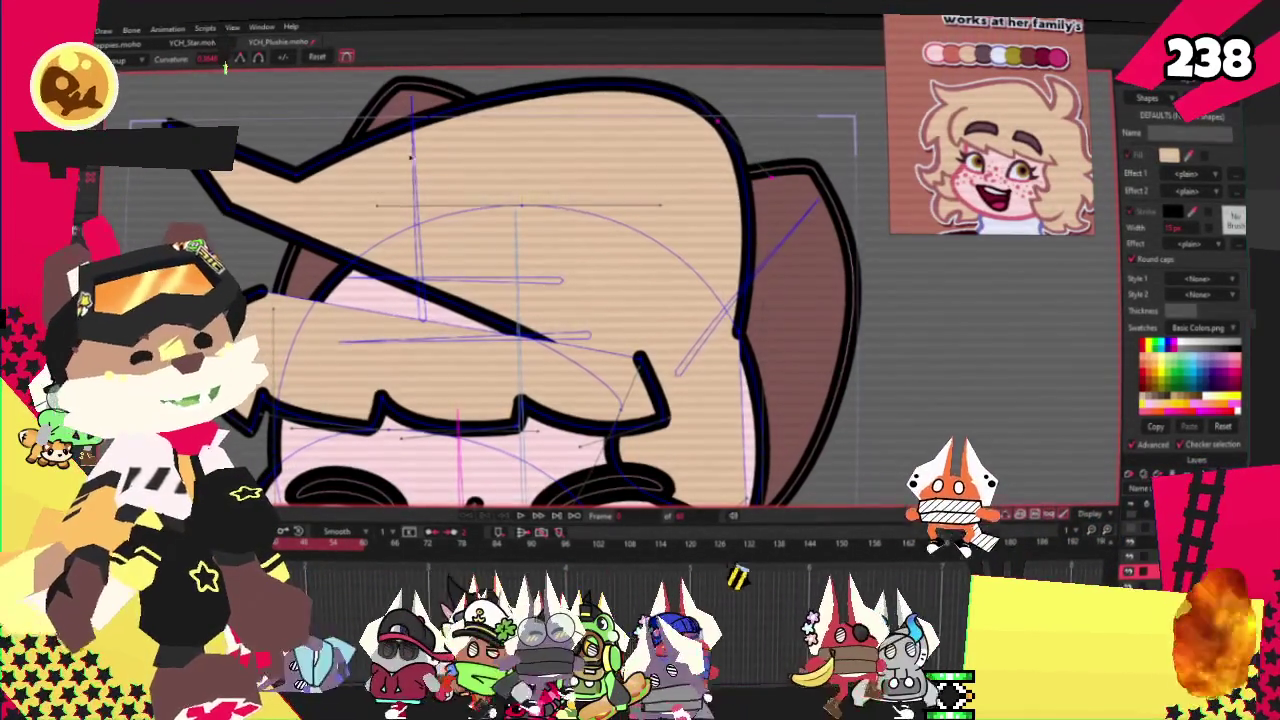
click(300, 176)
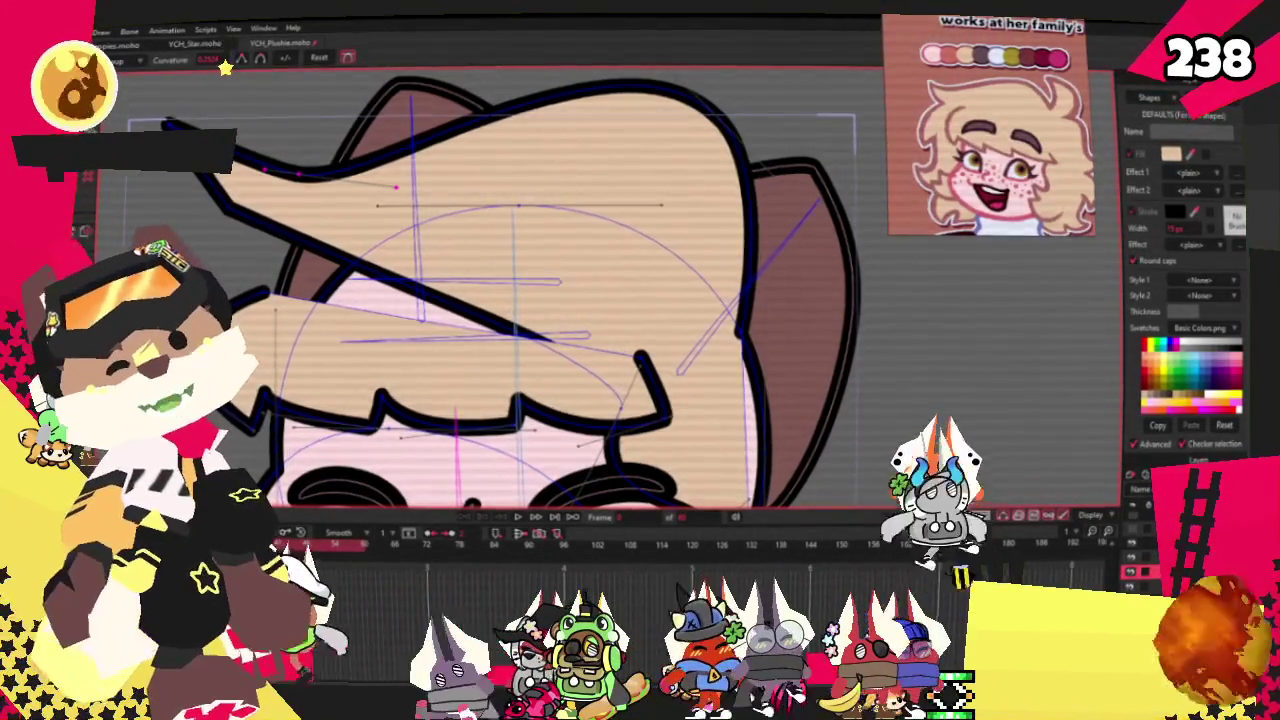
key(Delete)
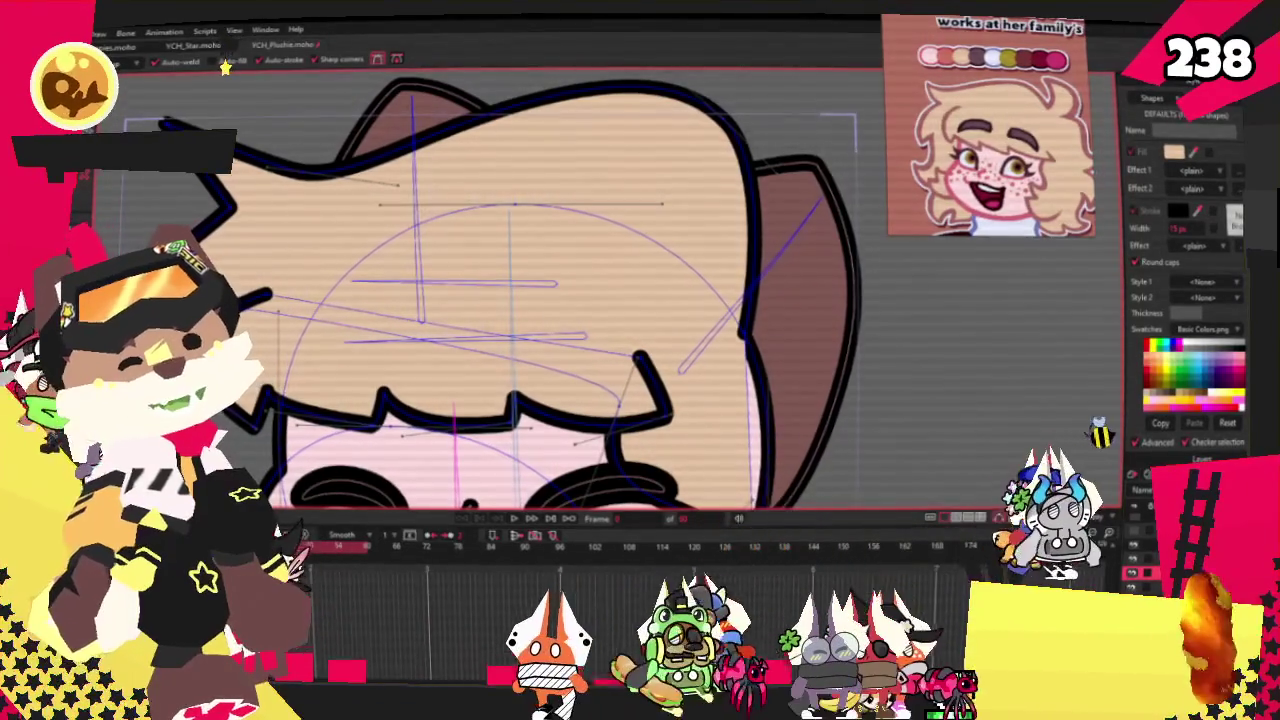
Adjust the hair outline's bend and move the top-left tip point rightward
key(t)
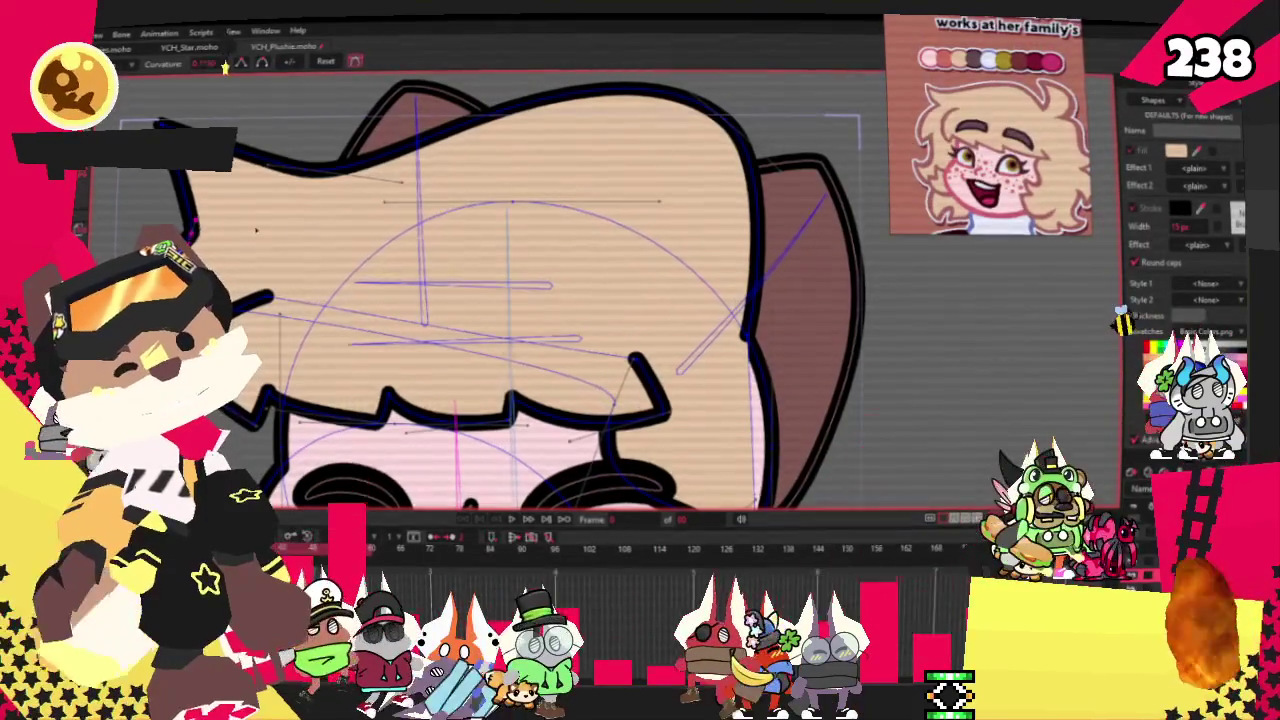
click(95, 210)
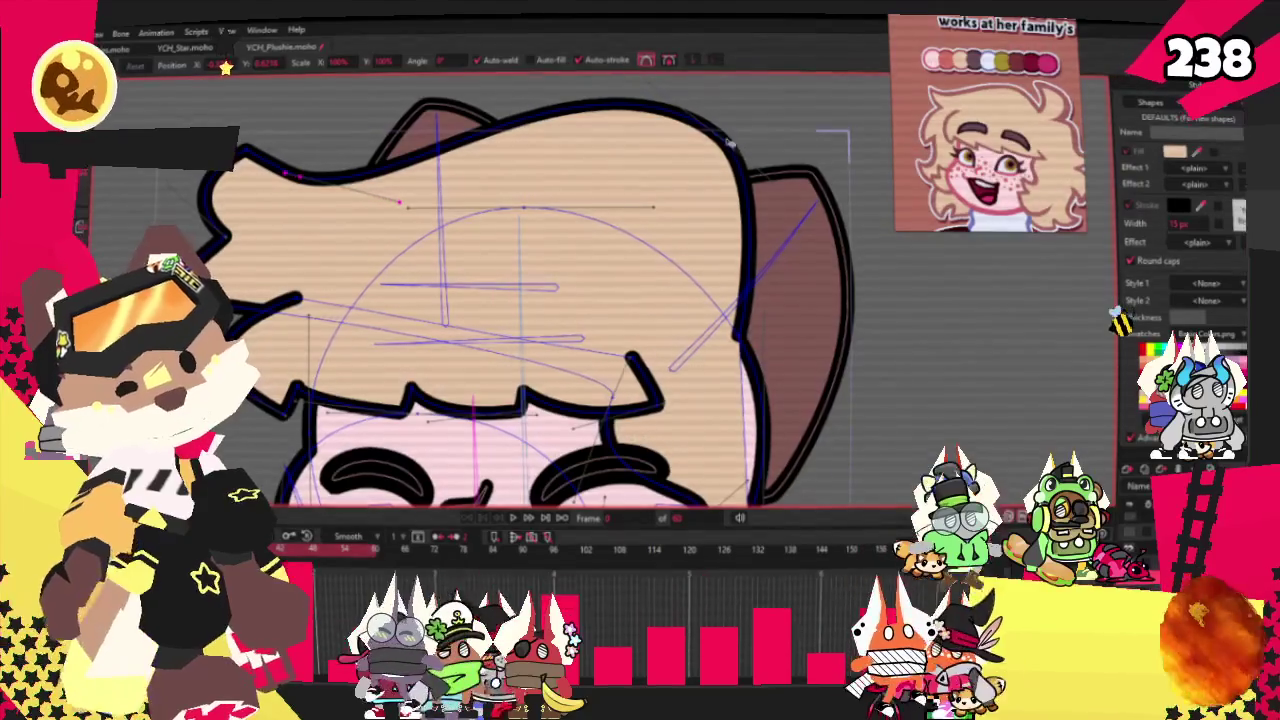
drag(653, 189, 557, 217)
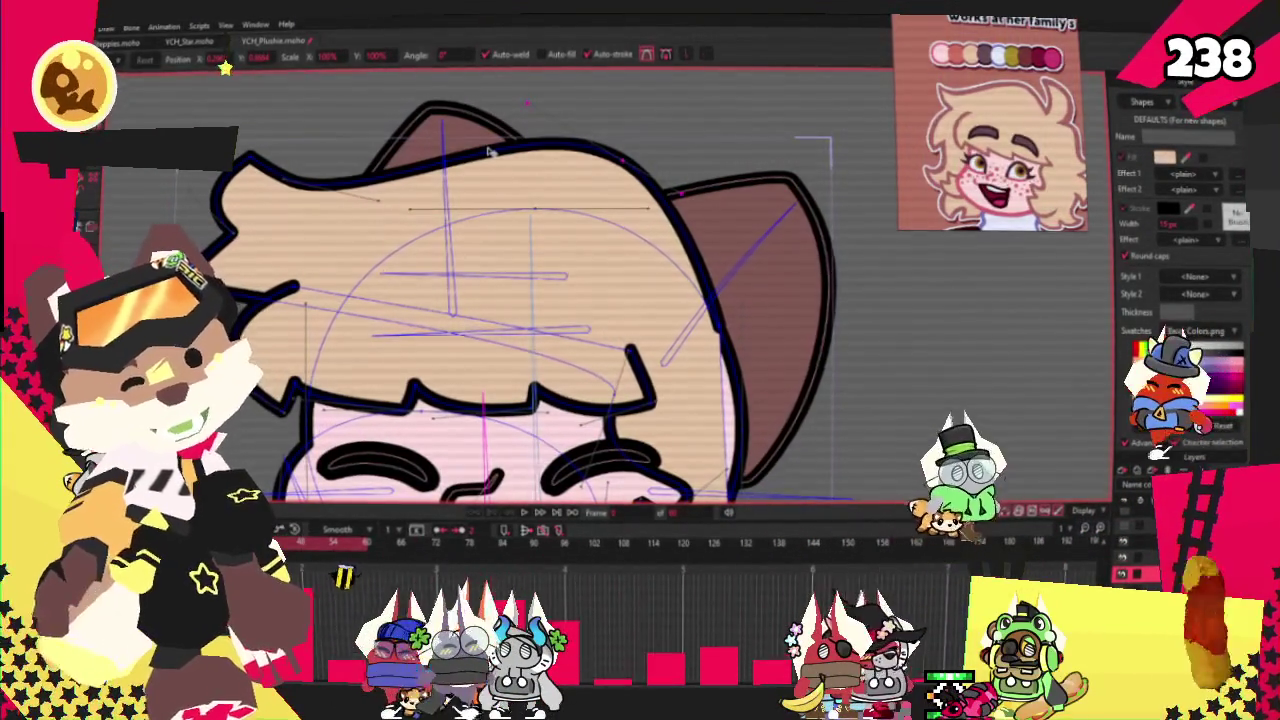
scroll(258, 204, up, 2)
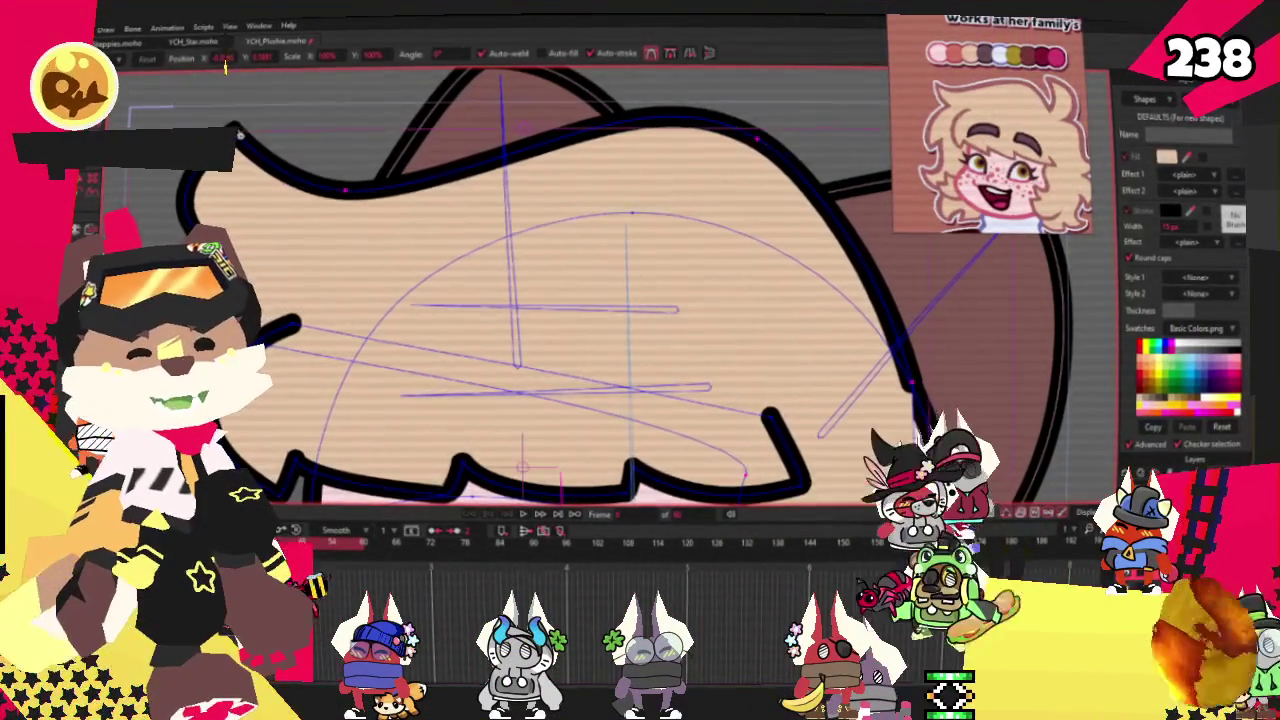
drag(238, 133, 268, 130)
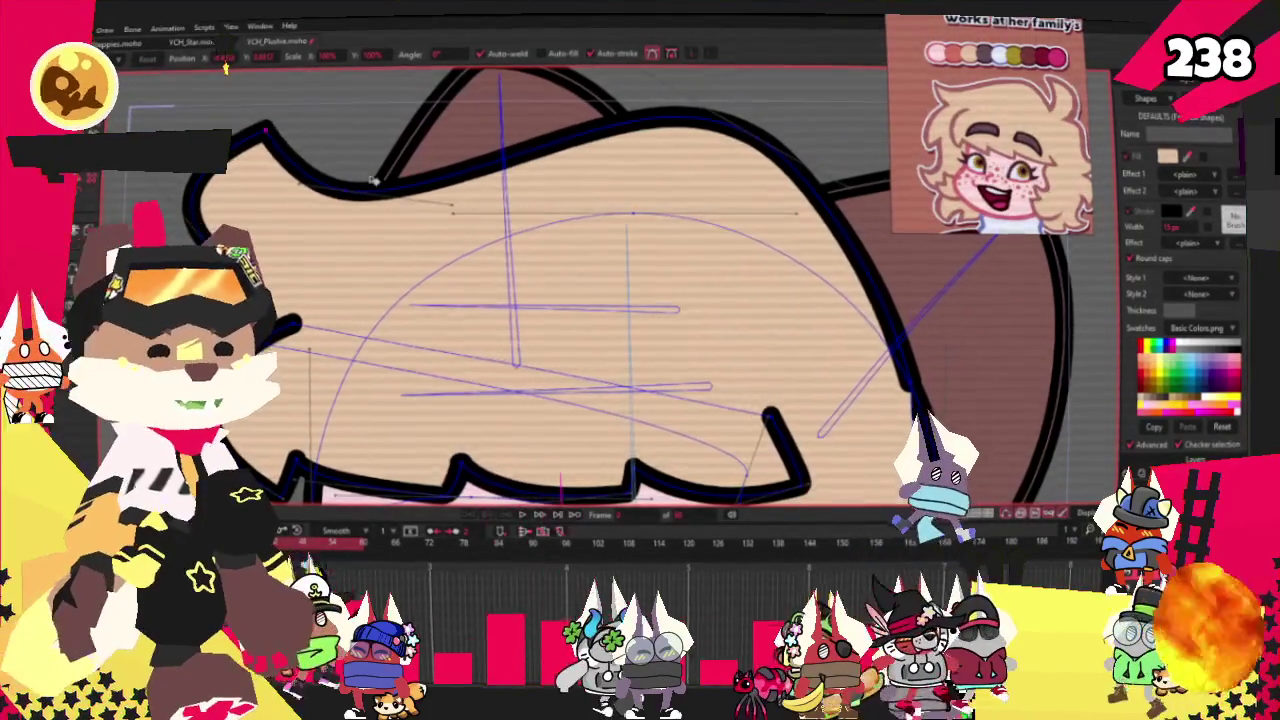
Pull the hair's left tip down and inward toward the face
scroll(268, 130, down, 2)
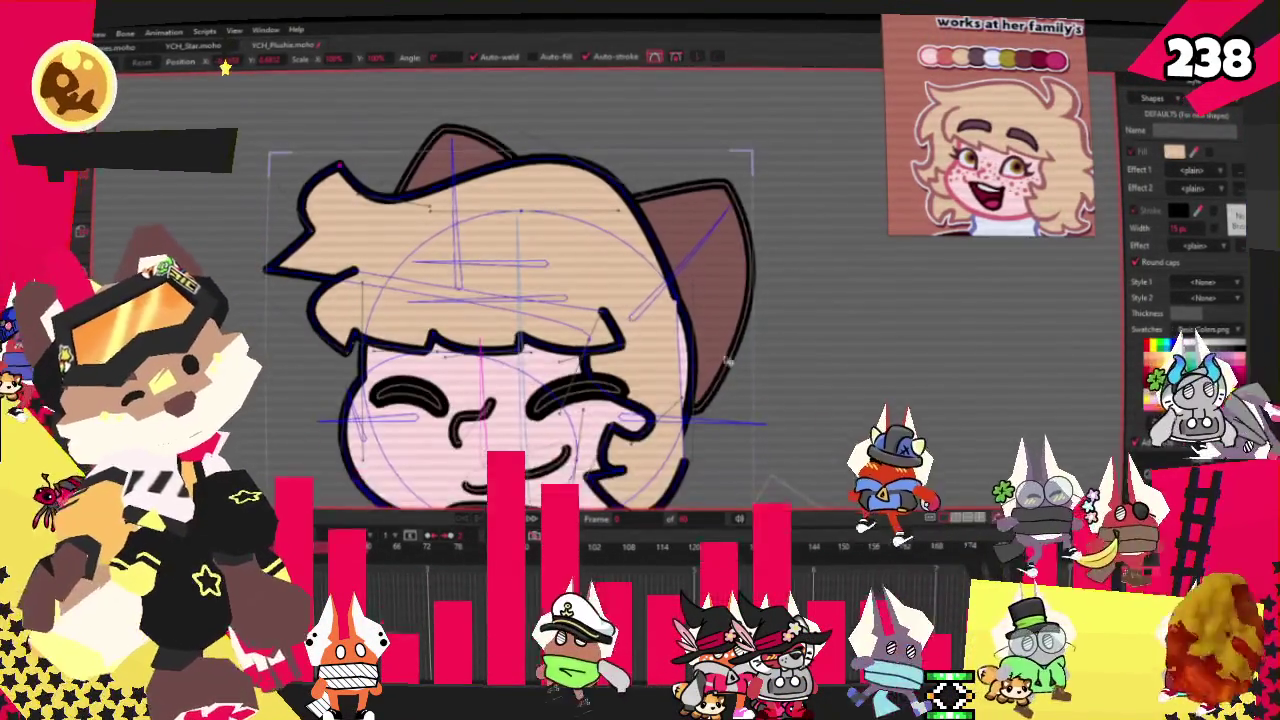
scroll(648, 268, up, 2)
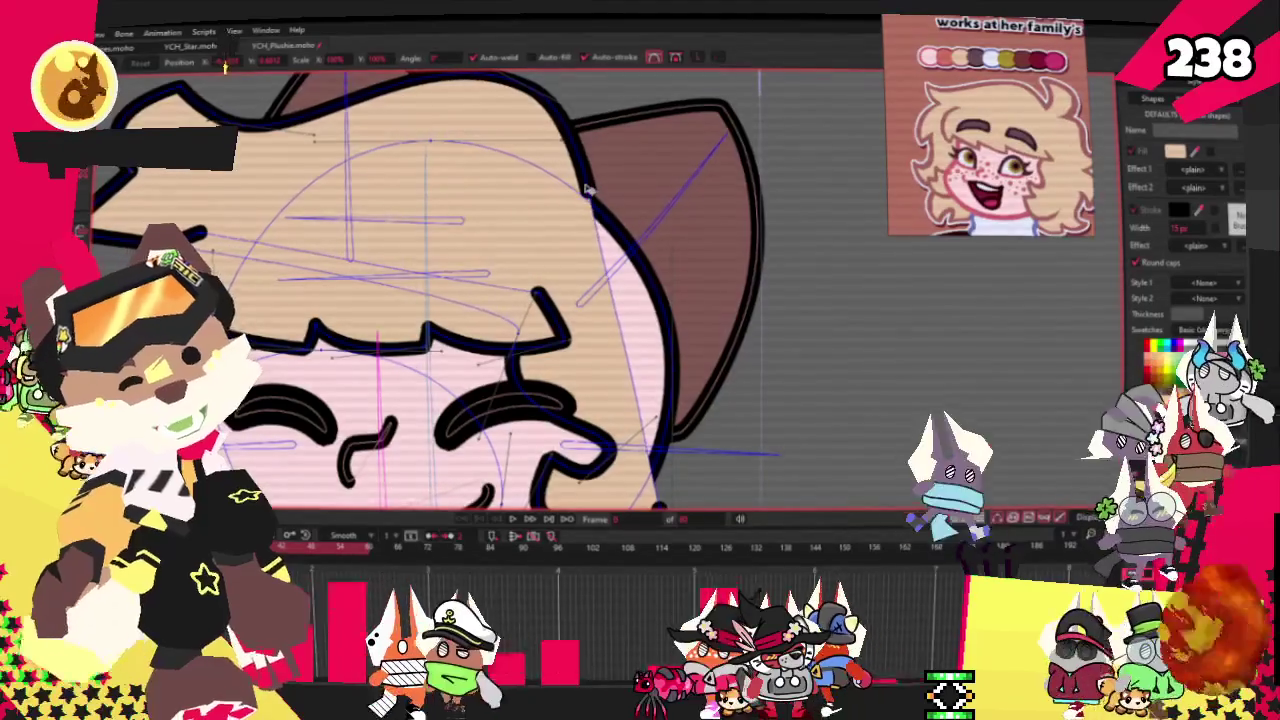
scroll(210, 183, down, 1)
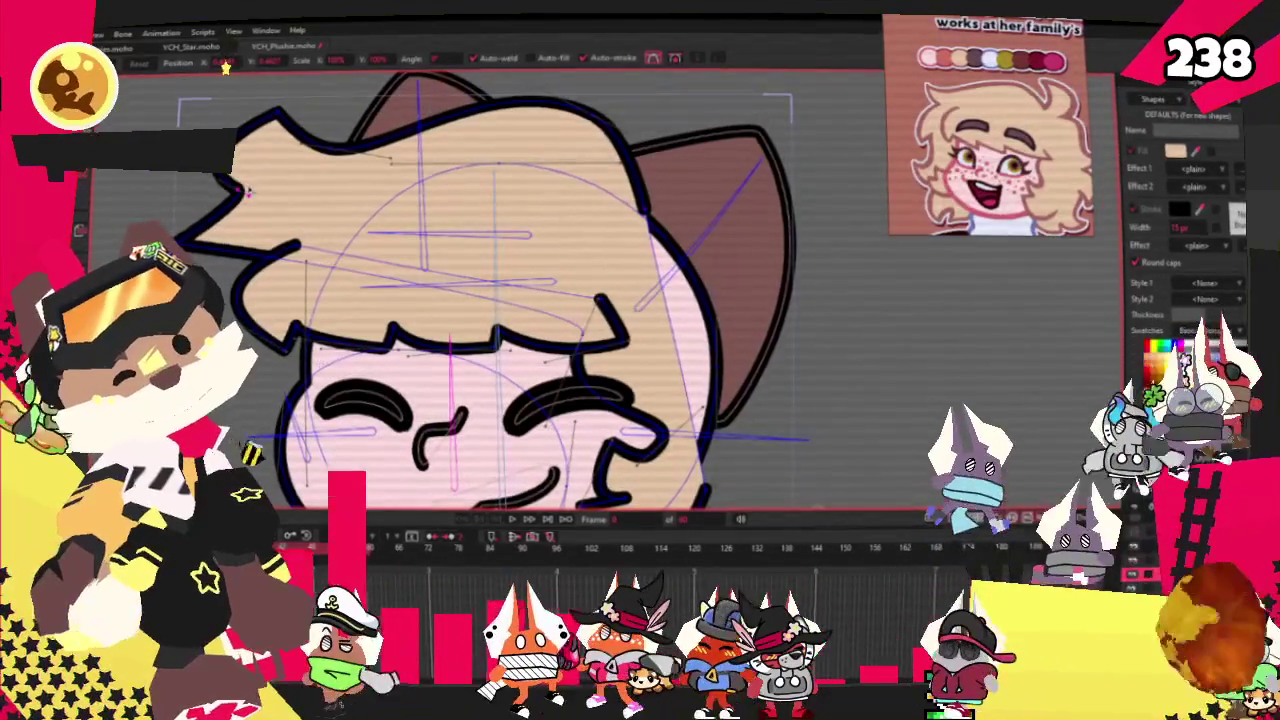
scroll(245, 185, up, 2)
drag(245, 185, 268, 225)
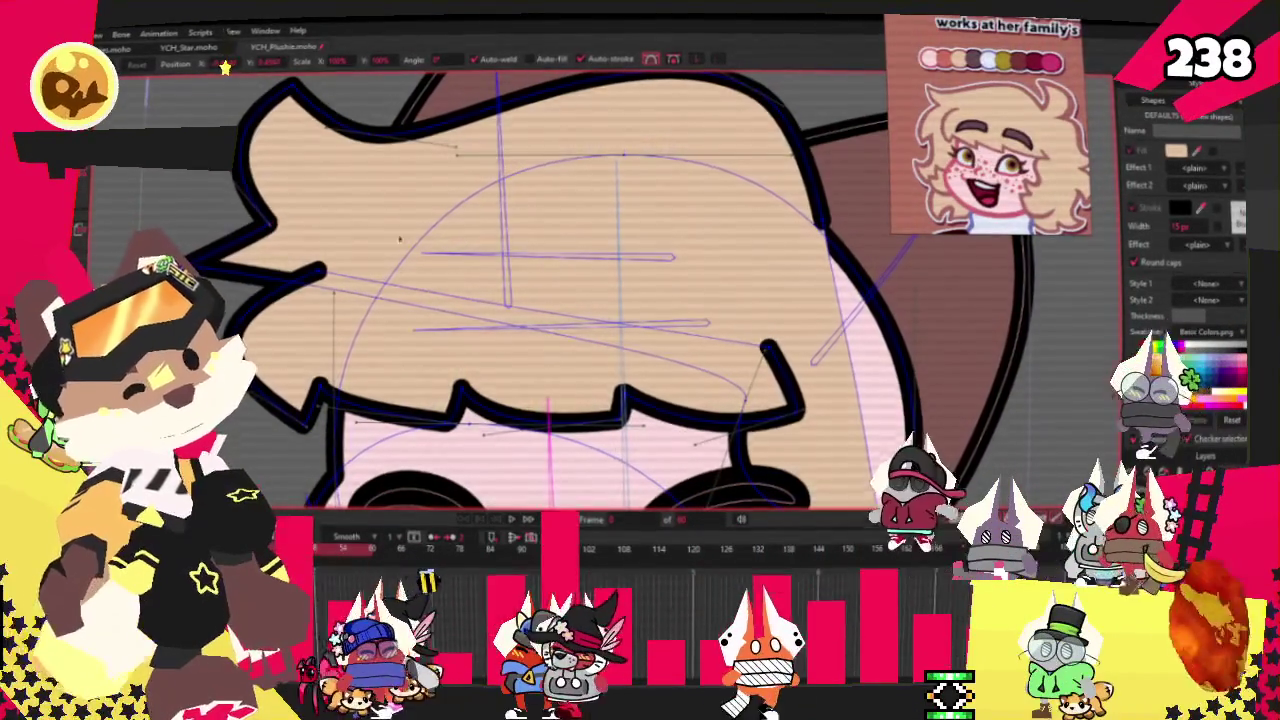
scroll(628, 307, down, 3)
scroll(628, 307, up, 3)
scroll(627, 307, down, 3)
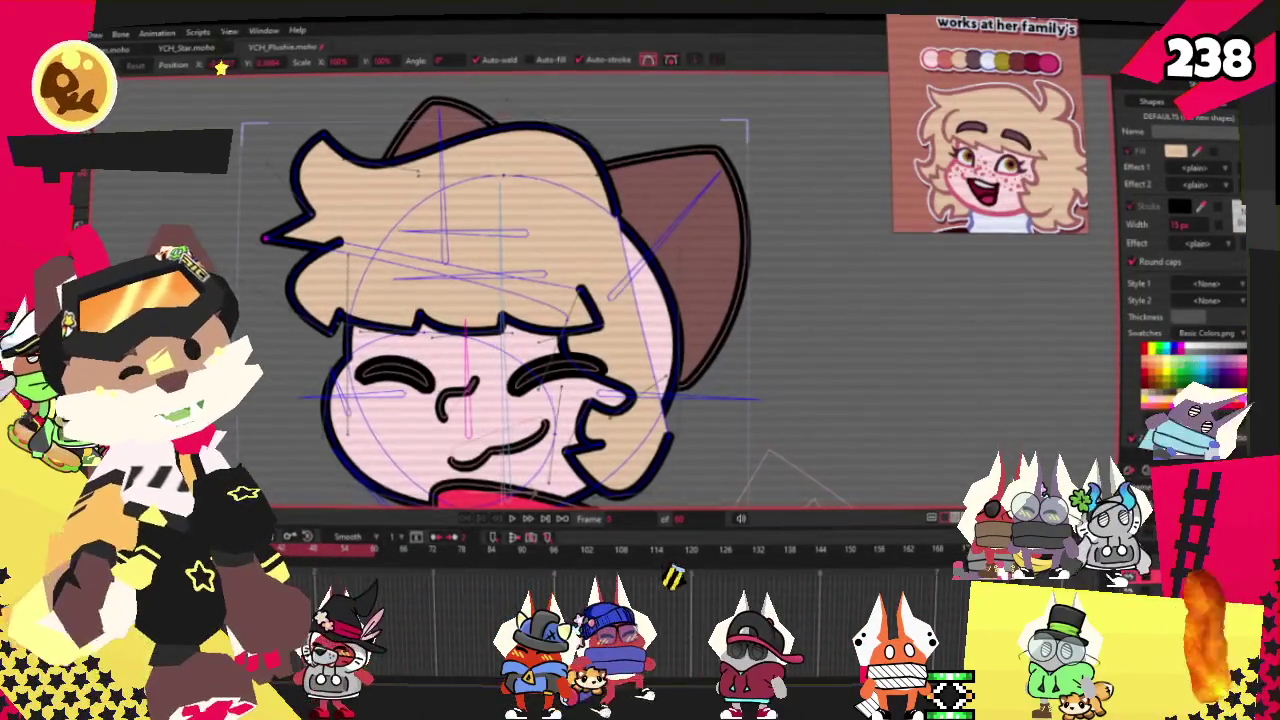
scroll(290, 235, up, 2)
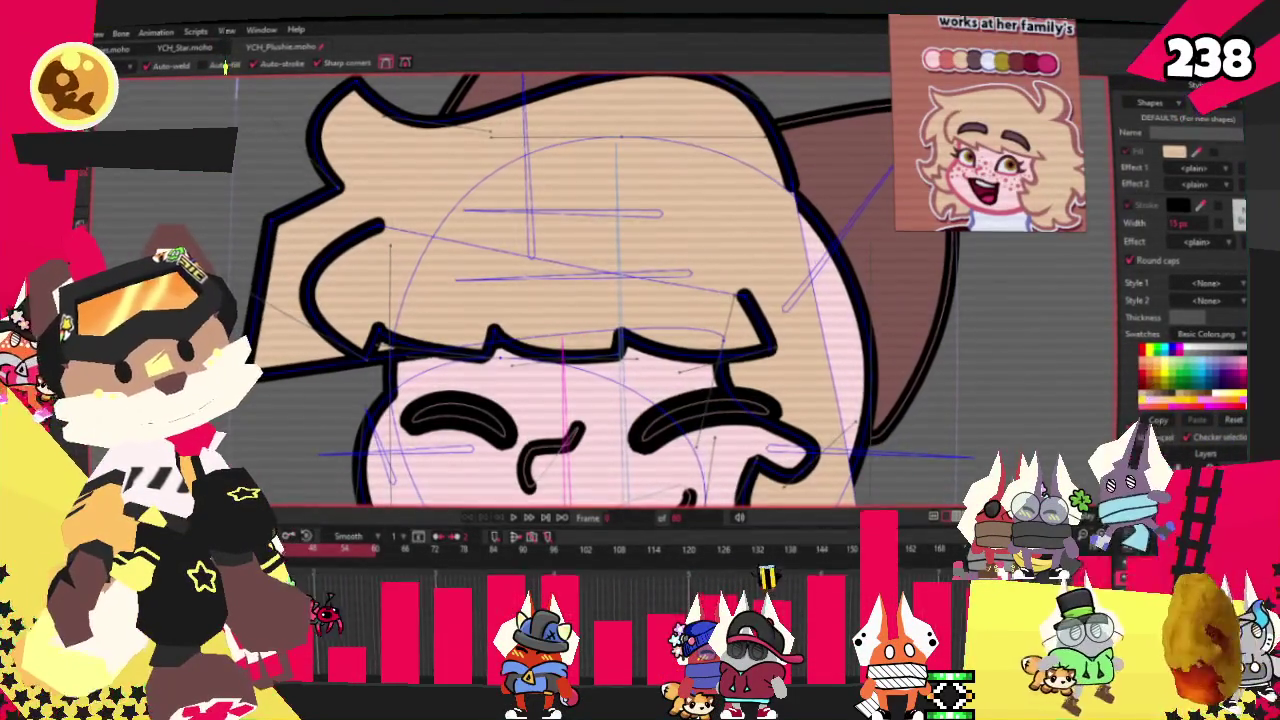
scroll(320, 387, up, 1)
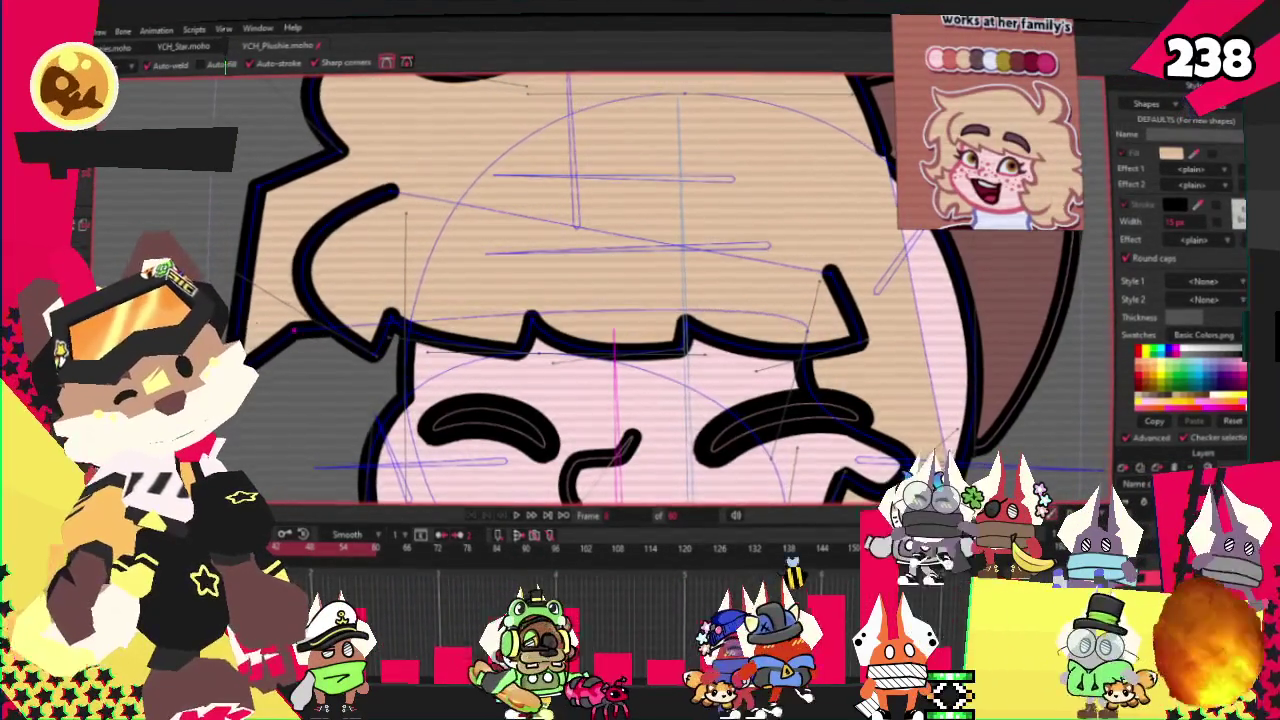
Raise the end of the left bang strand, then select every point in the layer
key(c)
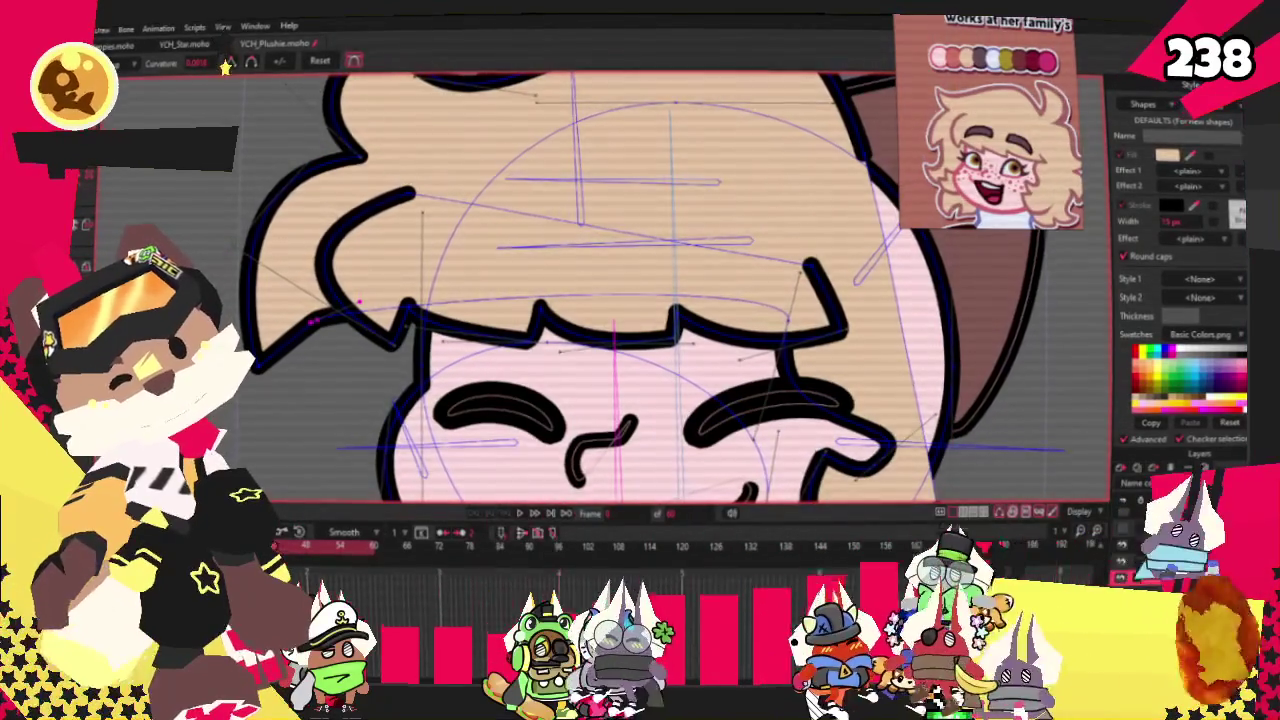
key(t)
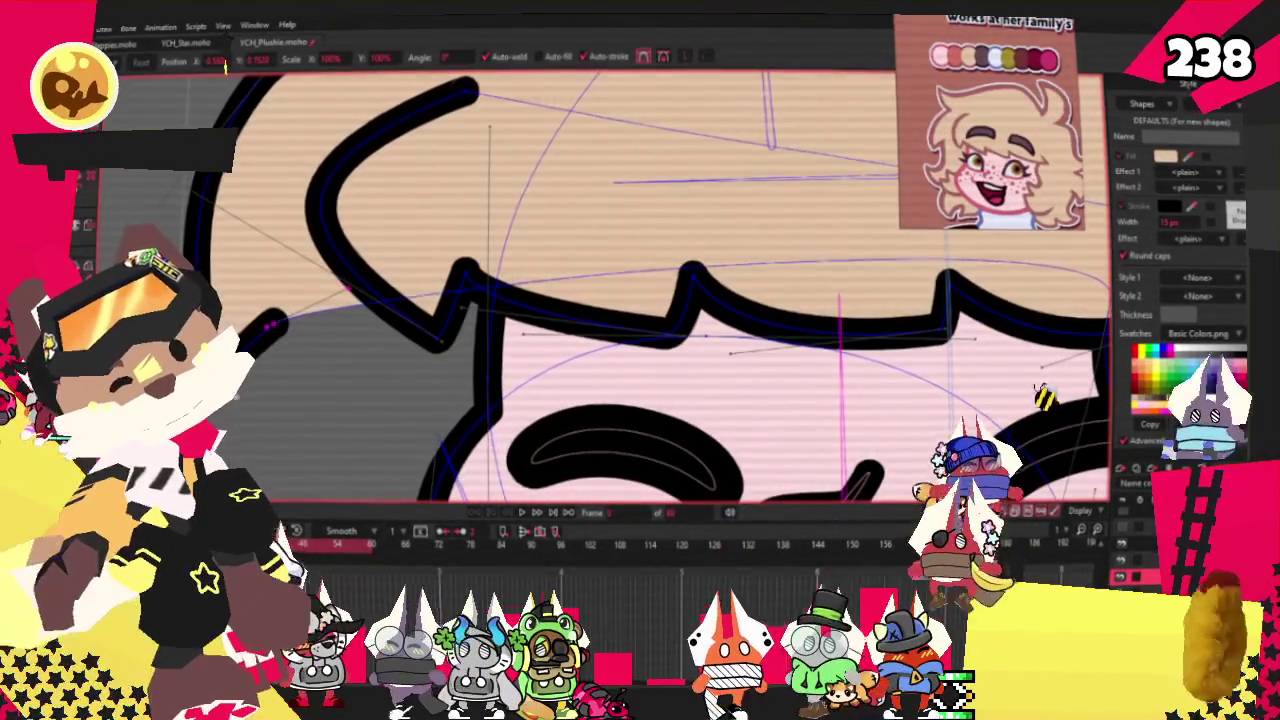
drag(286, 322, 290, 300)
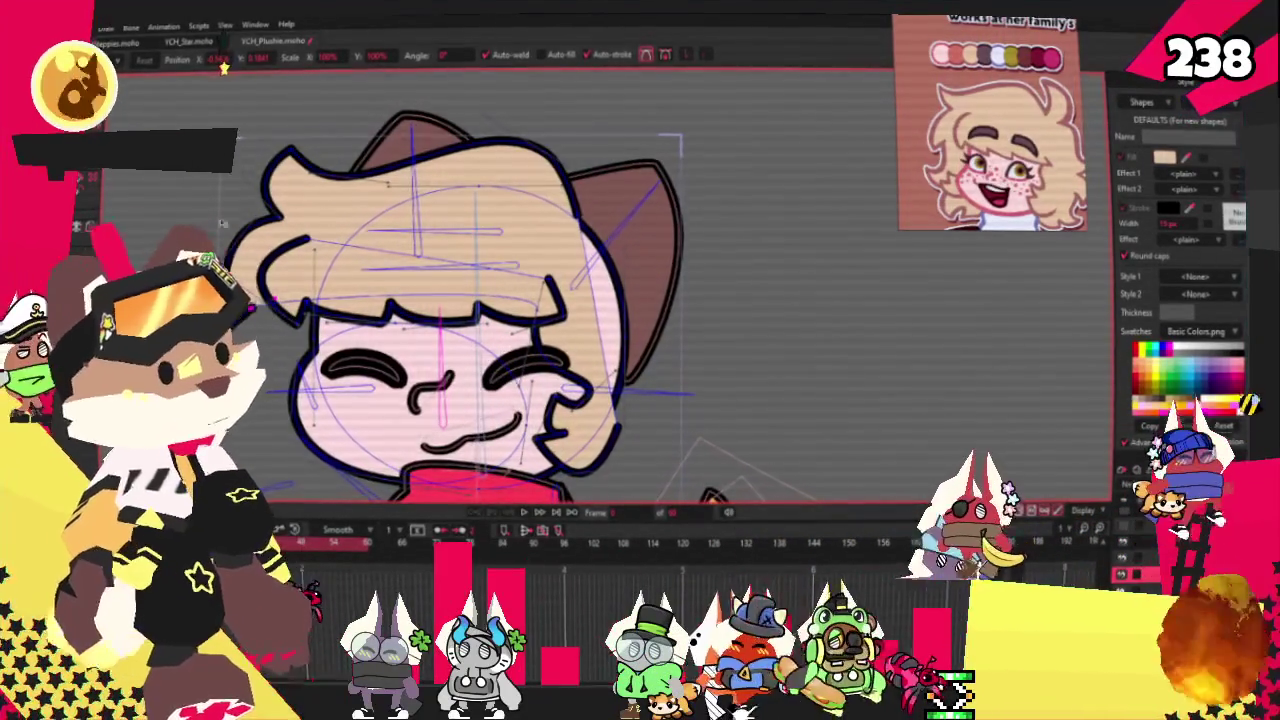
scroll(254, 226, up, 2)
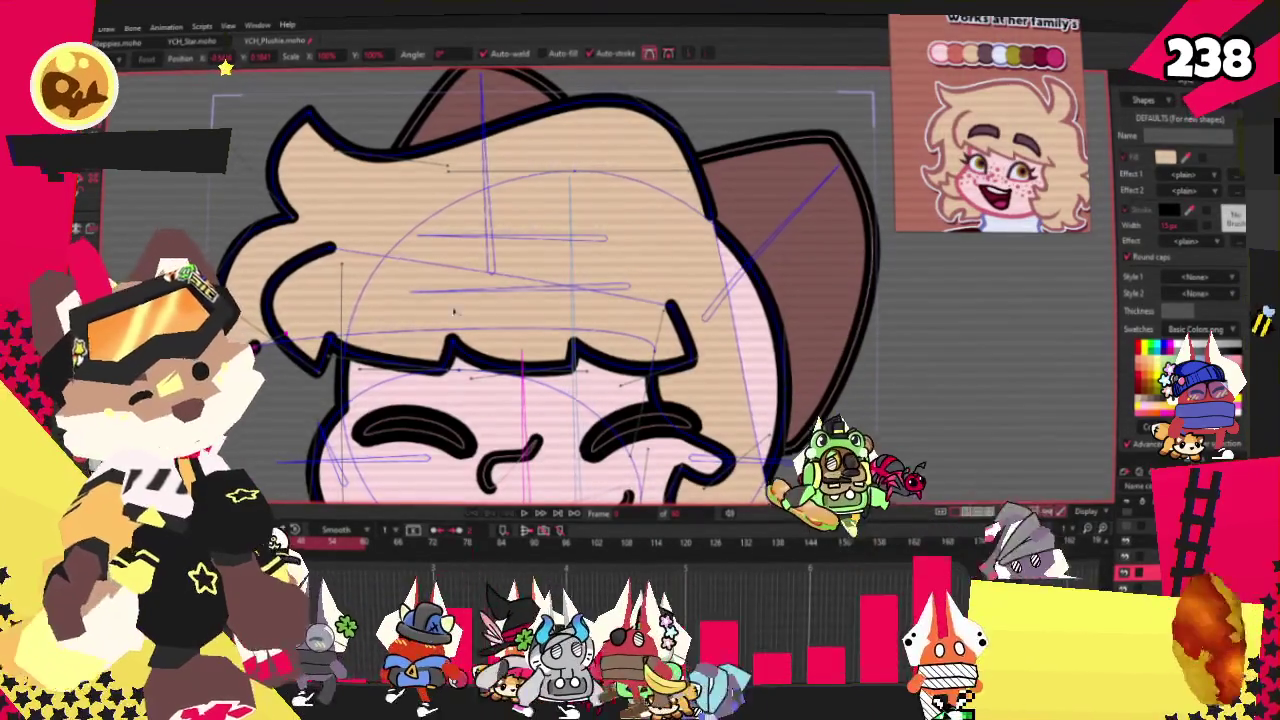
scroll(132, 276, up, 2)
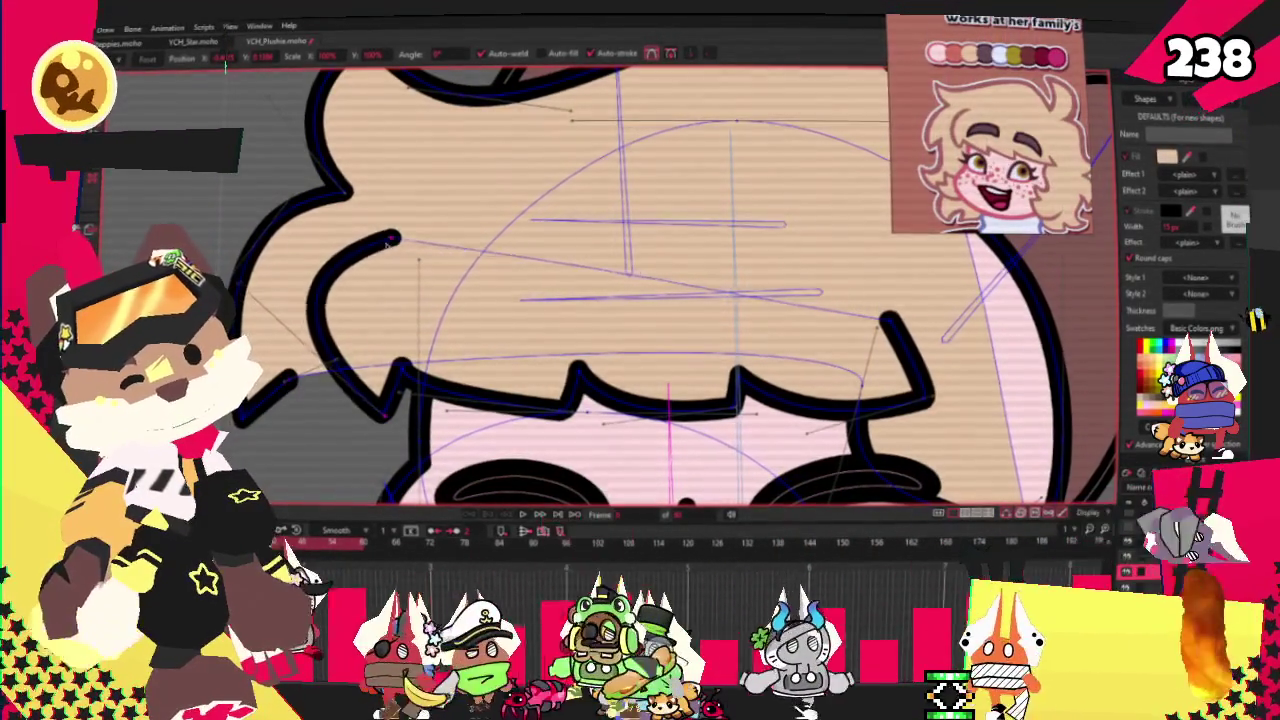
scroll(258, 410, down, 1)
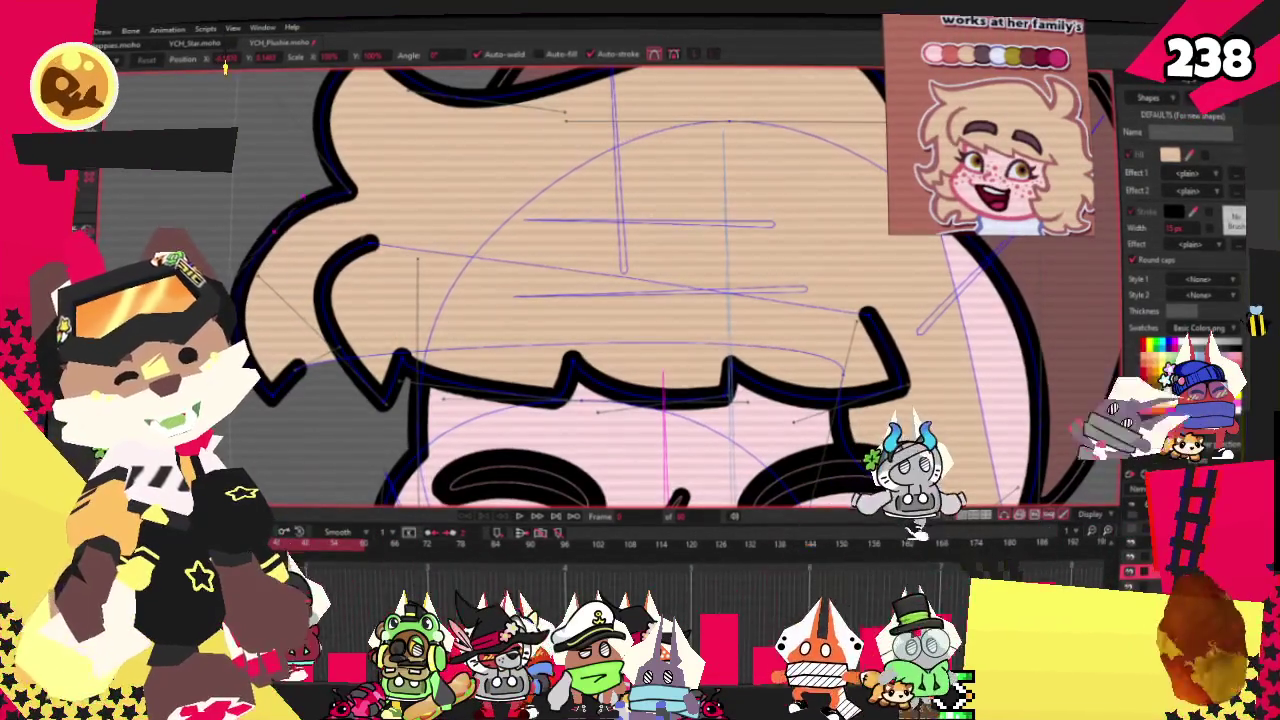
scroll(600, 290, down, 3)
scroll(600, 290, up, 3)
scroll(600, 290, up, 1)
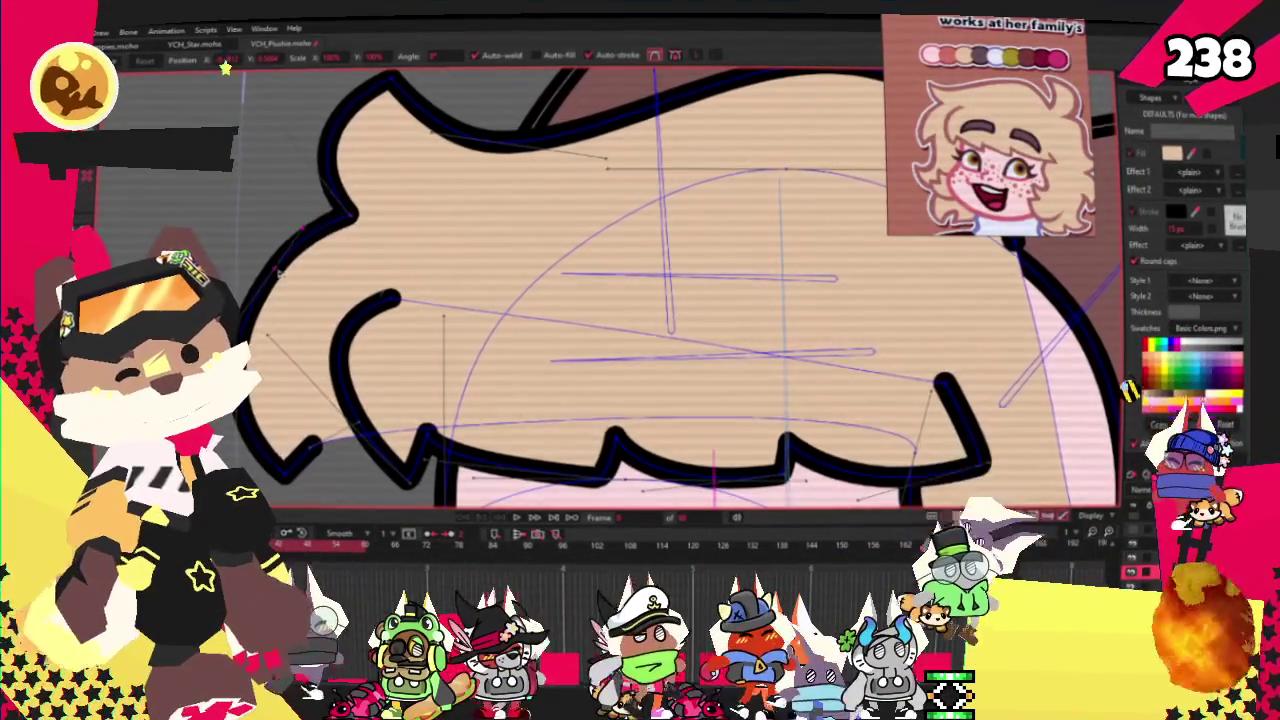
scroll(362, 302, down, 2)
scroll(362, 302, down, 1)
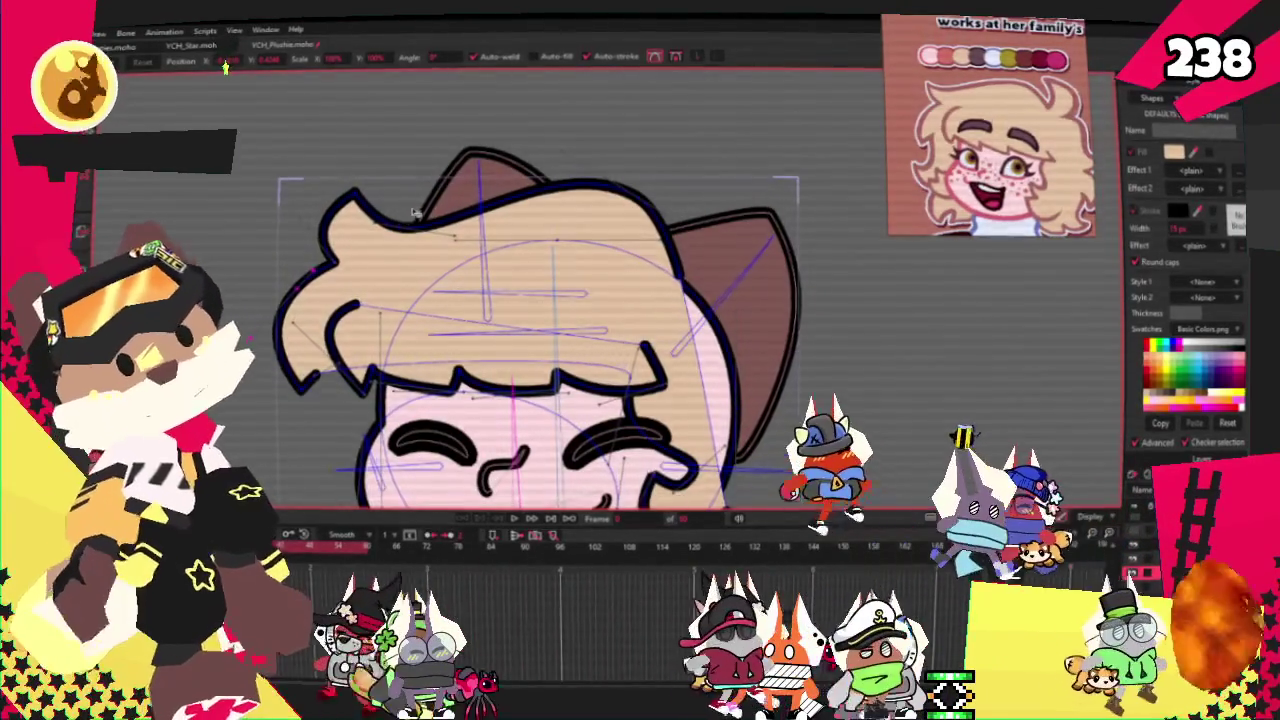
scroll(362, 300, down, 2)
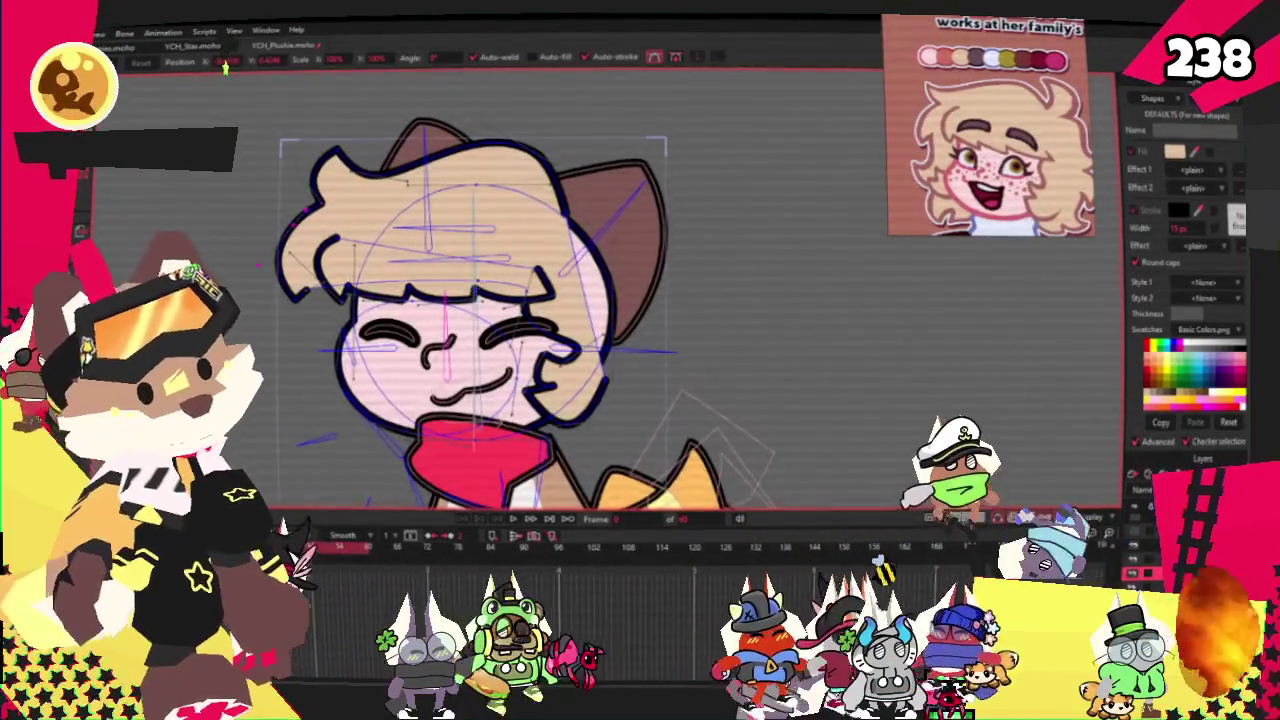
key(a)
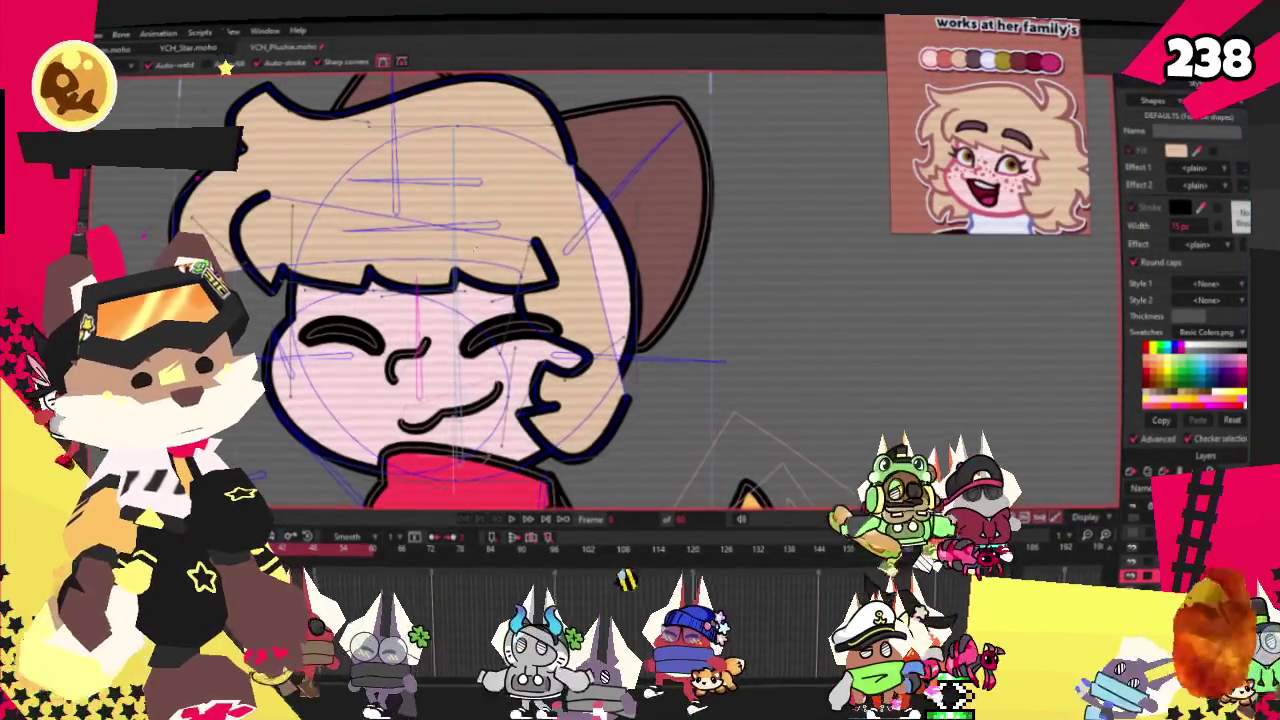
key(ctrl+a)
Undo the left hair-spike change so it returns to its shorter, upright shape
key(r)
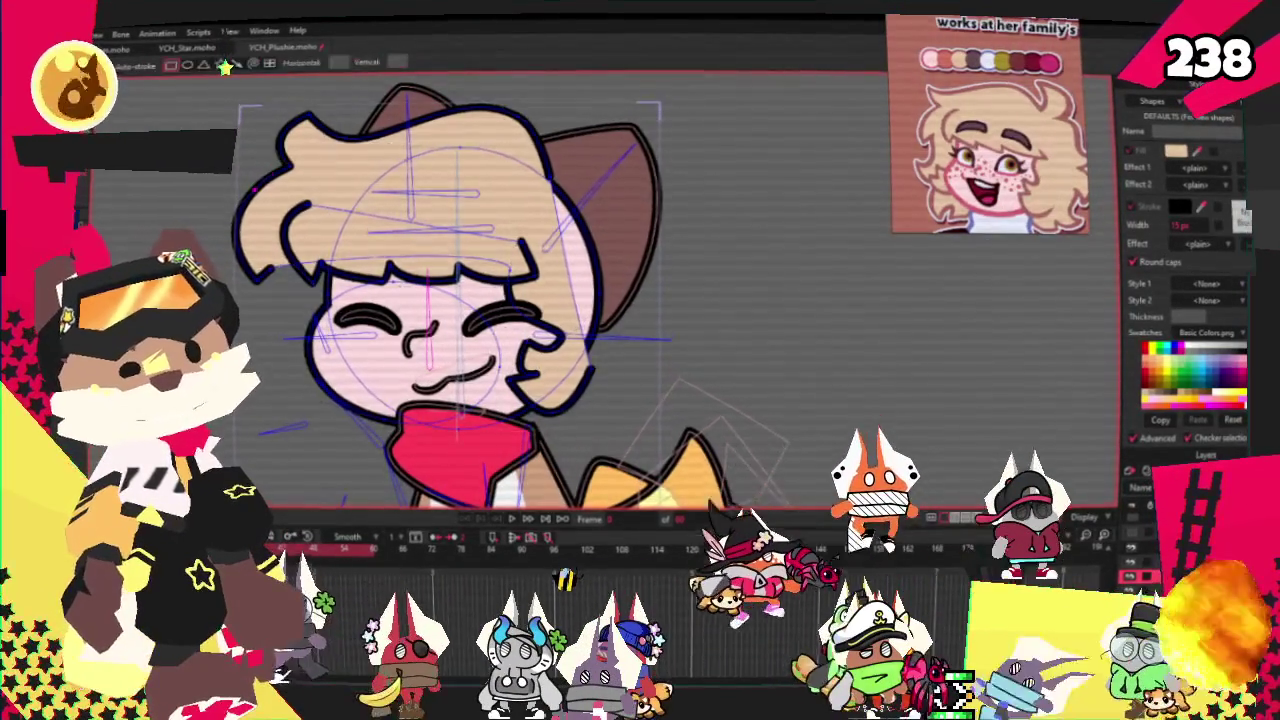
drag(253, 233, 373, 418)
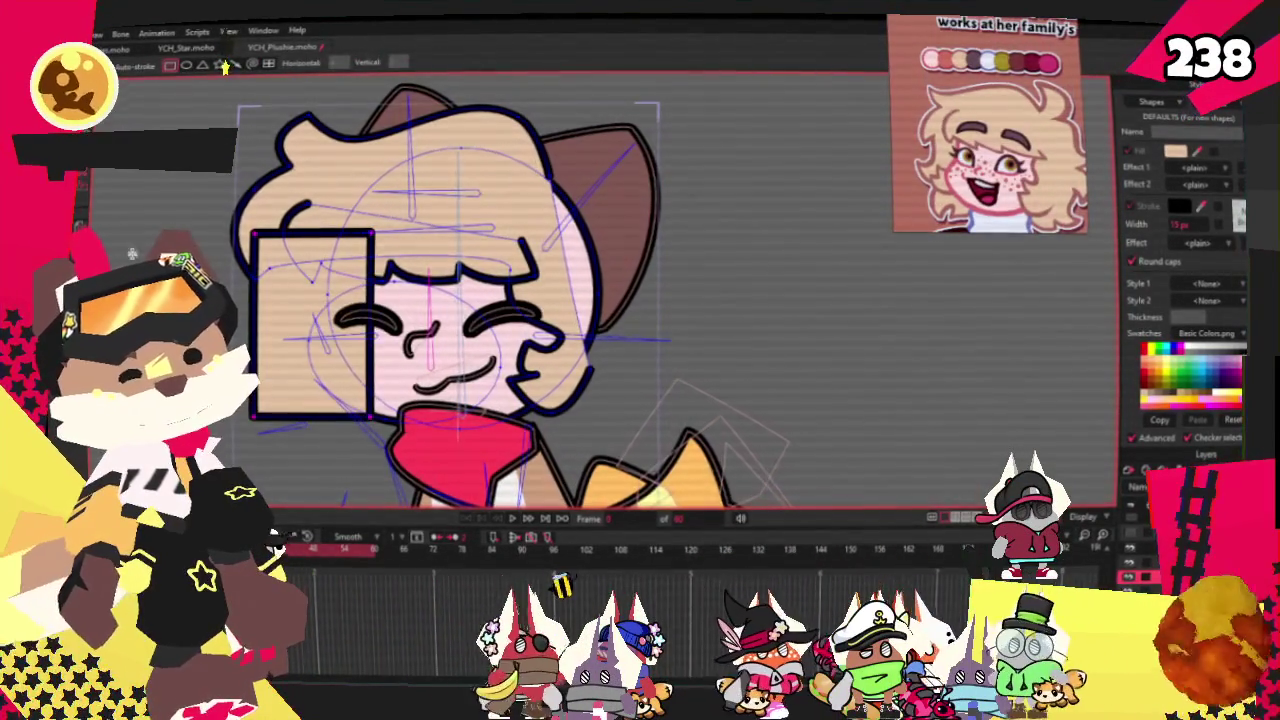
key(g)
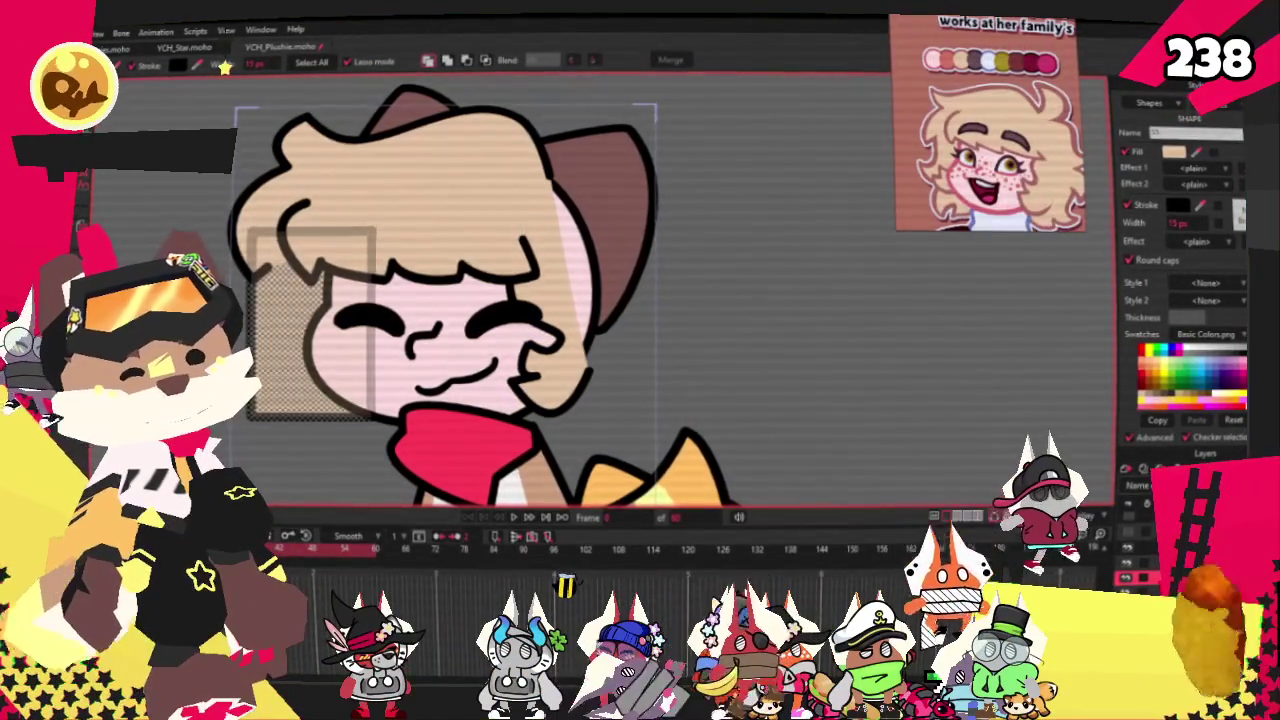
scroll(600, 290, up, 5)
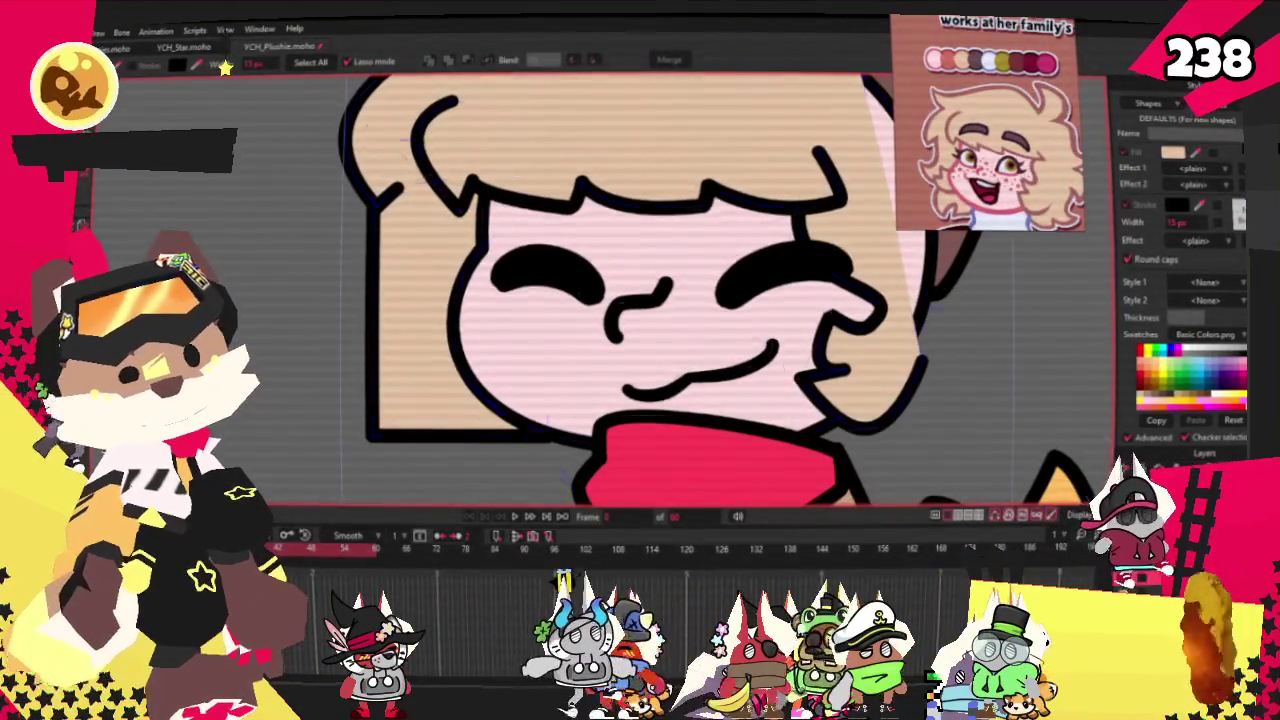
key(t)
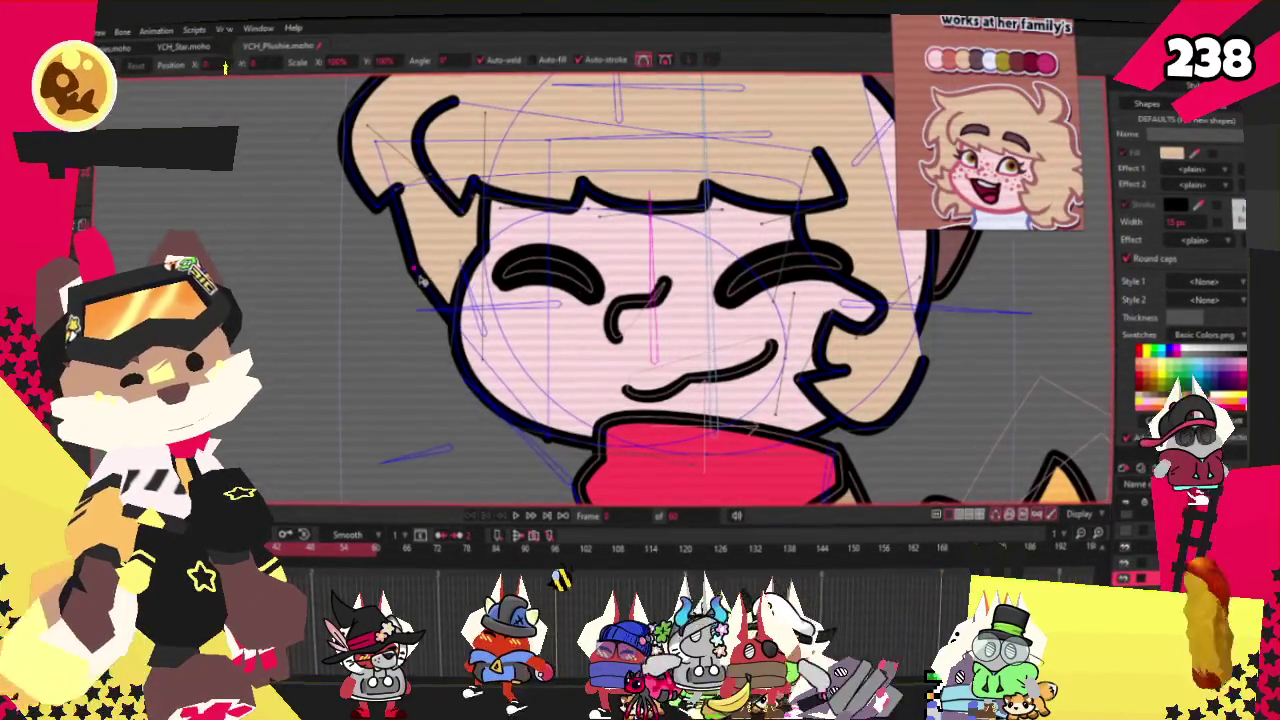
scroll(319, 329, up, 3)
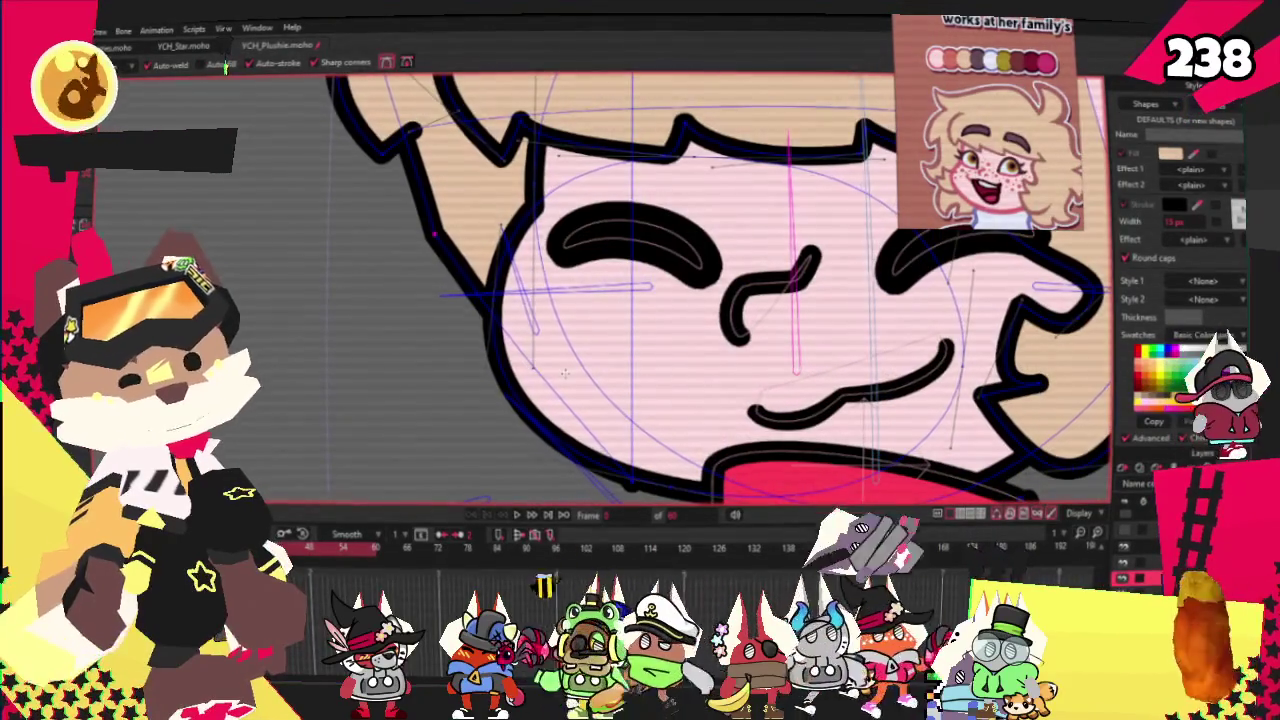
key(ctrl+z)
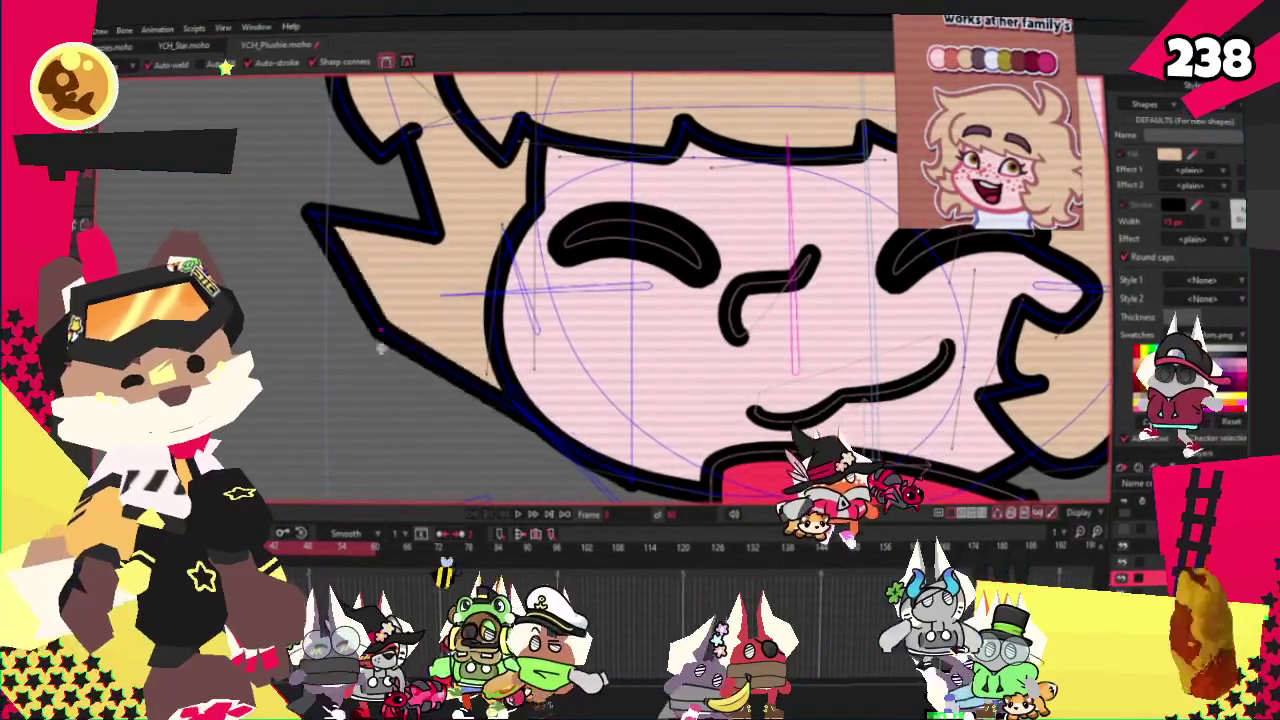
Zoom in and out around the face to inspect the restored hair outline
scroll(426, 434, up, 1)
scroll(428, 428, down, 2)
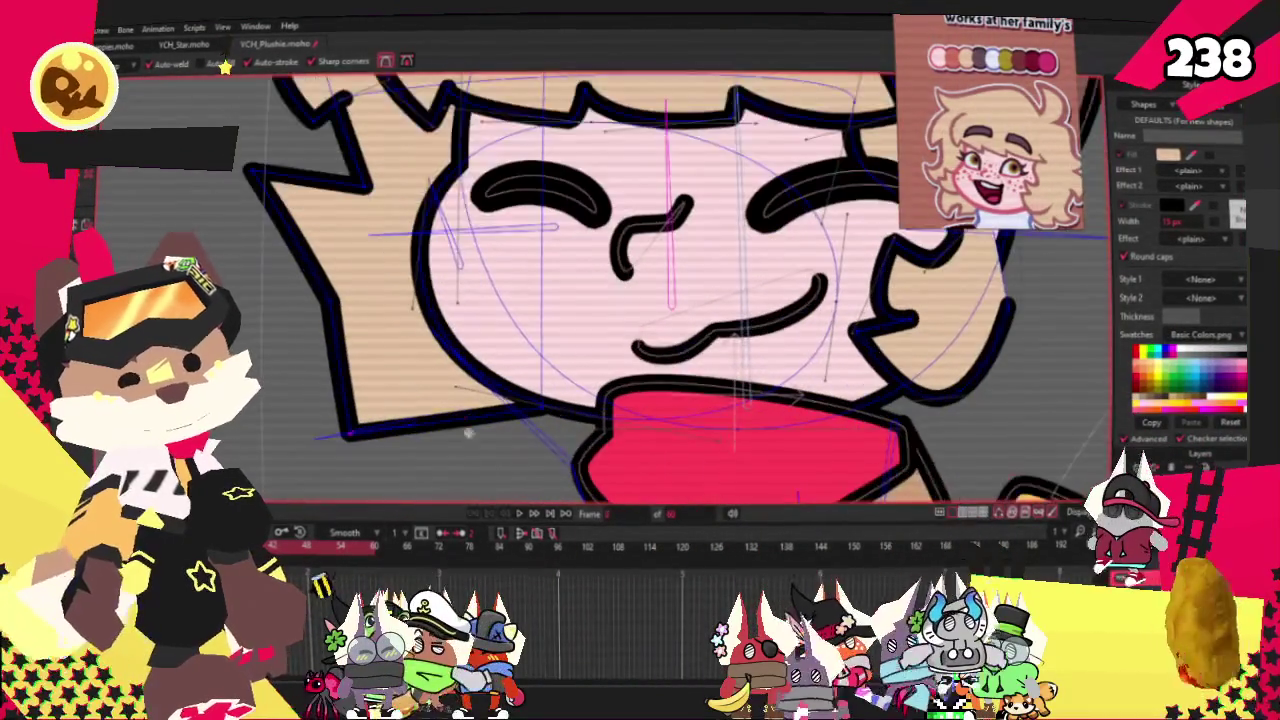
scroll(430, 420, down, 2)
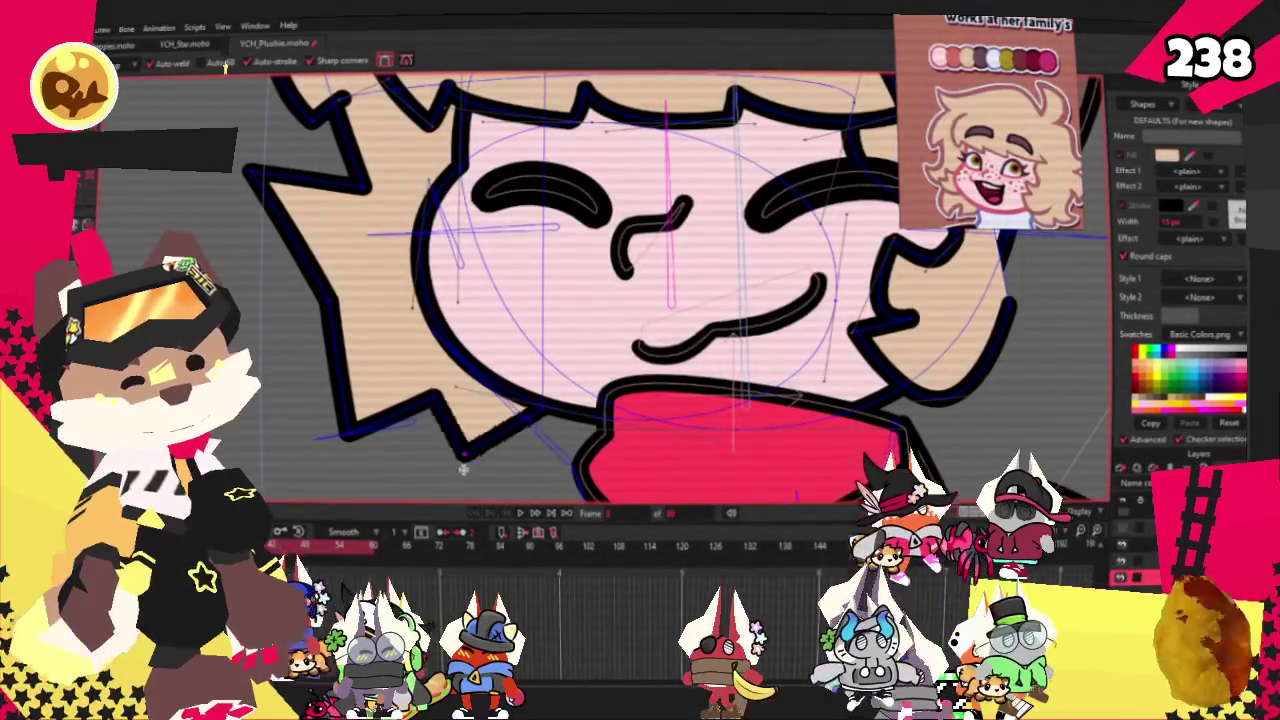
scroll(470, 407, up, 3)
key(c)
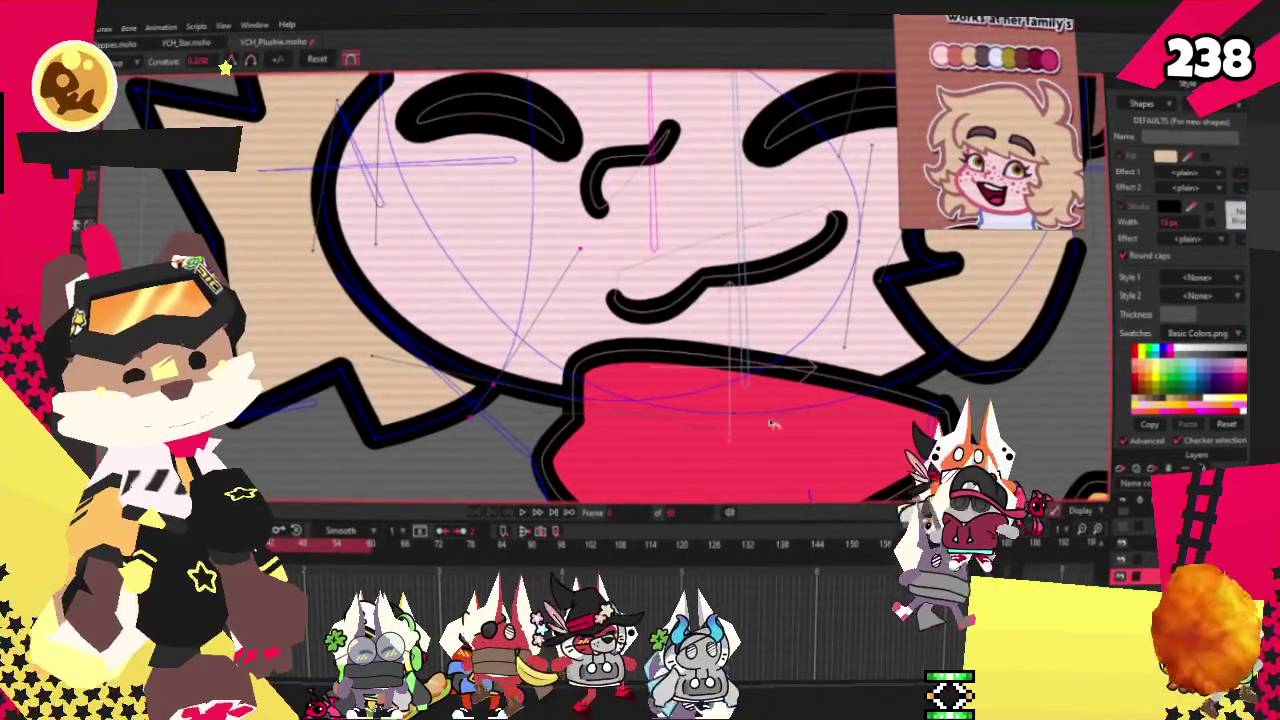
scroll(812, 423, down, 3)
scroll(358, 433, up, 3)
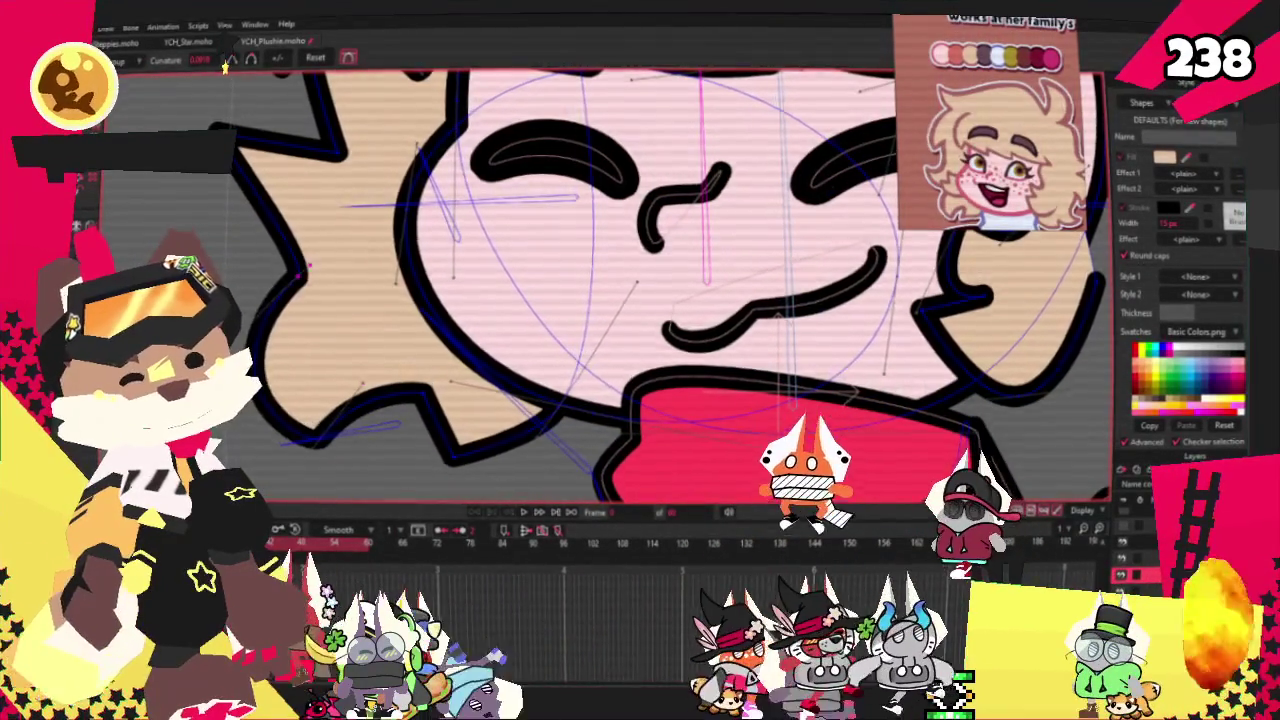
scroll(280, 226, down, 2)
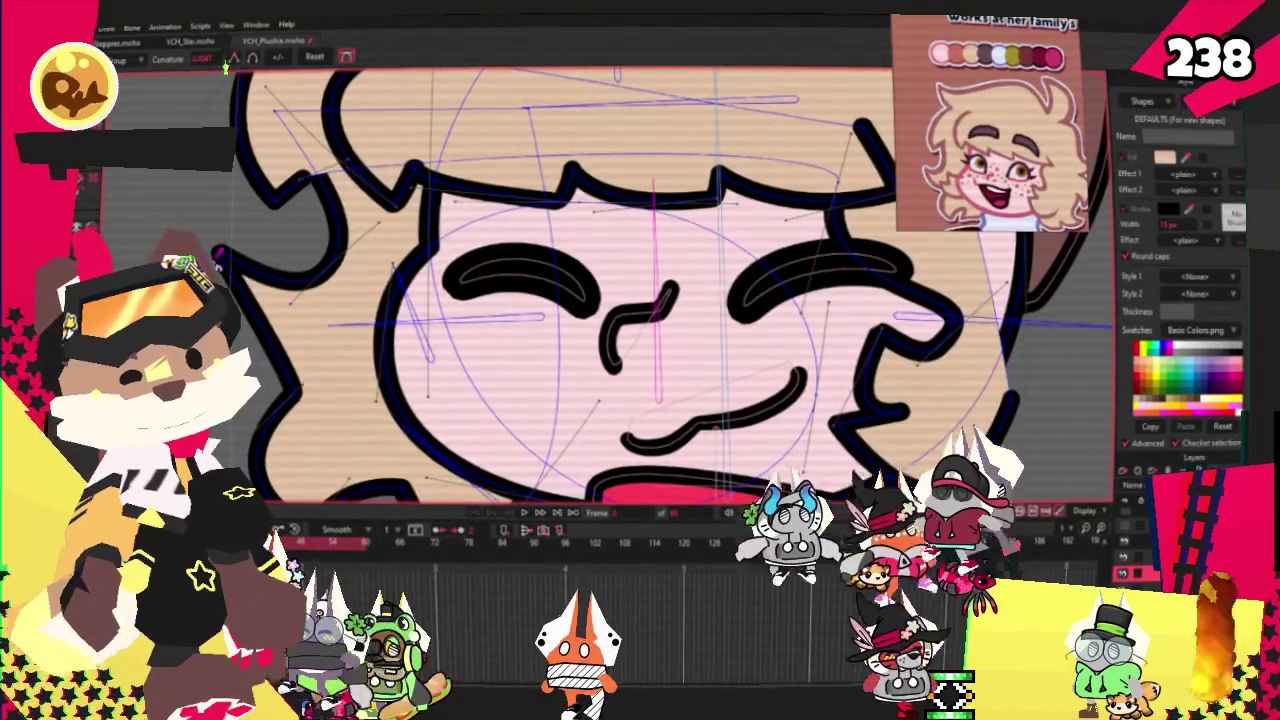
scroll(660, 290, down, 2)
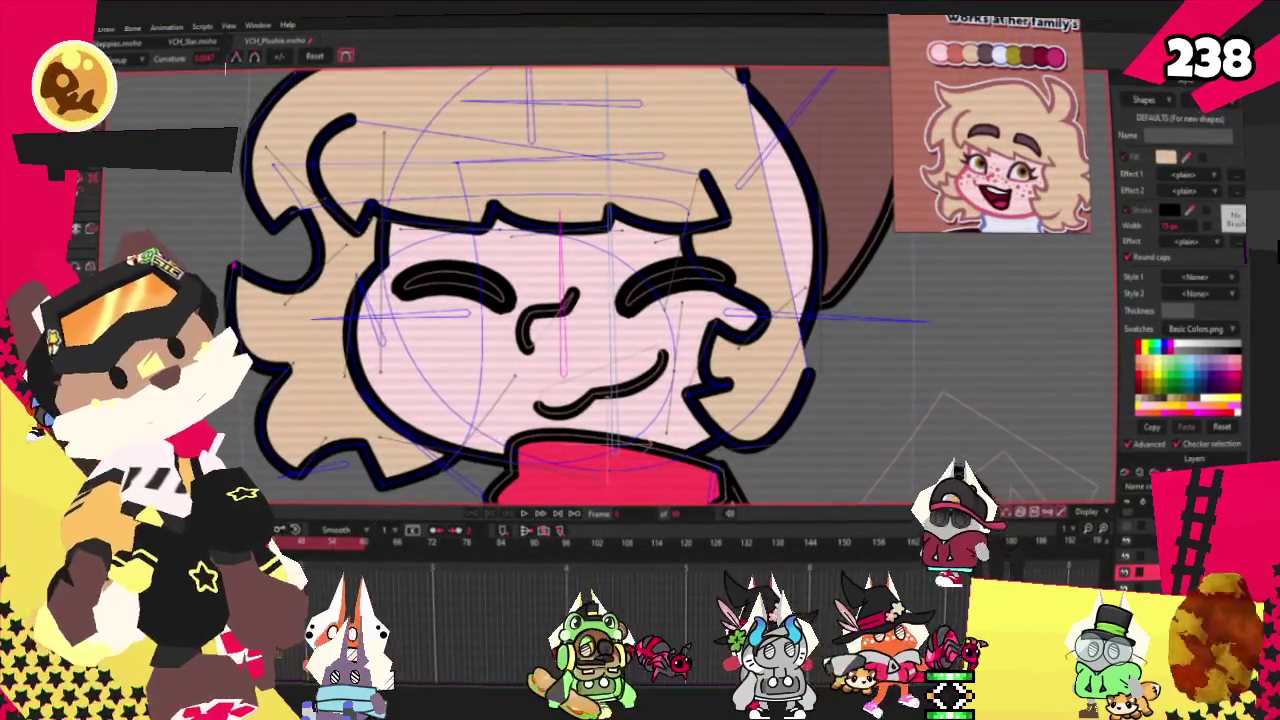
scroll(296, 372, up, 2)
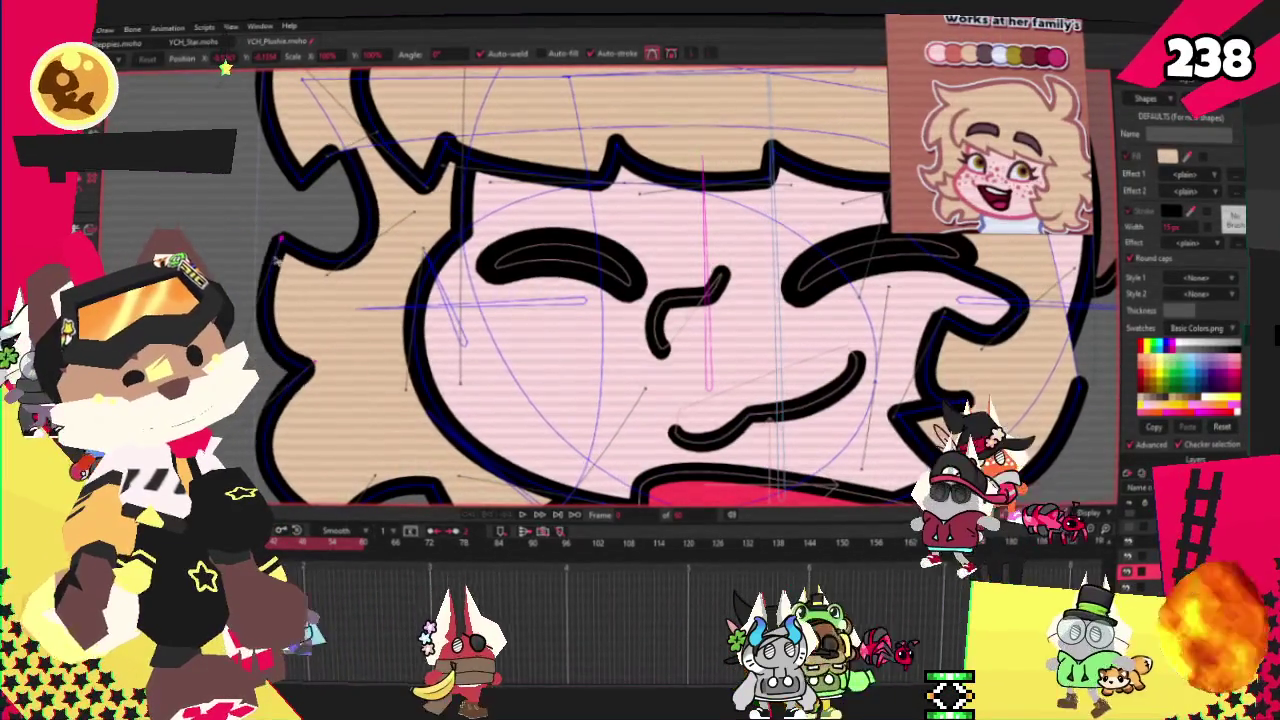
scroll(312, 390, down, 2)
scroll(318, 398, up, 1)
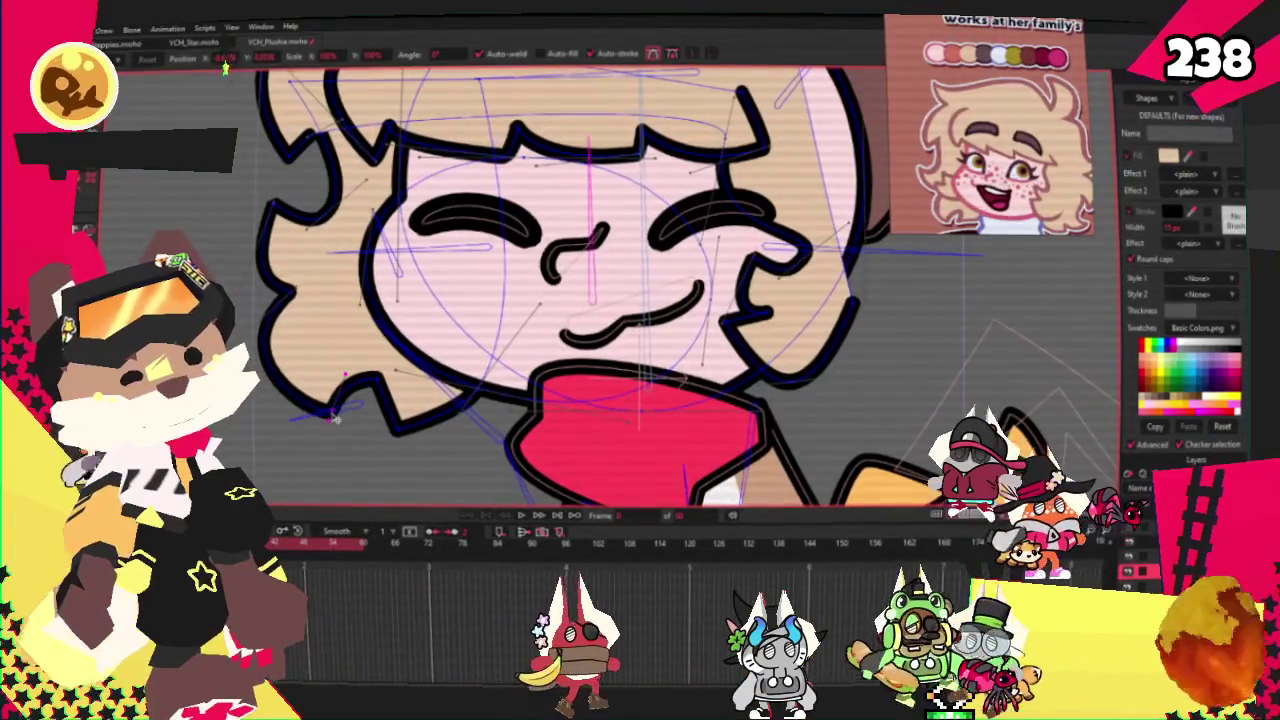
scroll(608, 323, up, 2)
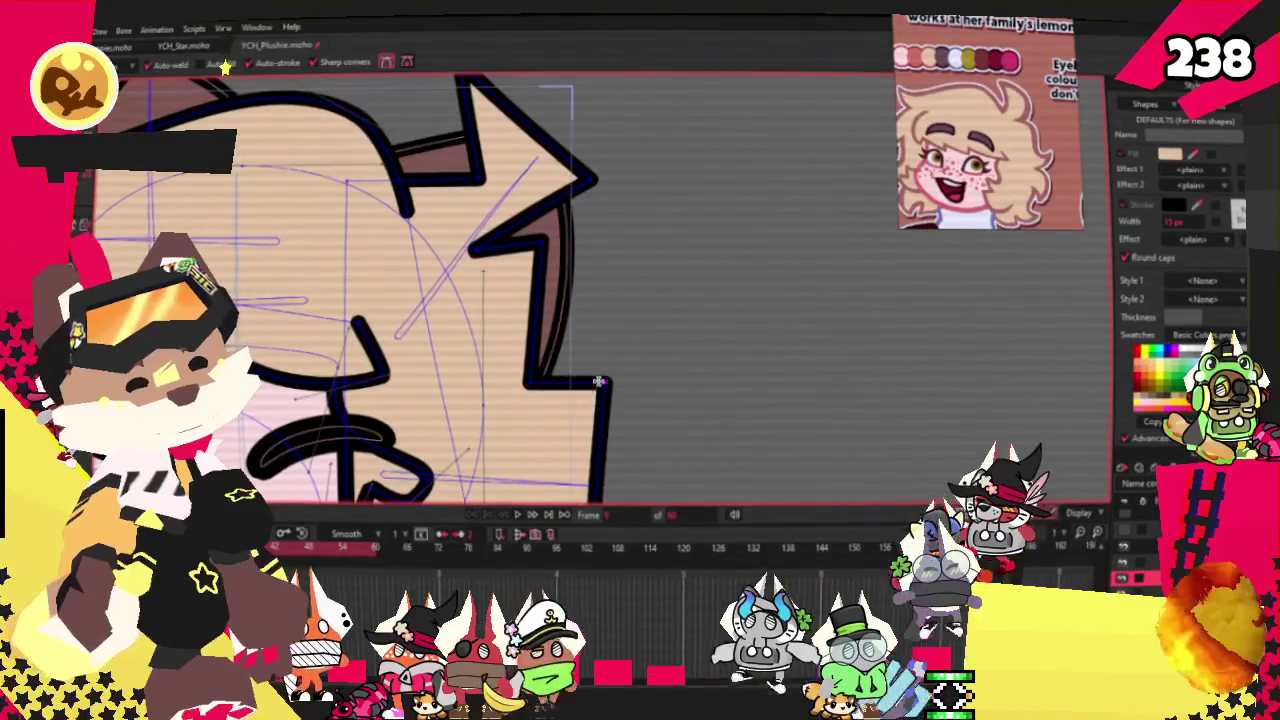
Try an inward zigzag point on the right hair edge, then undo it
drag(634, 340, 583, 342)
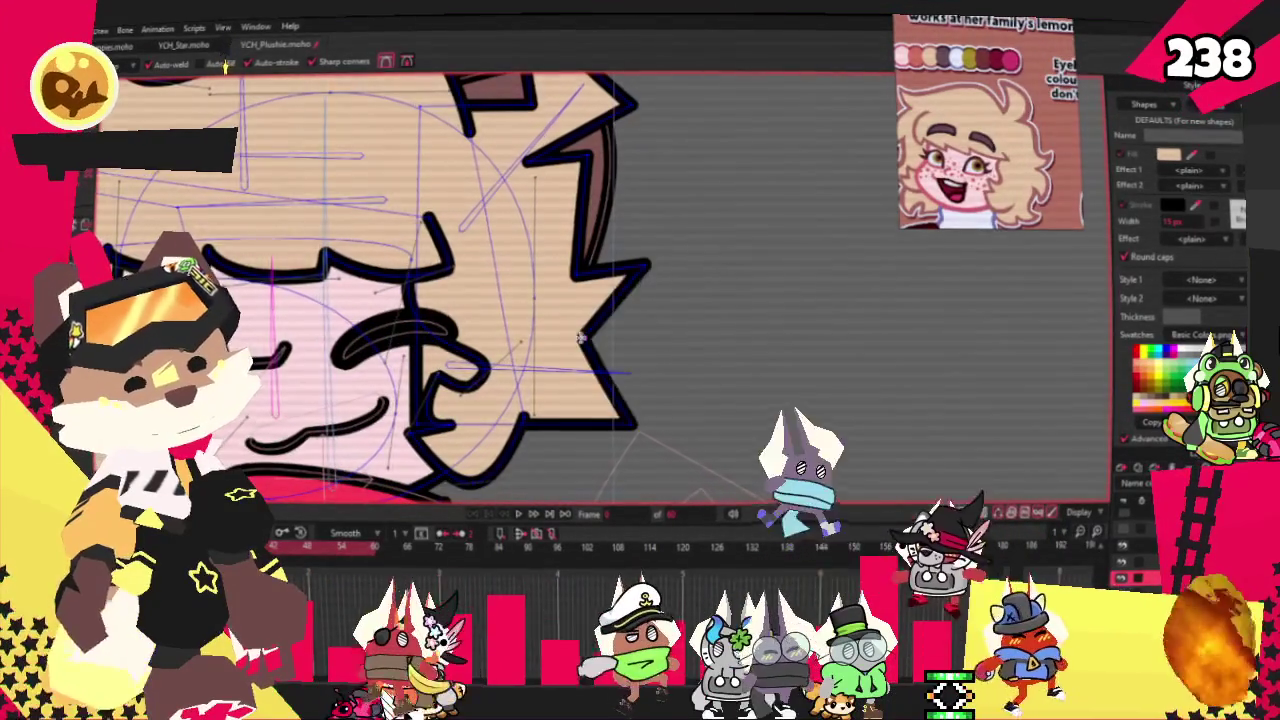
scroll(590, 352, up, 1)
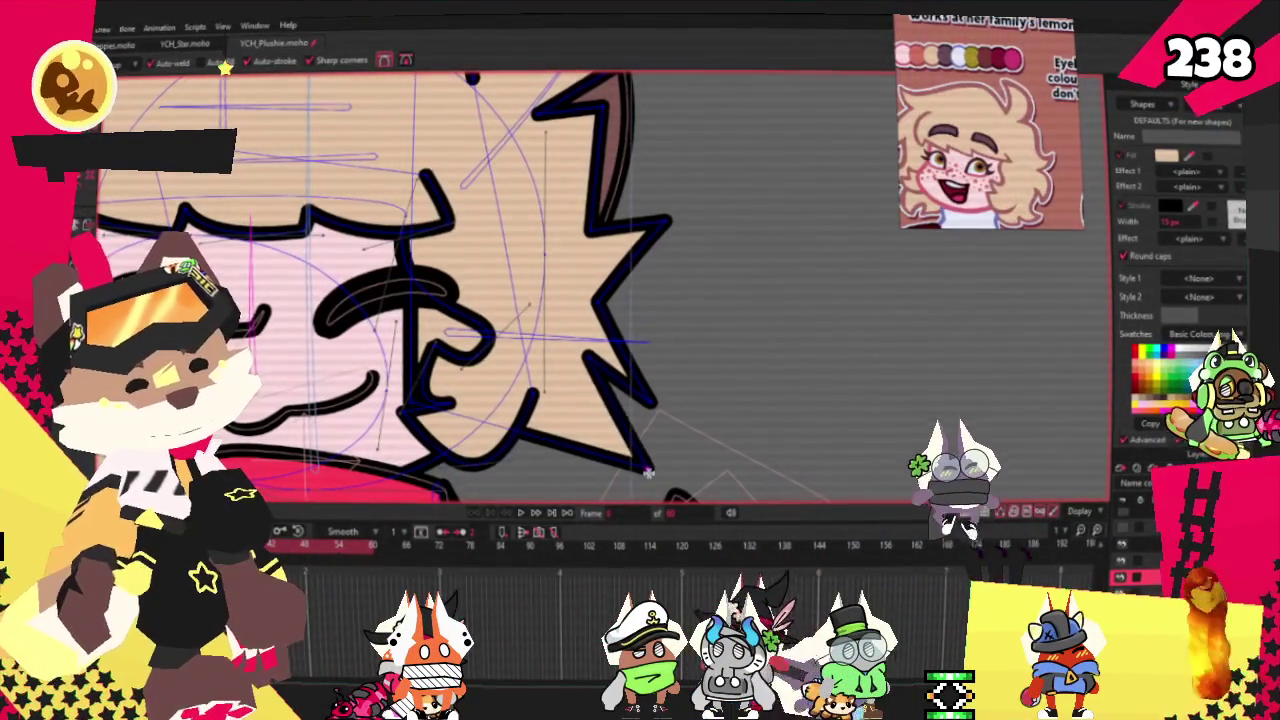
key(ctrl+z)
scroll(565, 504, down, 2)
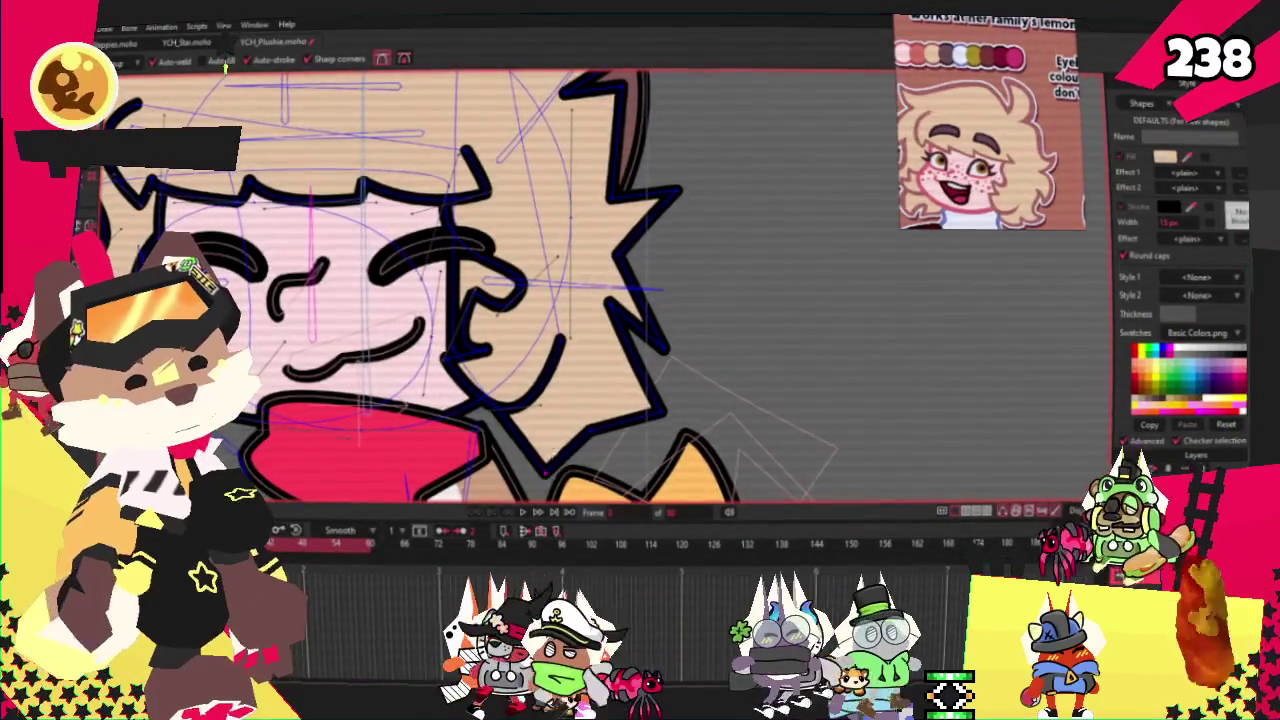
scroll(500, 360, up, 2)
Round off the sharp tip of the right hair spike by adjusting its curvature
key(c)
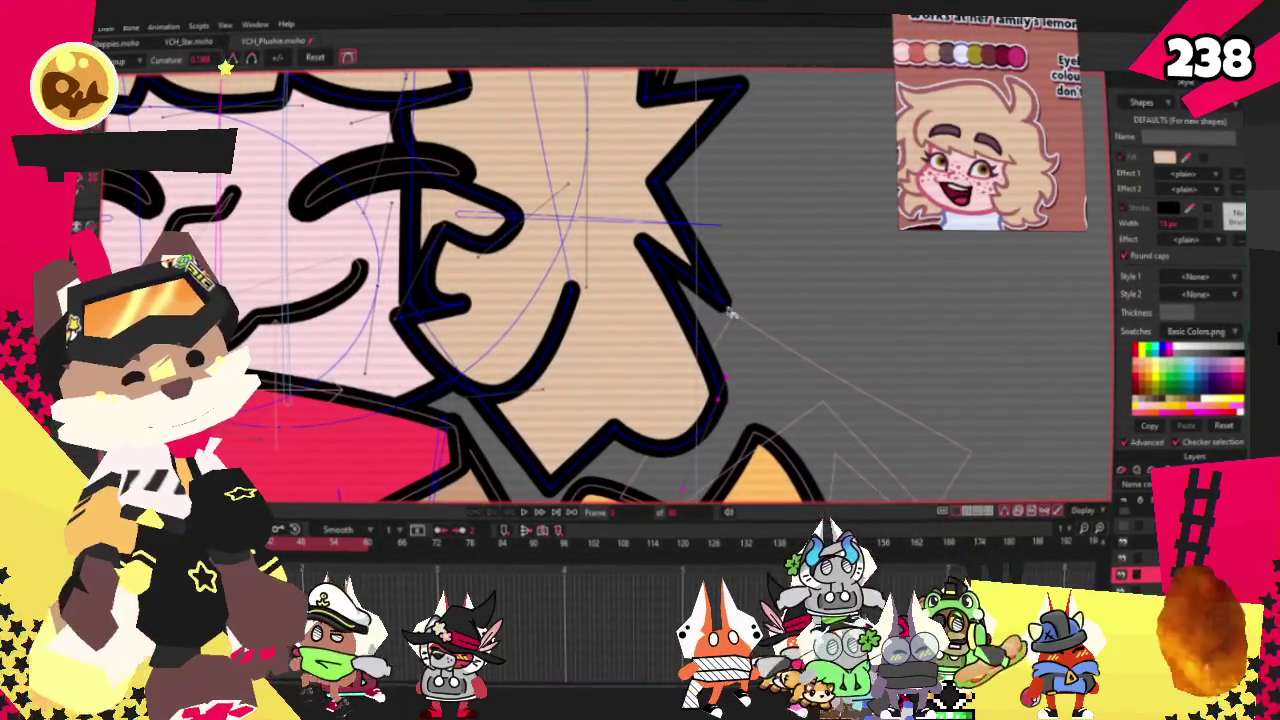
scroll(676, 298, down, 1)
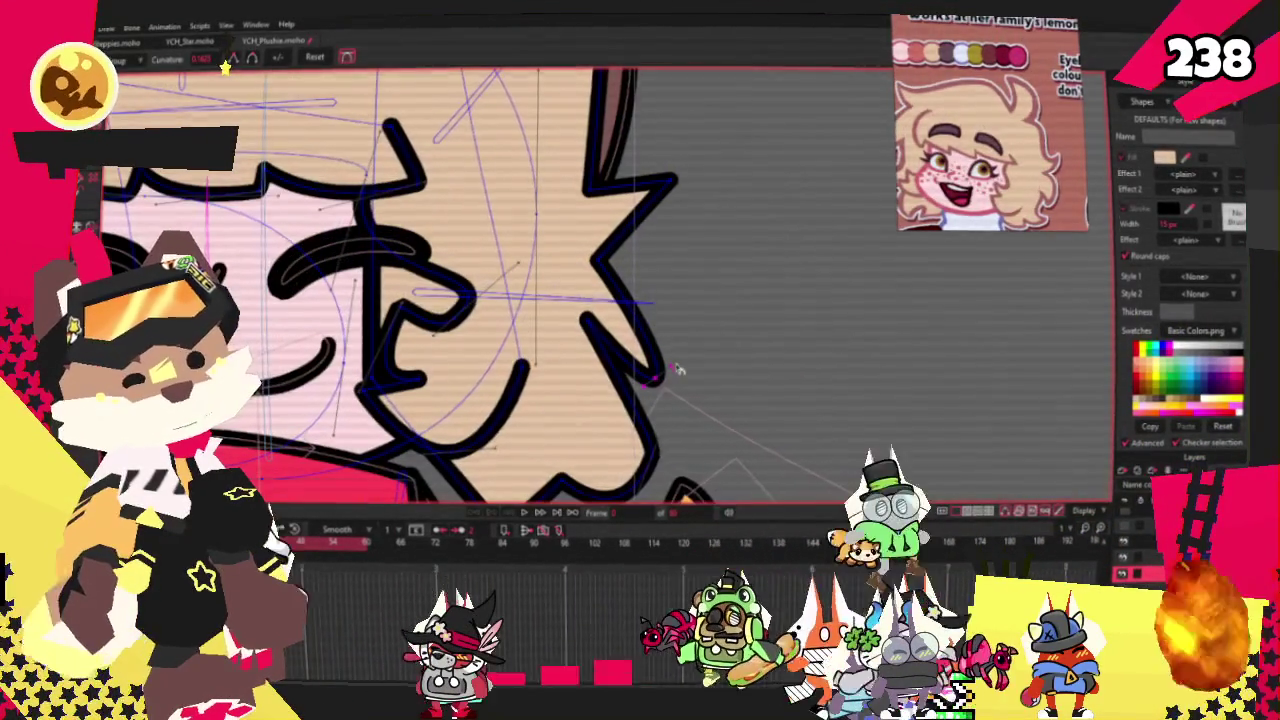
scroll(693, 254, up, 1)
scroll(686, 224, up, 1)
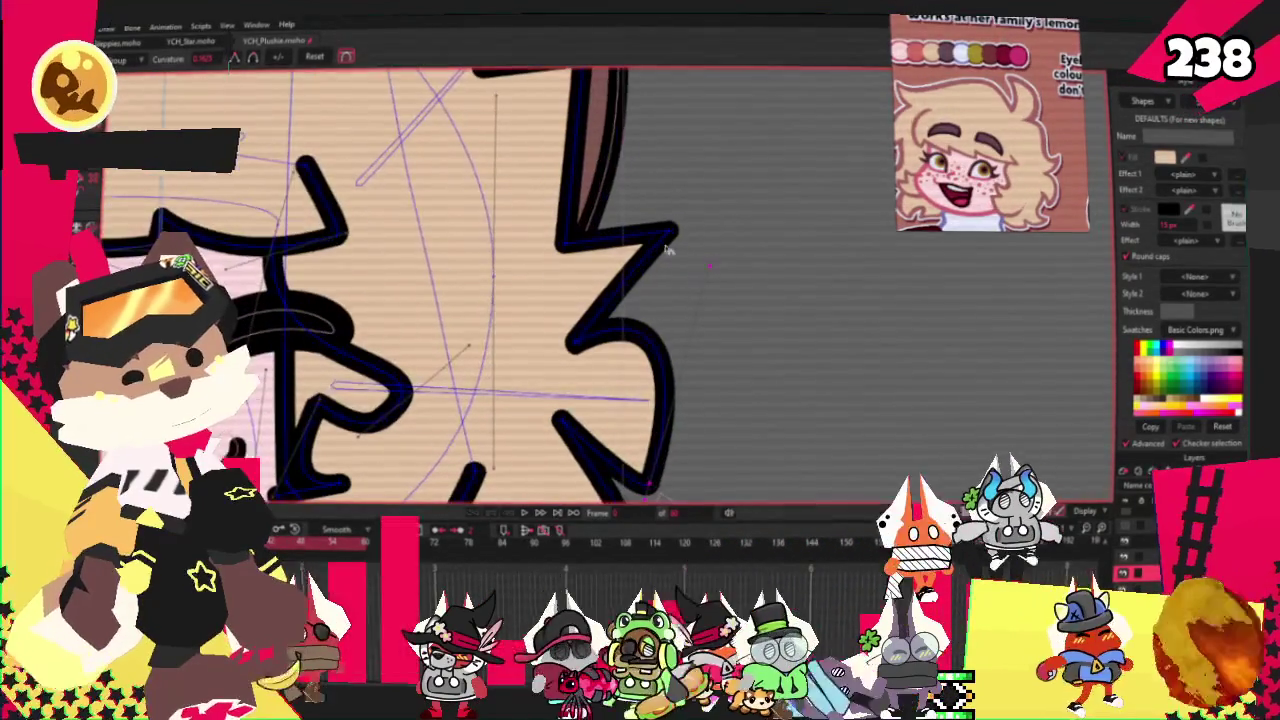
scroll(678, 372, up, 1)
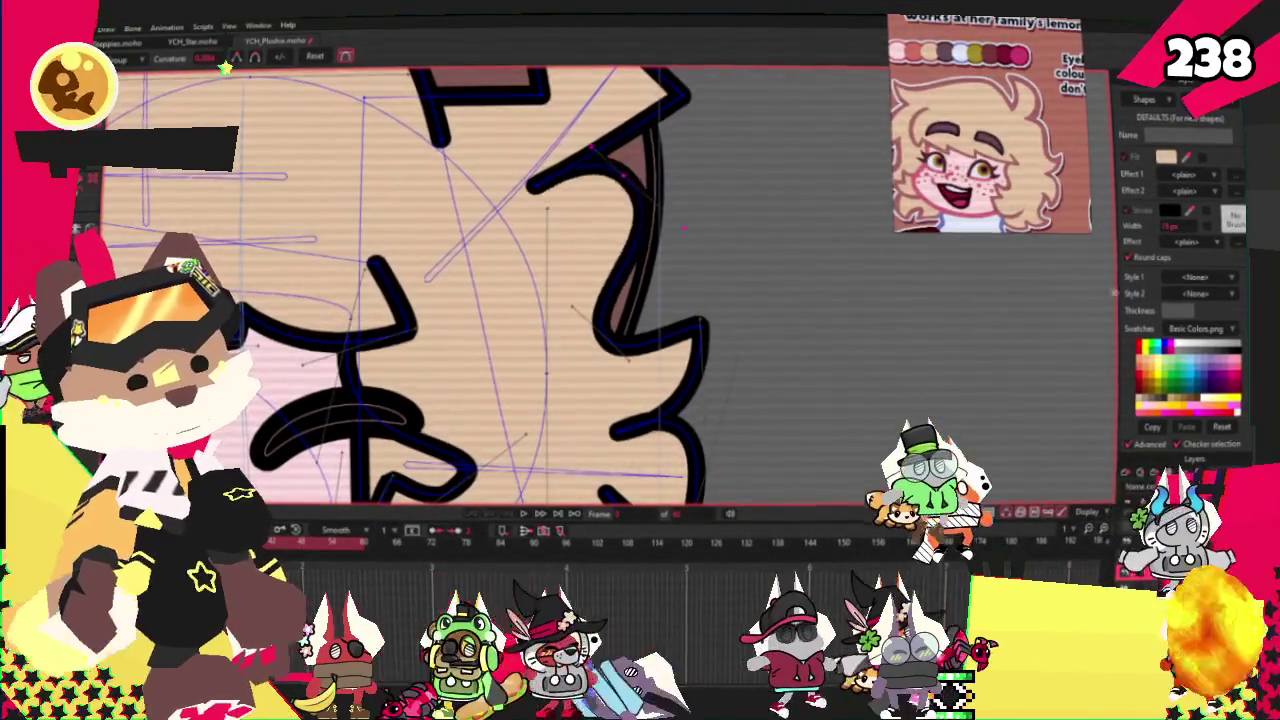
scroll(690, 213, up, 1)
drag(690, 213, 672, 213)
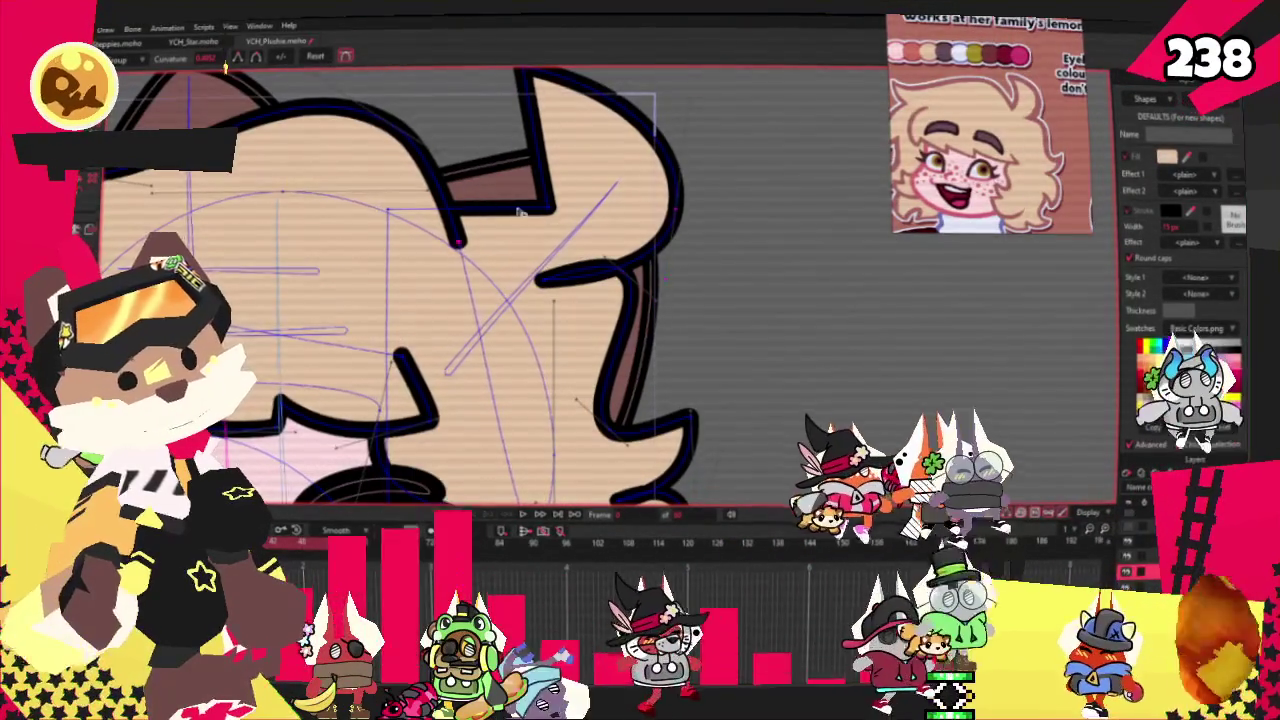
Undo two spike edits and pull the hair spike's right curve outward
key(a)
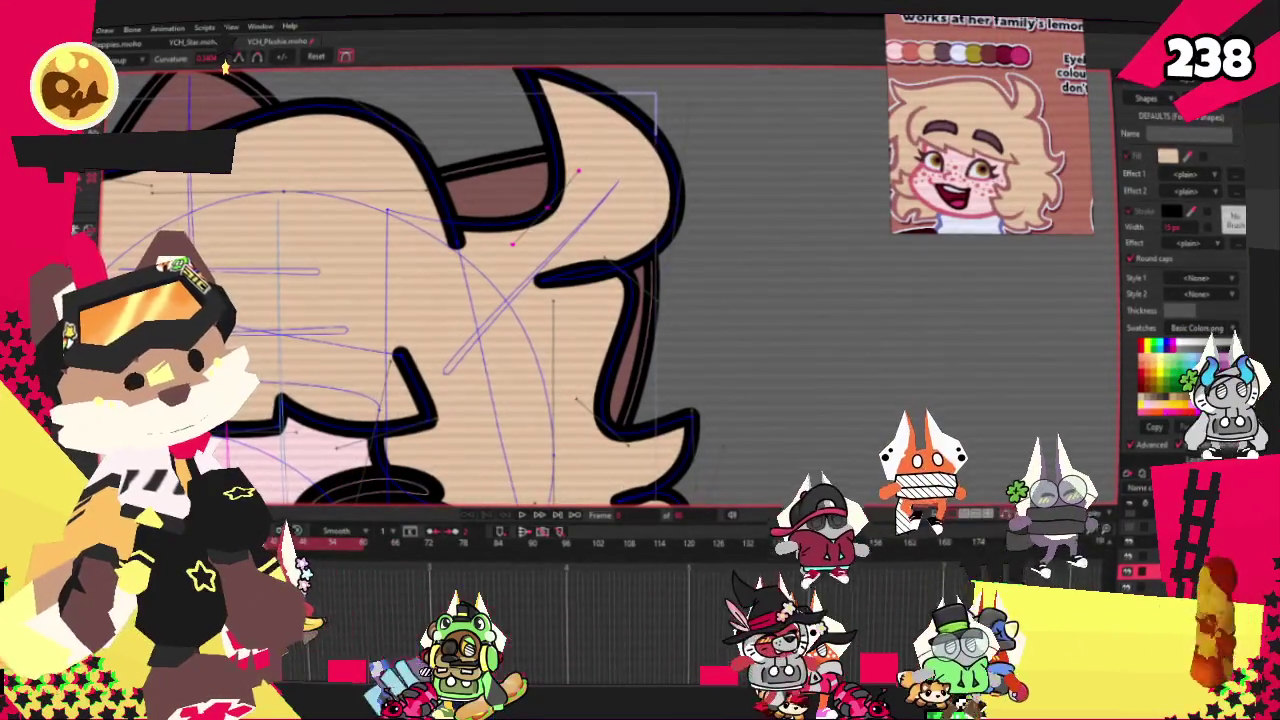
scroll(468, 272, up, 2)
key(t)
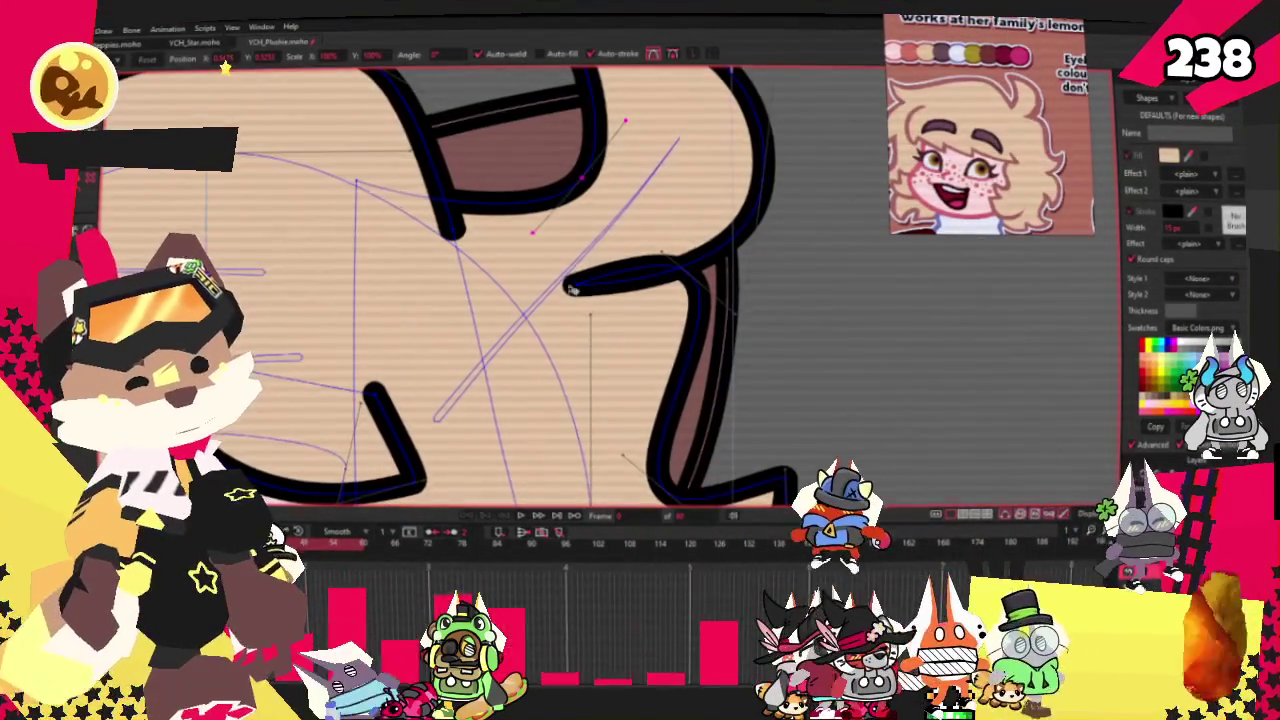
scroll(585, 276, down, 2)
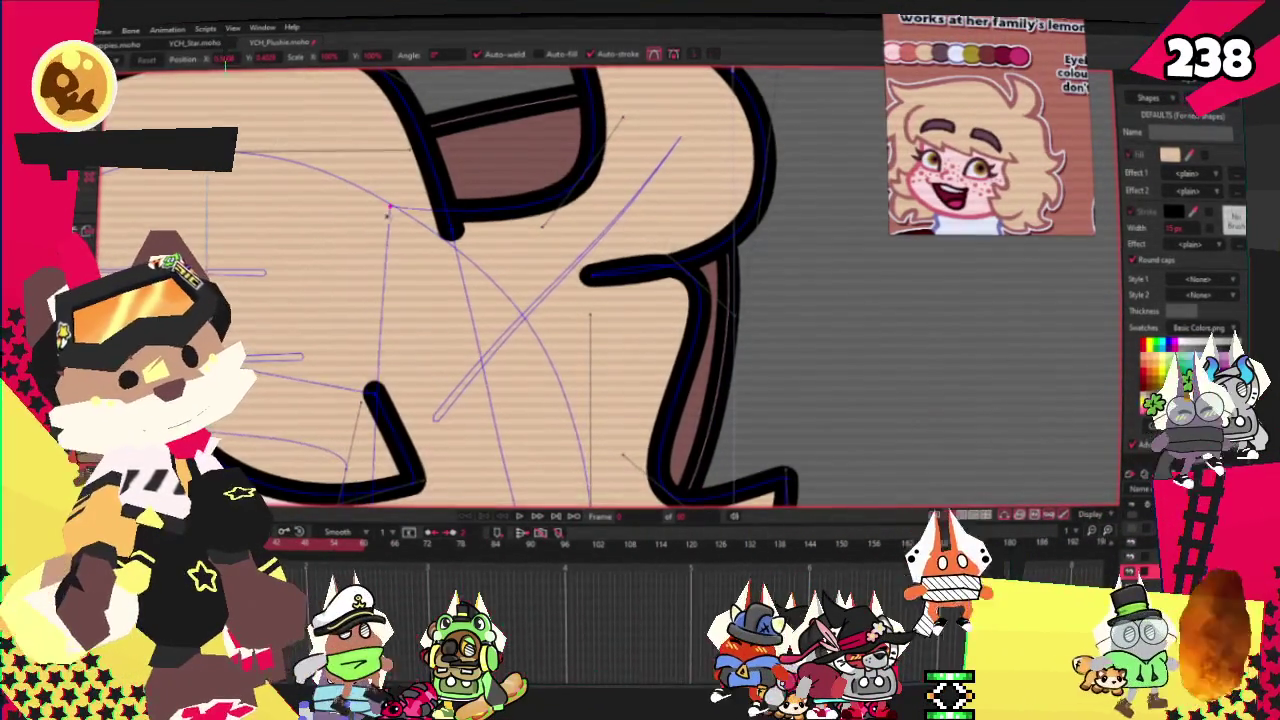
scroll(590, 158, up, 2)
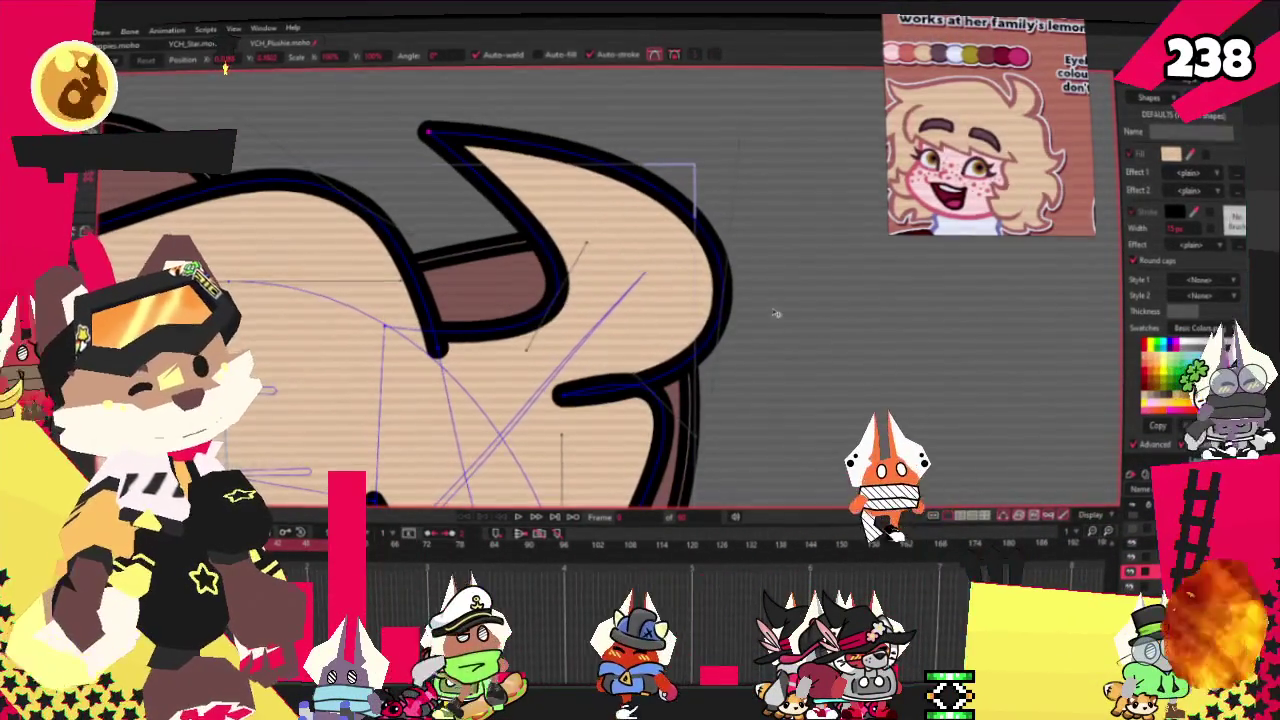
key(ctrl+z)
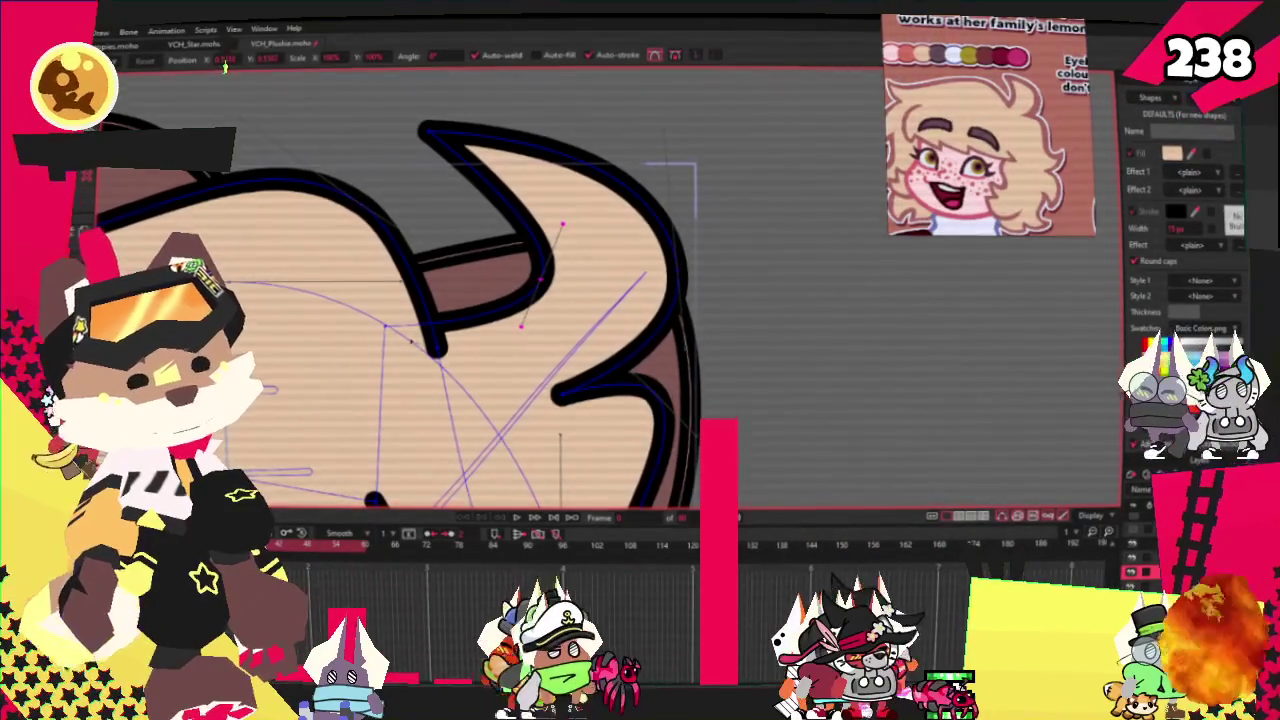
key(ctrl+z)
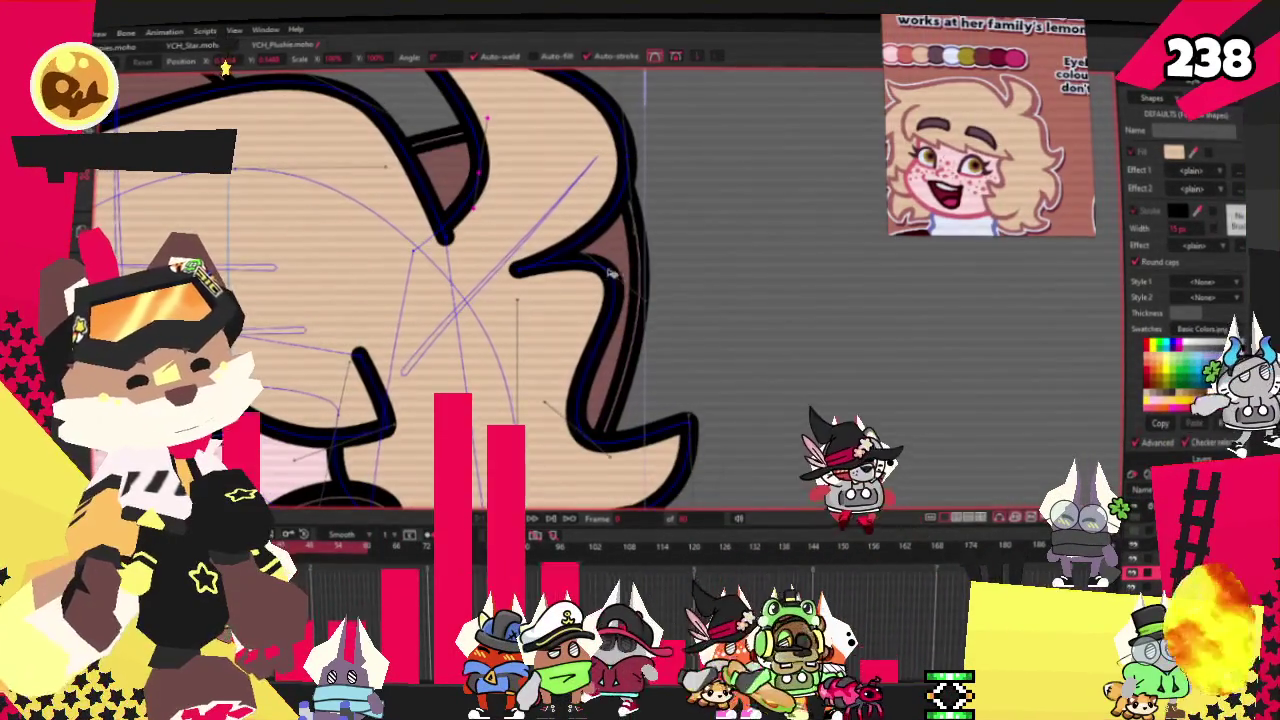
drag(591, 312, 642, 305)
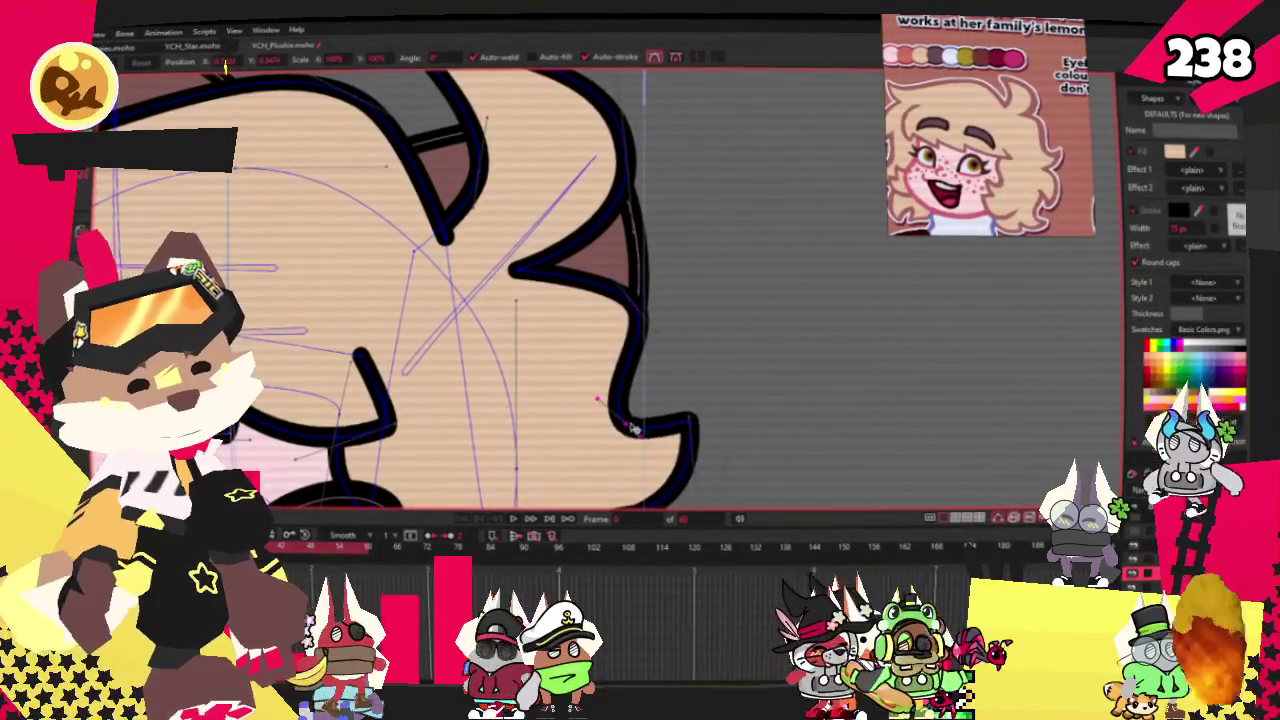
Adjust the curvature at a point on the right hair outline
scroll(619, 296, down, 2)
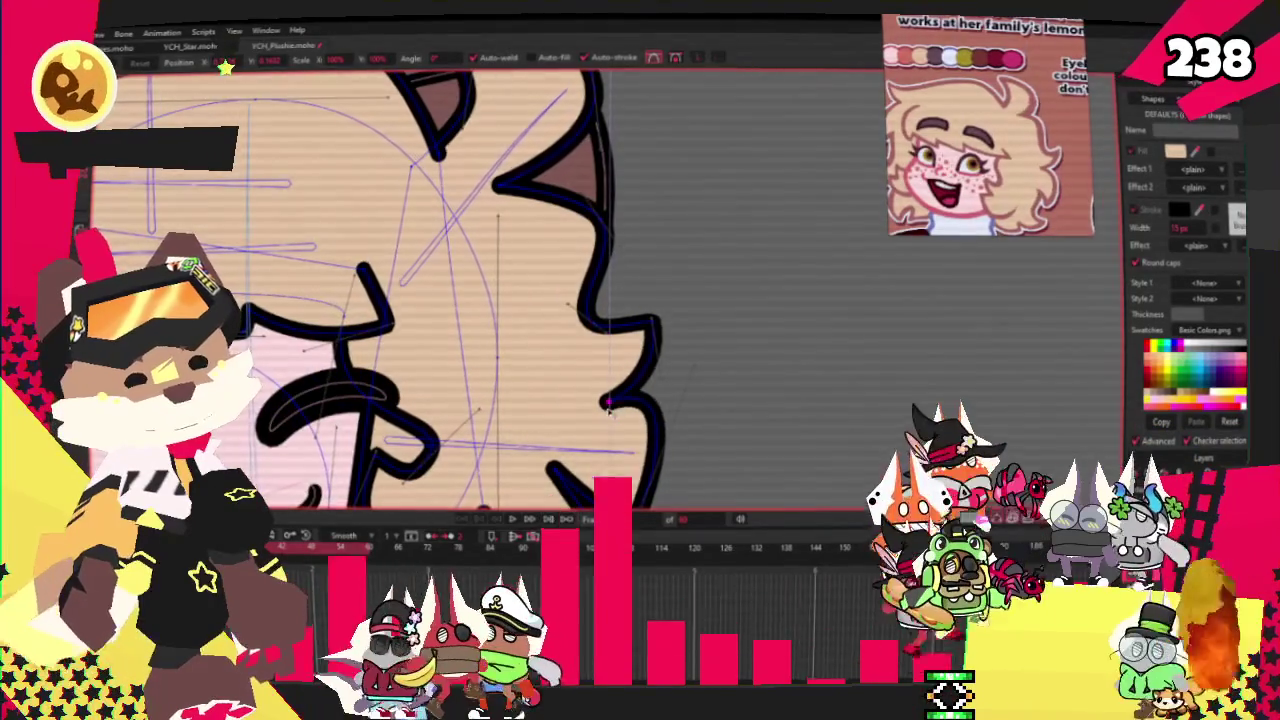
scroll(700, 329, down, 3)
scroll(629, 348, down, 2)
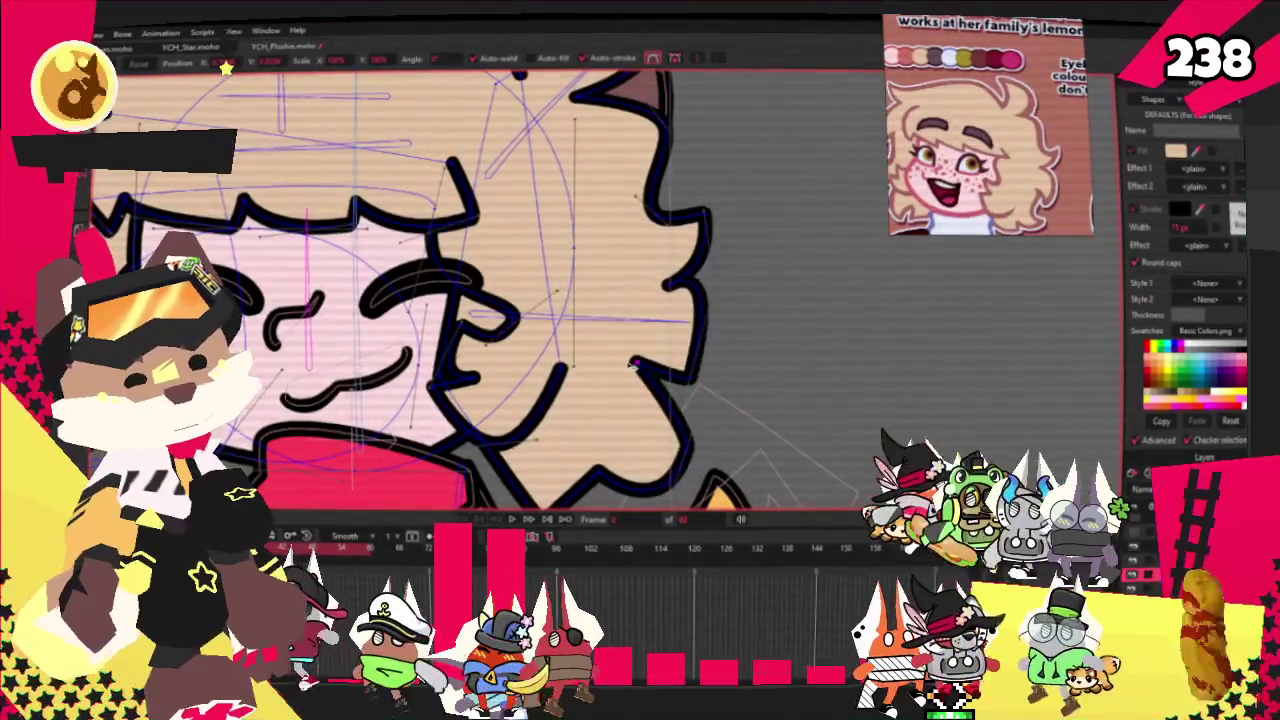
scroll(615, 300, down, 2)
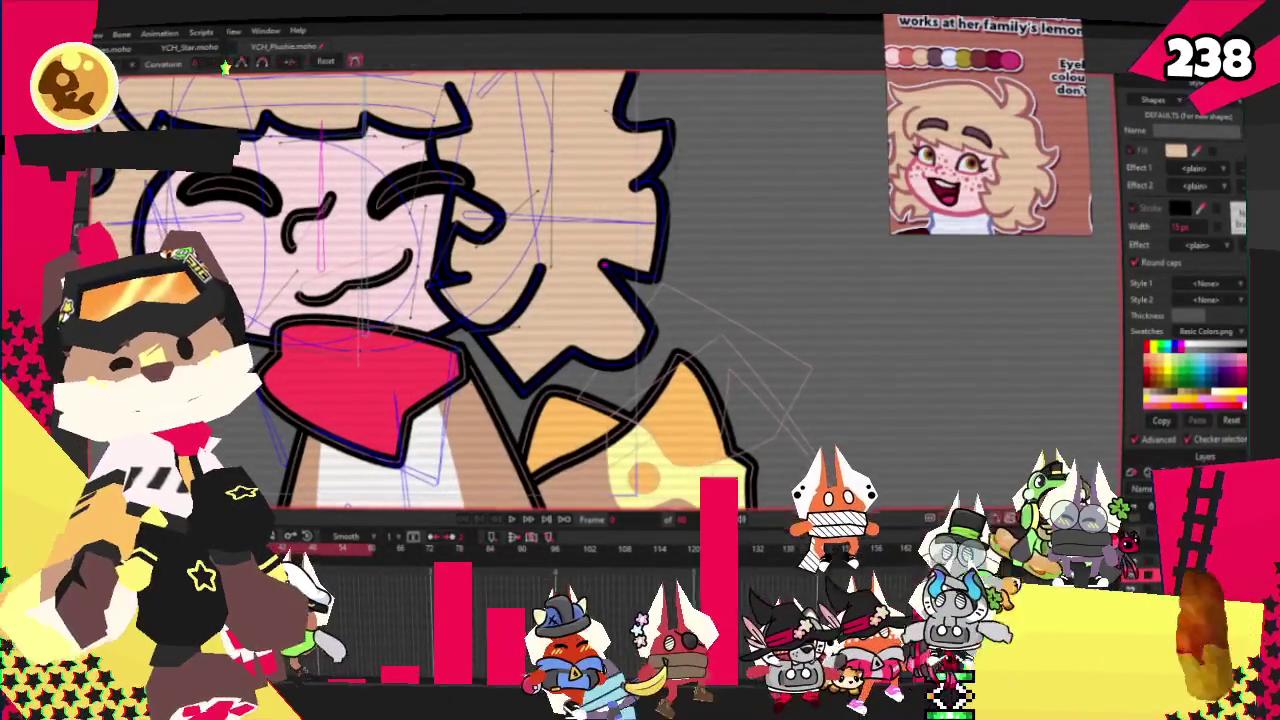
scroll(500, 265, up, 2)
key(c)
mouse_move(718, 350)
mouse_down()
mouse_move(788, 369)
mouse_move(702, 341)
mouse_up()
scroll(575, 373, up, 1)
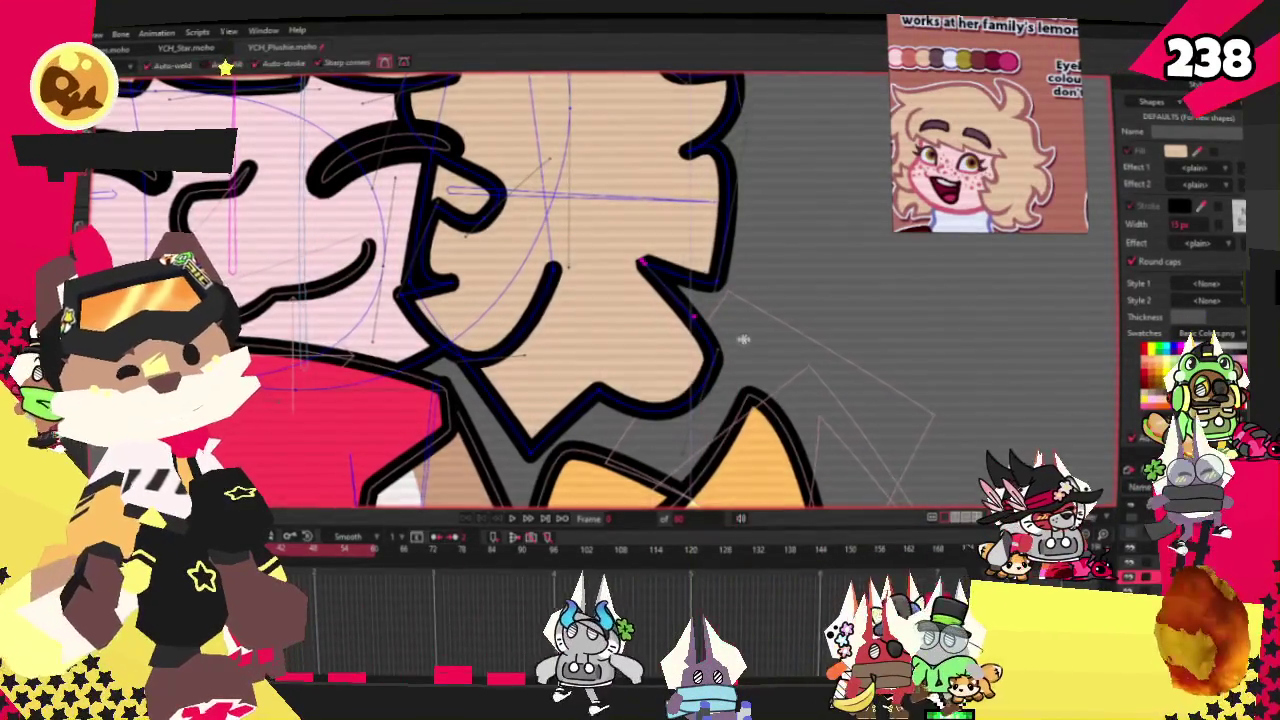
key(a)
key(c)
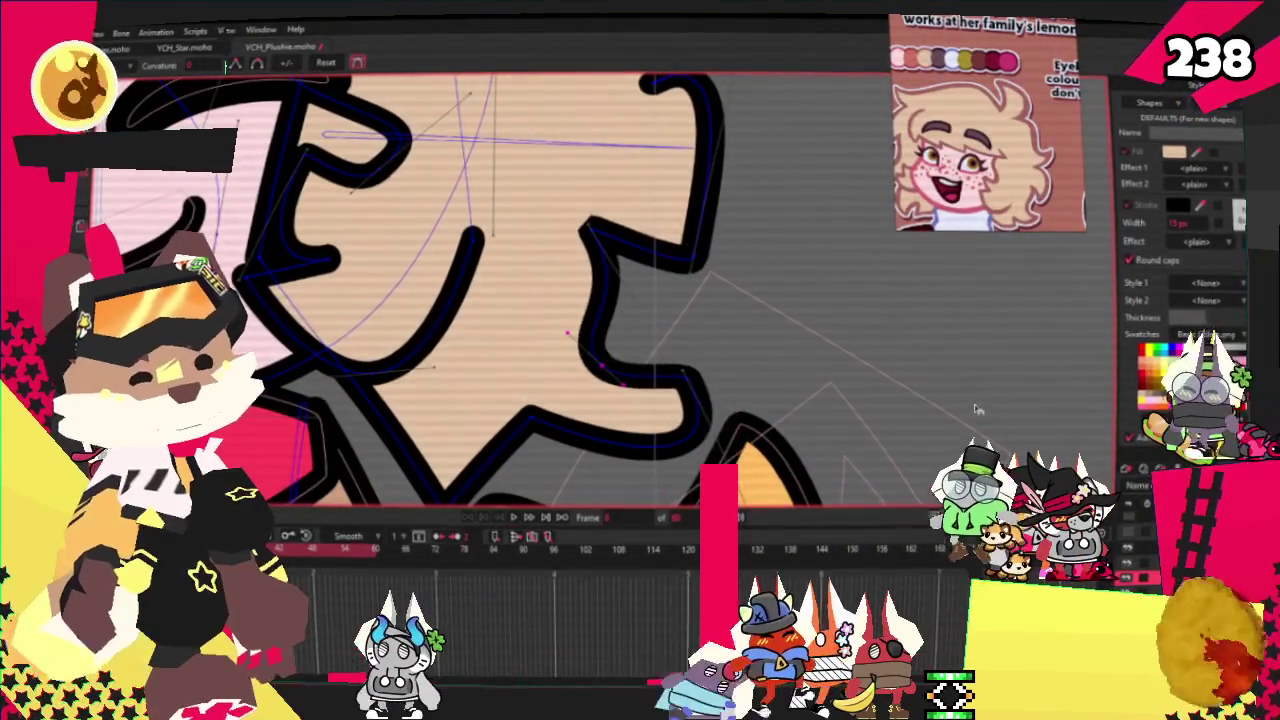
Move two hair outline points, one peak up and left, another straight upward
drag(660, 427, 560, 347)
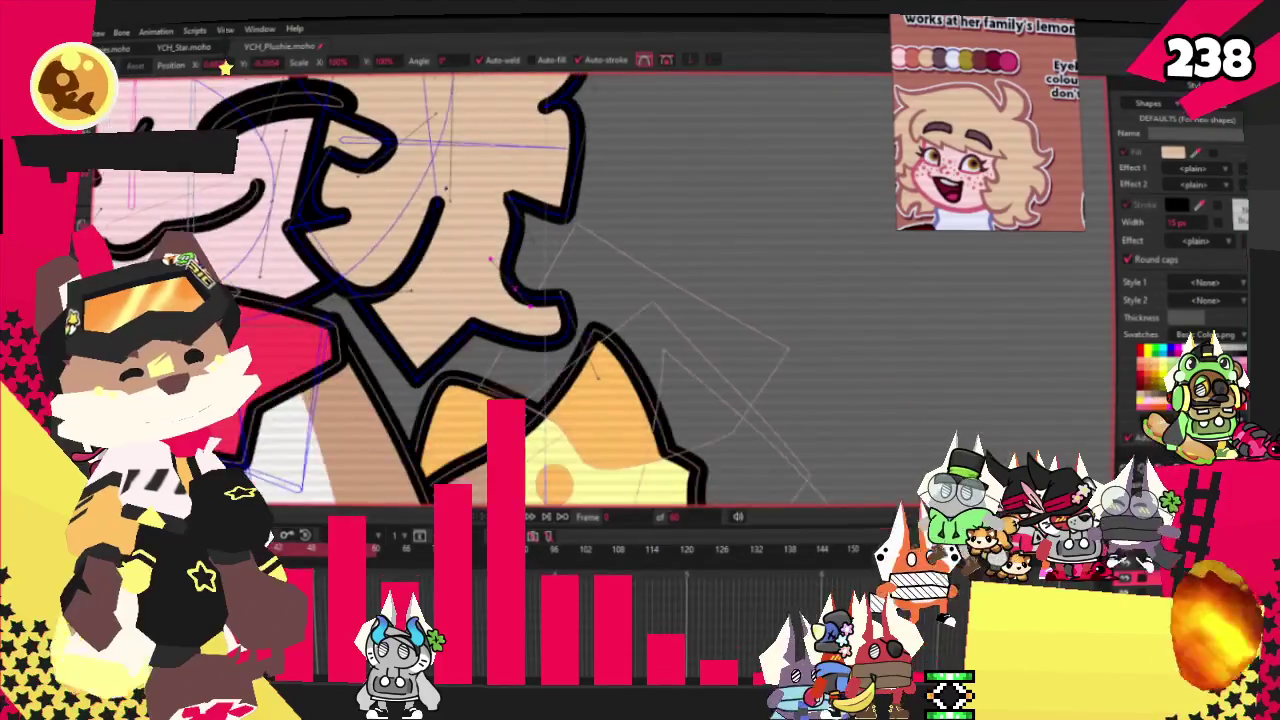
key(t)
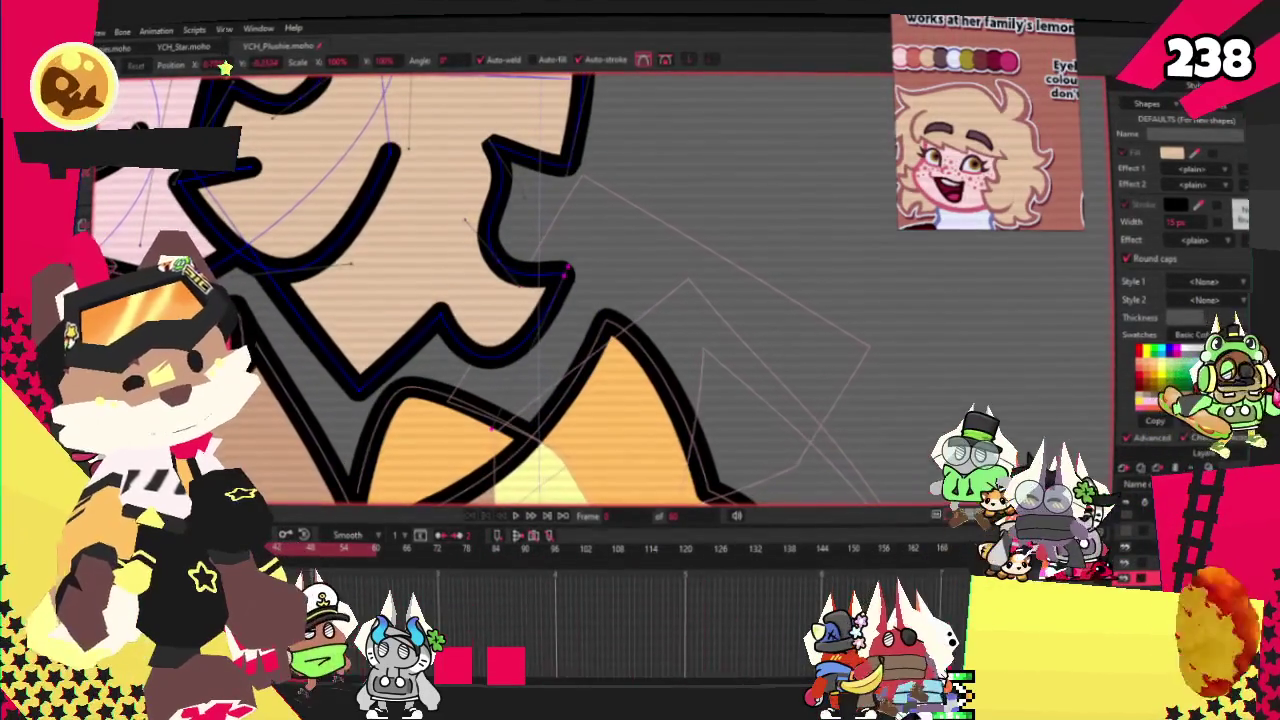
drag(440, 320, 396, 298)
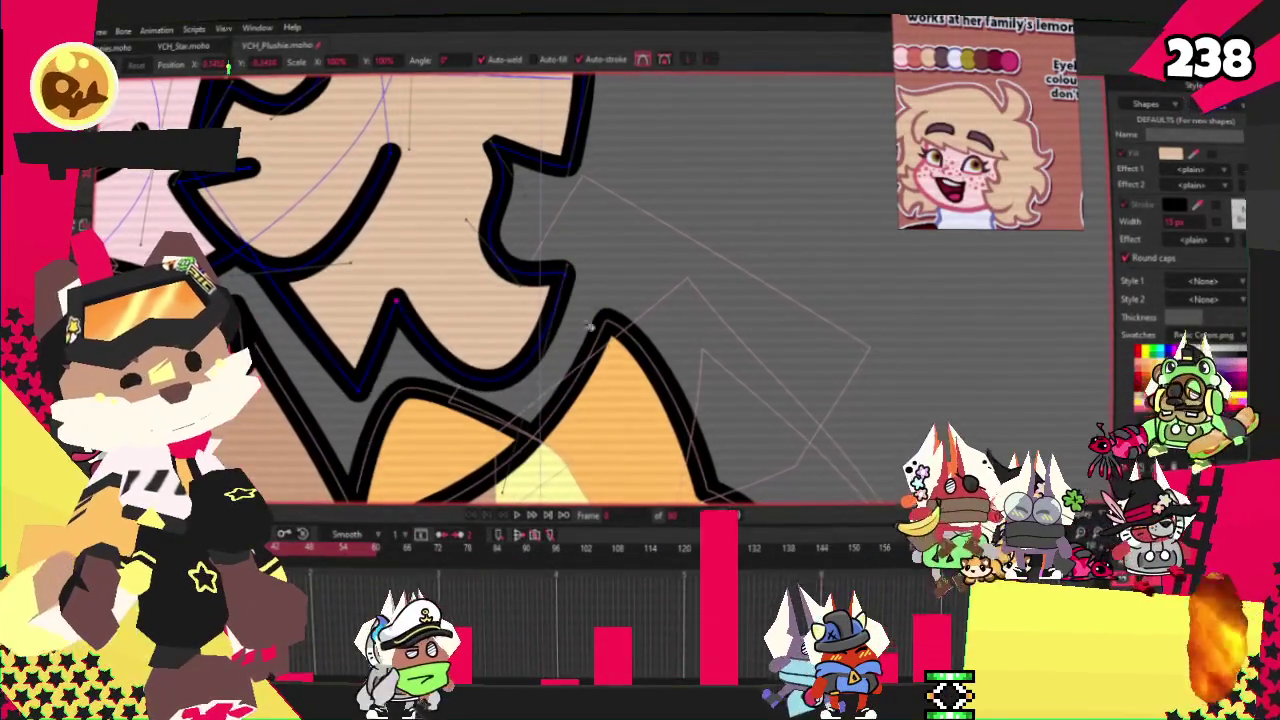
drag(572, 268, 582, 238)
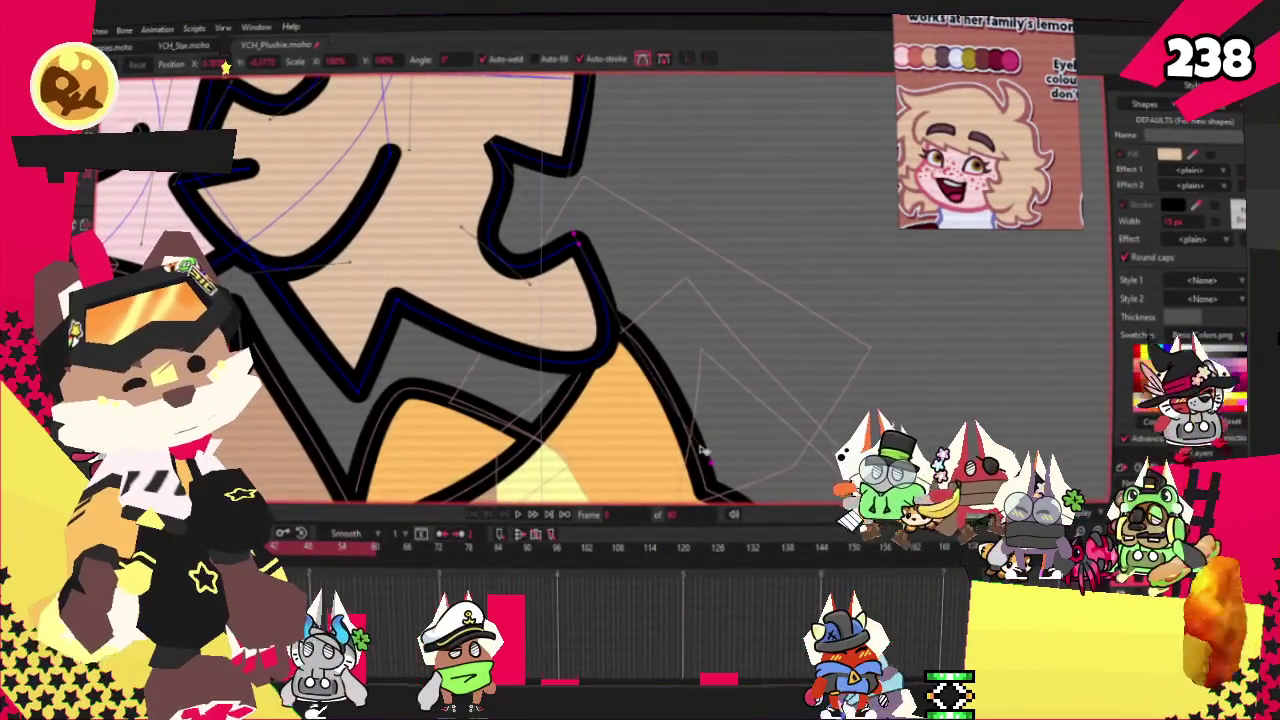
scroll(533, 456, up, 2)
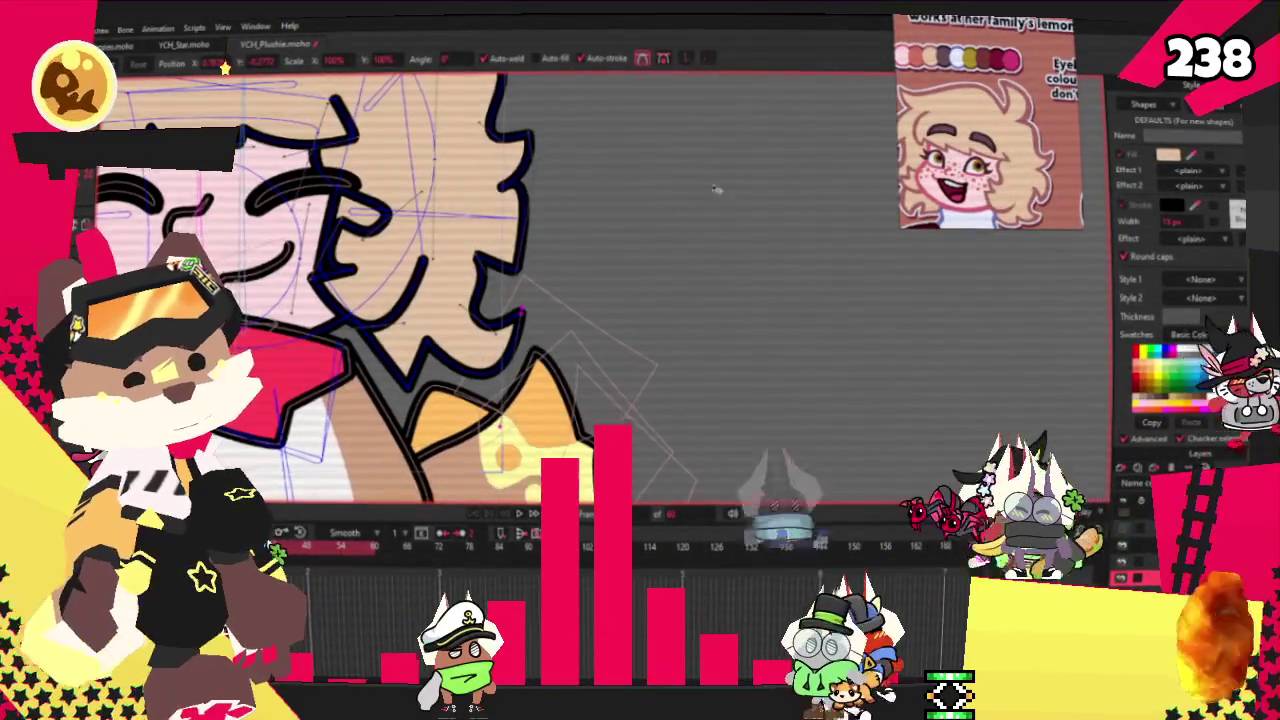
scroll(413, 356, down, 3)
click(594, 258)
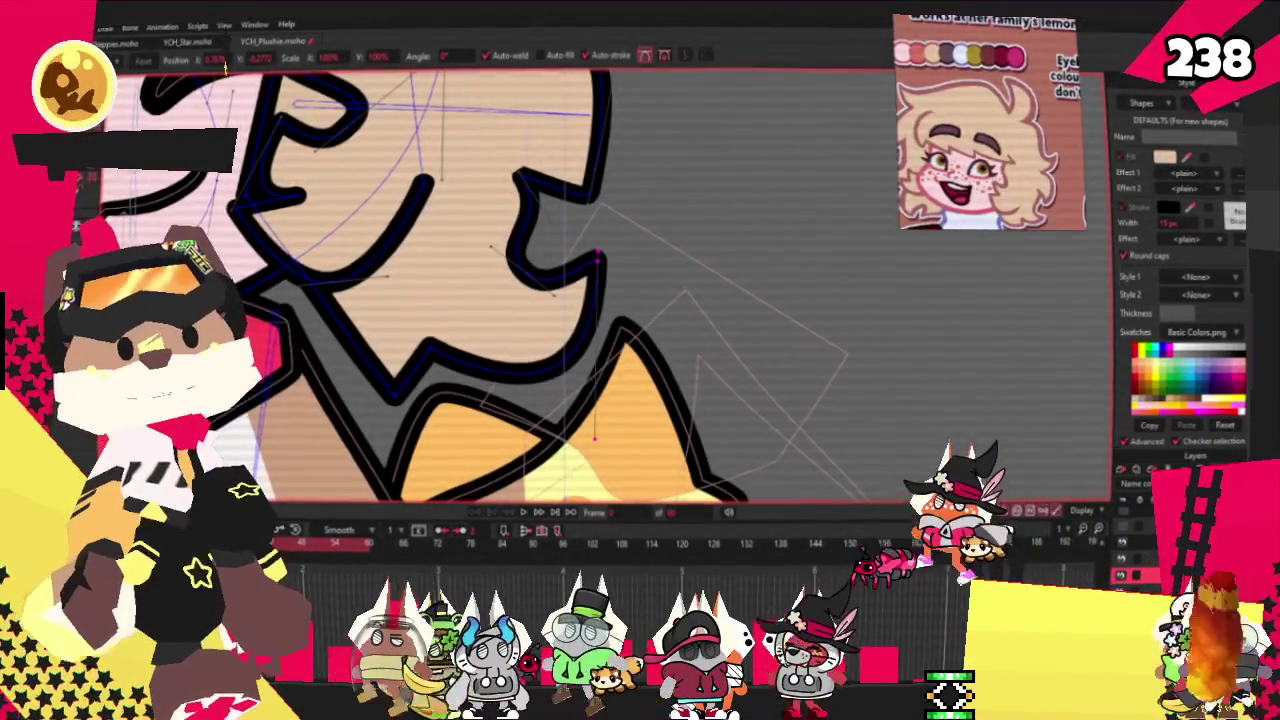
scroll(356, 356, up, 3)
key(c)
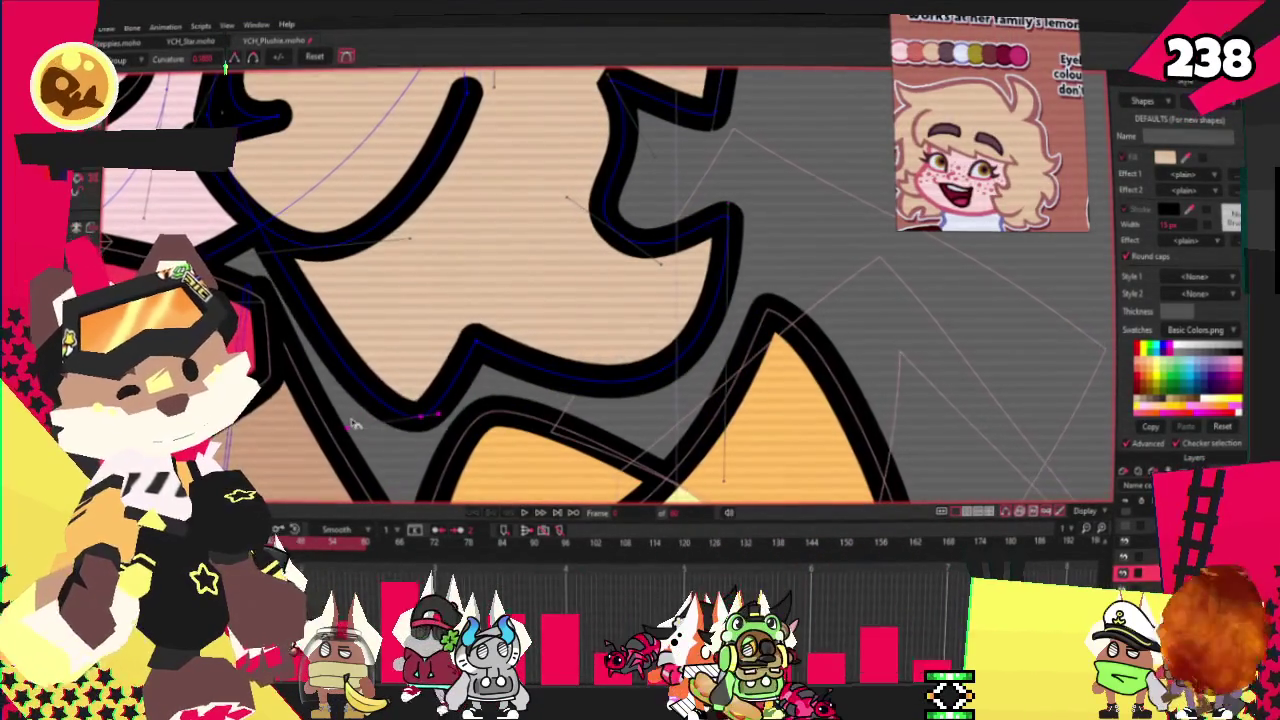
scroll(285, 352, down, 2)
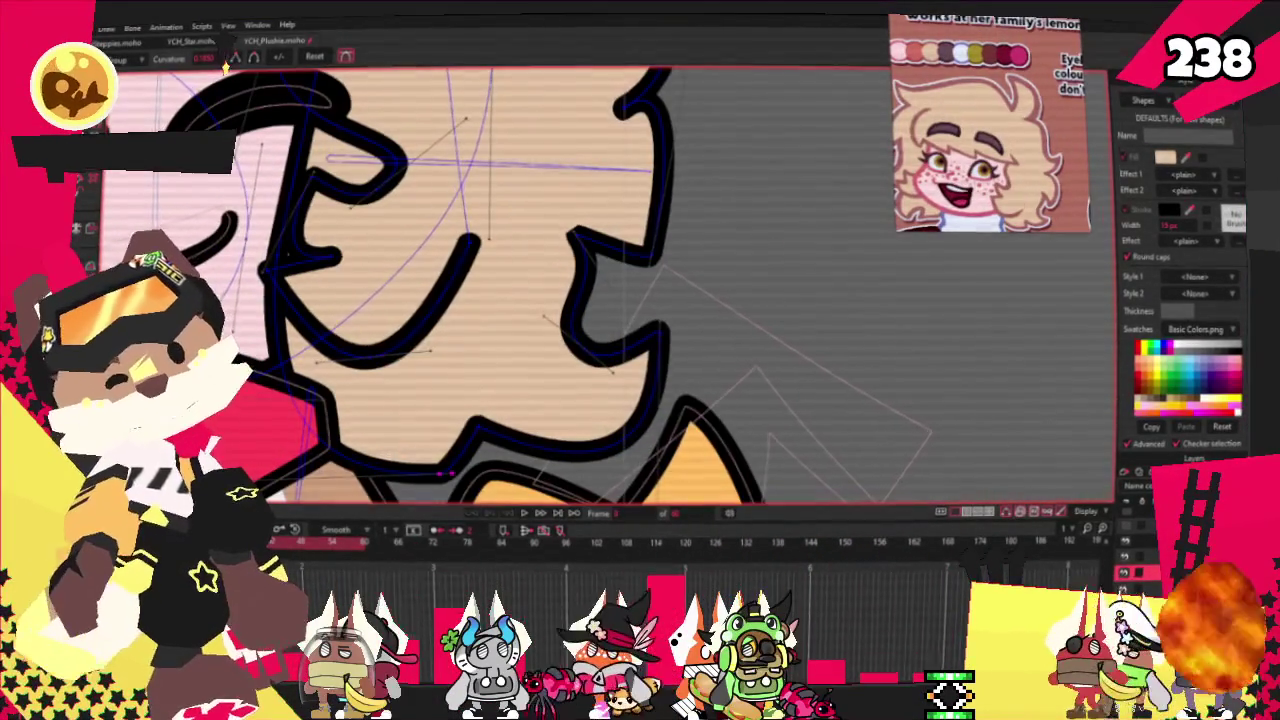
key(a)
scroll(430, 290, down, 2)
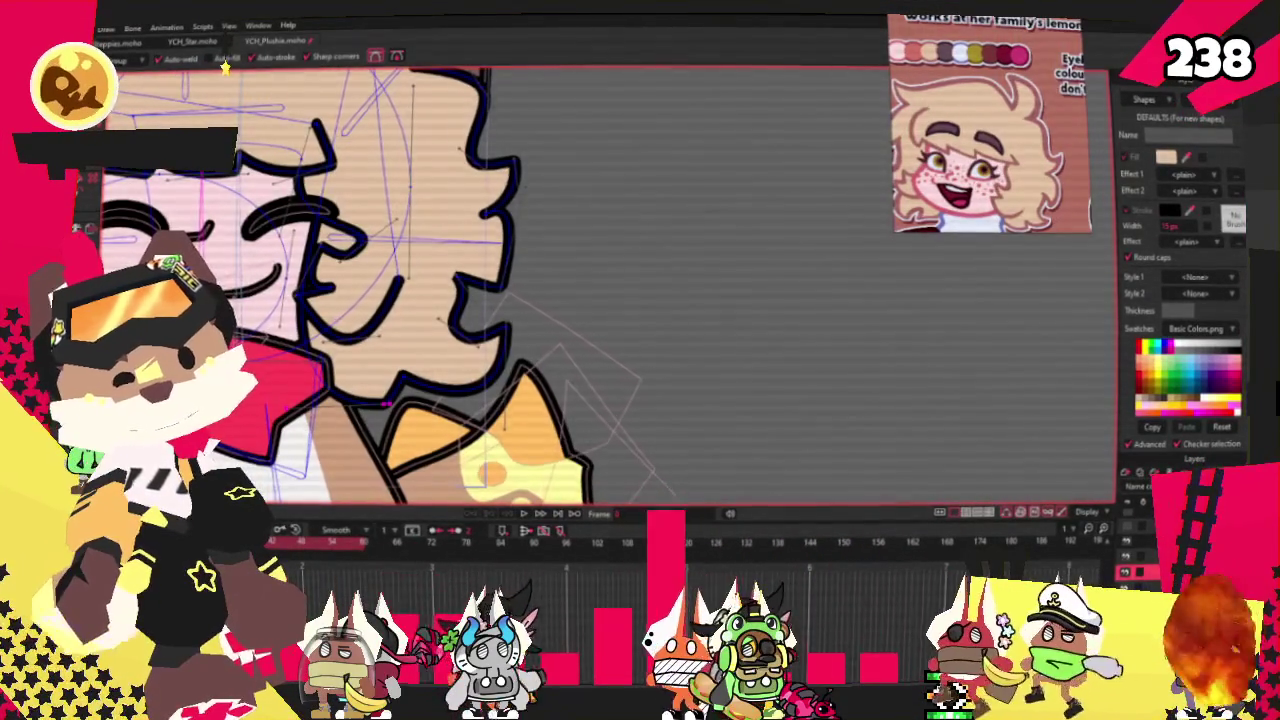
key(q)
click(460, 330)
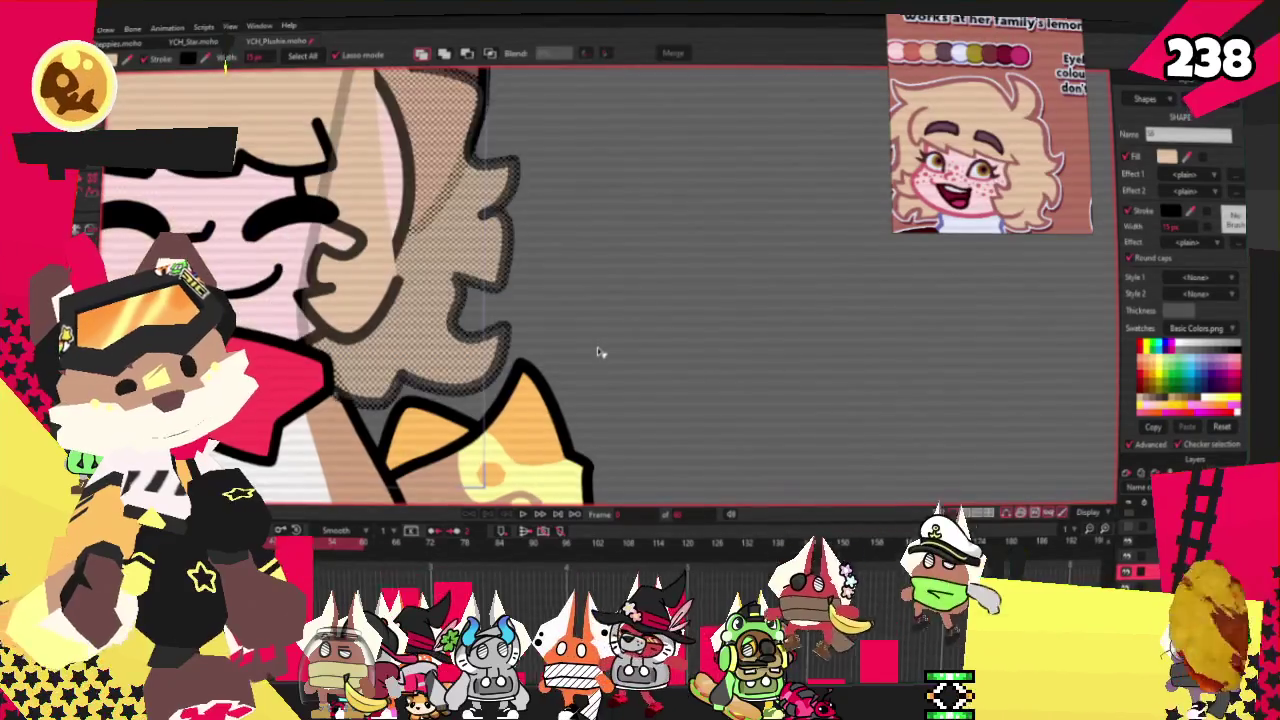
scroll(600, 352, down, 2)
scroll(640, 348, up, 2)
scroll(672, 345, up, 3)
key(a)
key(t)
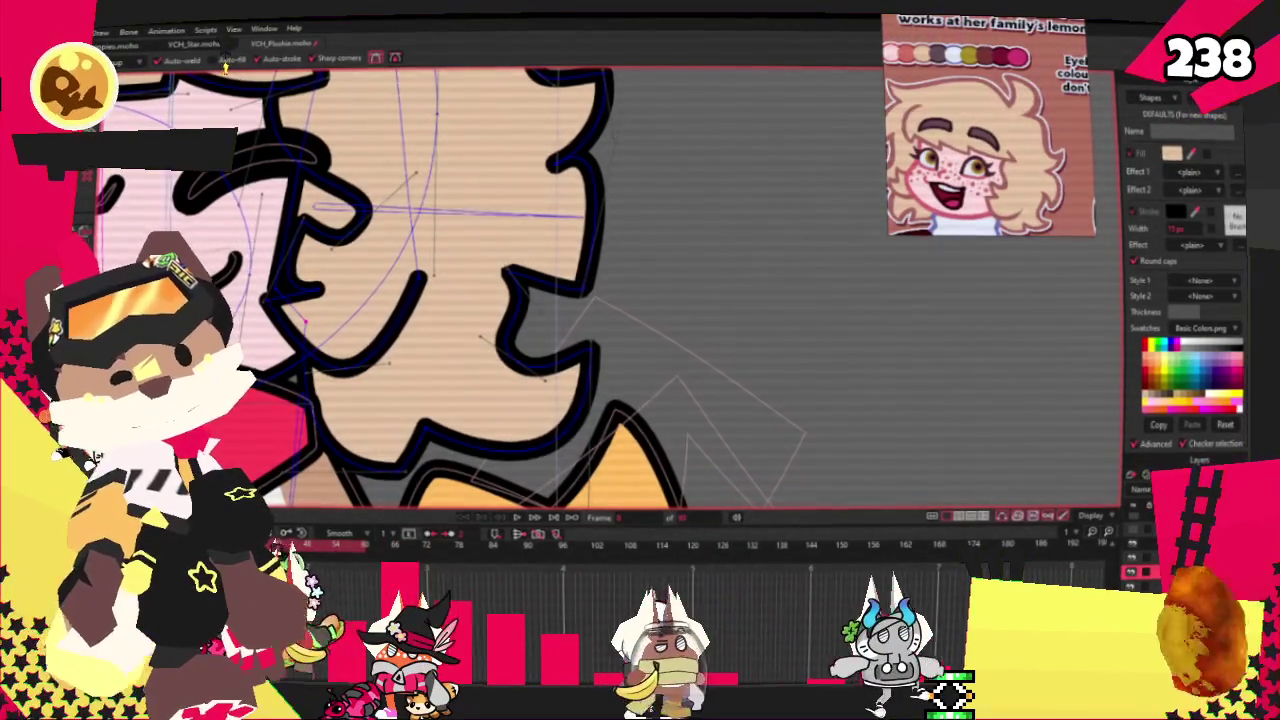
scroll(291, 284, up, 2)
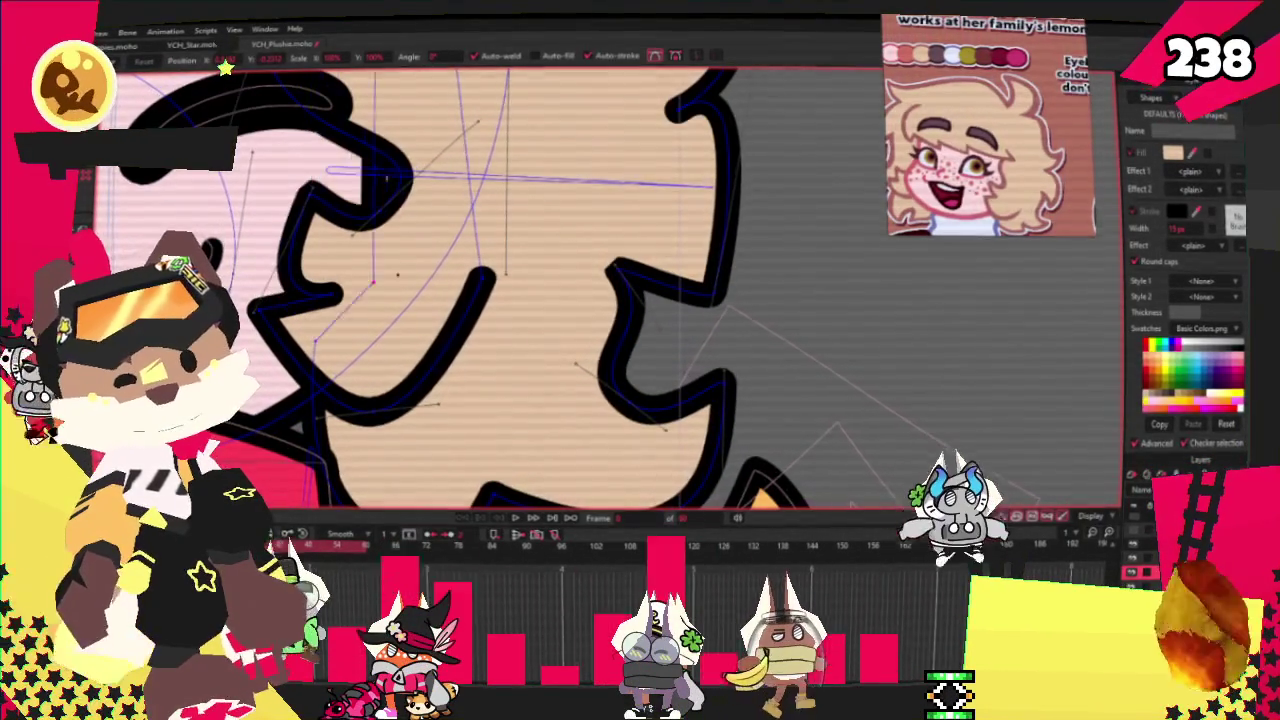
scroll(450, 290, down, 3)
scroll(450, 290, up, 3)
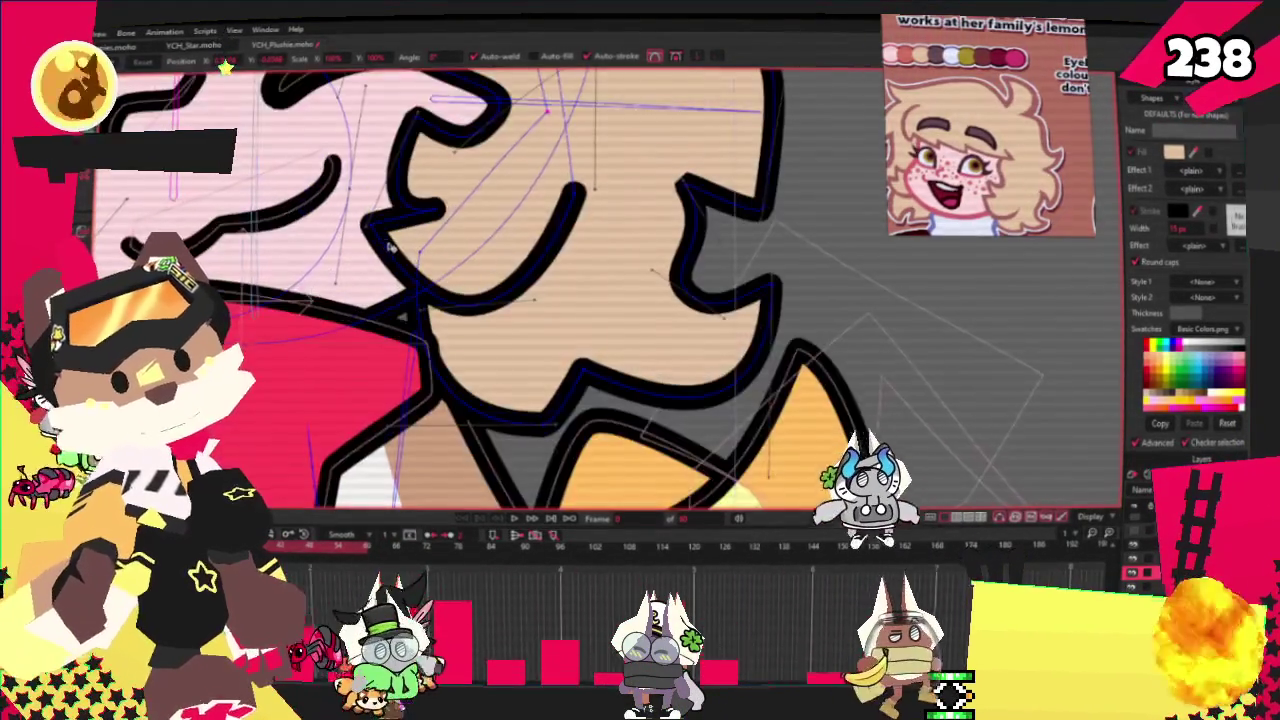
scroll(358, 252, up, 2)
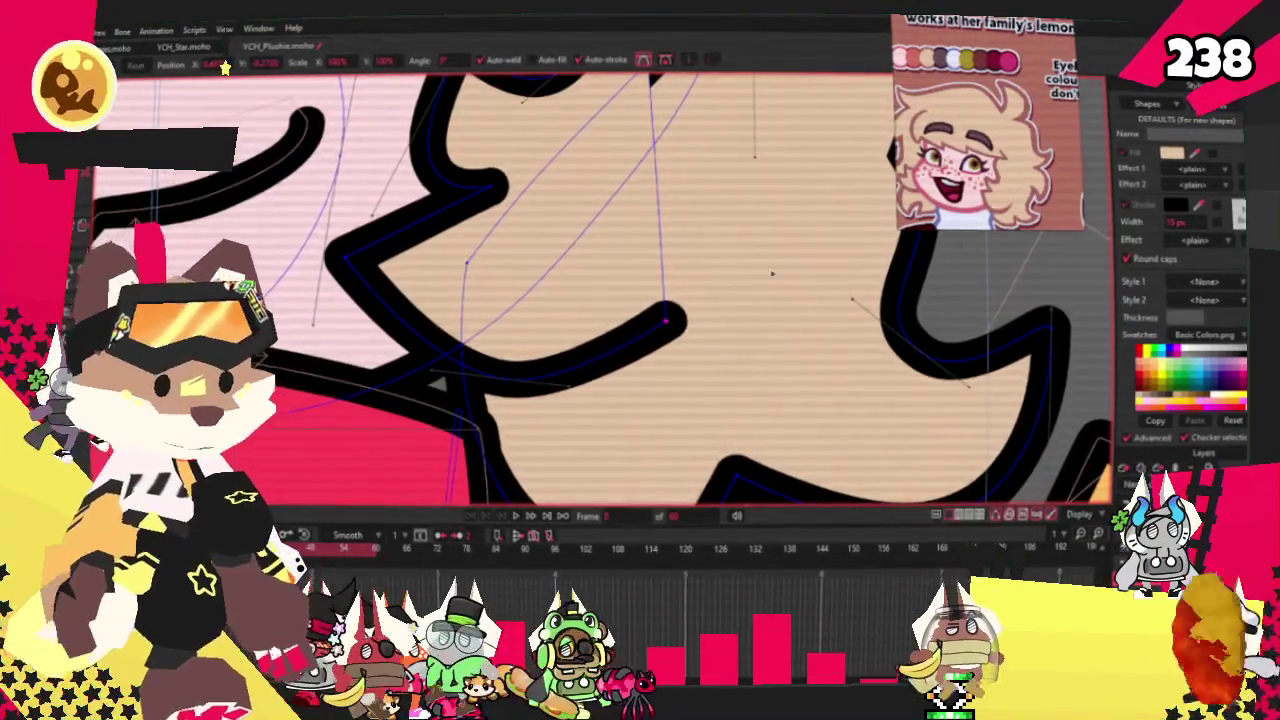
Bend the hooked curl line downward, fine-tune its bend, and shorten its hook
scroll(540, 395, up, 2)
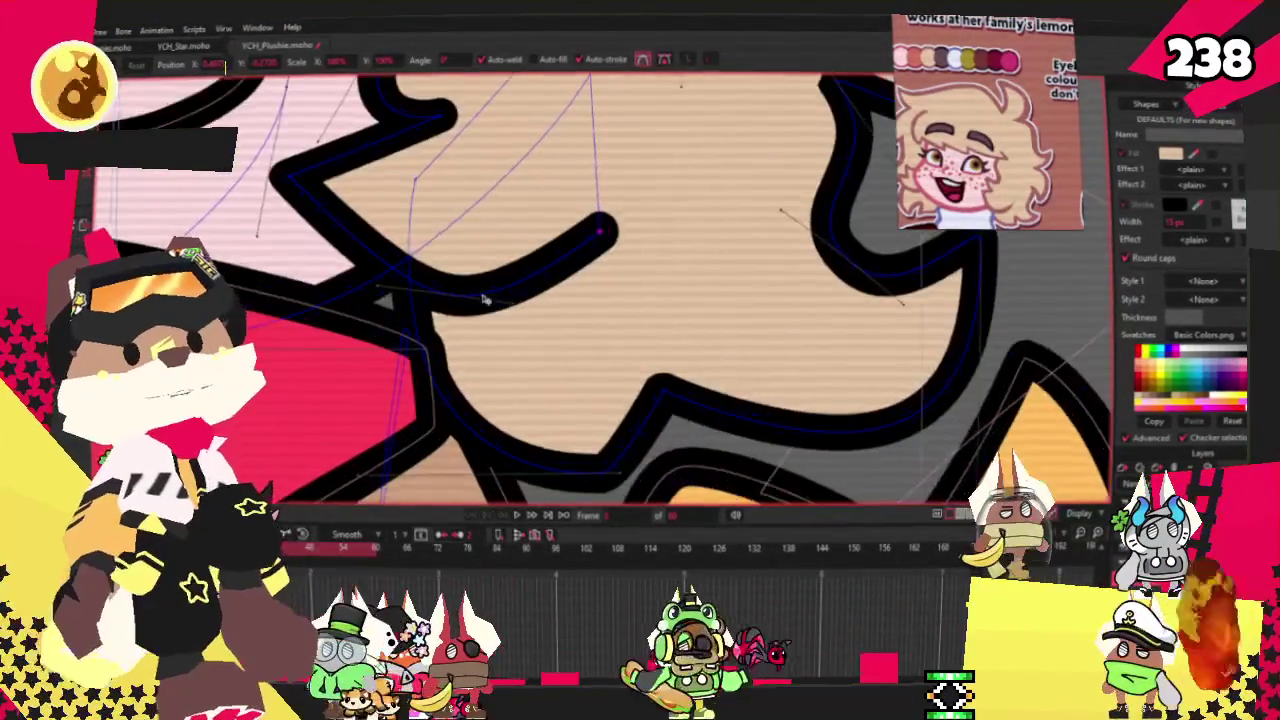
drag(432, 286, 558, 323)
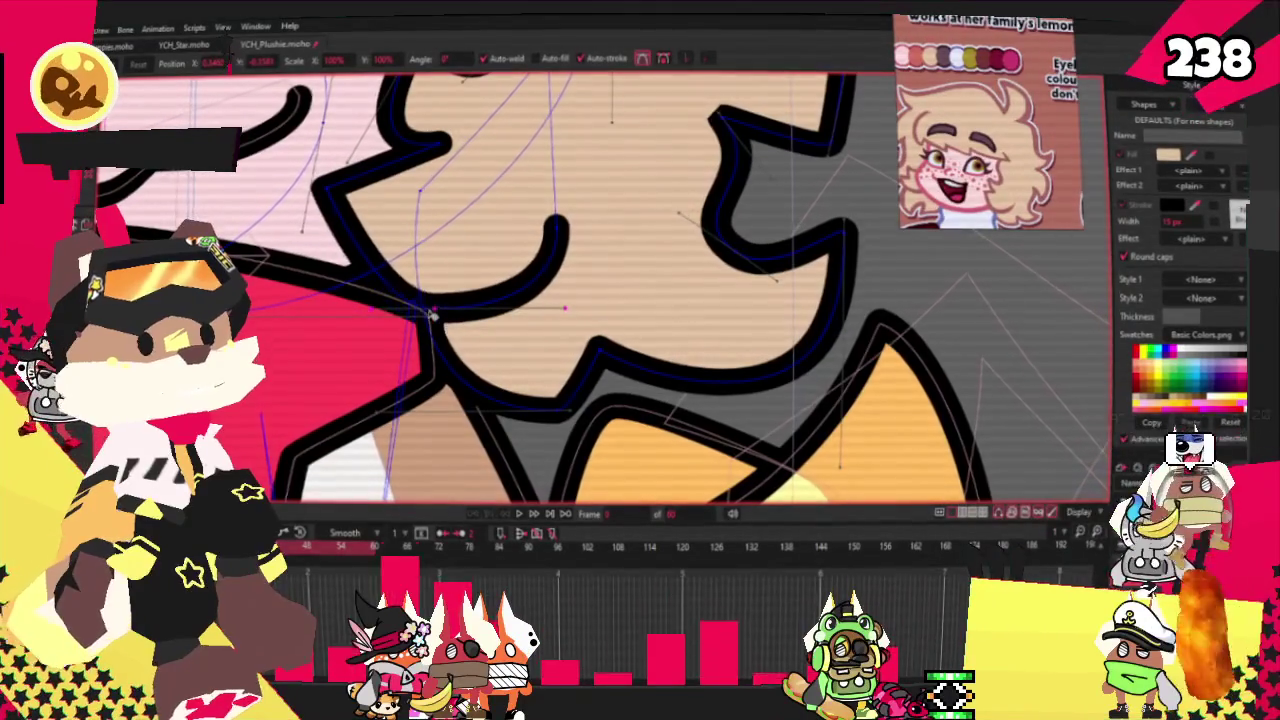
drag(432, 316, 418, 298)
drag(555, 225, 545, 246)
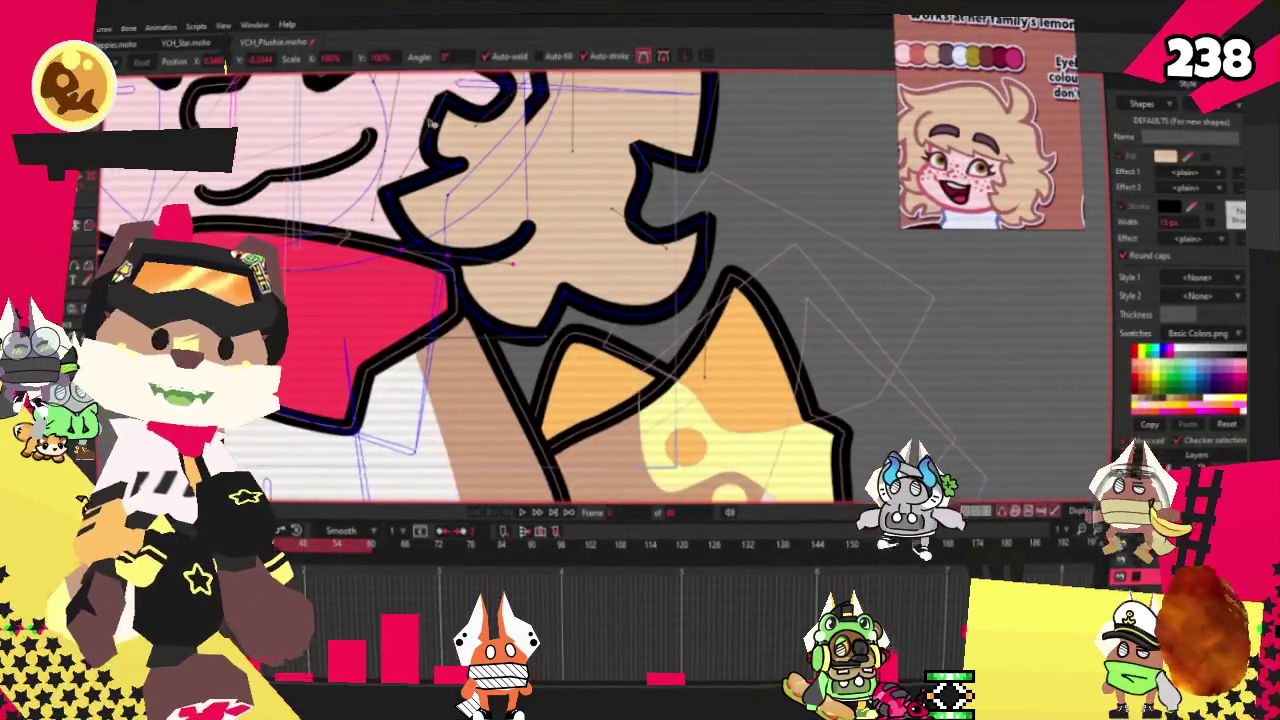
scroll(497, 202, up, 3)
scroll(480, 280, down, 3)
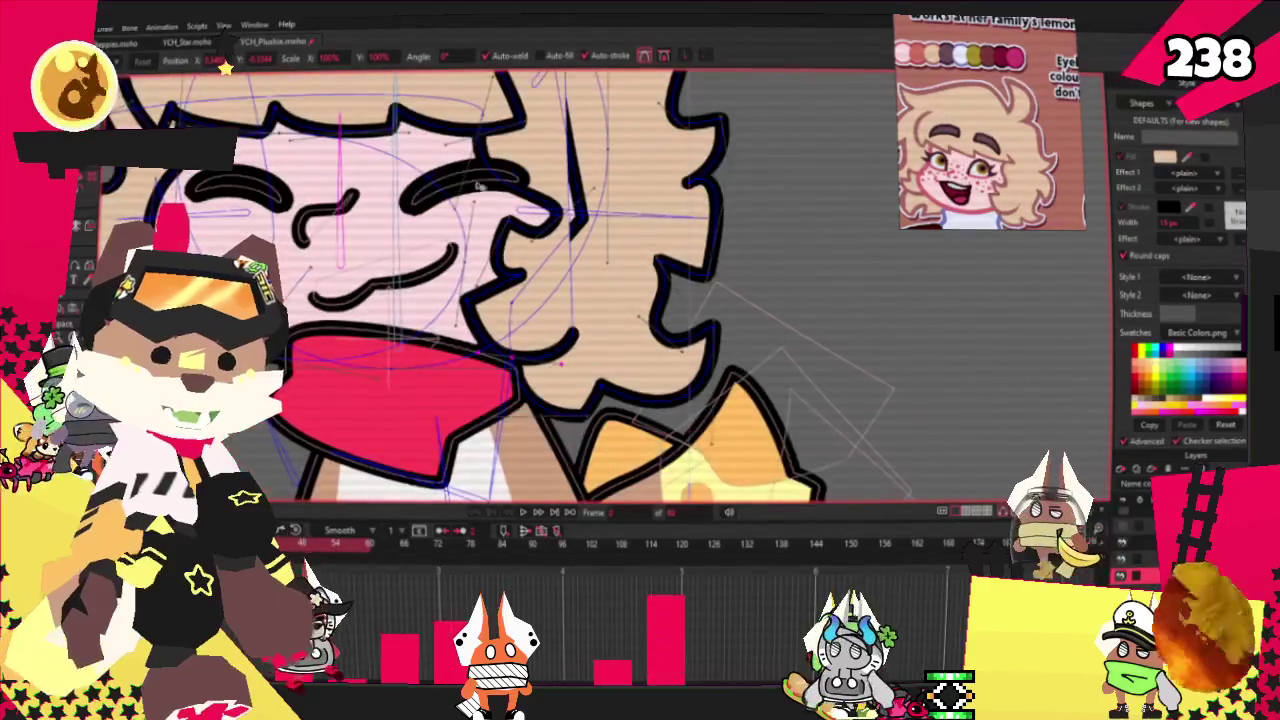
Add a new point on the hair outline beside the cheek
key(a)
scroll(480, 280, up, 2)
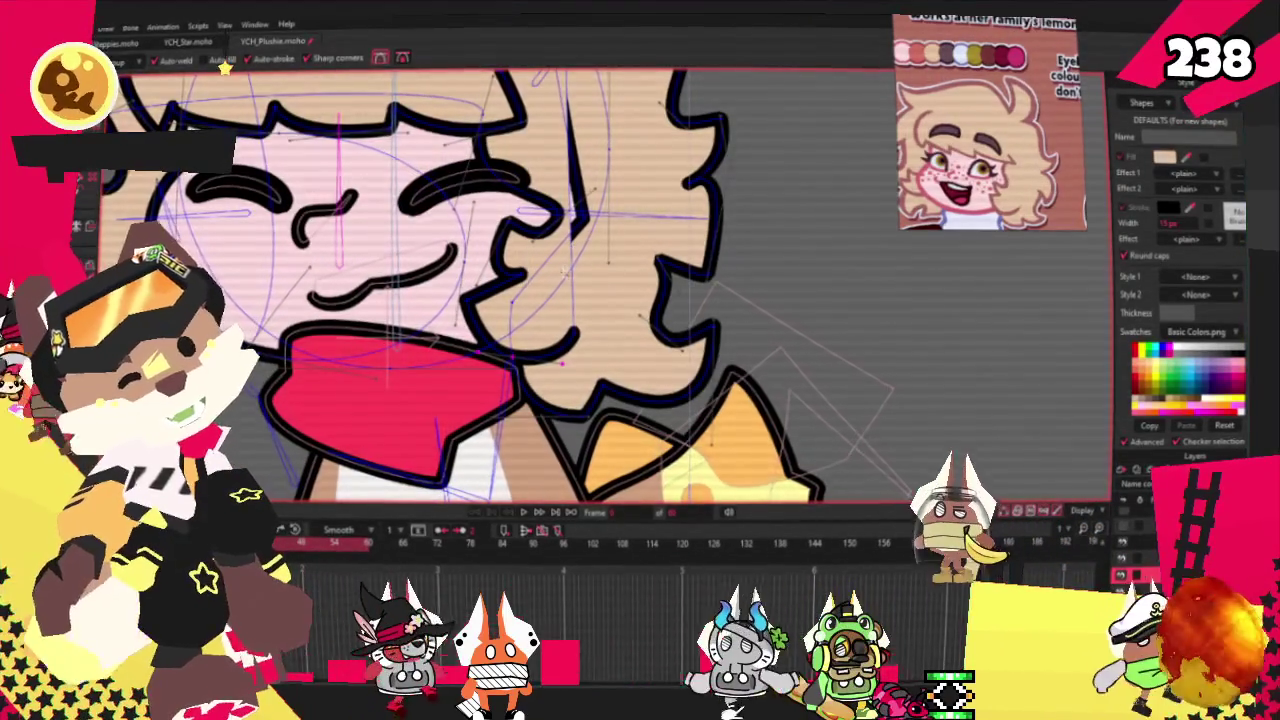
drag(573, 282, 651, 203)
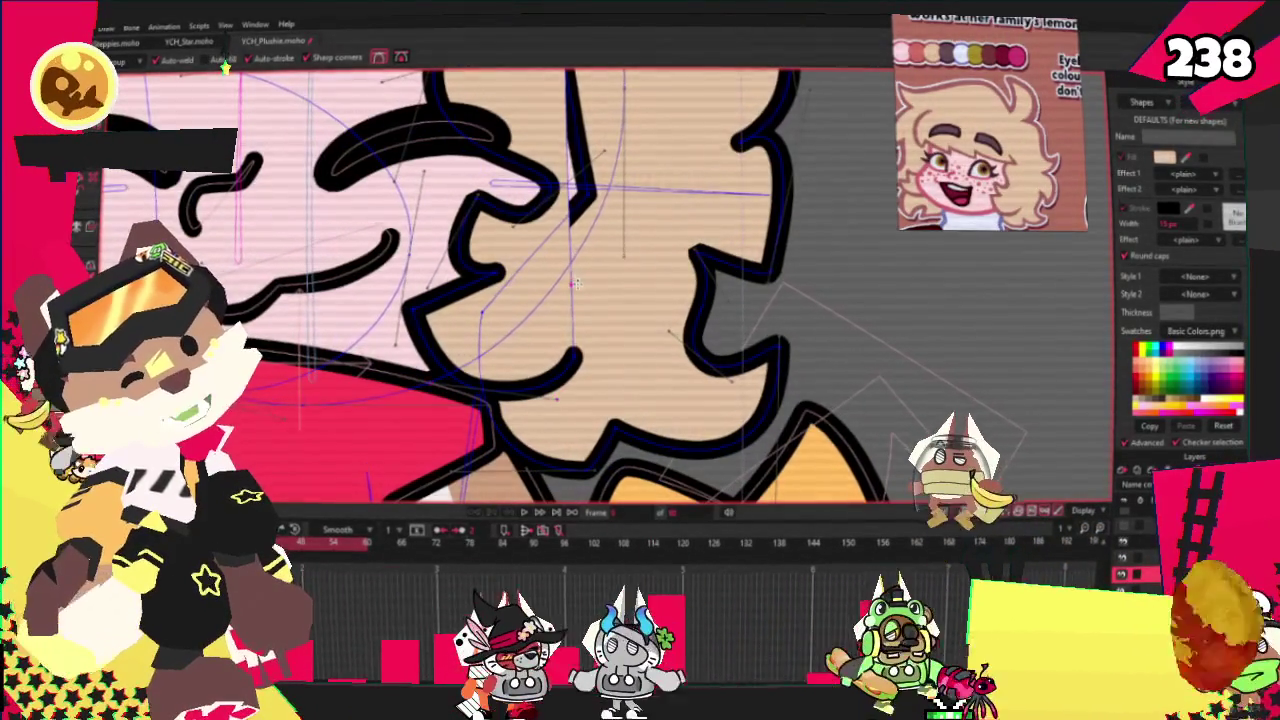
Try pulling a point on the hair's right edge out into a tip, then undo it
scroll(651, 203, down, 3)
scroll(651, 203, down, 1)
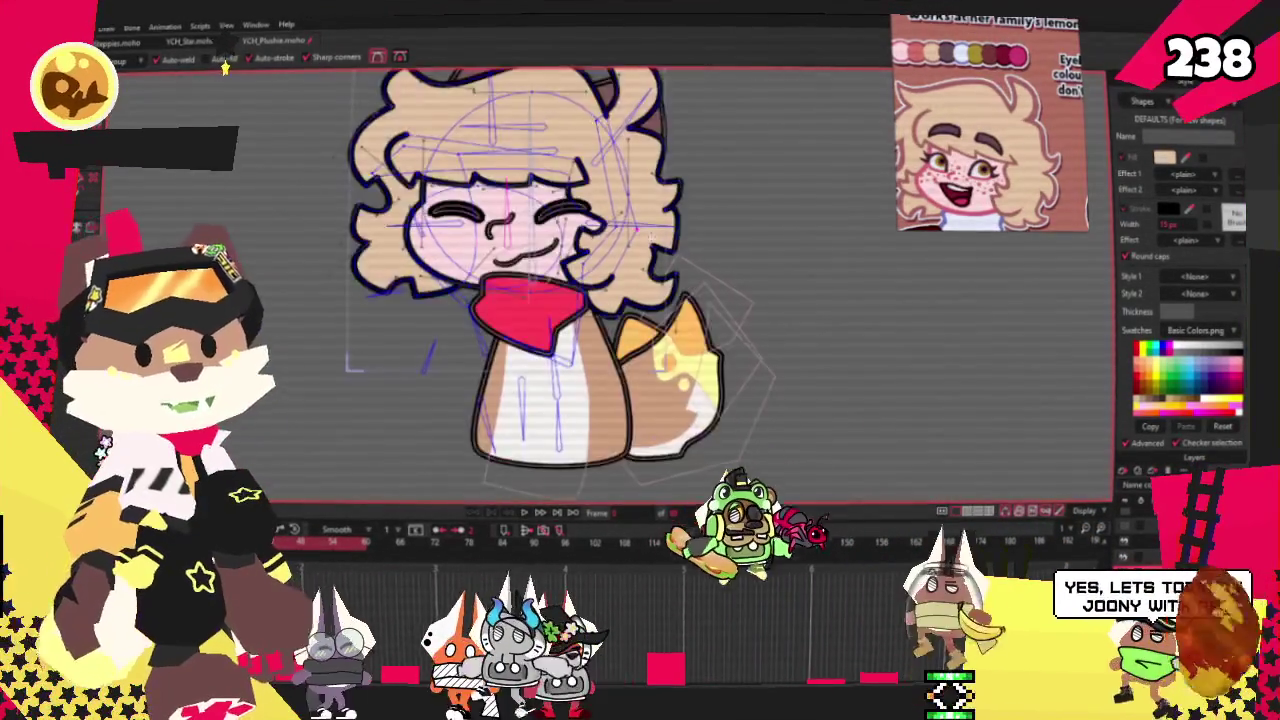
scroll(640, 215, up, 2)
scroll(632, 240, down, 3)
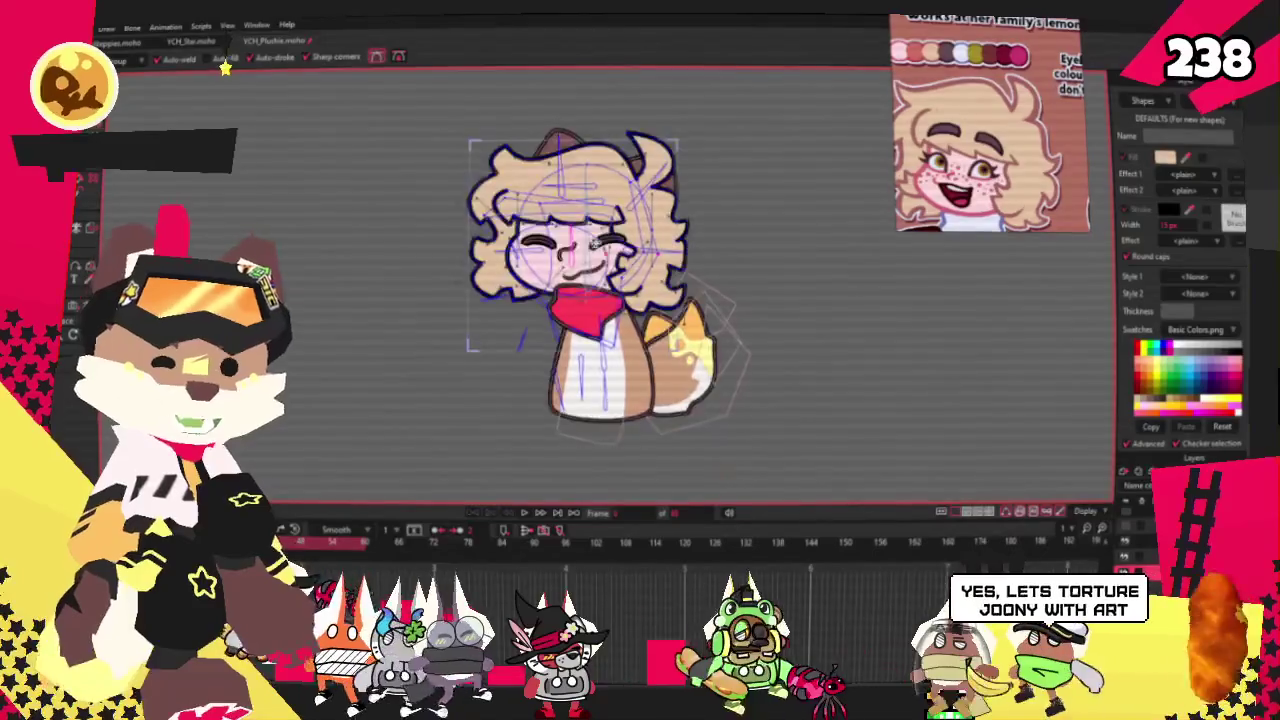
scroll(660, 250, up, 3)
scroll(730, 320, up, 5)
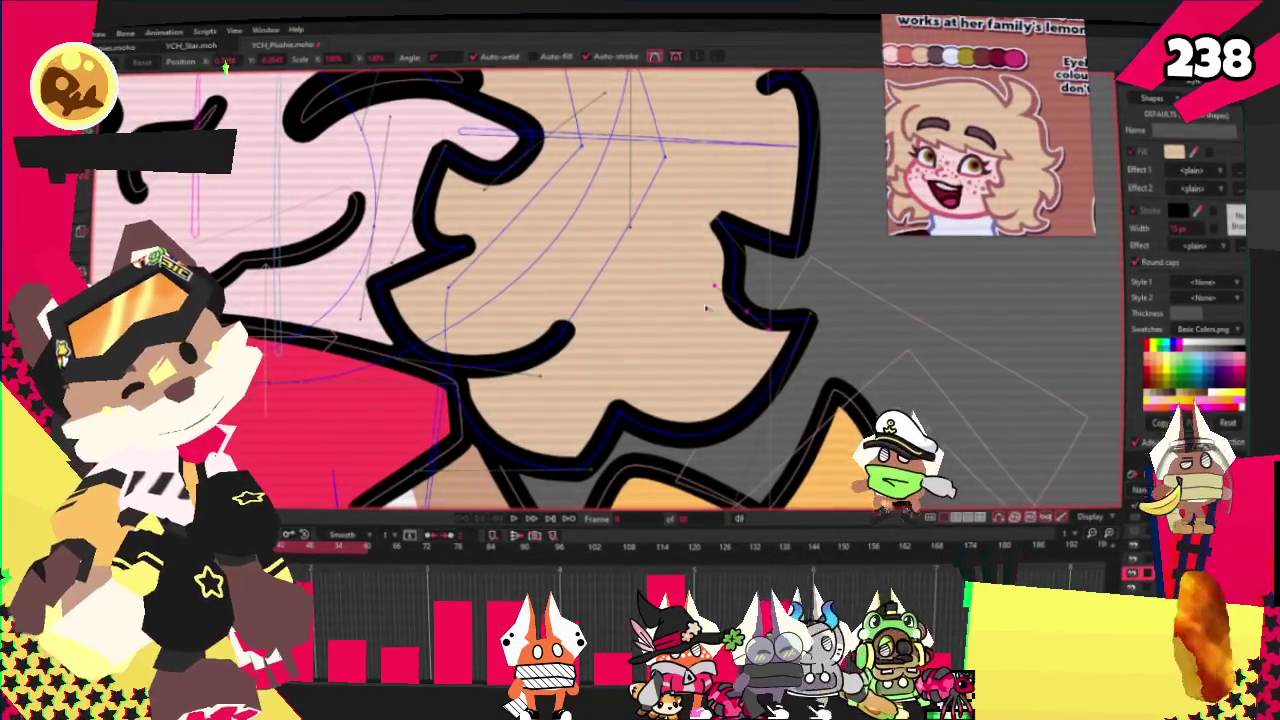
scroll(450, 290, down, 3)
scroll(450, 290, down, 2)
scroll(450, 290, up, 2)
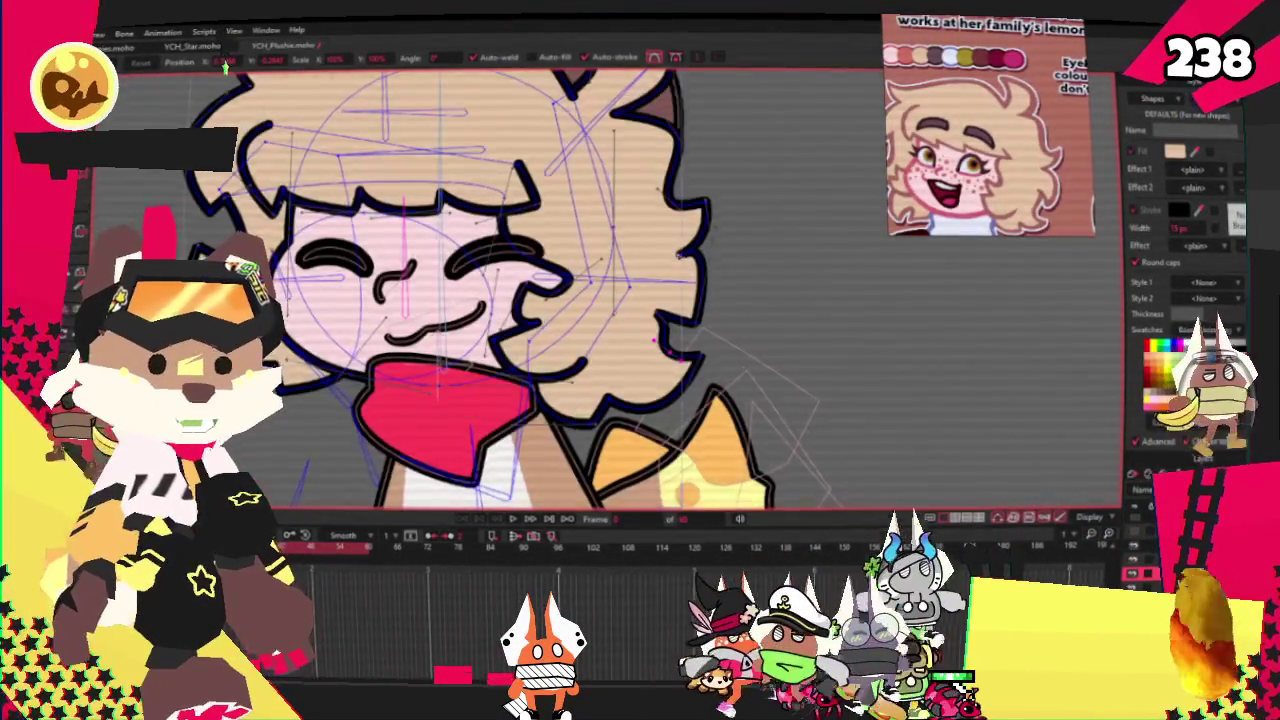
scroll(450, 290, up, 3)
scroll(680, 258, up, 2)
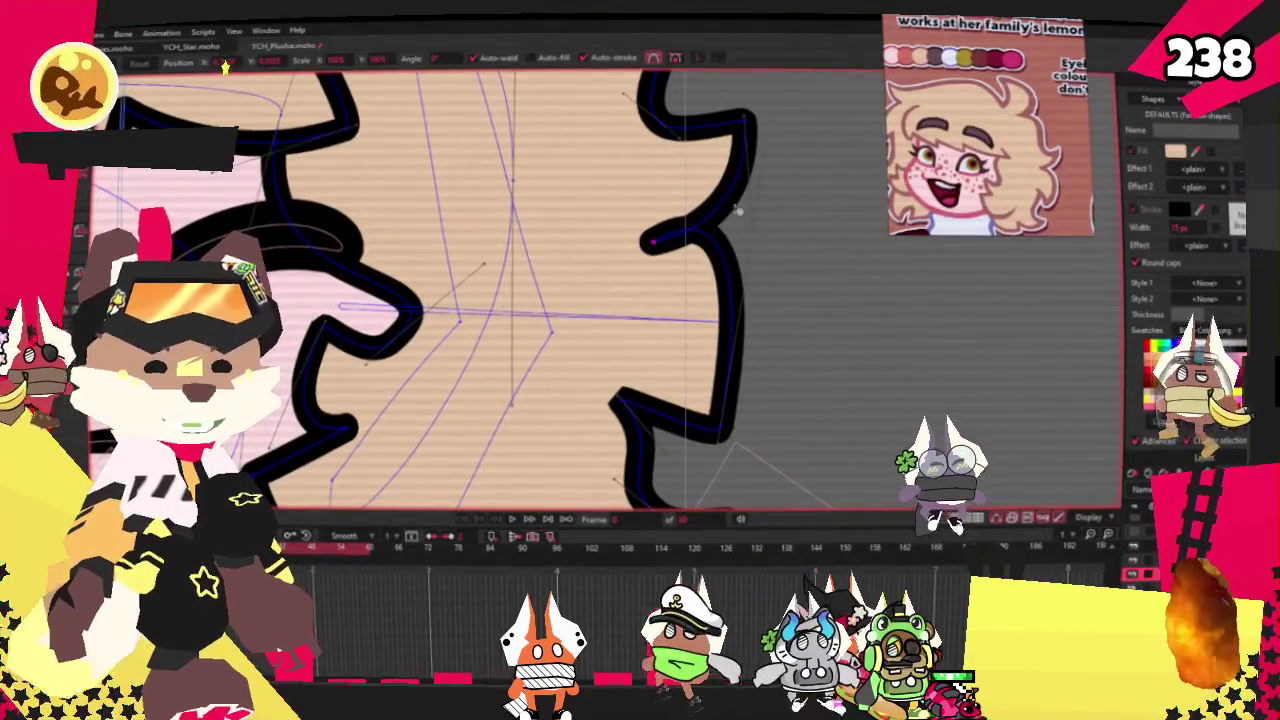
scroll(773, 260, down, 2)
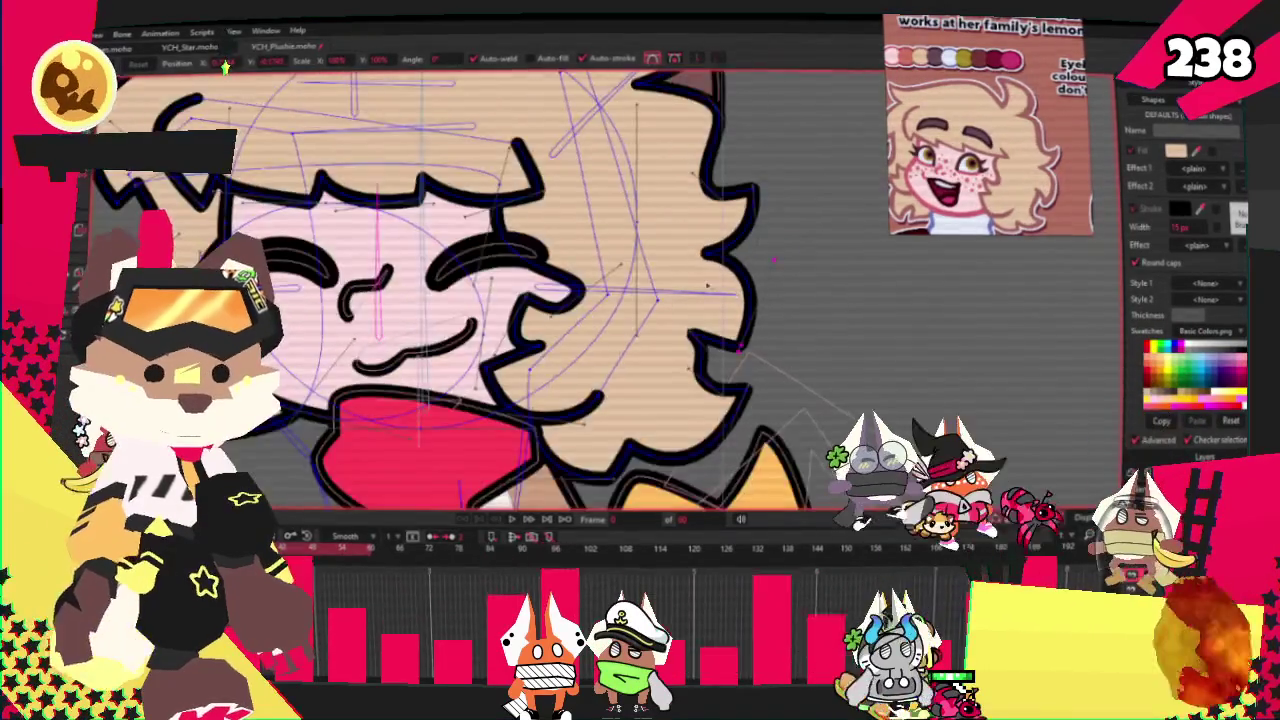
scroll(773, 260, up, 2)
scroll(773, 260, up, 2)
scroll(843, 293, up, 1)
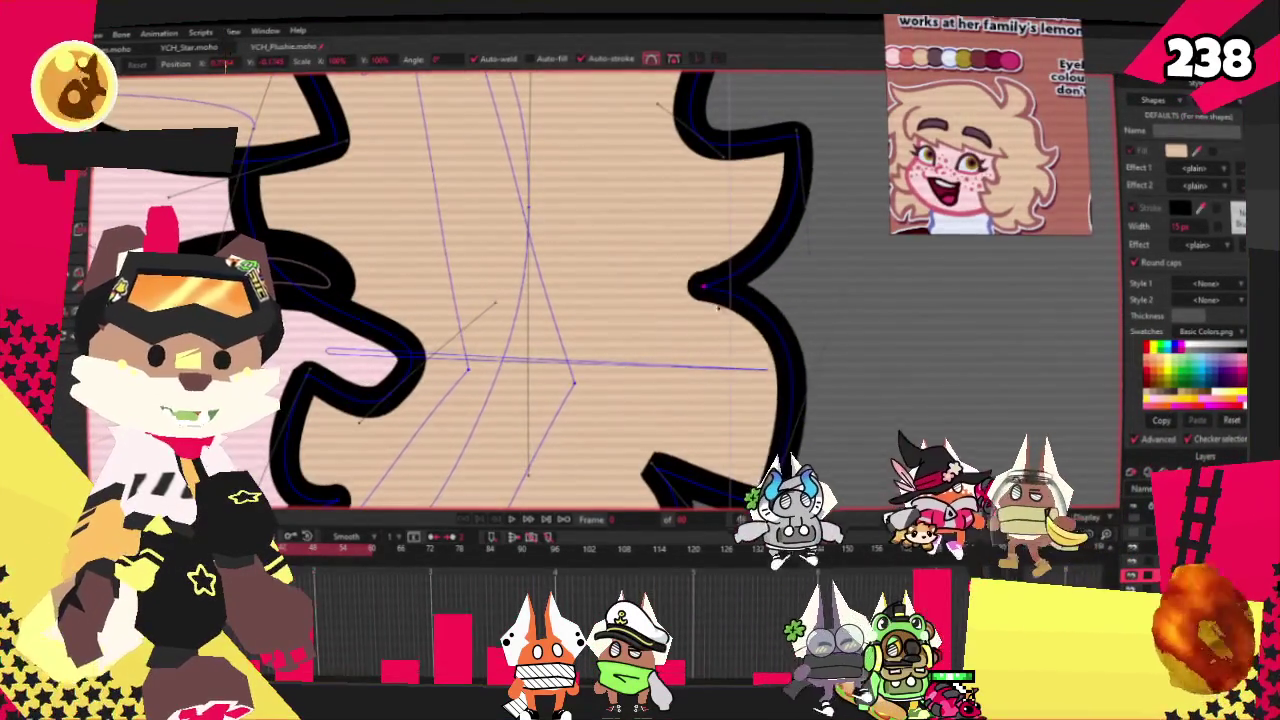
scroll(697, 293, down, 2)
scroll(697, 293, down, 1)
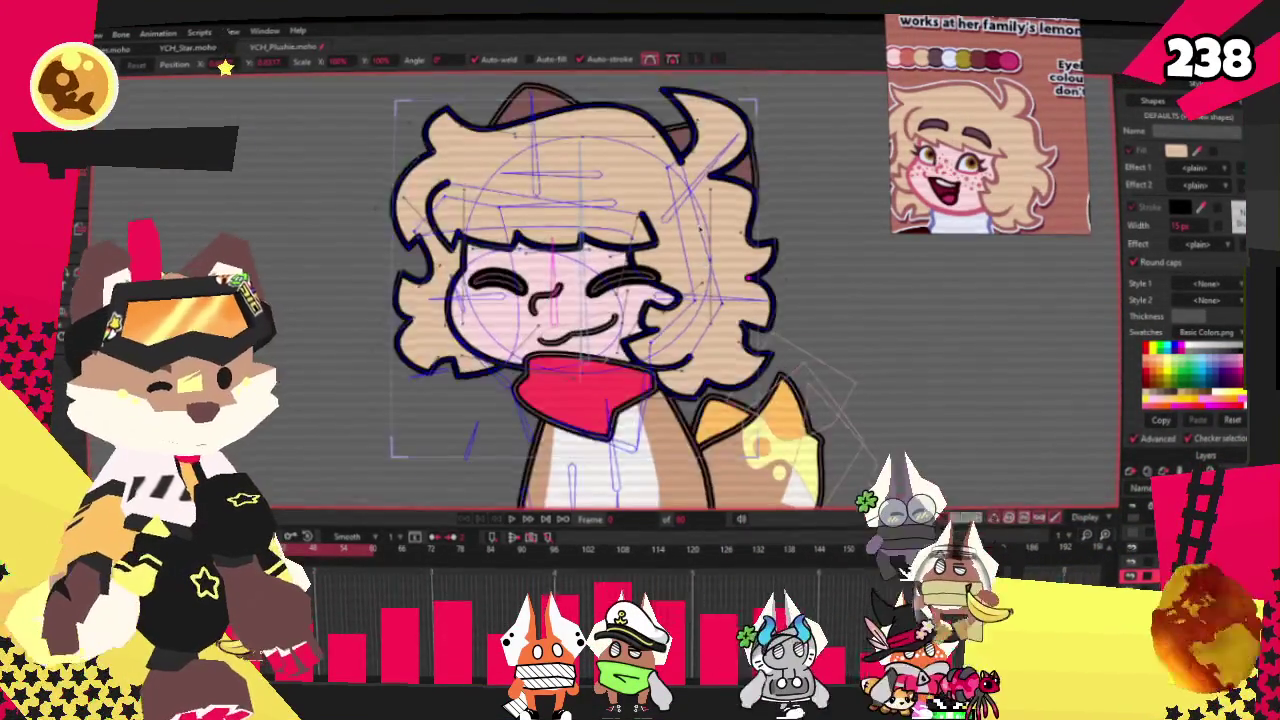
scroll(697, 293, up, 2)
scroll(697, 293, up, 1)
scroll(716, 117, down, 2)
scroll(739, 187, up, 1)
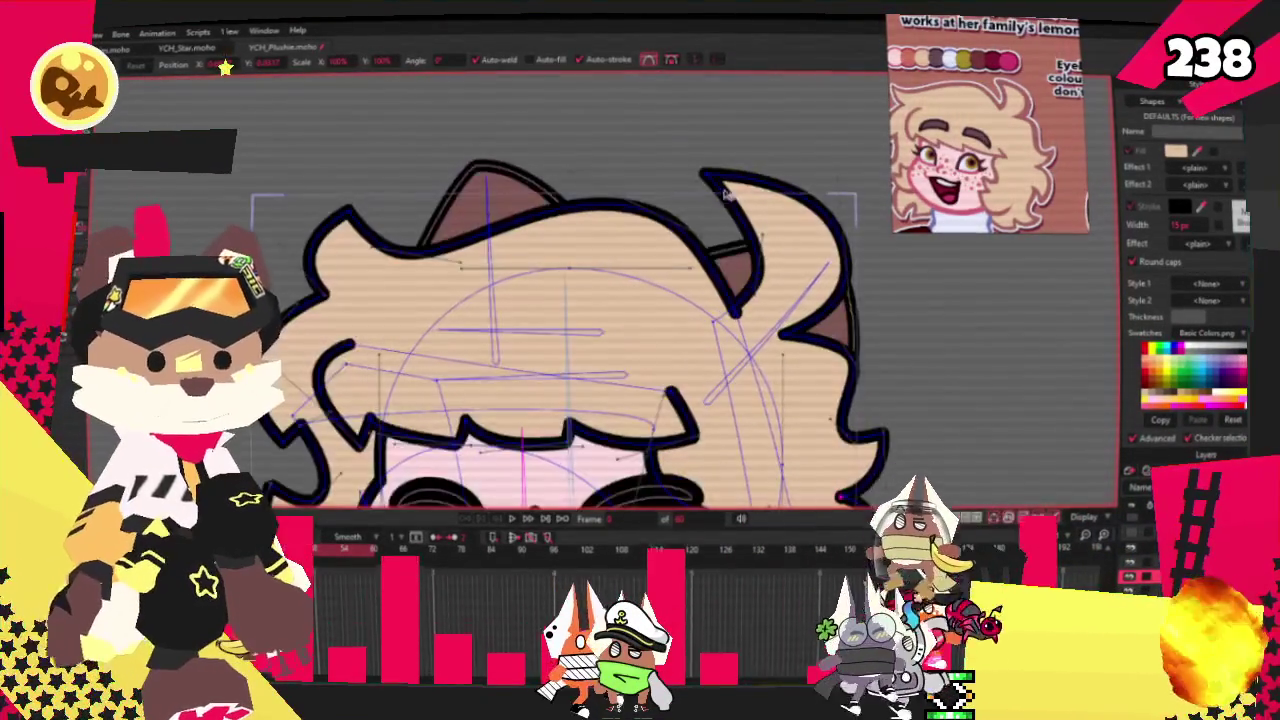
scroll(730, 233, up, 1)
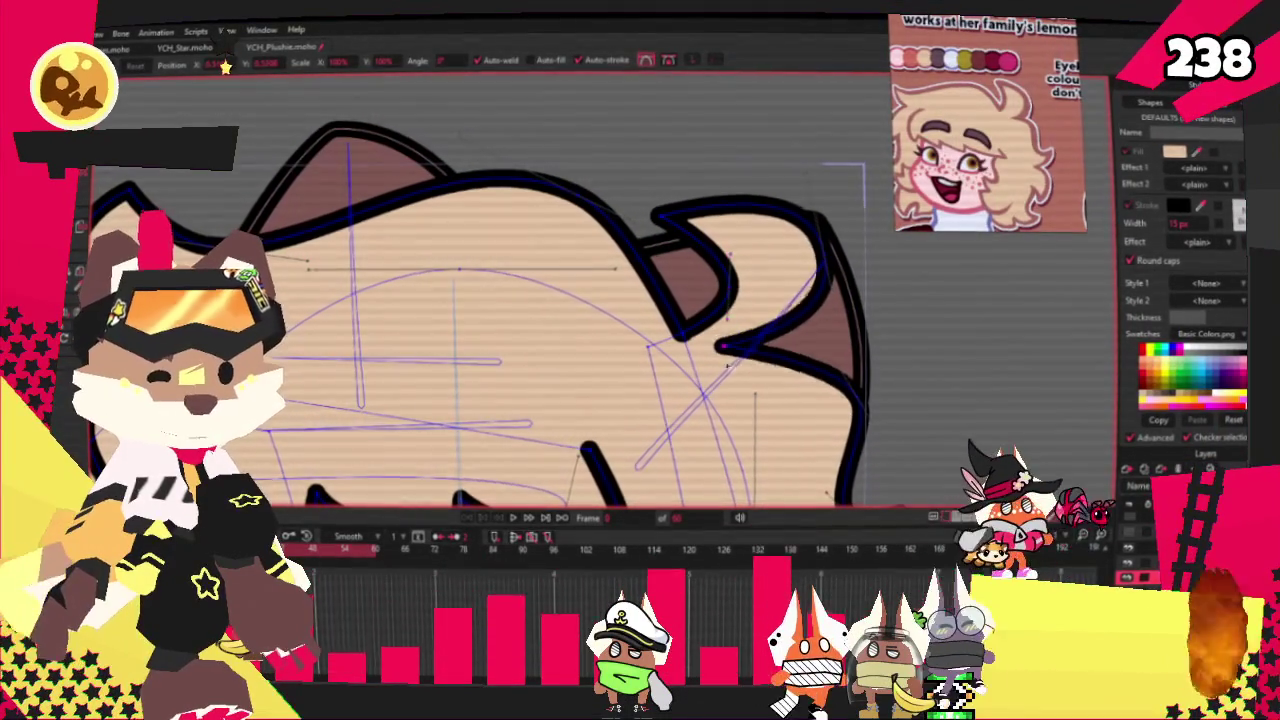
click(836, 361)
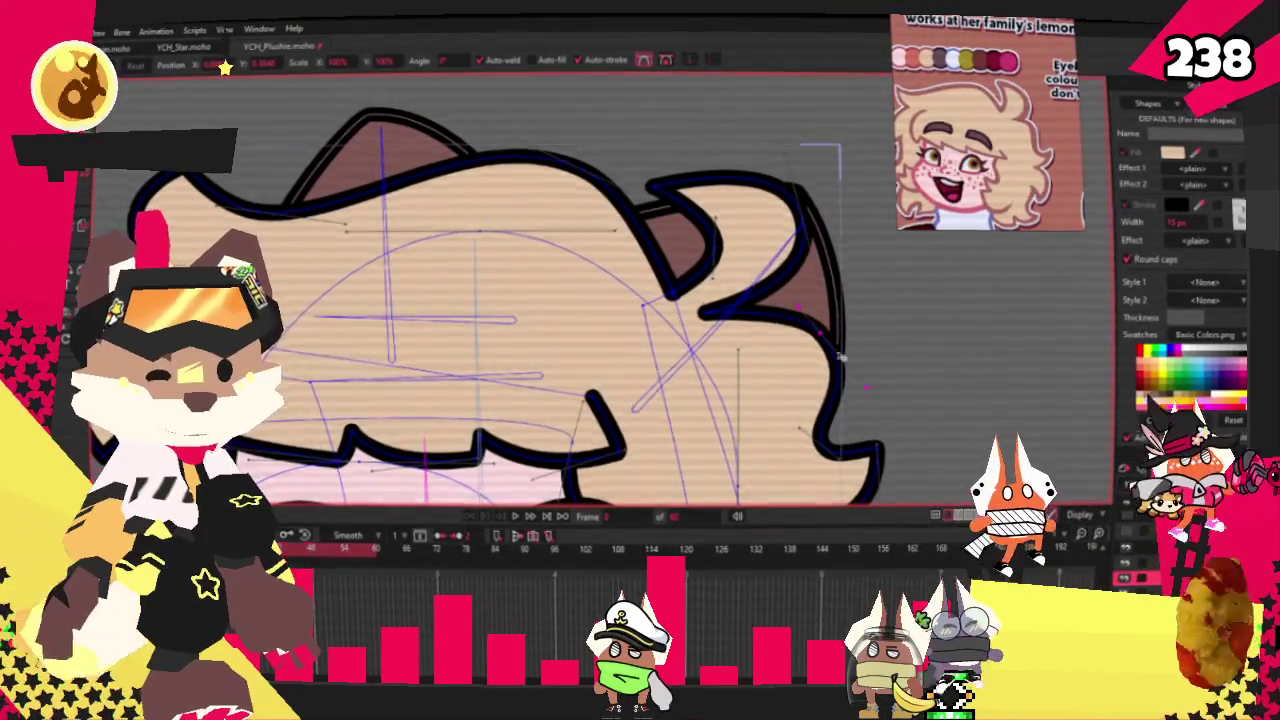
scroll(840, 357, down, 2)
scroll(850, 300, down, 1)
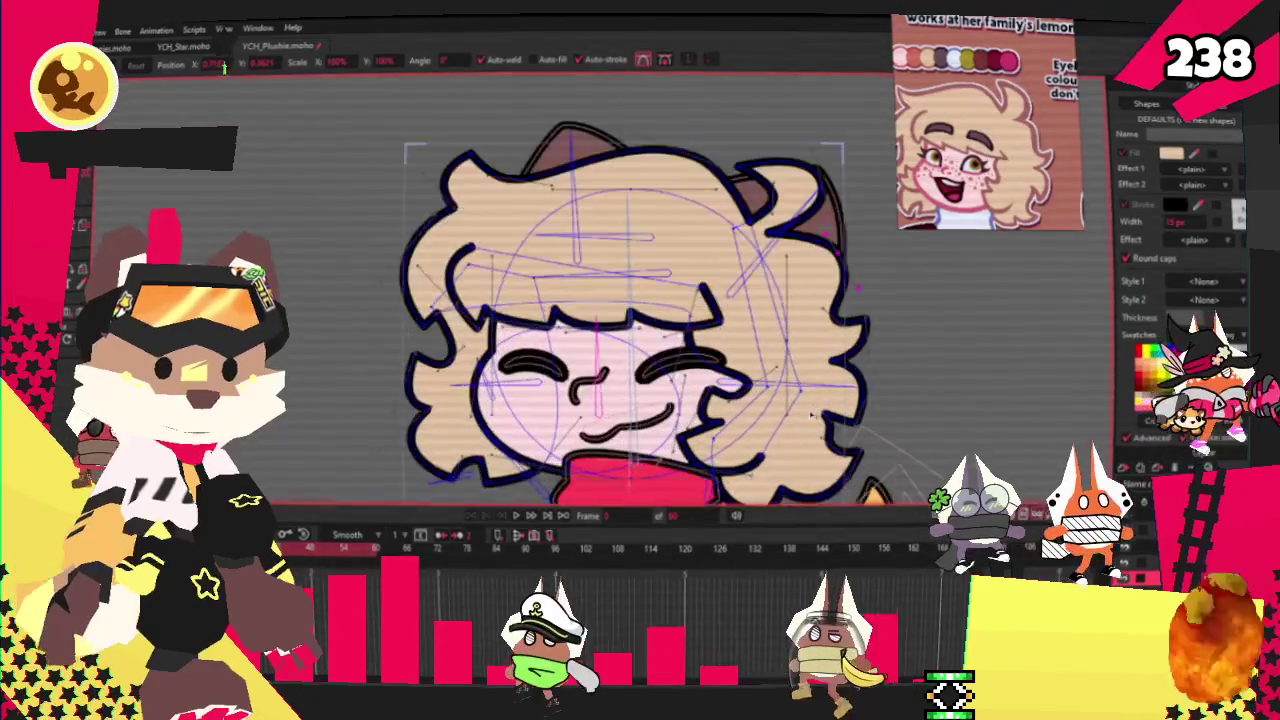
scroll(858, 288, up, 2)
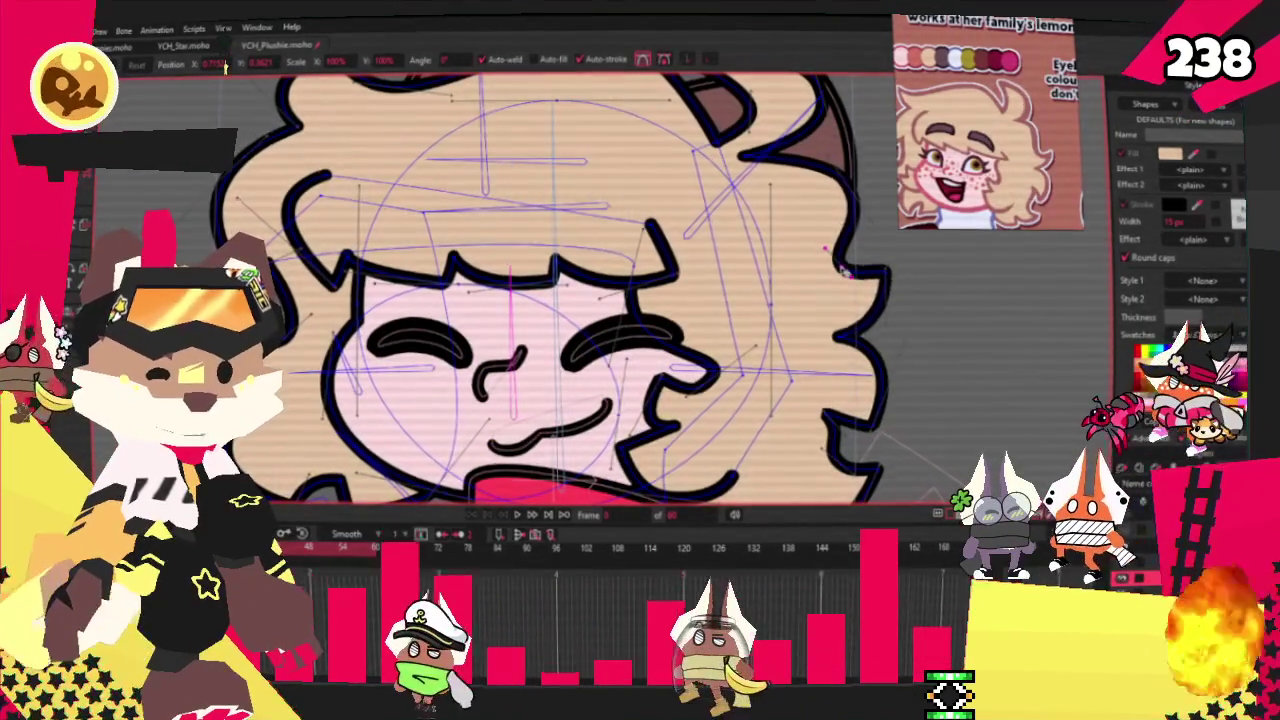
scroll(850, 275, up, 3)
scroll(840, 265, down, 2)
scroll(776, 243, up, 2)
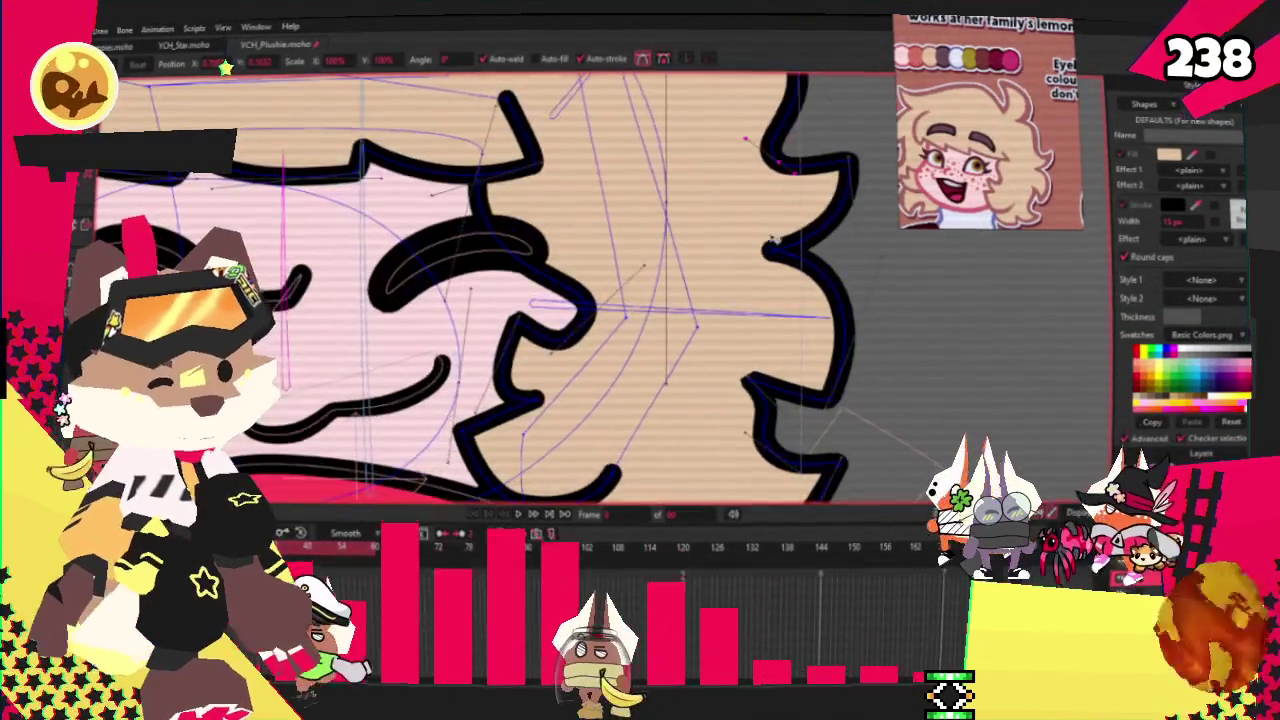
drag(778, 243, 892, 281)
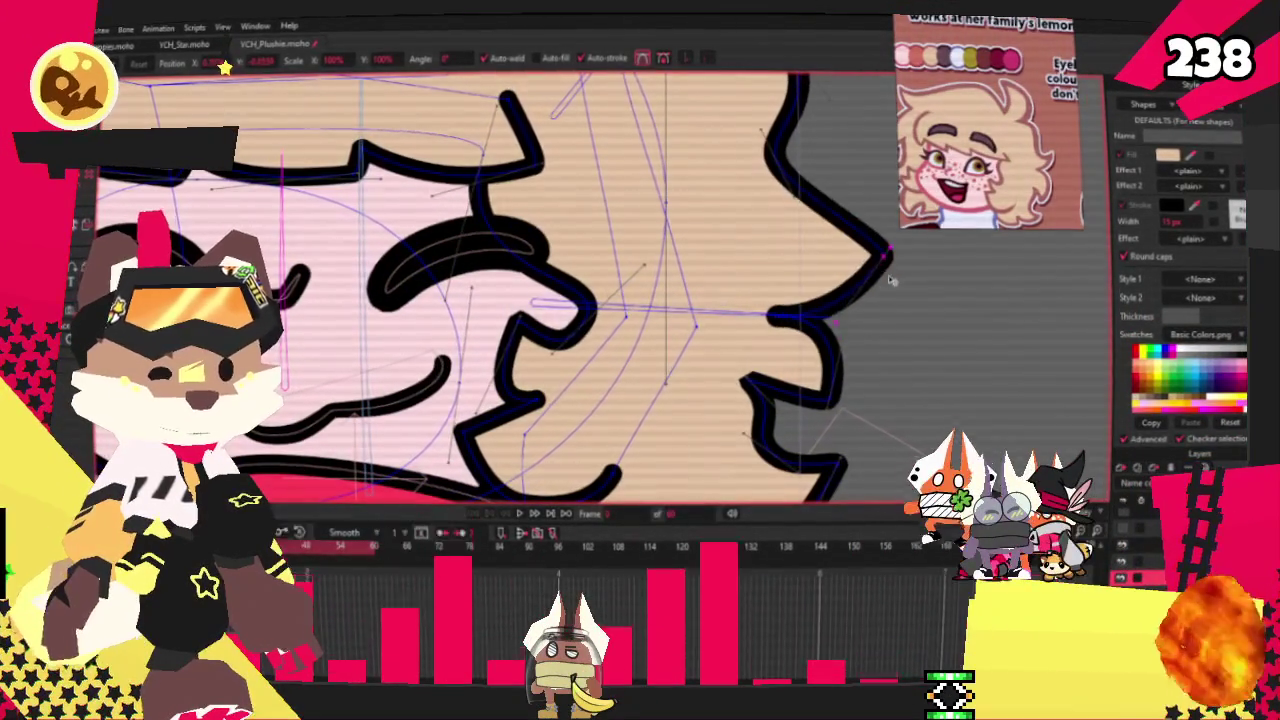
key(ctrl+z)
Shift the hair indentation beside the cheek outward to the right
scroll(730, 258, down, 3)
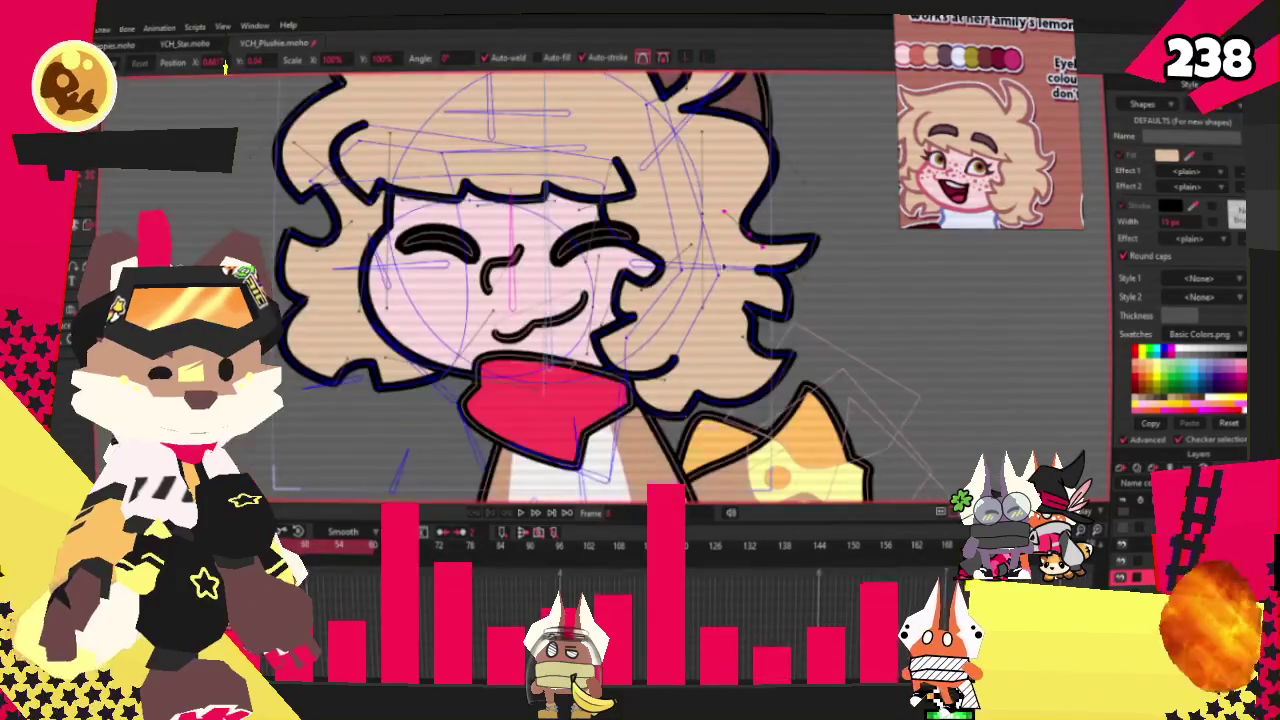
scroll(731, 258, down, 2)
scroll(760, 300, up, 2)
scroll(776, 320, down, 2)
scroll(742, 297, up, 2)
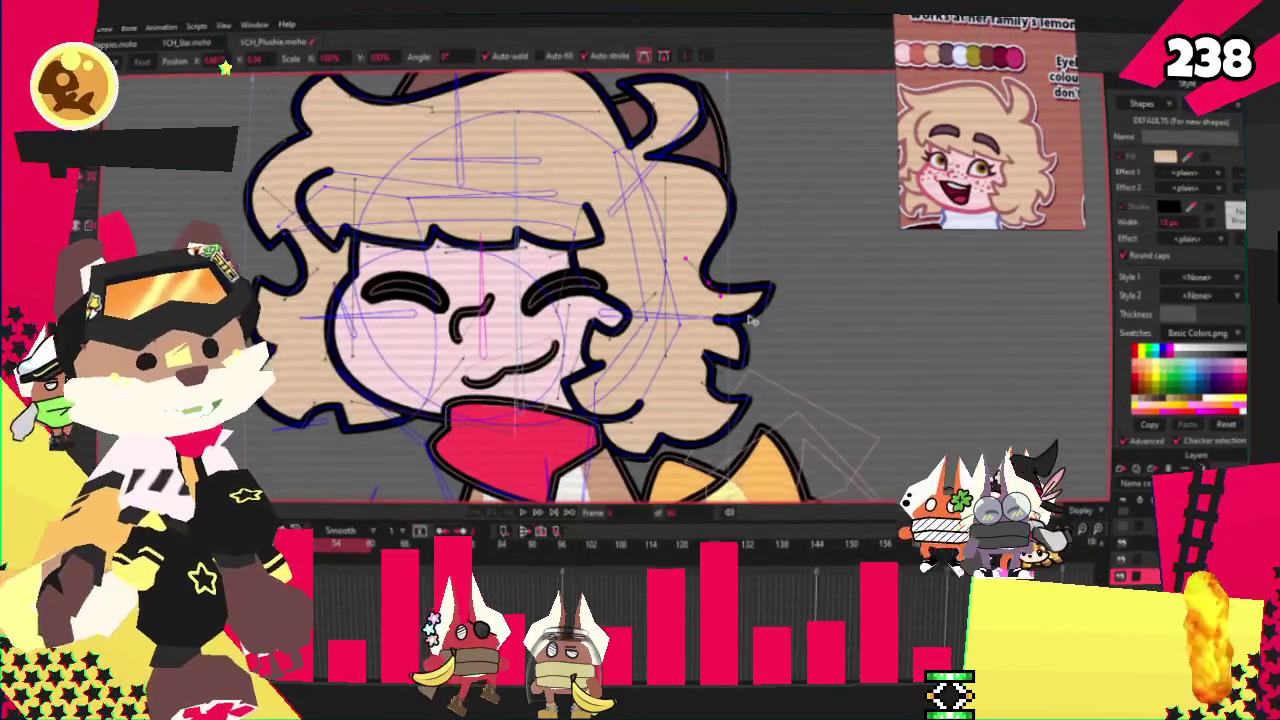
scroll(765, 305, up, 2)
scroll(780, 307, up, 1)
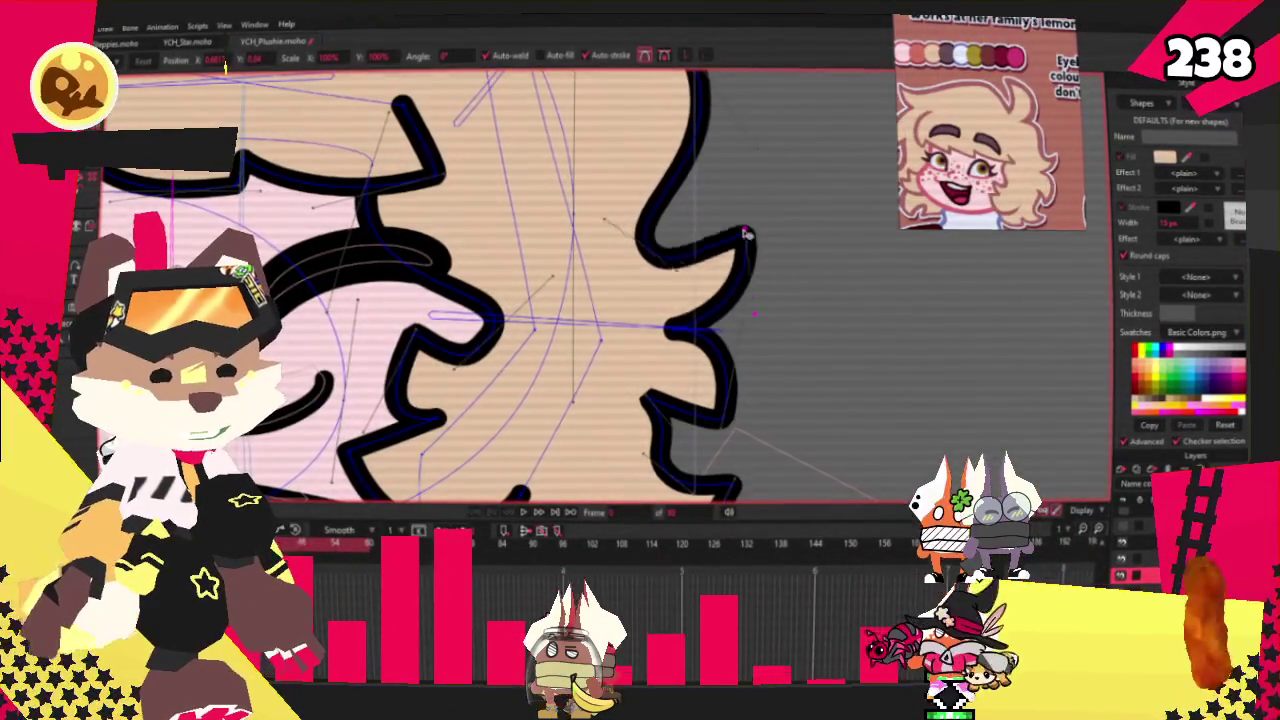
drag(655, 250, 695, 228)
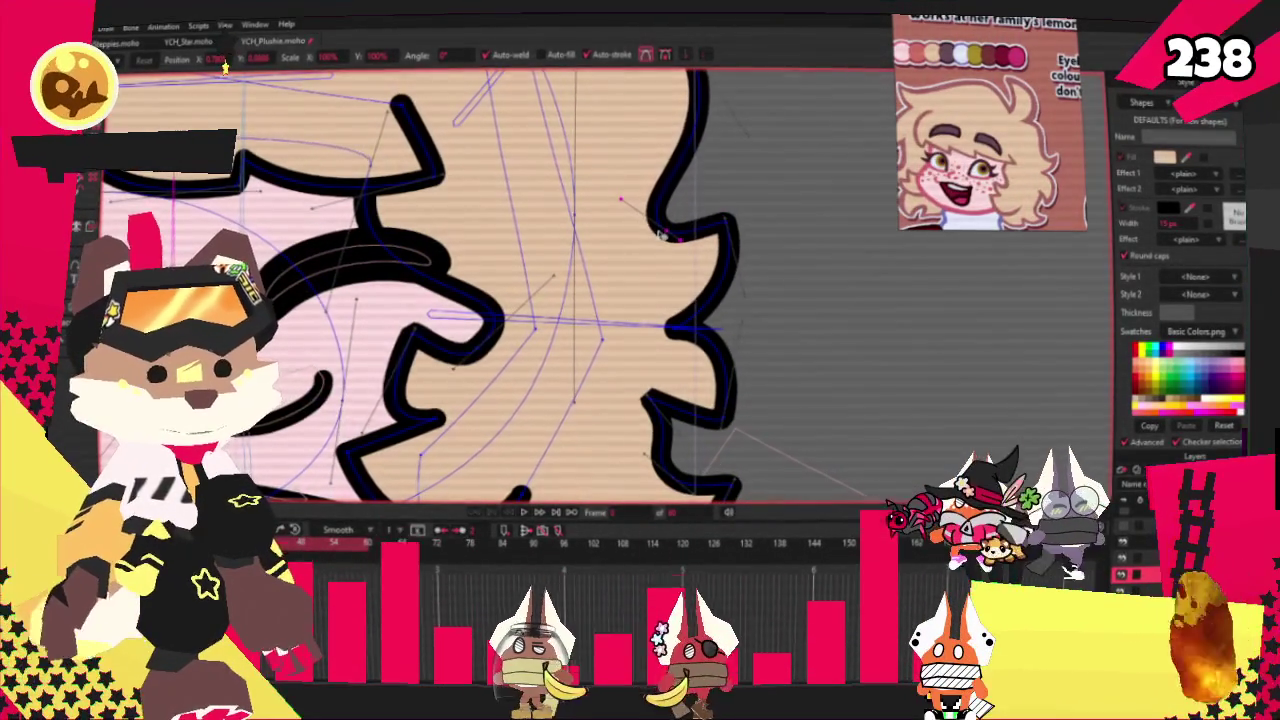
scroll(705, 296, up, 1)
scroll(680, 370, up, 1)
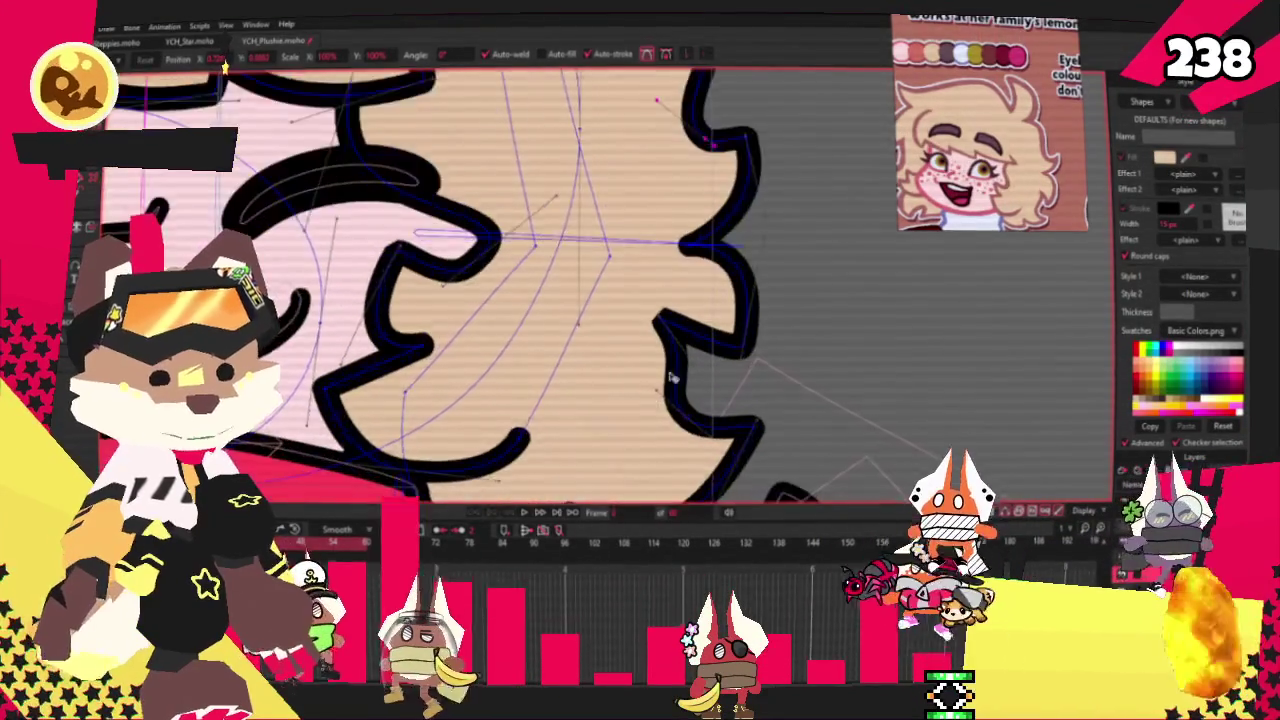
scroll(690, 380, up, 1)
scroll(690, 379, down, 2)
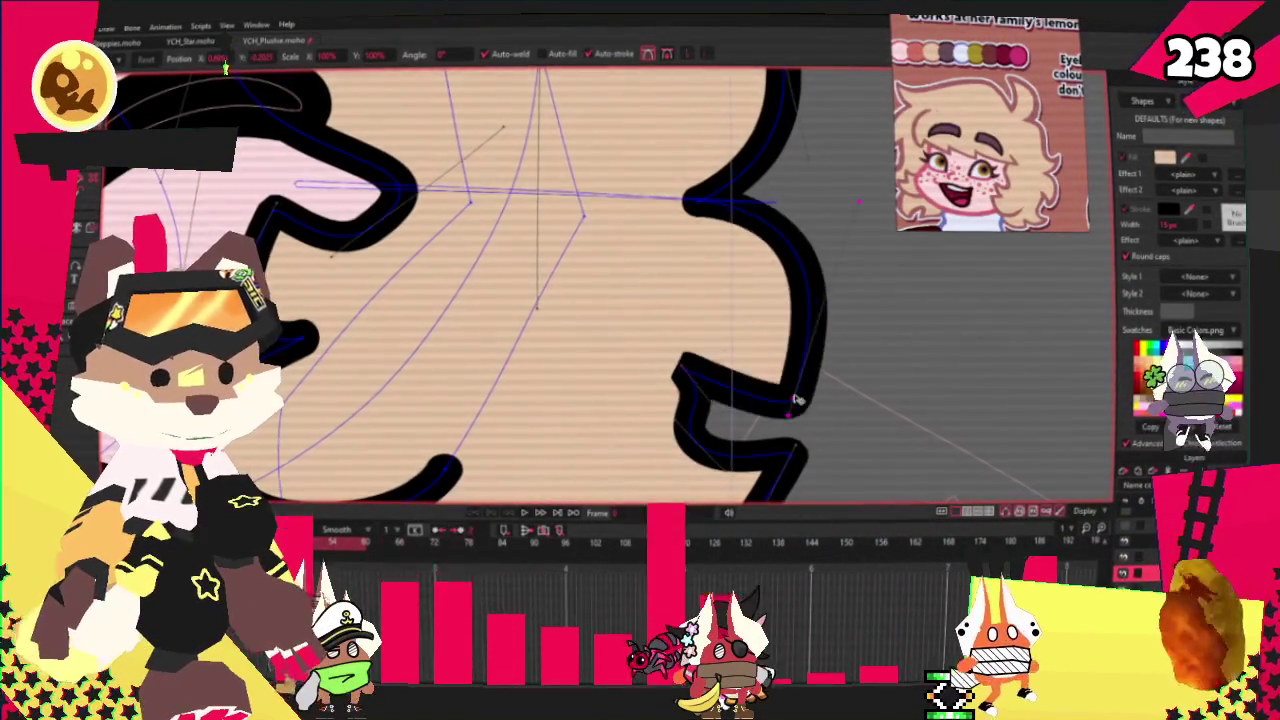
scroll(838, 411, down, 3)
scroll(838, 411, up, 2)
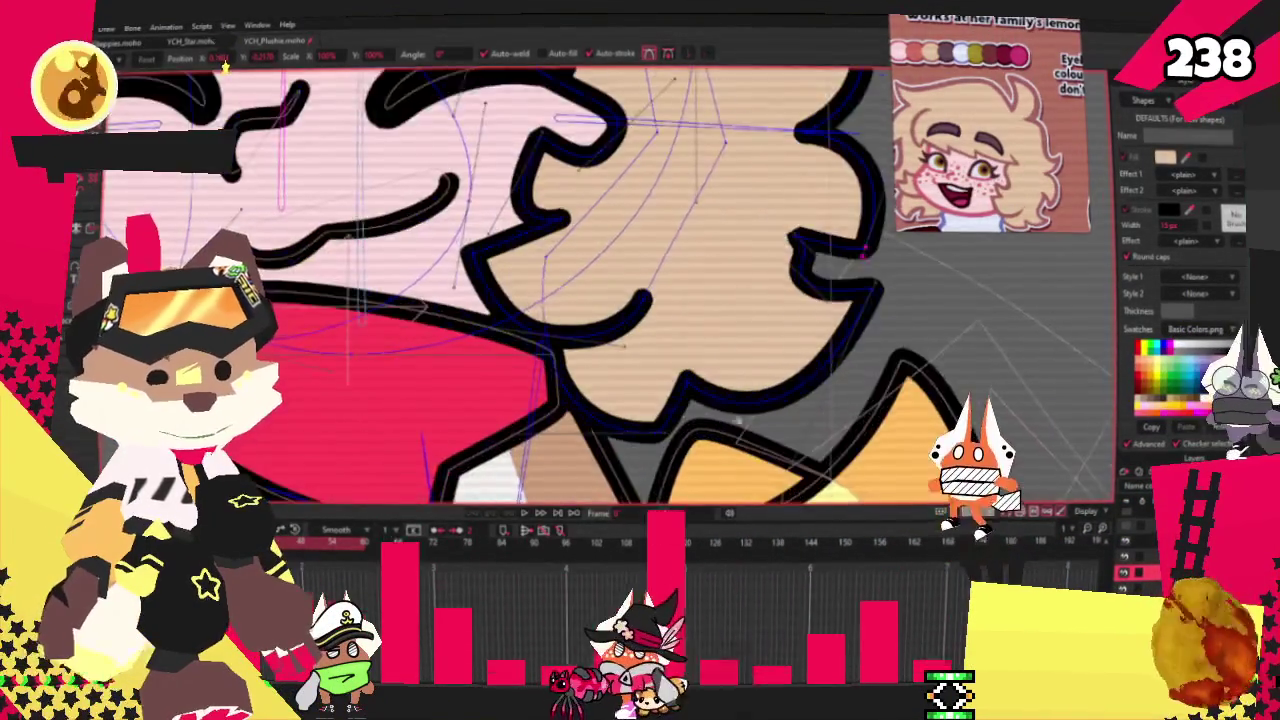
Drag the chin-side hair curl's lower corner inward into a curve hugging the face
scroll(838, 411, up, 1)
scroll(838, 411, up, 1)
drag(835, 382, 777, 320)
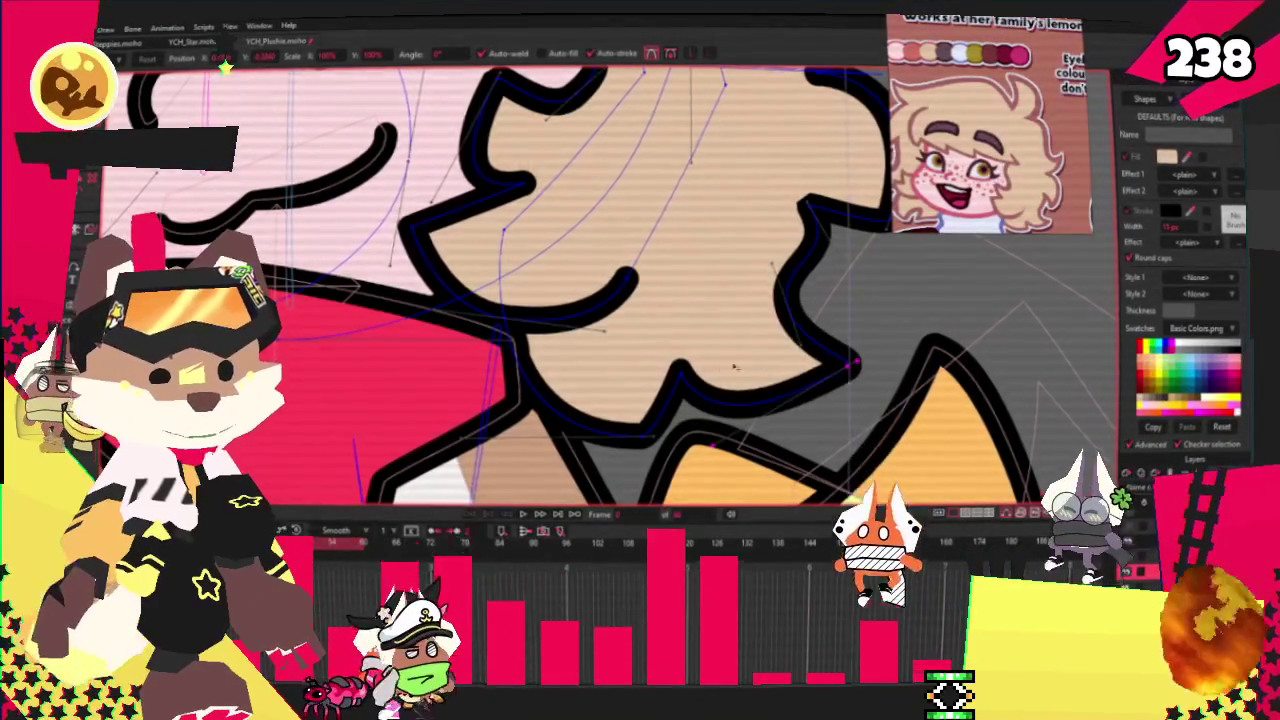
scroll(822, 422, down, 2)
scroll(800, 340, down, 1)
scroll(800, 340, down, 1)
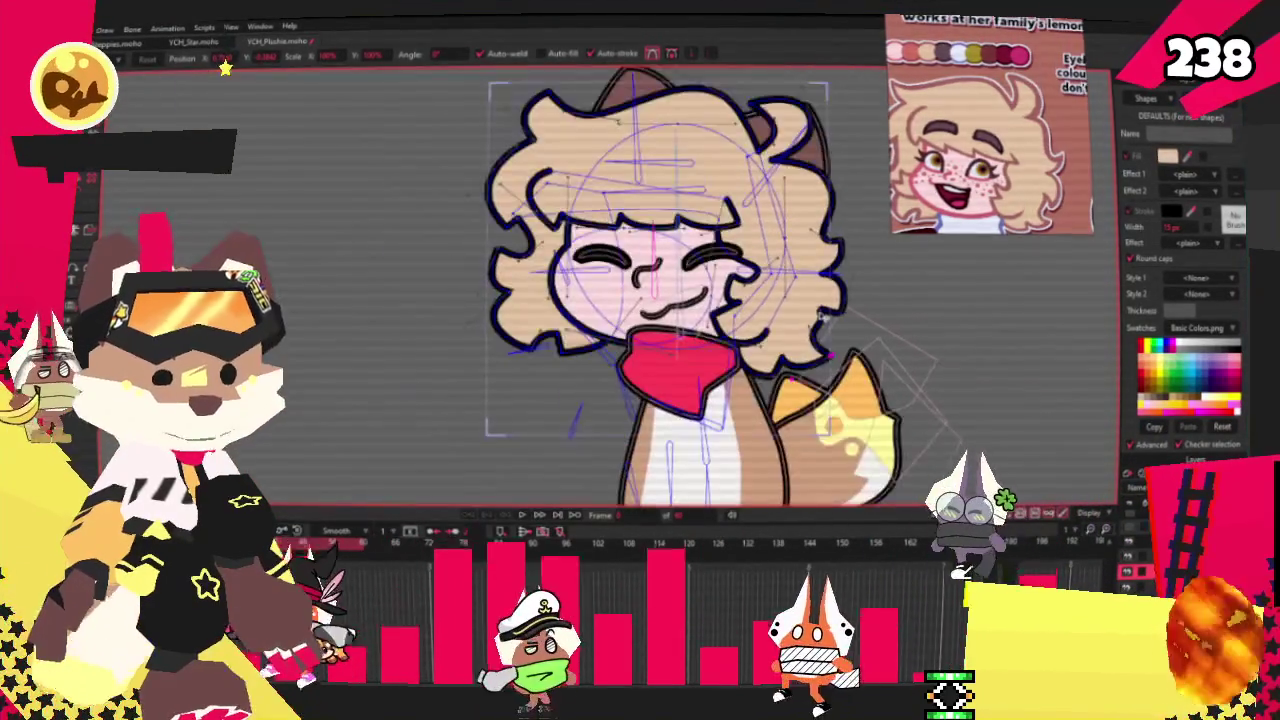
scroll(800, 340, up, 1)
scroll(800, 340, down, 1)
scroll(770, 330, up, 1)
scroll(760, 360, up, 1)
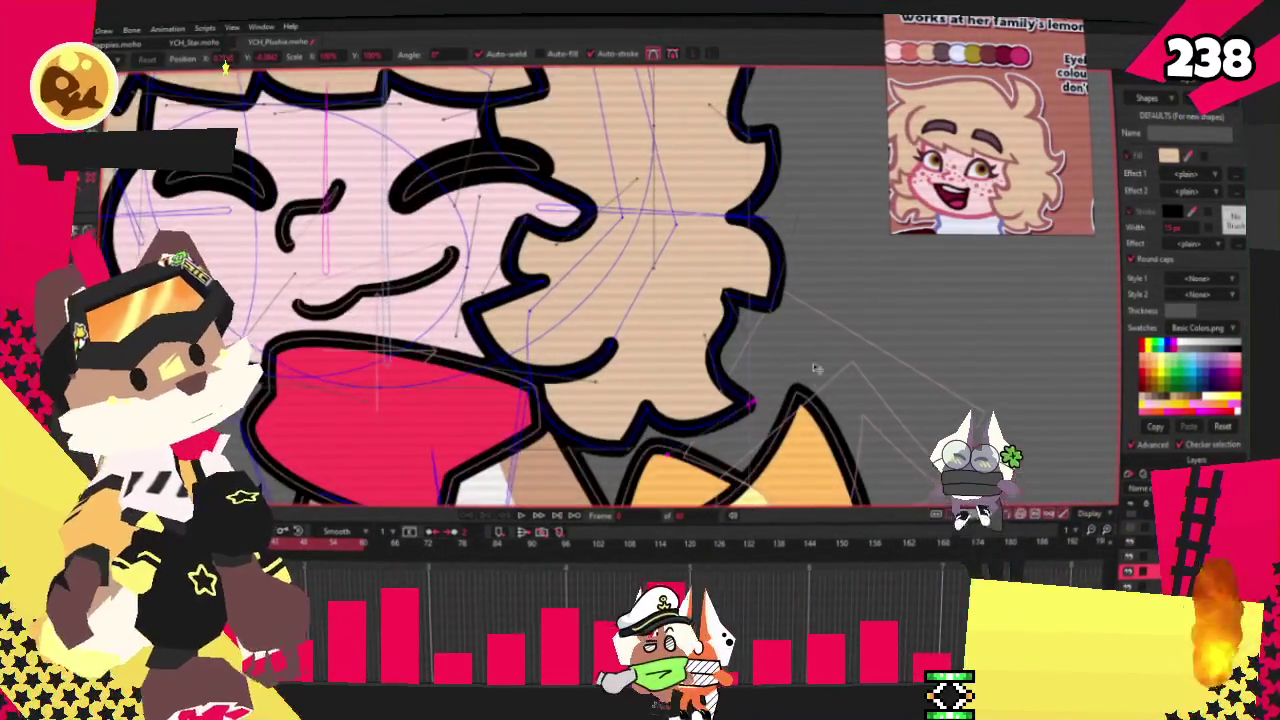
scroll(748, 398, up, 1)
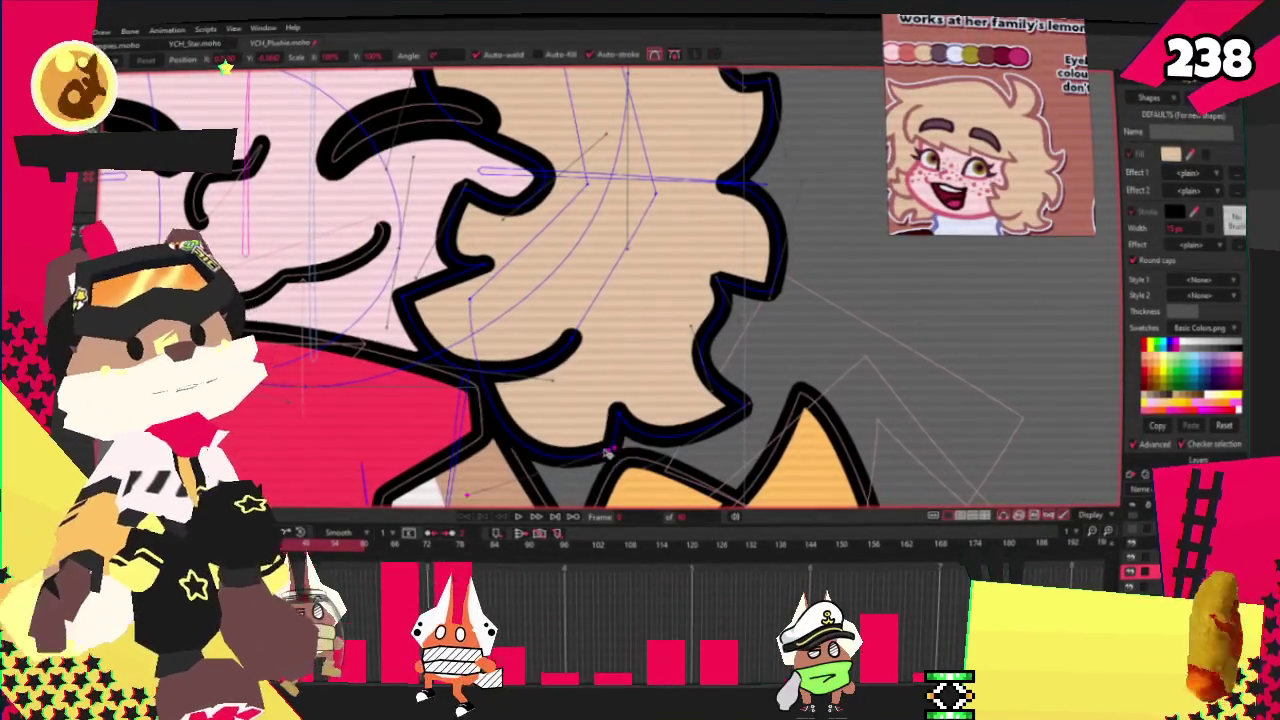
scroll(486, 470, down, 2)
scroll(504, 420, up, 2)
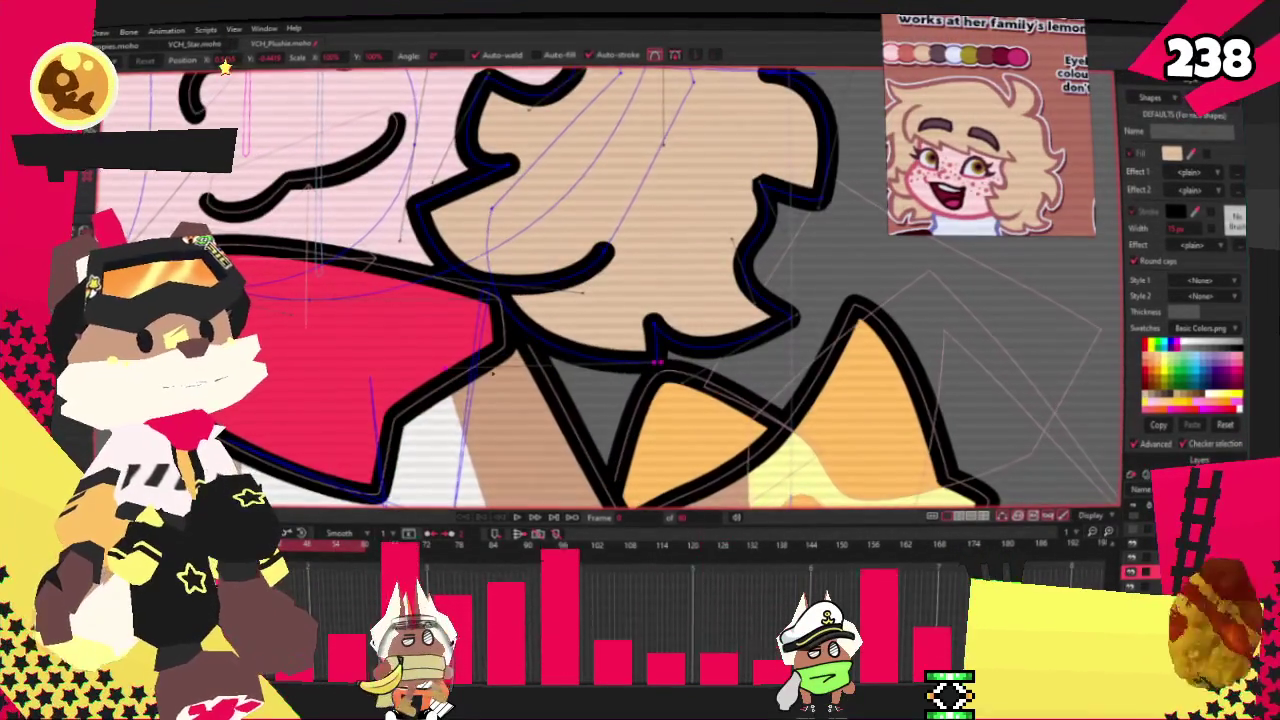
scroll(645, 320, up, 1)
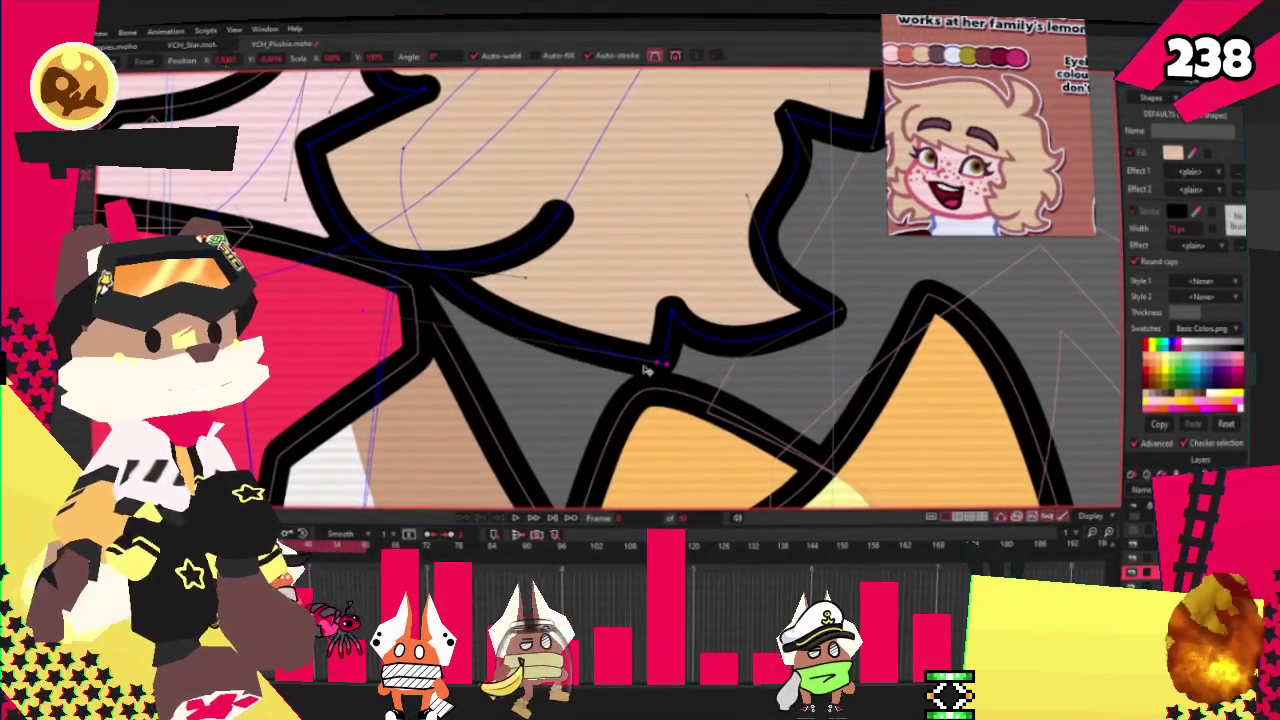
scroll(527, 258, down, 2)
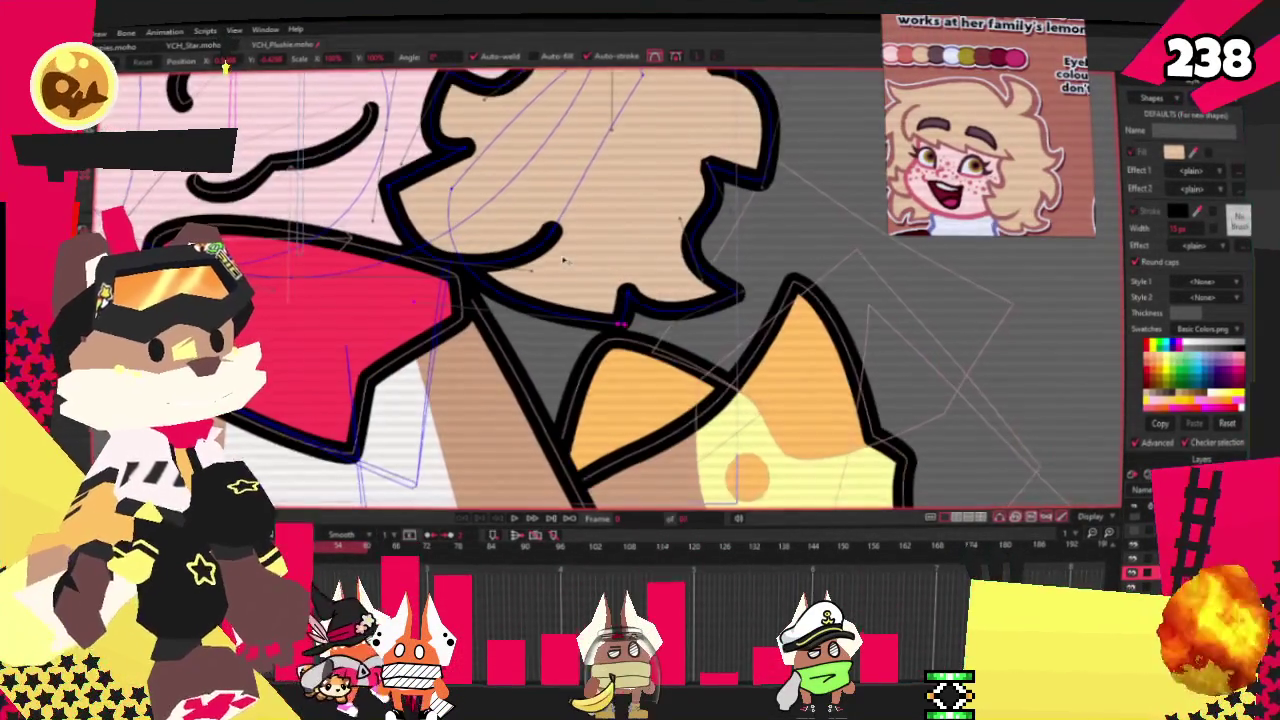
scroll(540, 200, down, 1)
scroll(546, 166, up, 3)
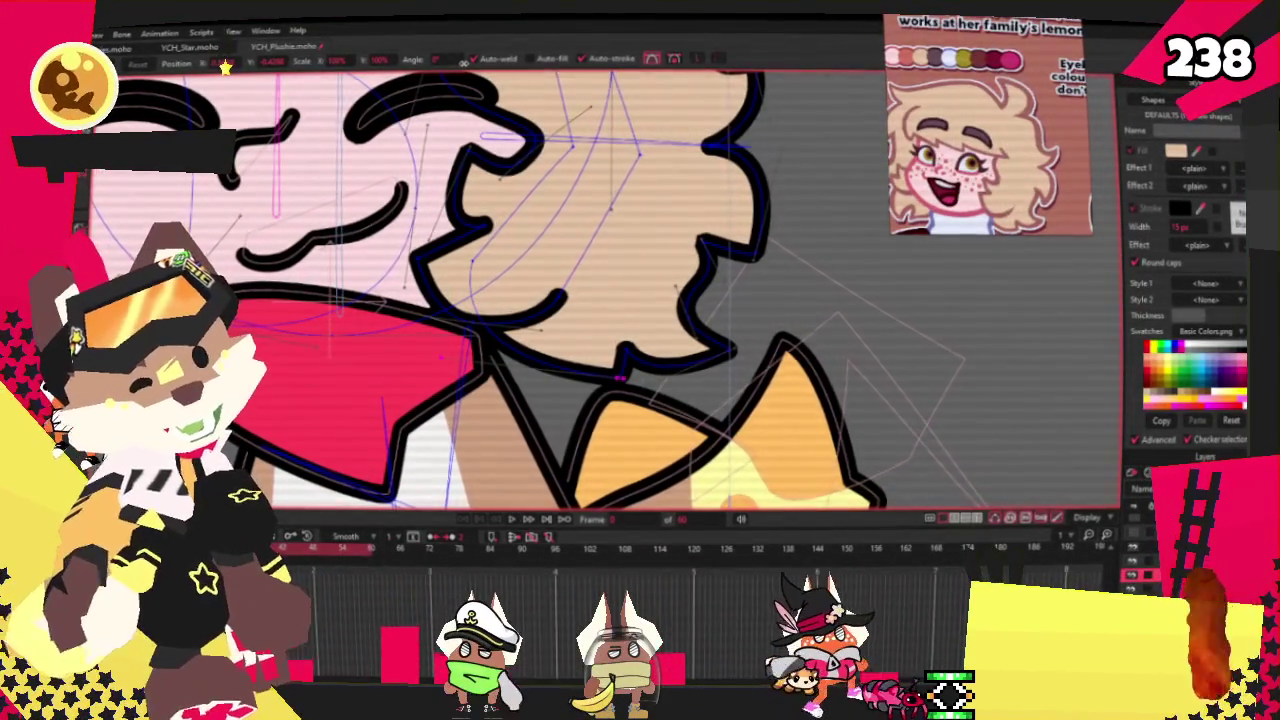
scroll(442, 357, up, 1)
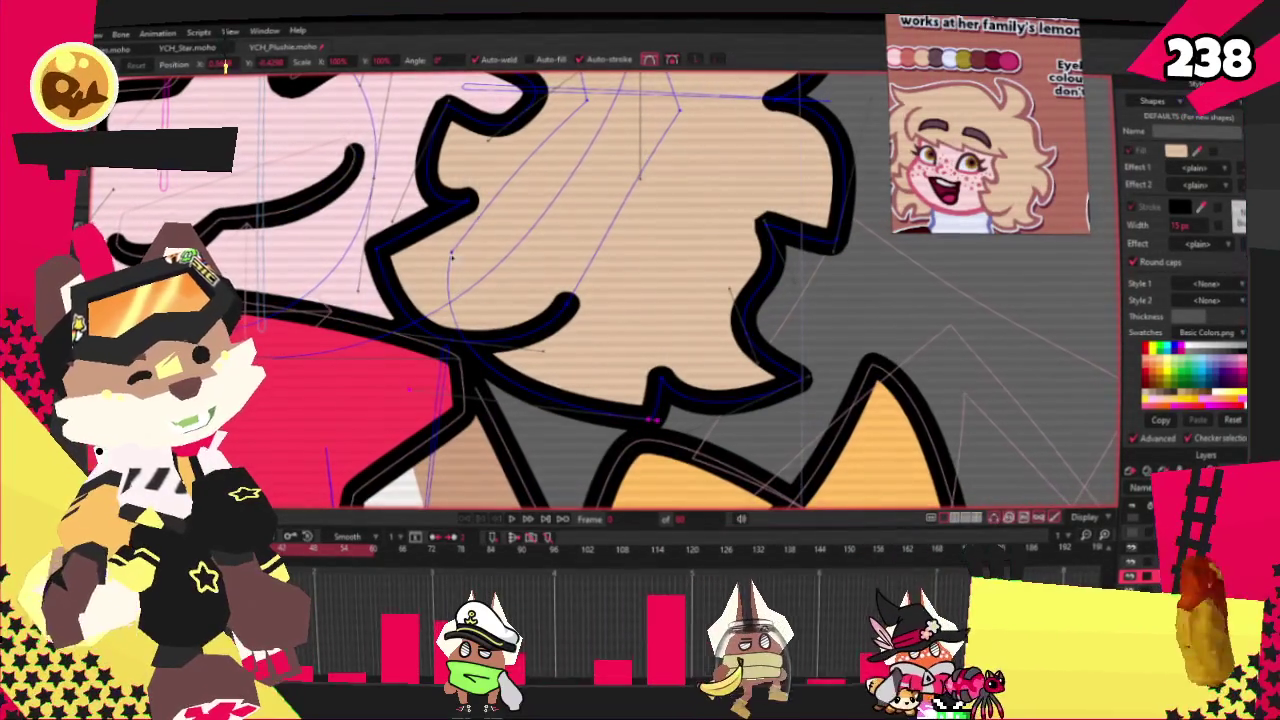
scroll(507, 322, down, 1)
scroll(507, 322, up, 1)
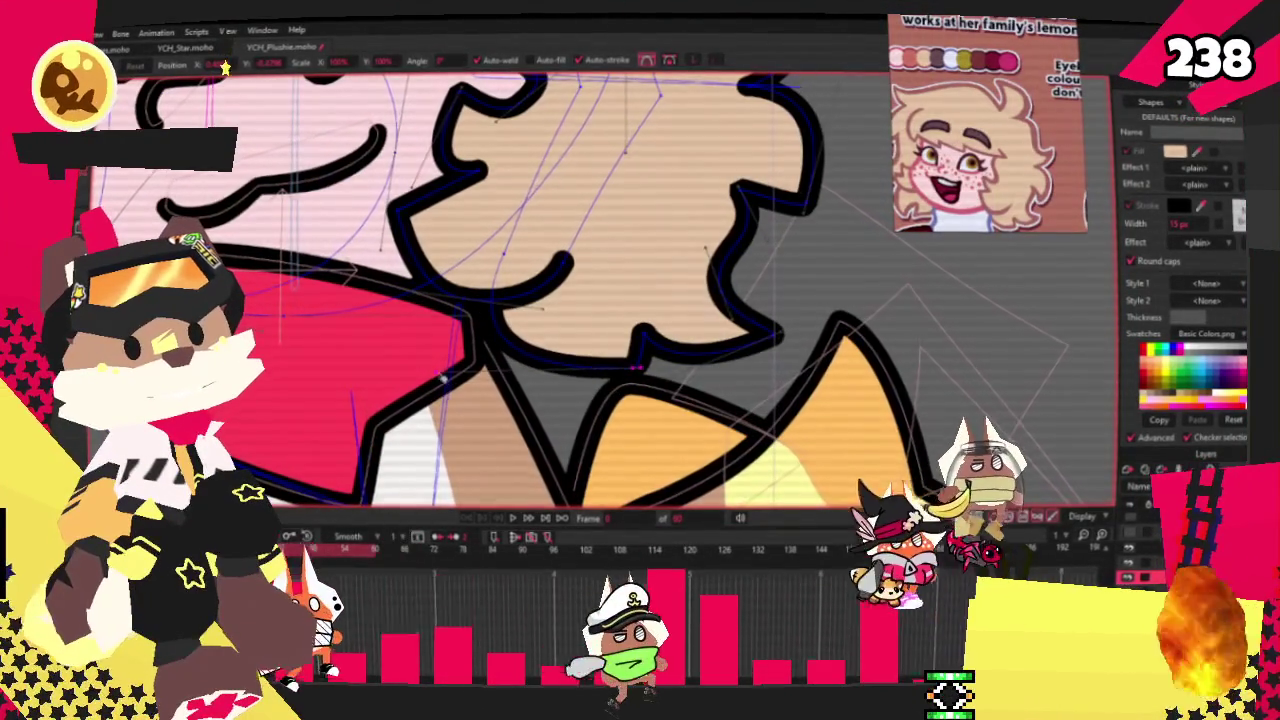
scroll(573, 307, down, 2)
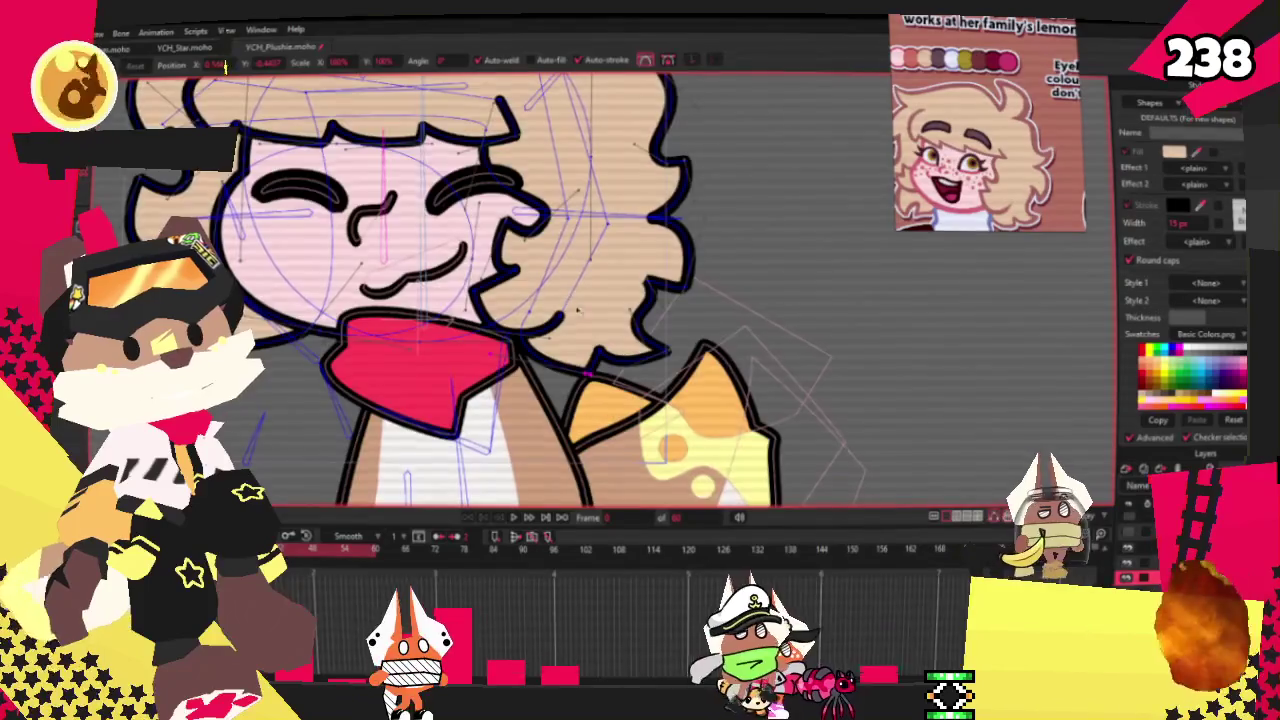
scroll(573, 307, down, 1)
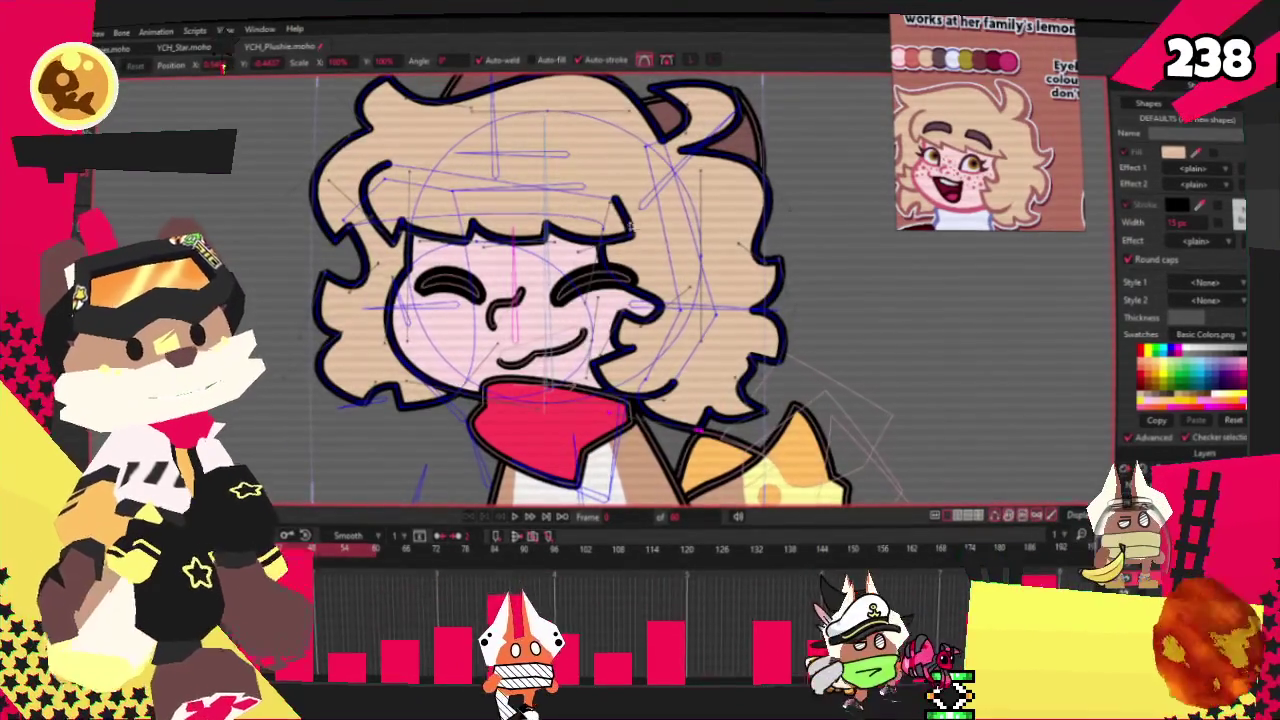
scroll(636, 234, up, 1)
scroll(500, 240, up, 1)
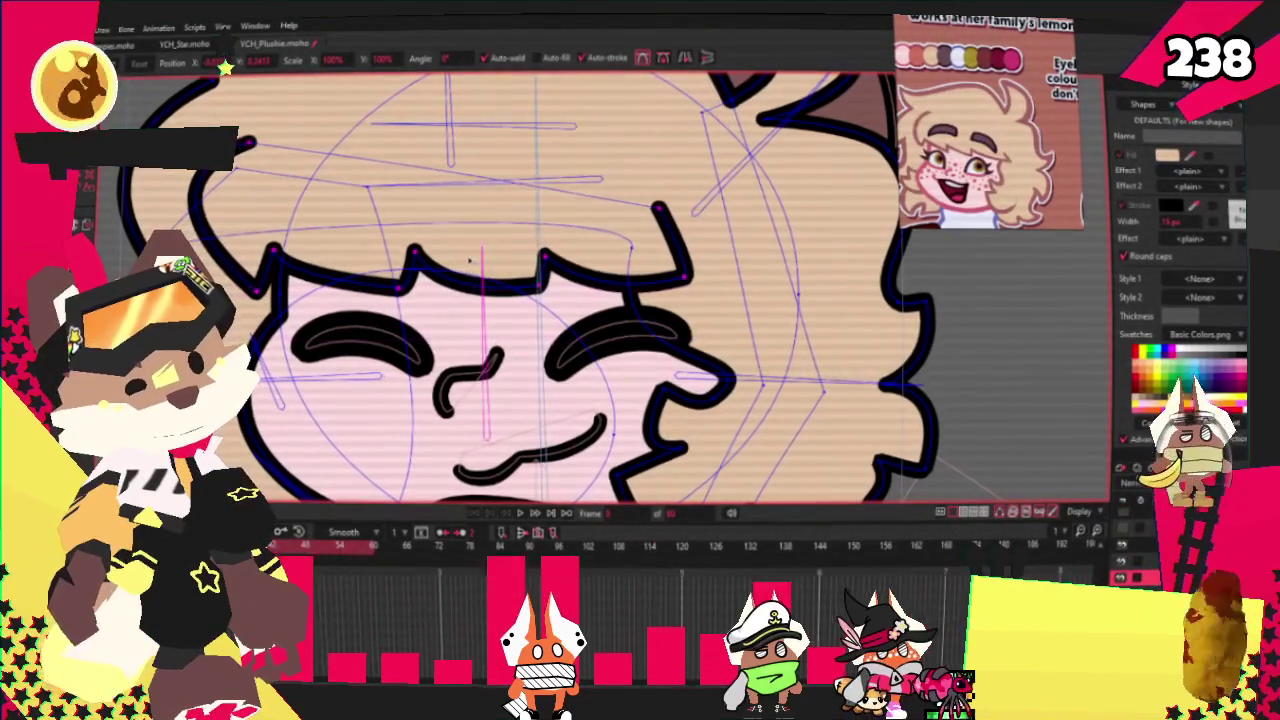
scroll(469, 259, down, 3)
scroll(148, 217, up, 4)
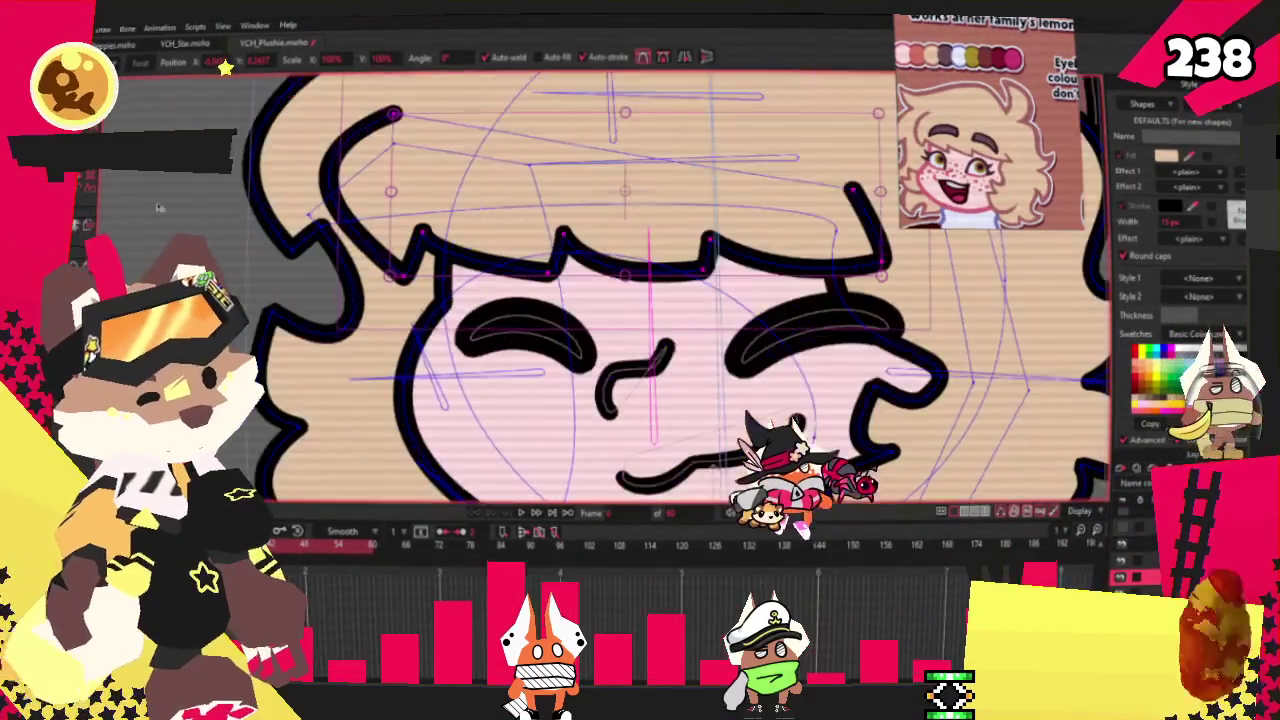
scroll(300, 218, up, 2)
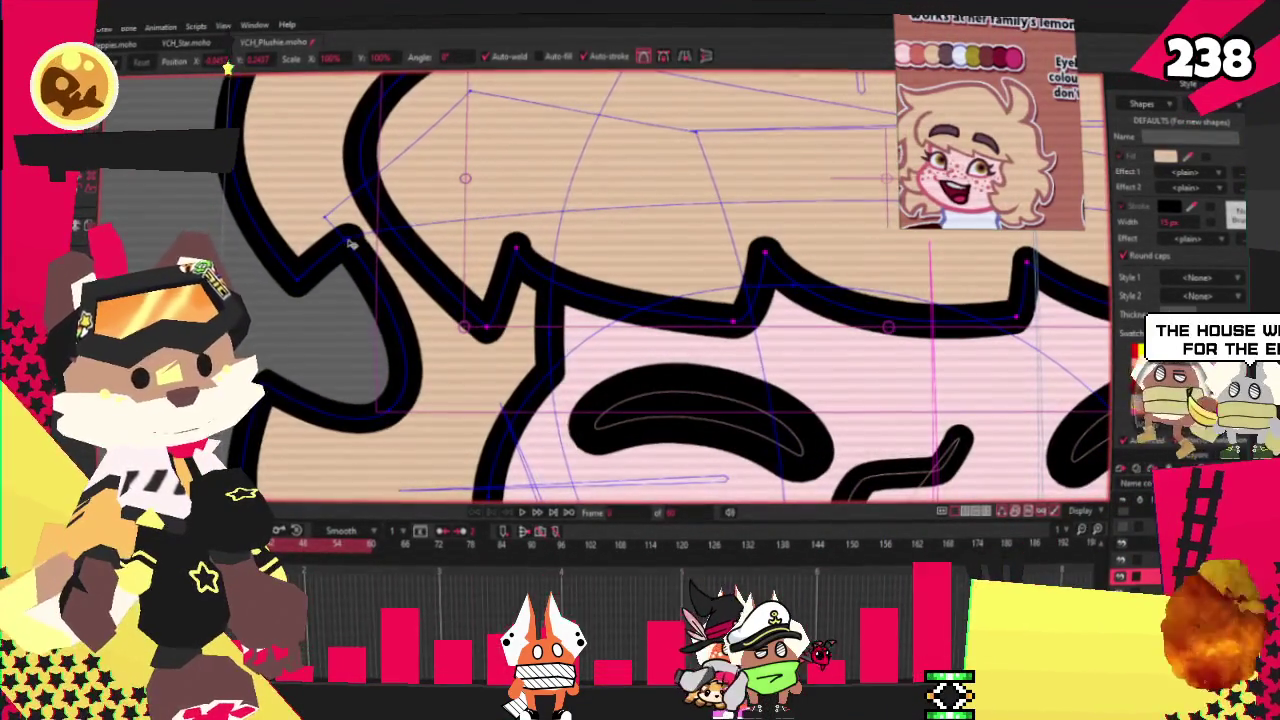
scroll(347, 243, down, 3)
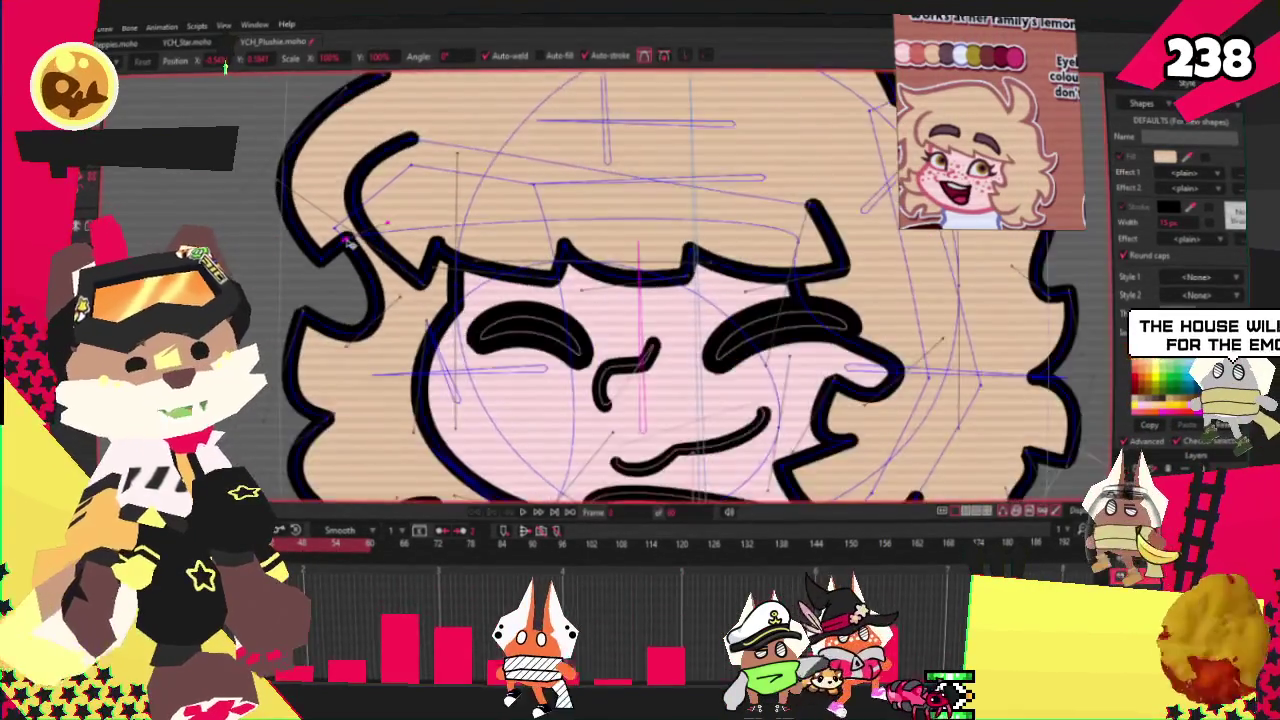
scroll(347, 243, down, 1)
scroll(340, 220, up, 3)
scroll(340, 210, up, 2)
scroll(340, 210, down, 1)
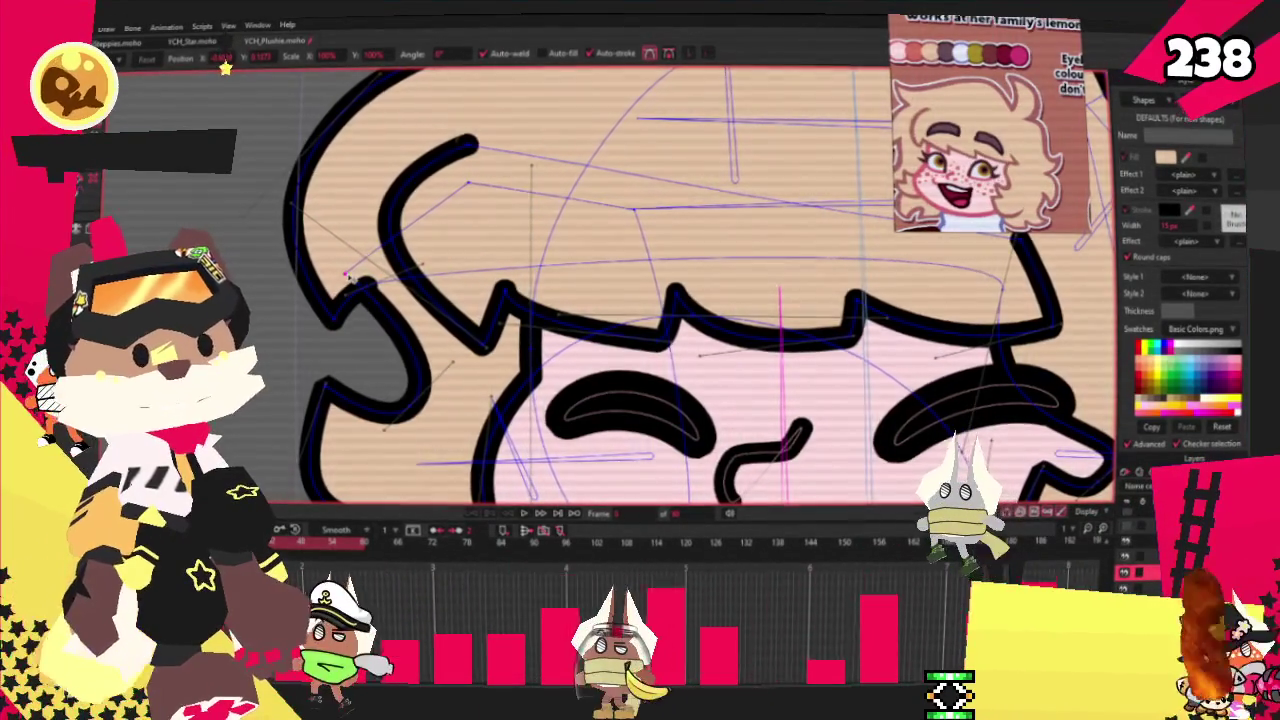
scroll(560, 300, down, 3)
scroll(560, 300, down, 2)
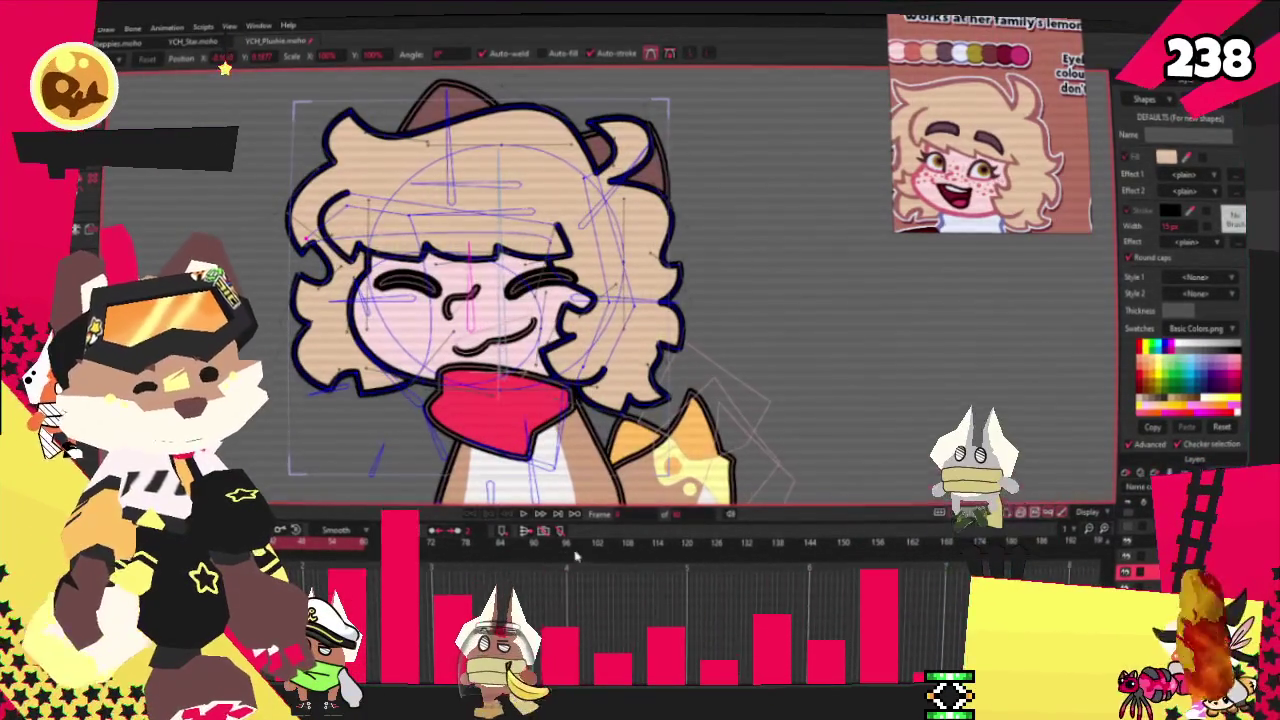
scroll(560, 300, down, 2)
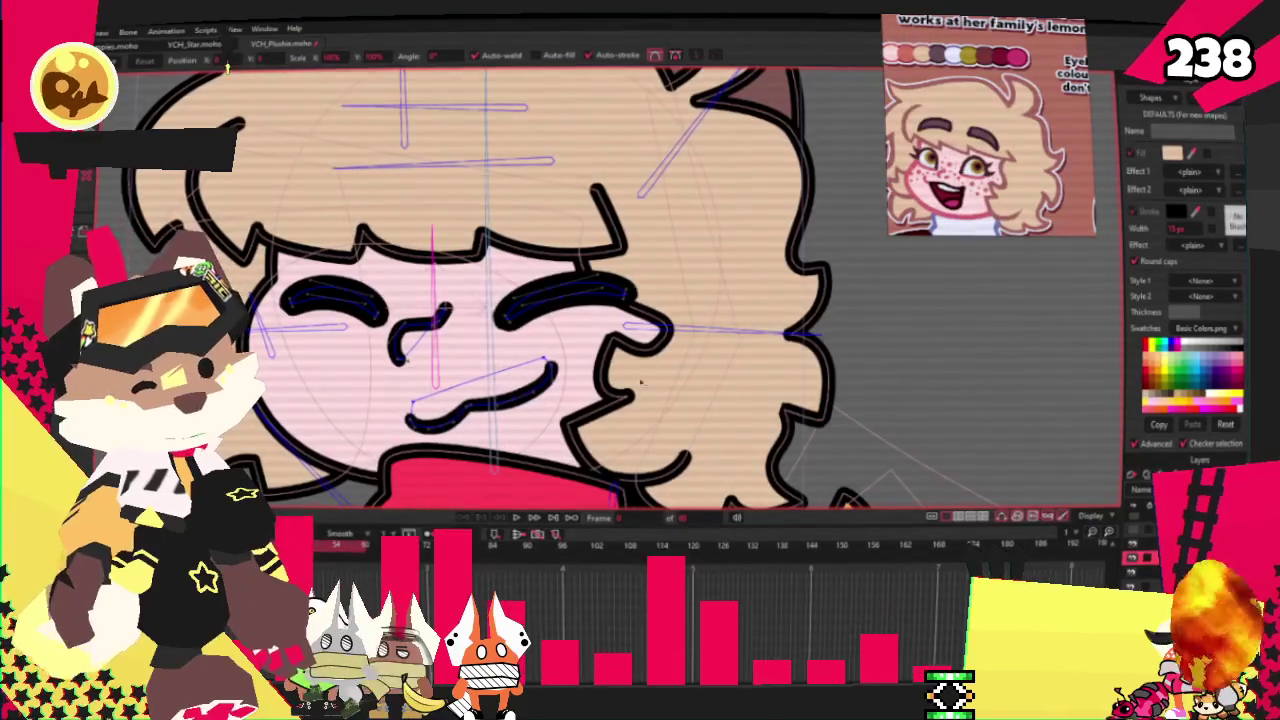
key(g)
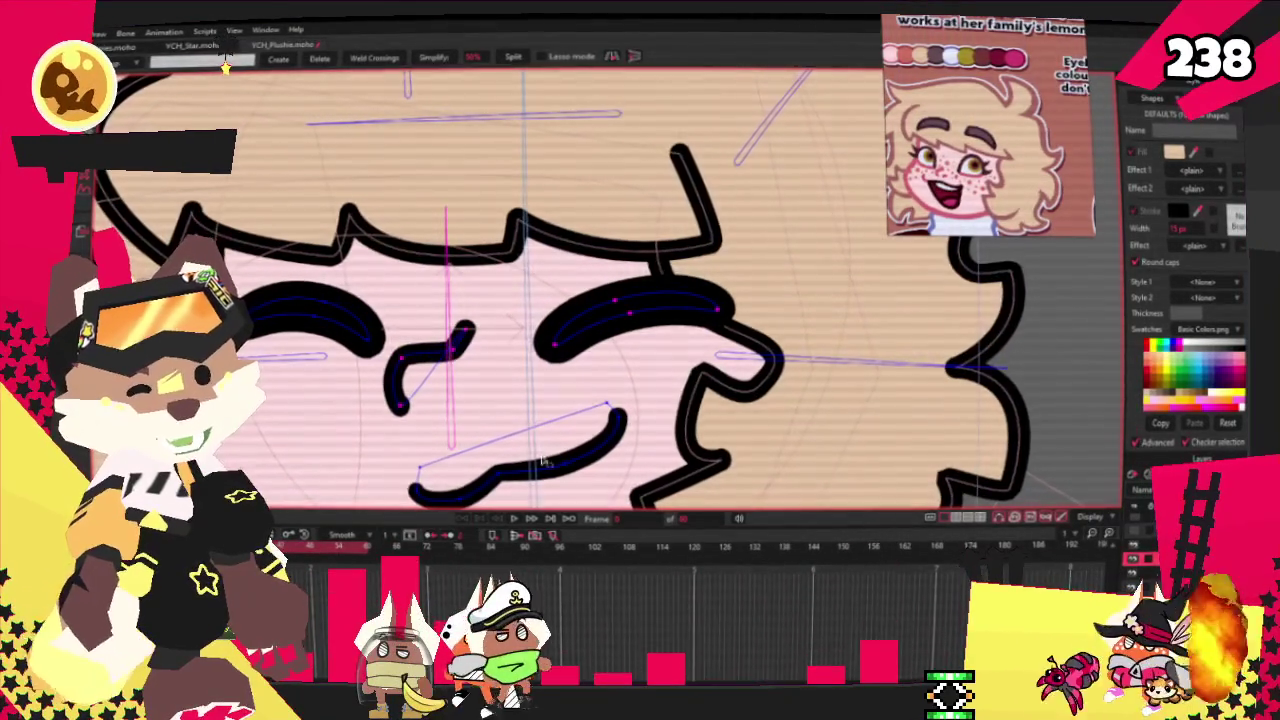
Select the eye, nose and mouth points and move them slightly left
click(593, 458)
key(t)
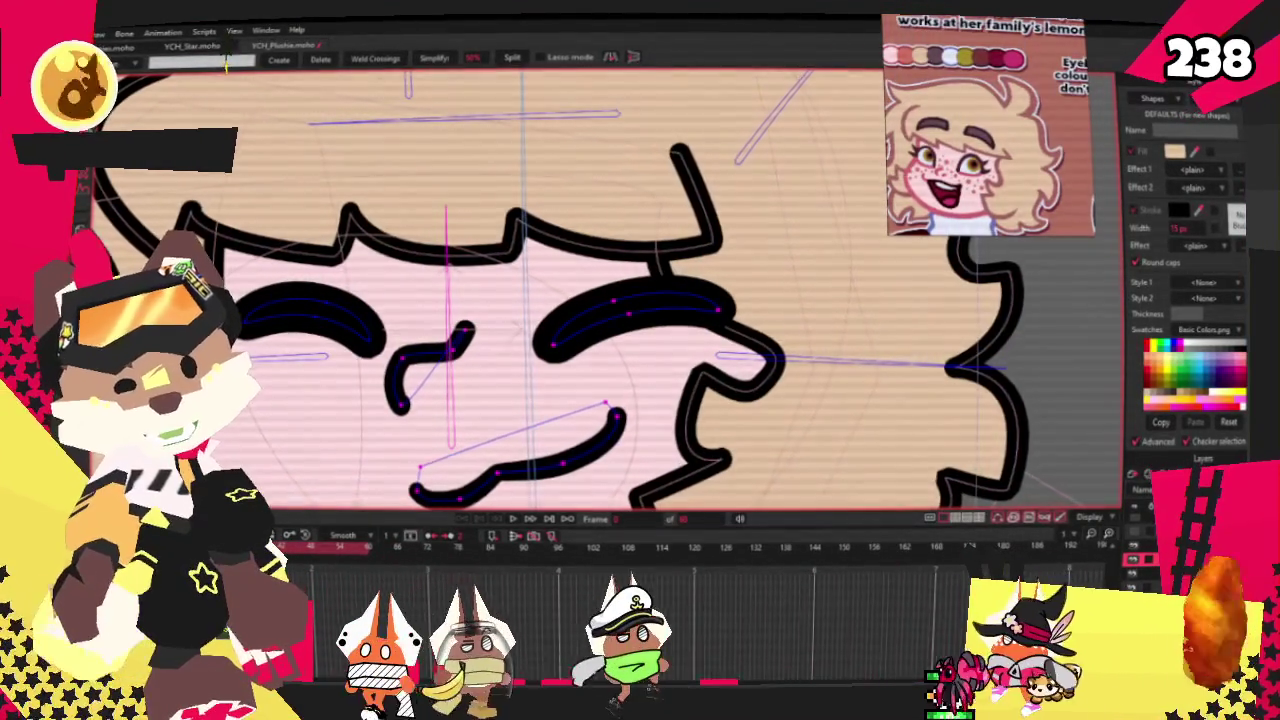
mouse_move(536, 388)
mouse_down()
mouse_move(481, 388)
mouse_move(490, 365)
mouse_up()
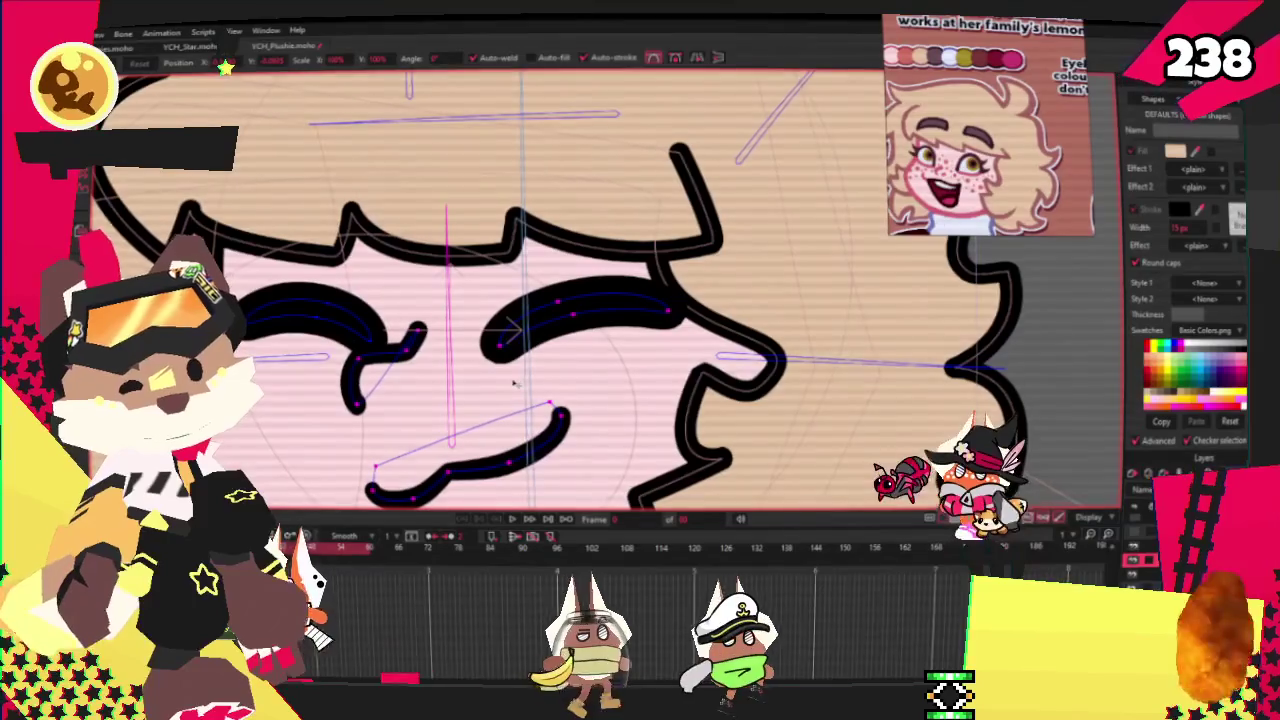
scroll(490, 365, down, 3)
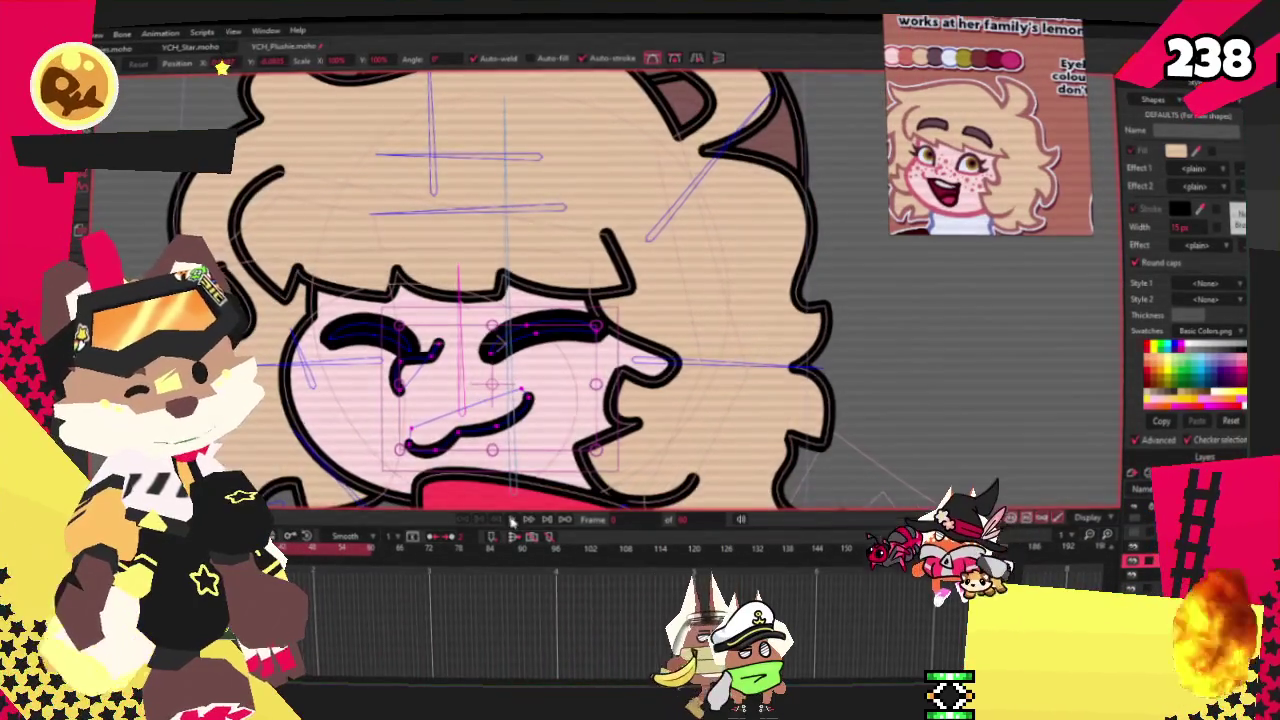
scroll(510, 350, down, 2)
scroll(540, 333, down, 2)
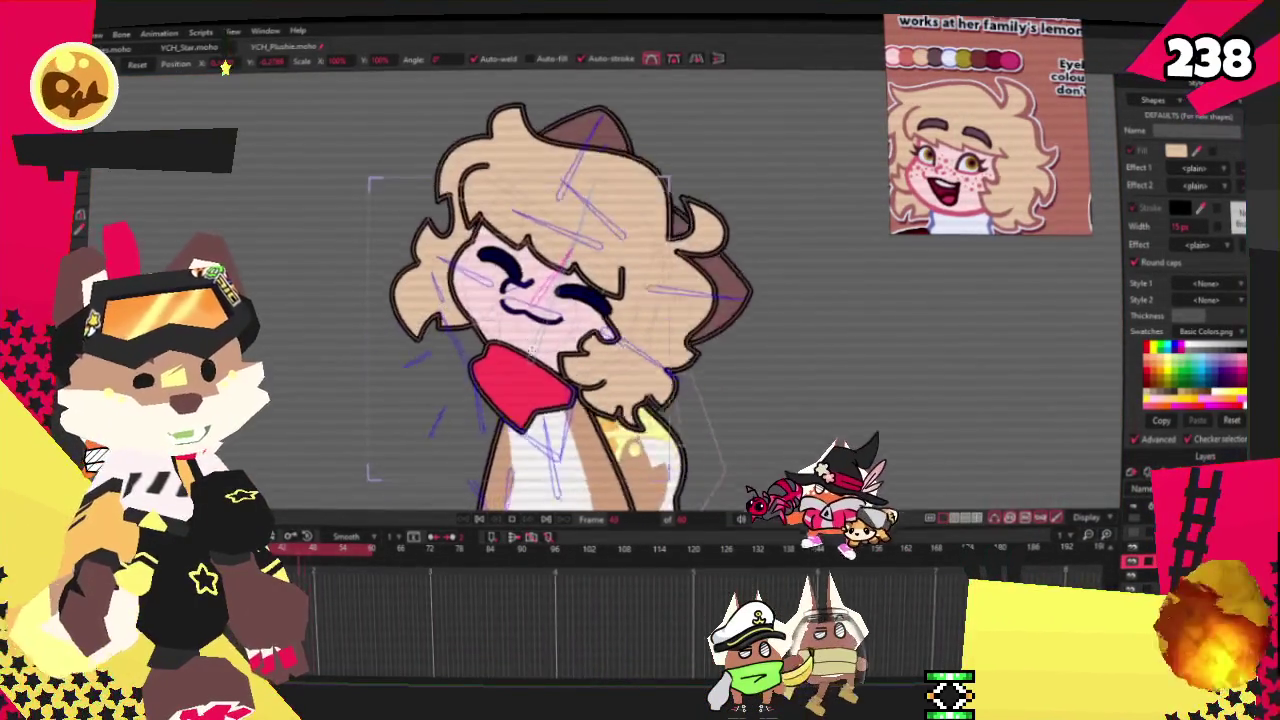
scroll(470, 351, up, 2)
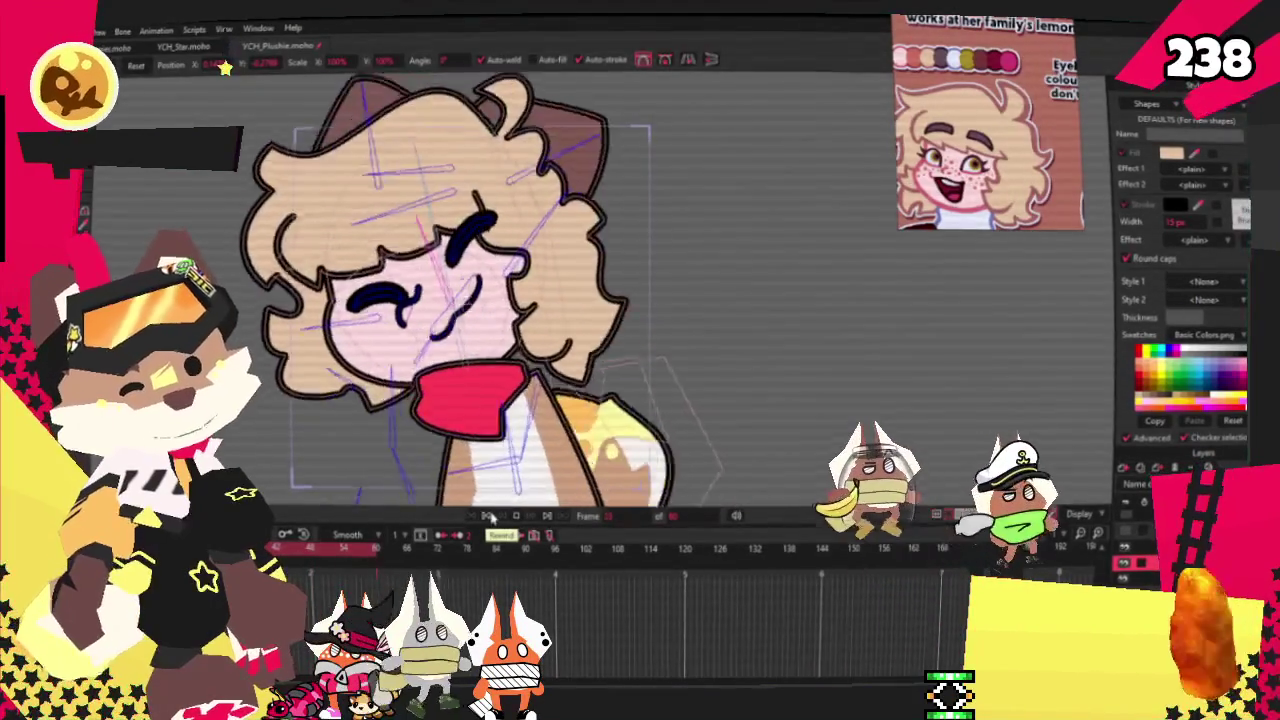
Play the head-sway animation to preview the shifted facial features
click(484, 517)
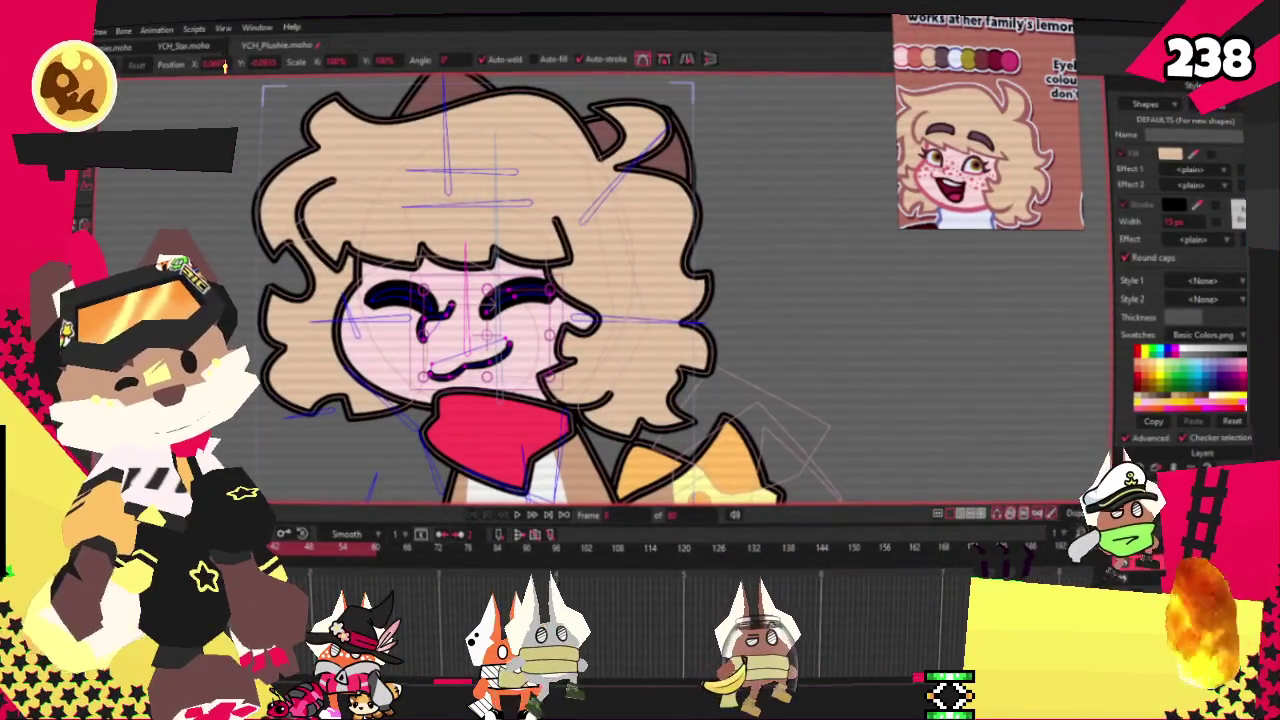
key(i)
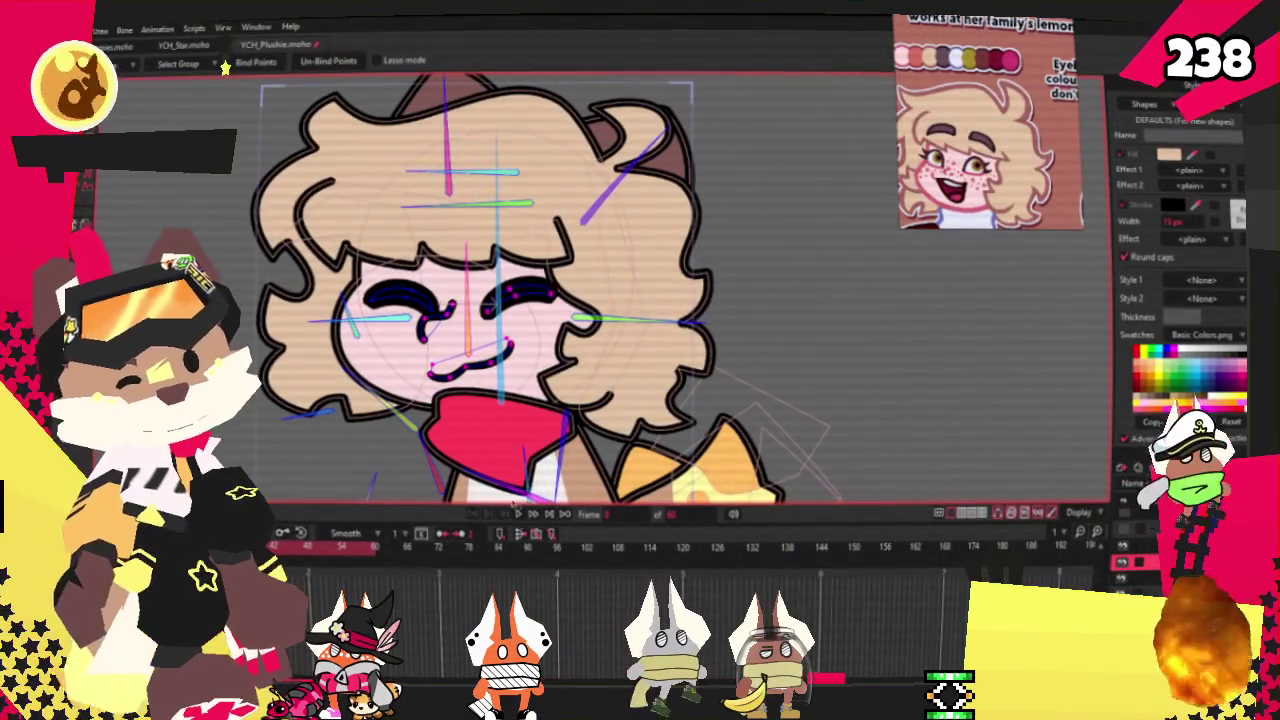
click(518, 517)
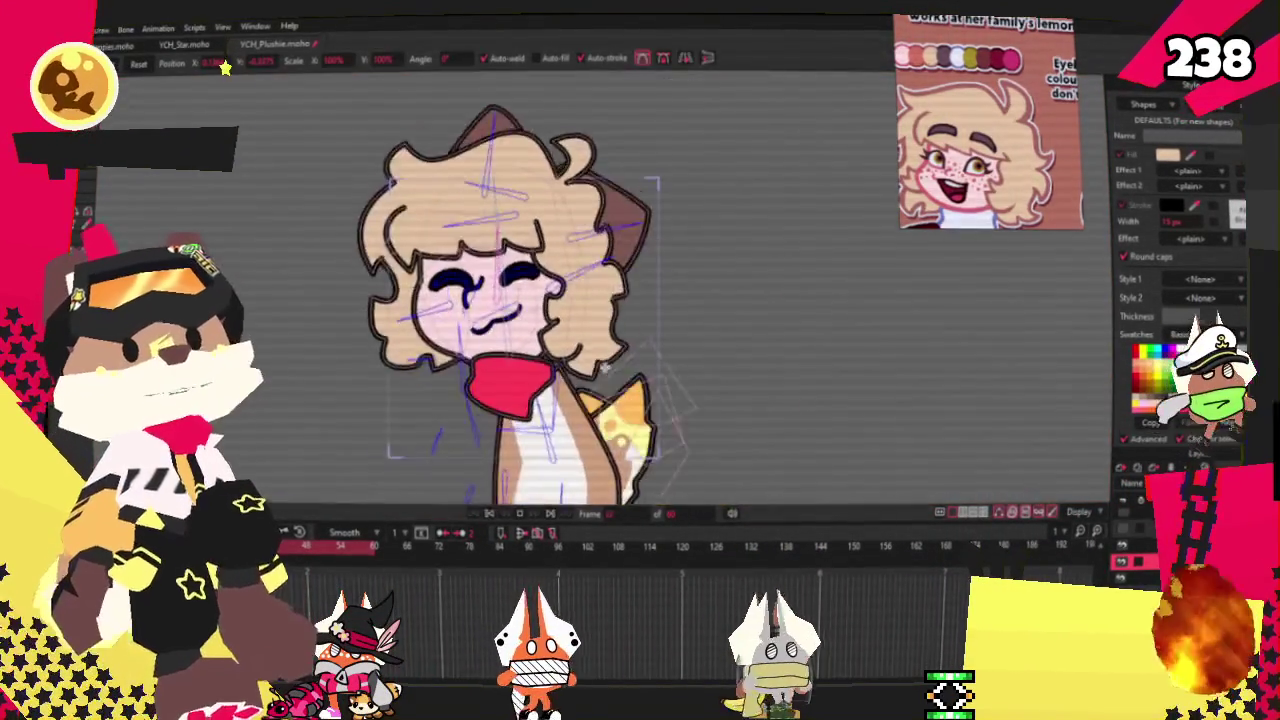
key(t)
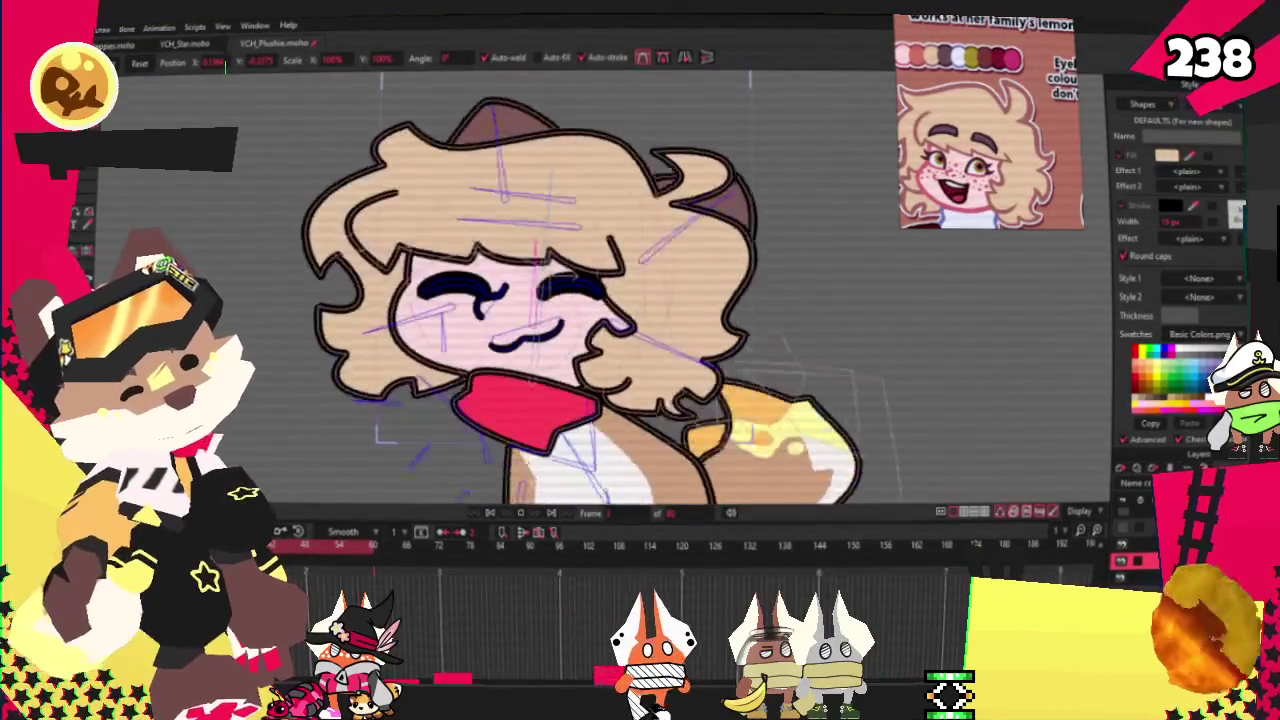
scroll(535, 368, up, 2)
scroll(535, 368, up, 4)
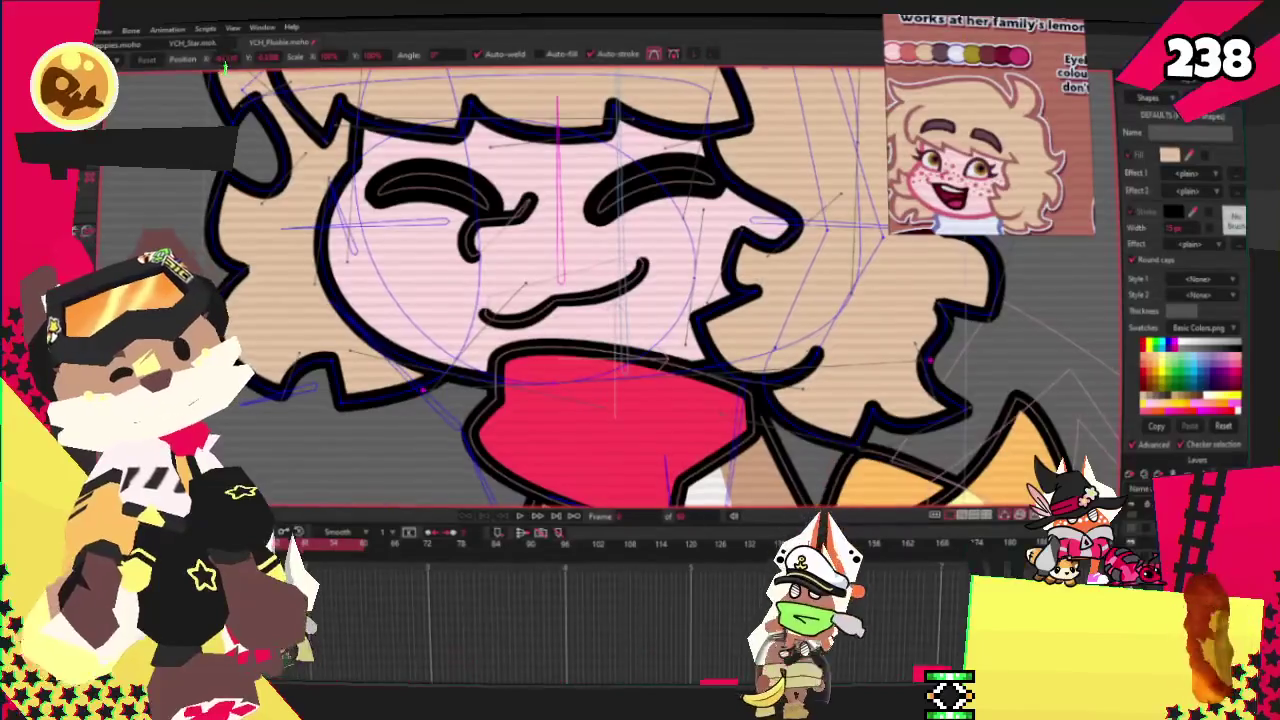
key(q)
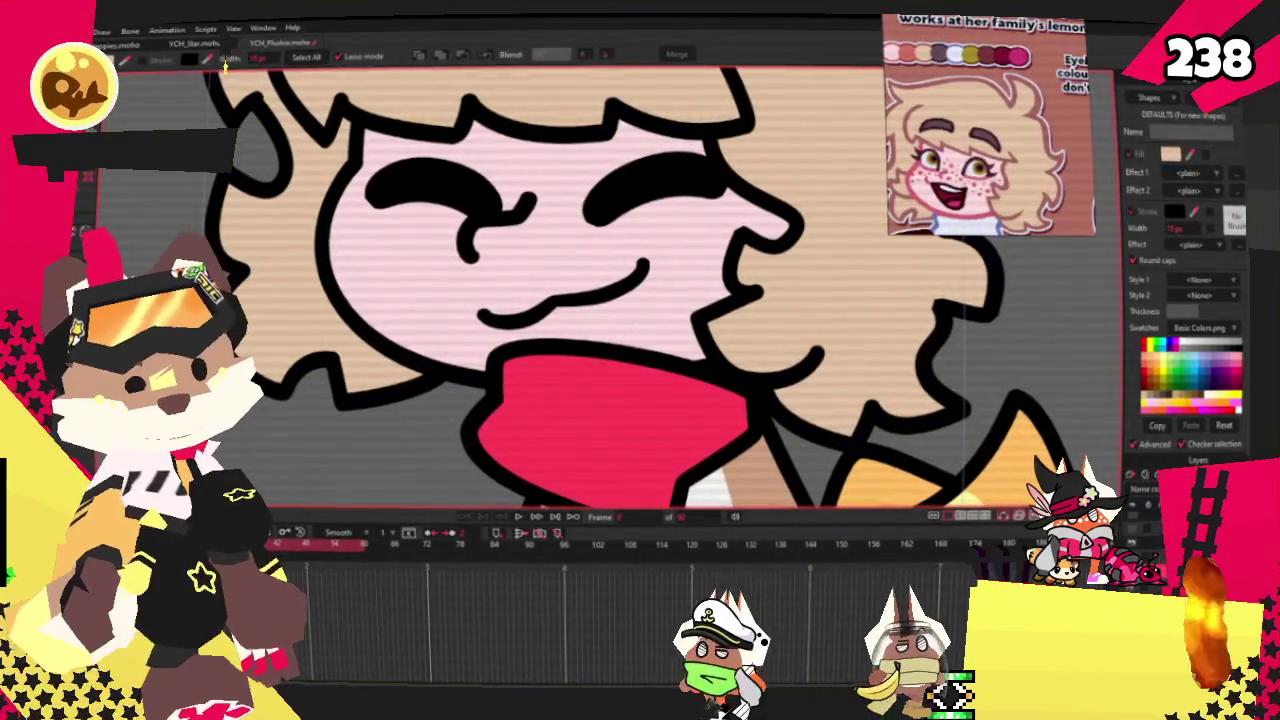
key(g)
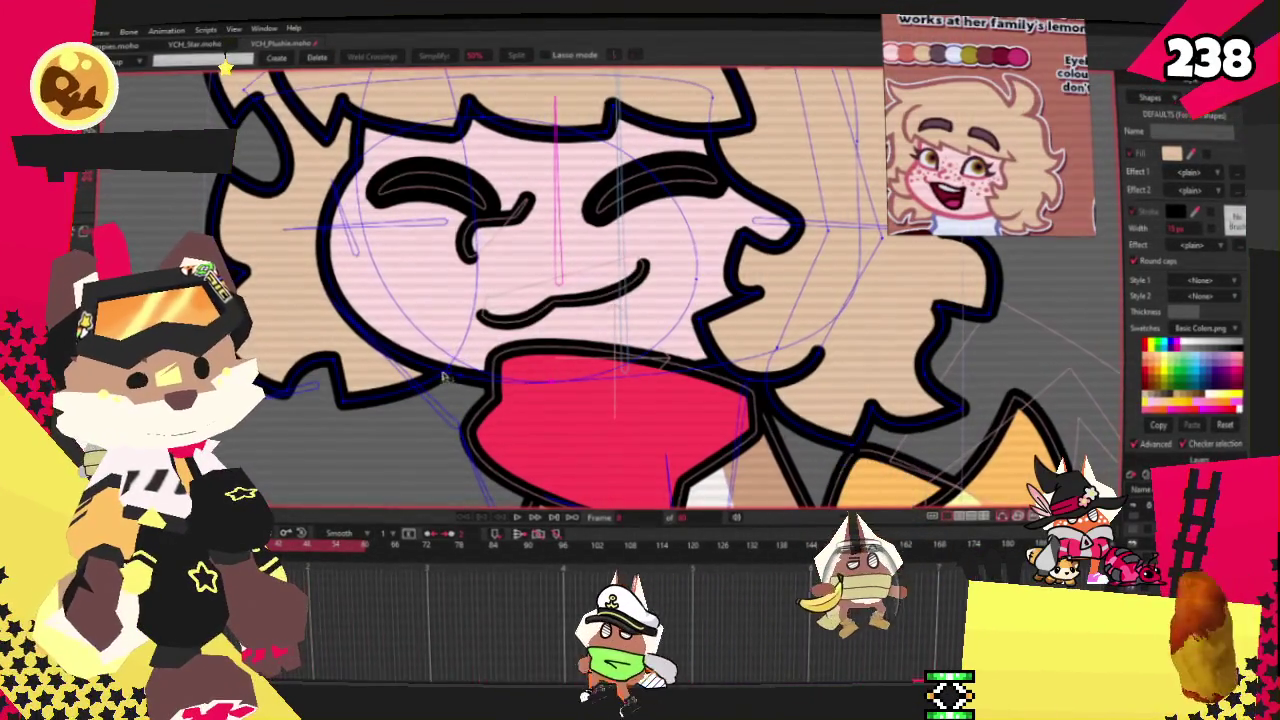
key(z)
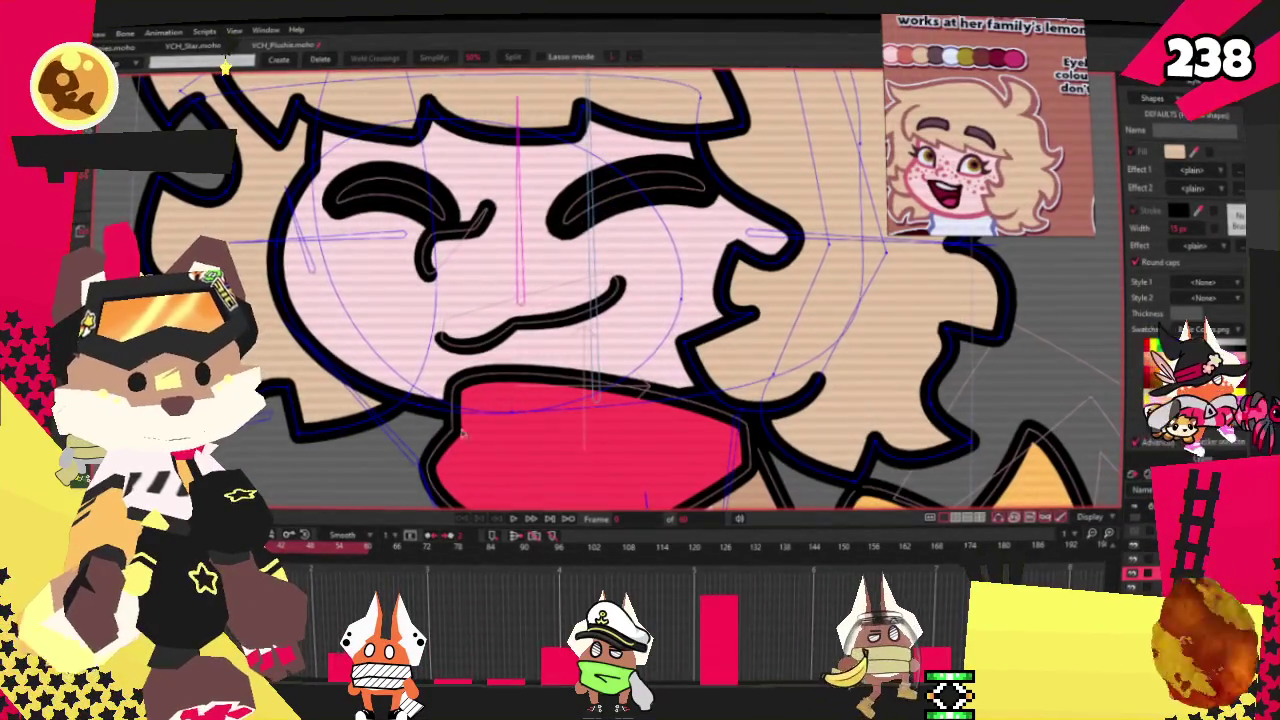
key(z)
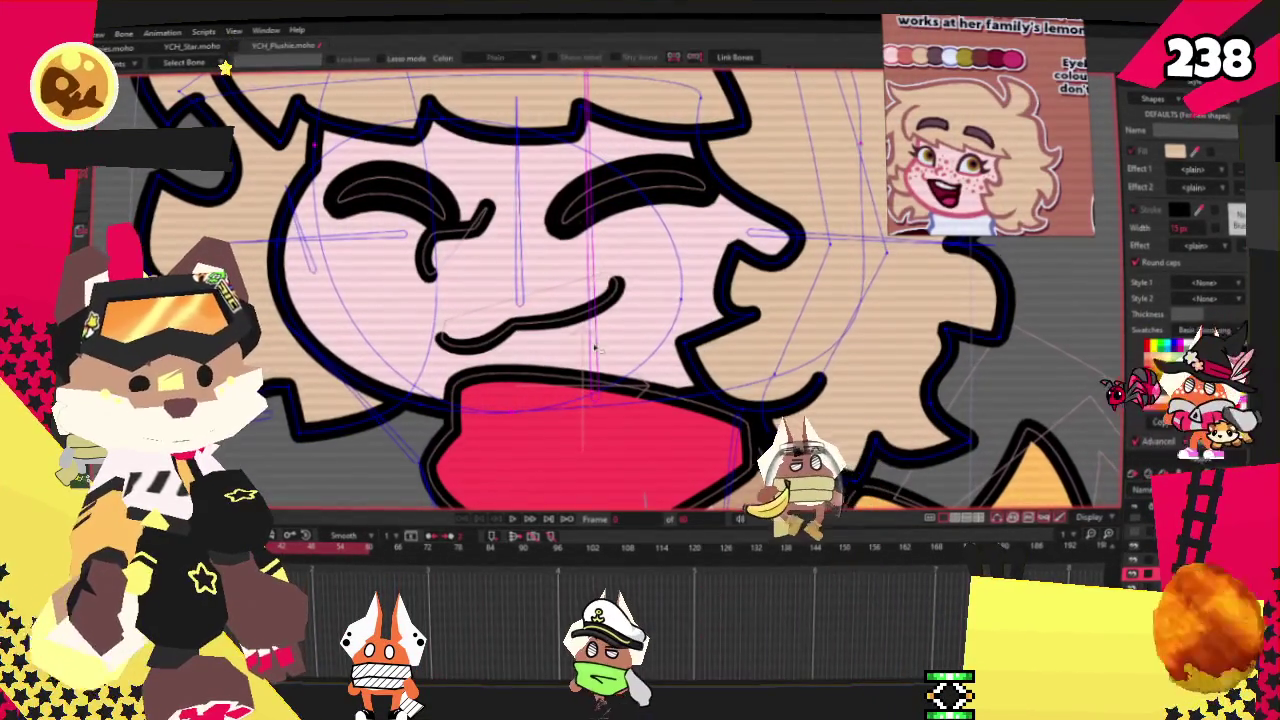
key(g)
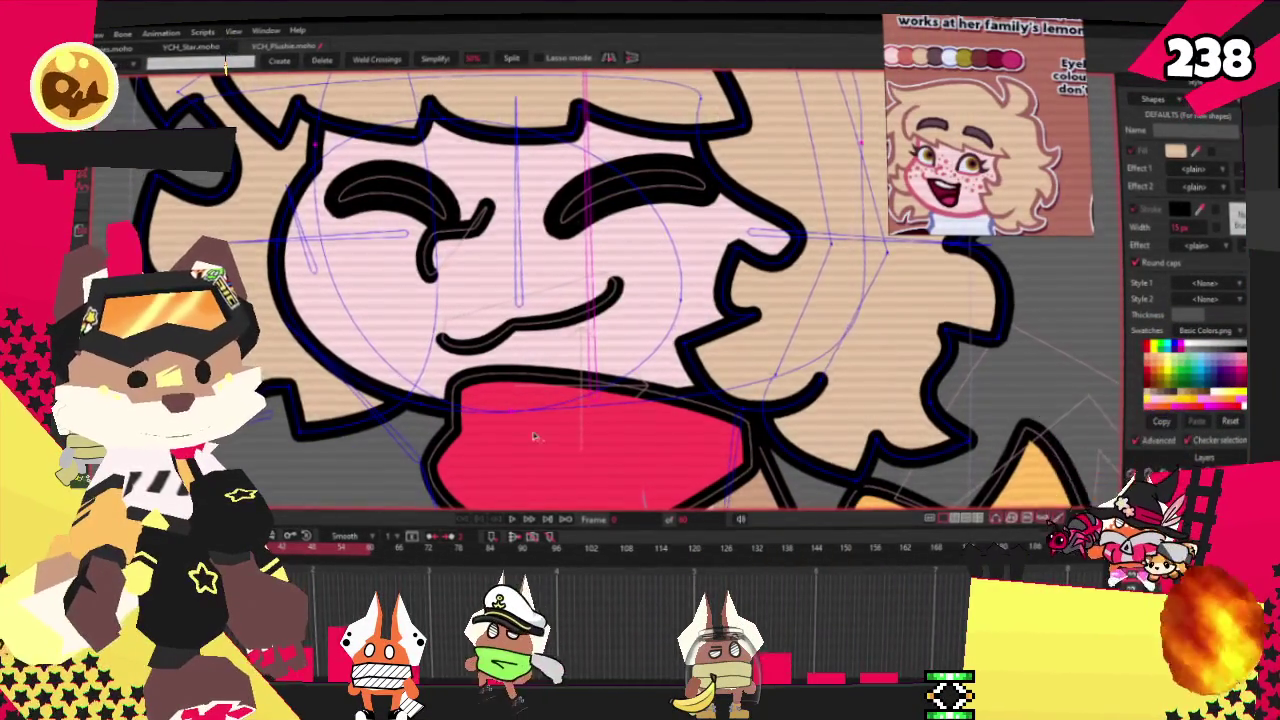
scroll(512, 432, up, 2)
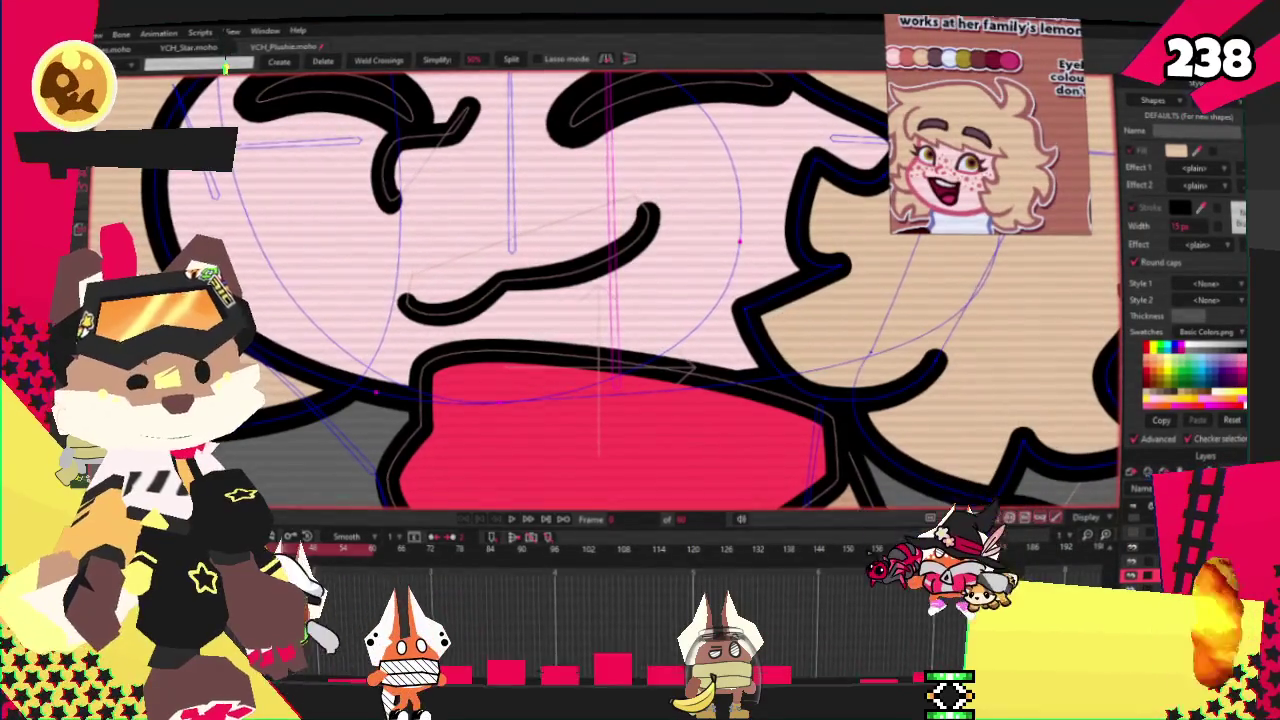
key(i)
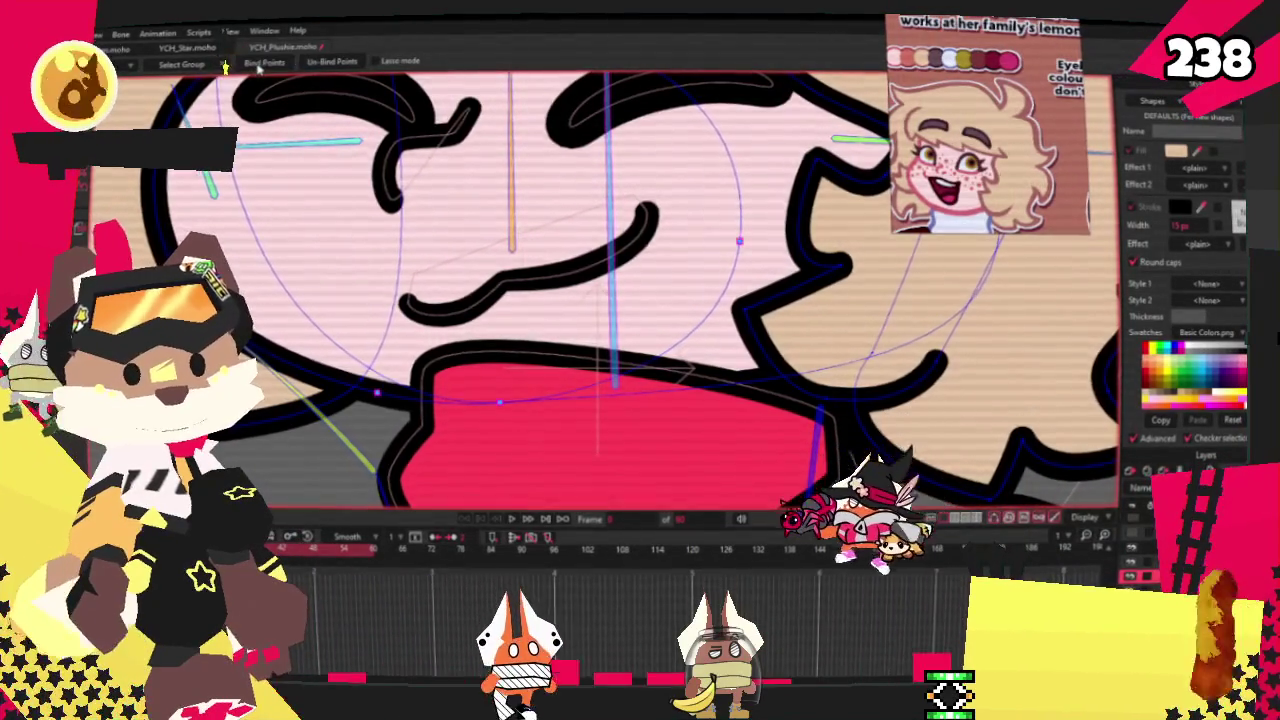
scroll(600, 300, down, 3)
key(g)
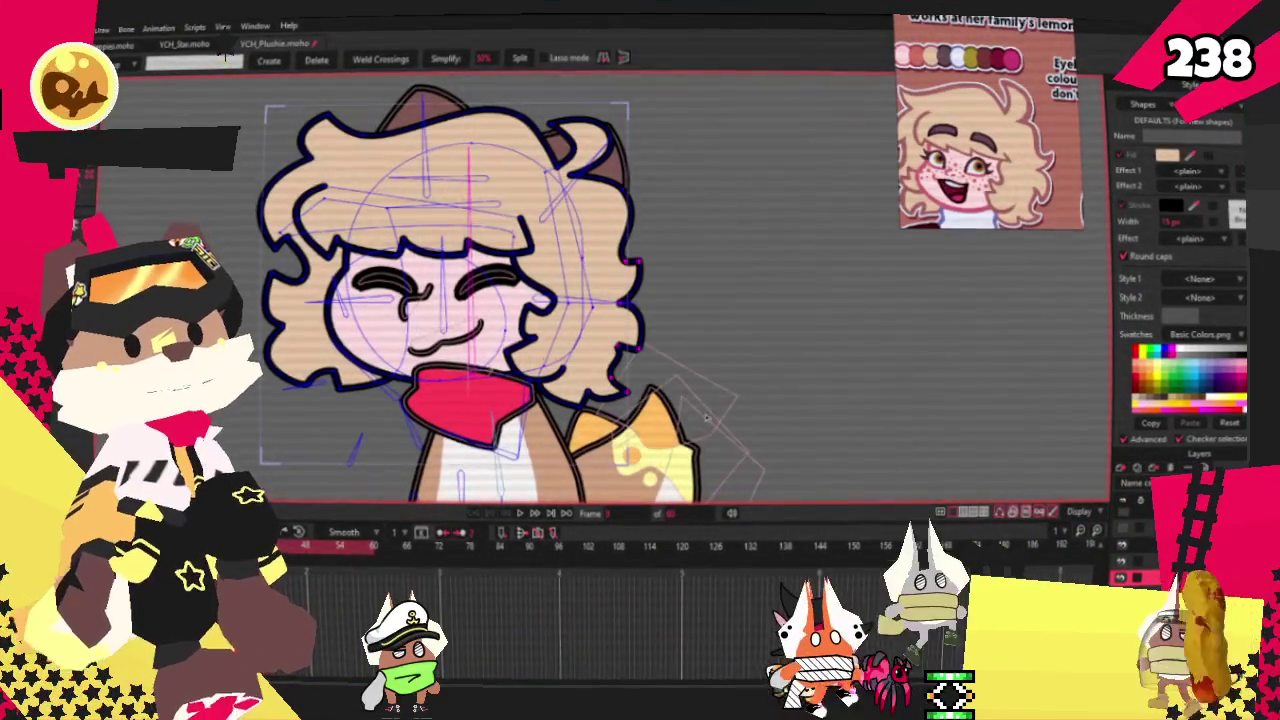
Reshape the right hair outline's upper and lower curls with Transform Points
scroll(640, 268, up, 2)
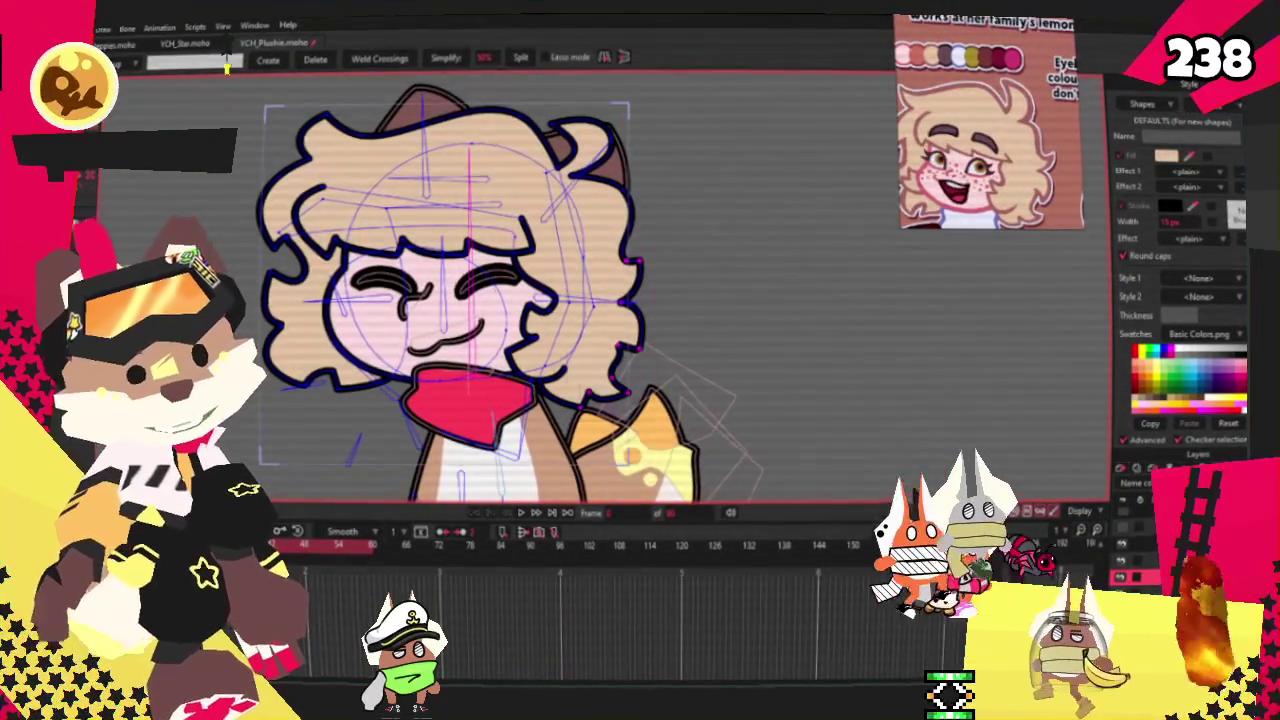
key(t)
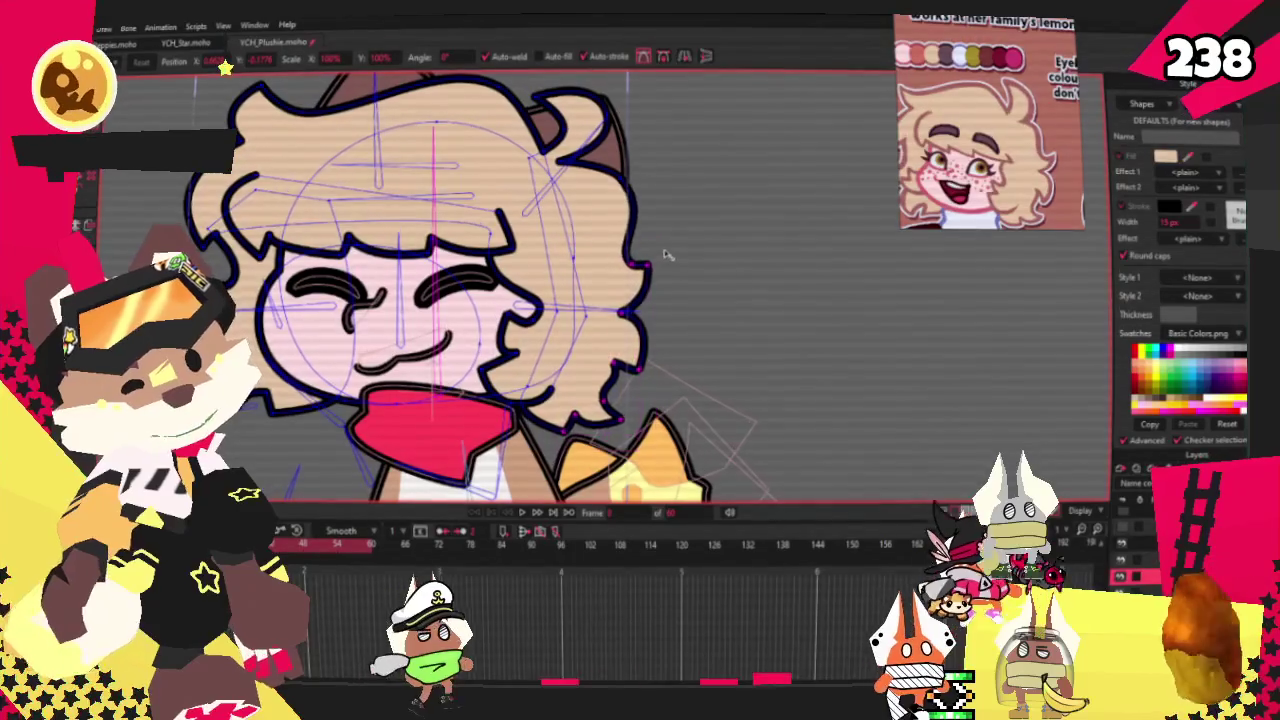
mouse_move(665, 257)
mouse_down()
mouse_move(655, 238)
mouse_move(623, 297)
mouse_up()
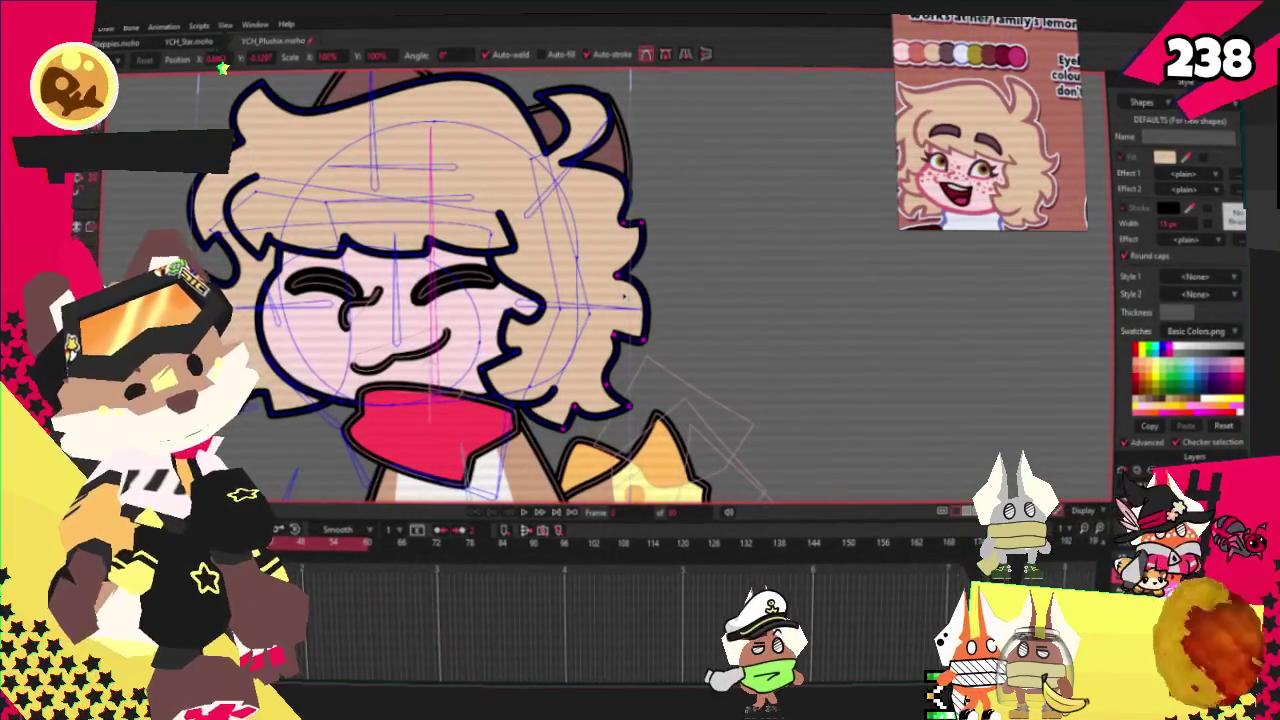
scroll(621, 296, down, 3)
scroll(600, 330, up, 3)
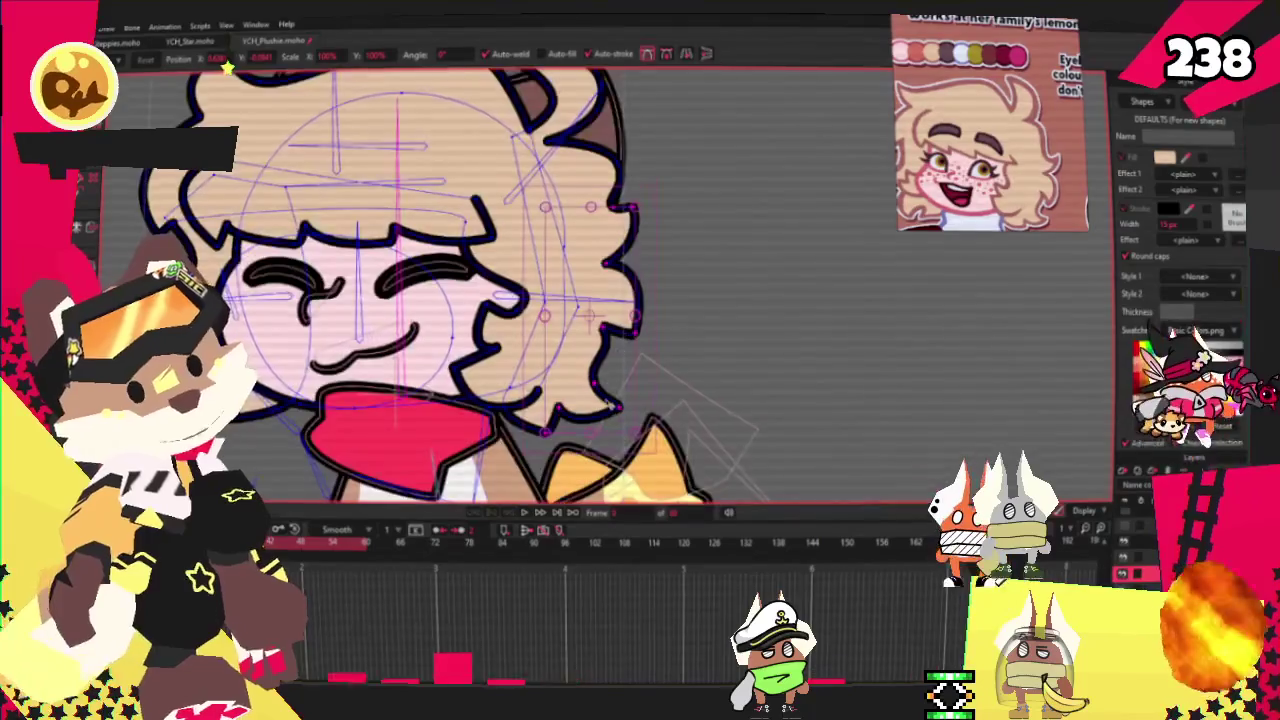
scroll(580, 370, up, 2)
scroll(567, 388, down, 1)
scroll(594, 320, up, 1)
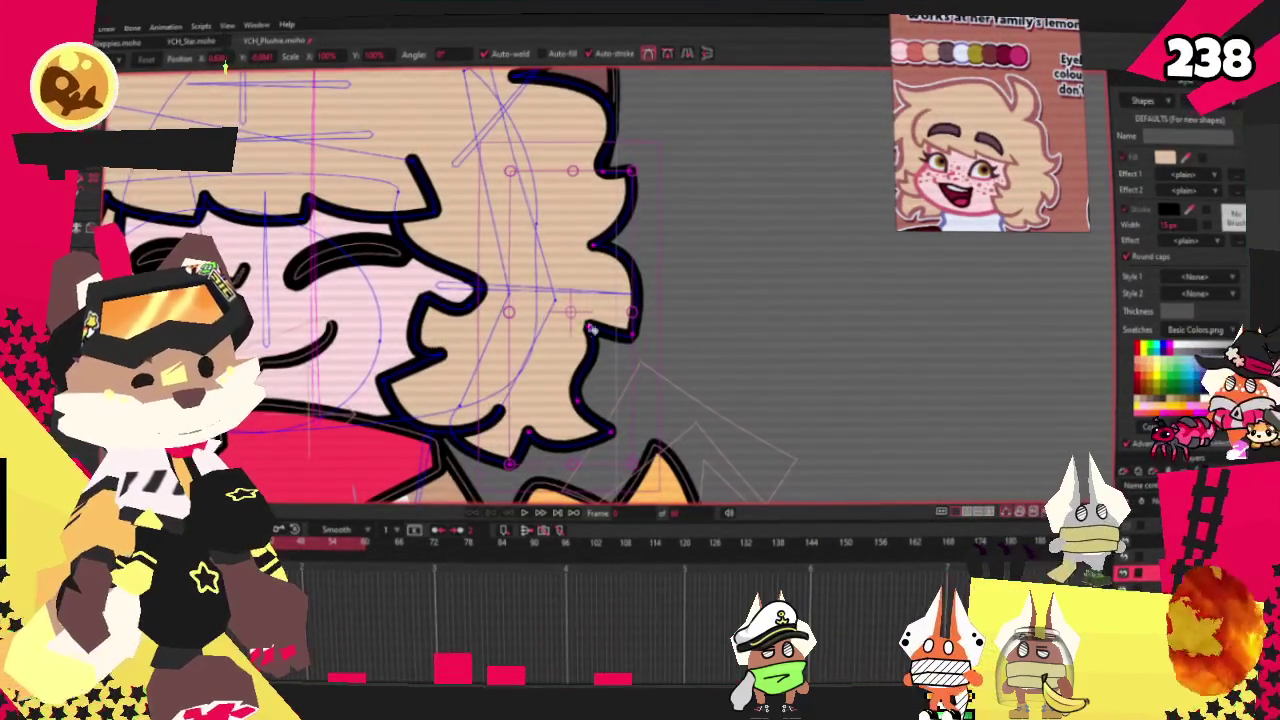
click(592, 328)
scroll(594, 318, up, 1)
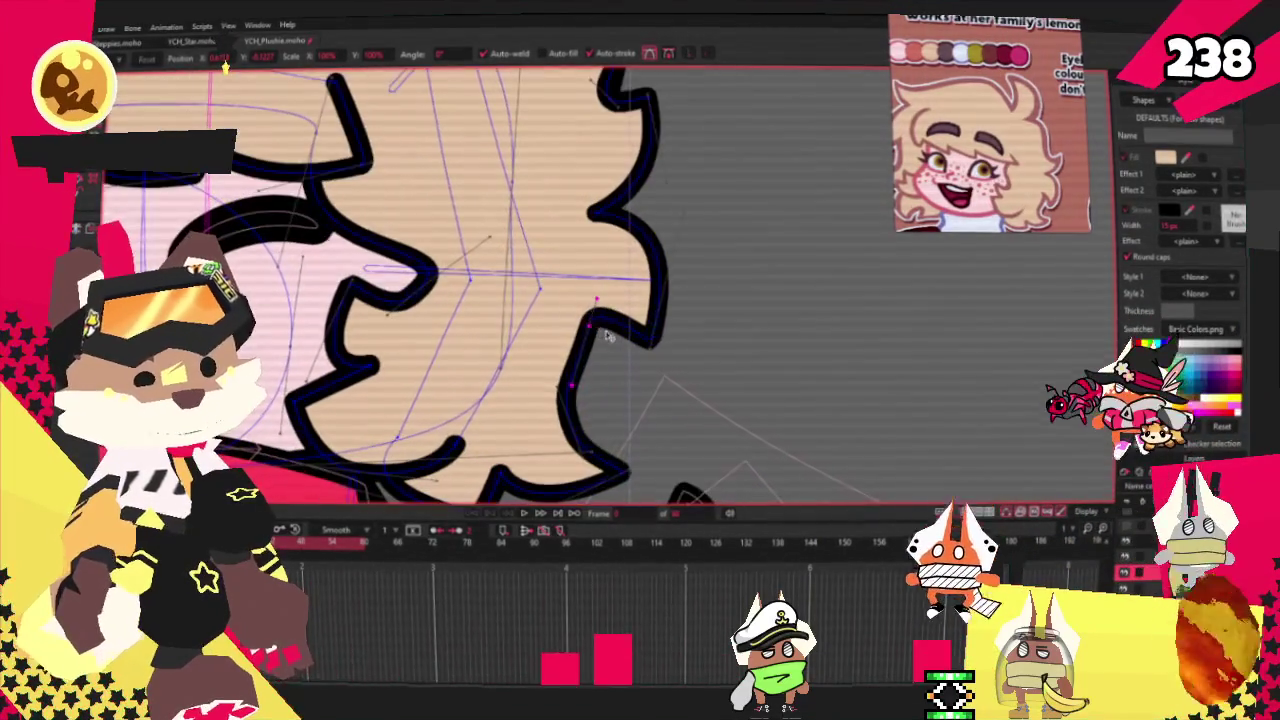
drag(605, 262, 688, 265)
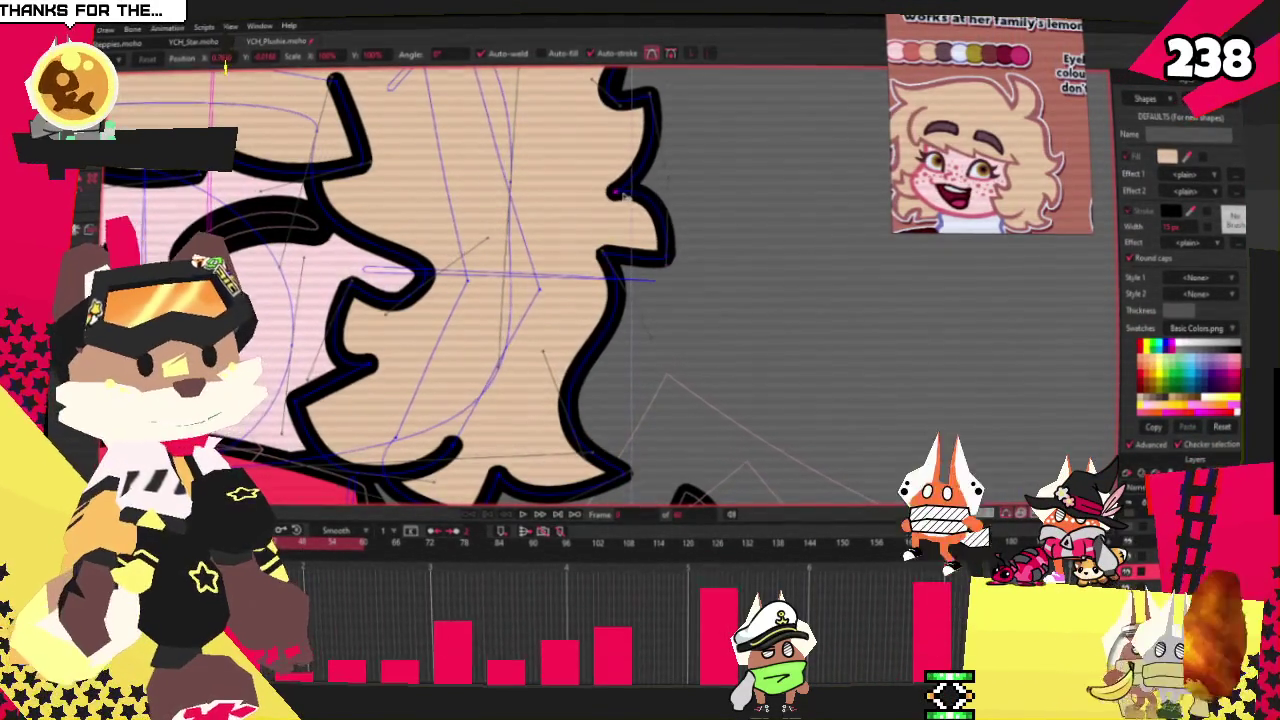
Adjust the hair's inner bump points and reshape the hair line above the eye
scroll(640, 240, down, 2)
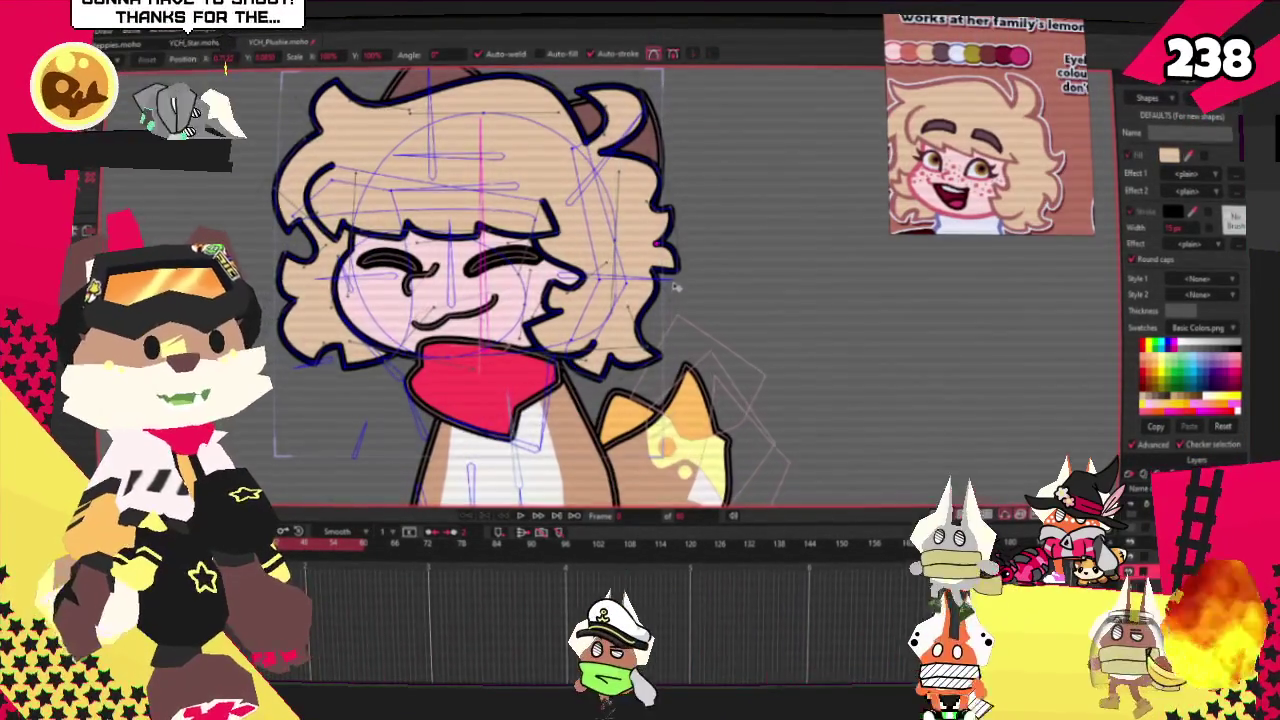
scroll(676, 287, down, 2)
scroll(676, 287, up, 4)
scroll(676, 287, up, 2)
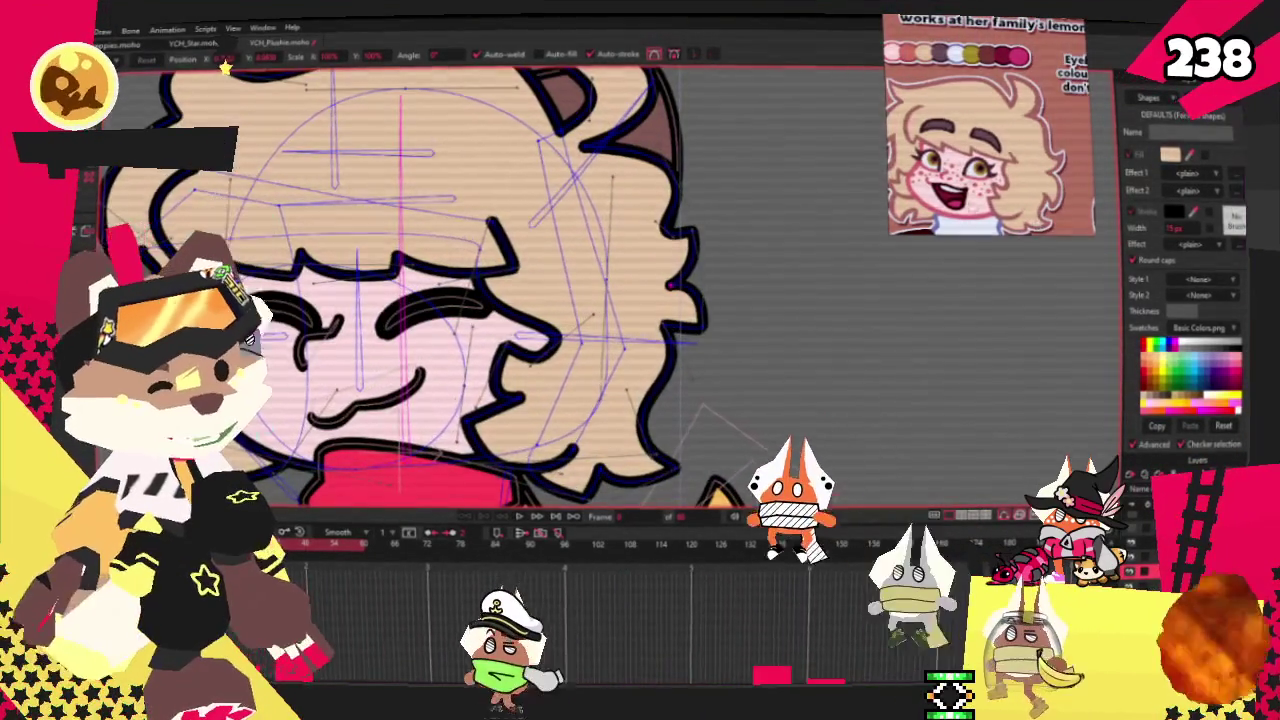
scroll(603, 255, up, 2)
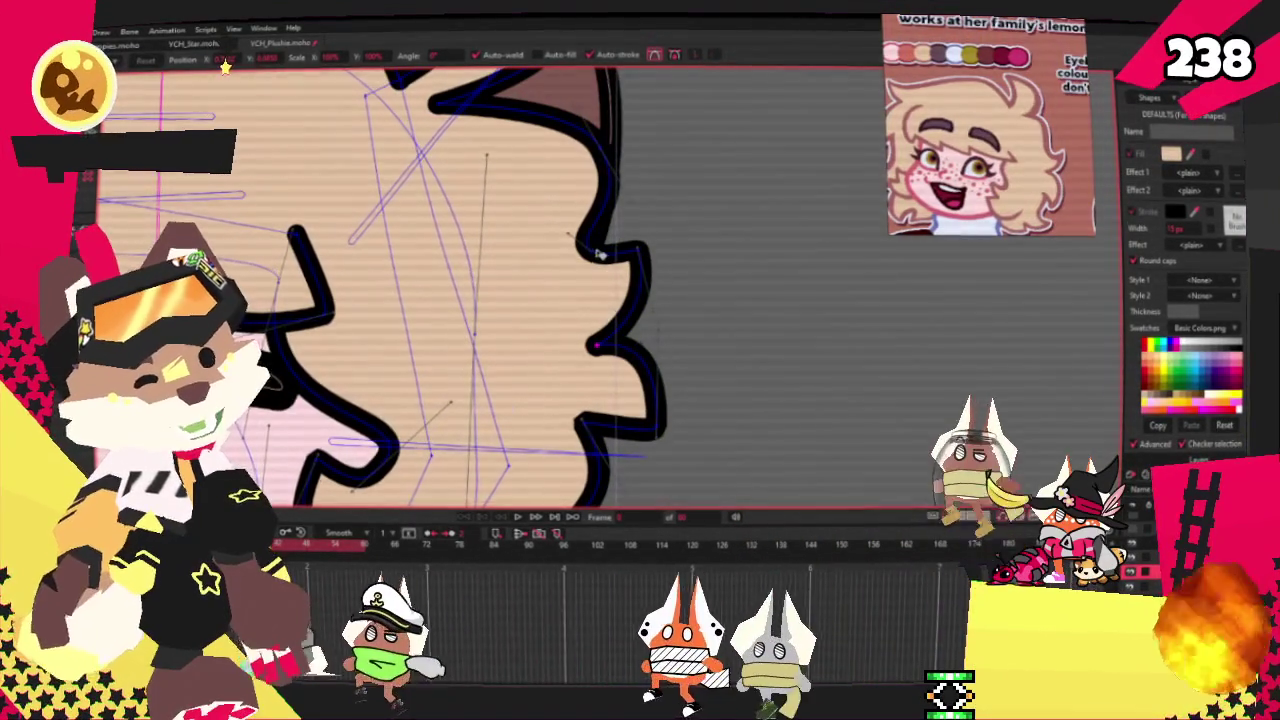
scroll(603, 255, up, 2)
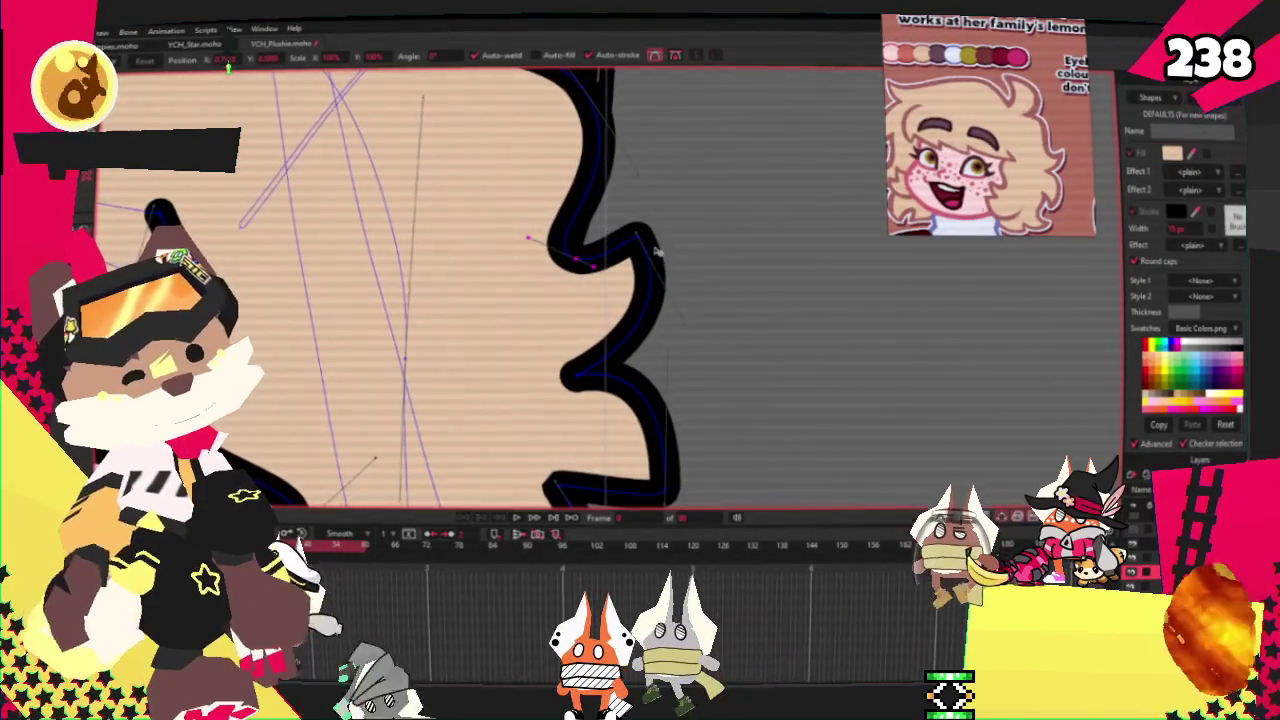
click(581, 381)
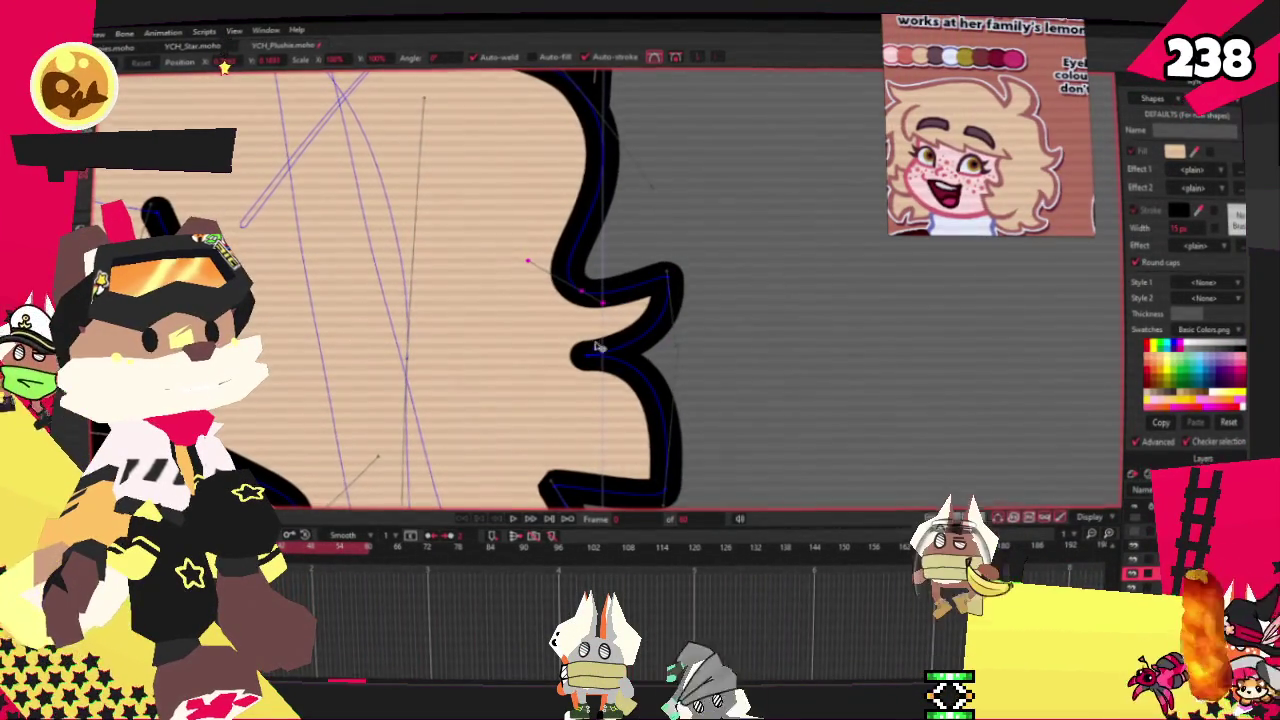
scroll(600, 366, down, 2)
scroll(603, 368, down, 2)
scroll(606, 370, up, 3)
scroll(610, 372, up, 1)
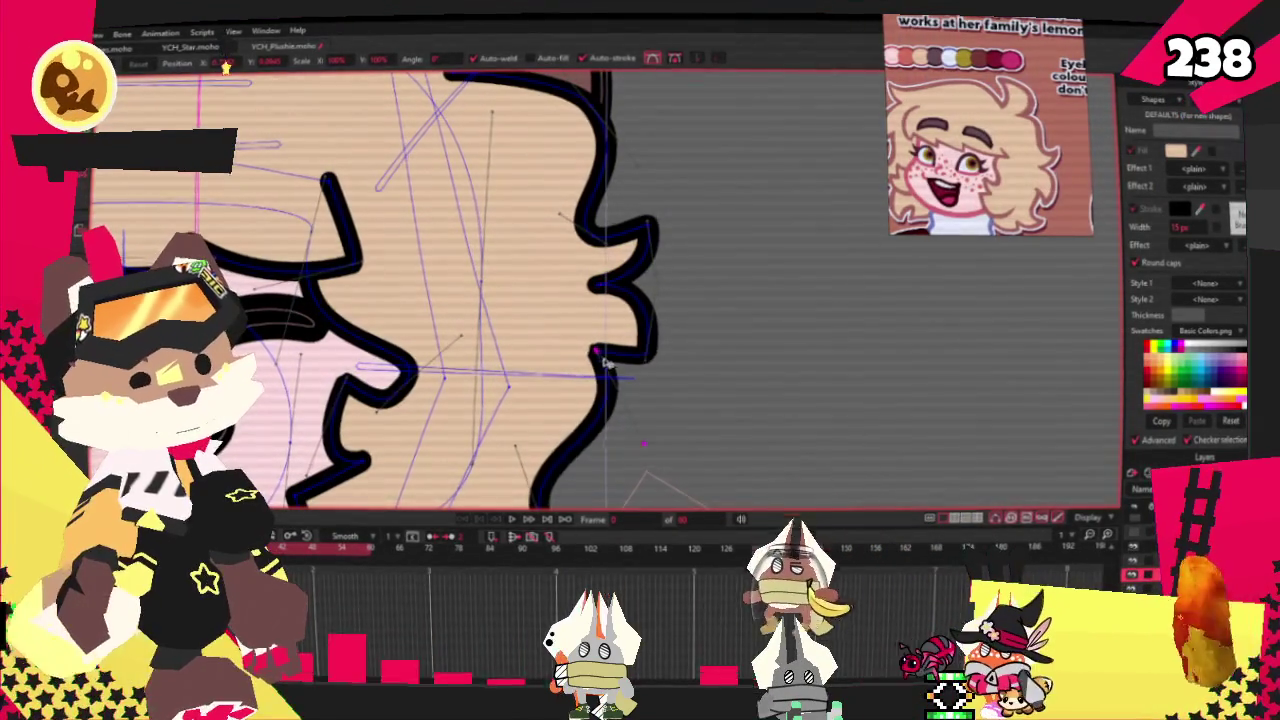
click(595, 352)
scroll(603, 364, down, 2)
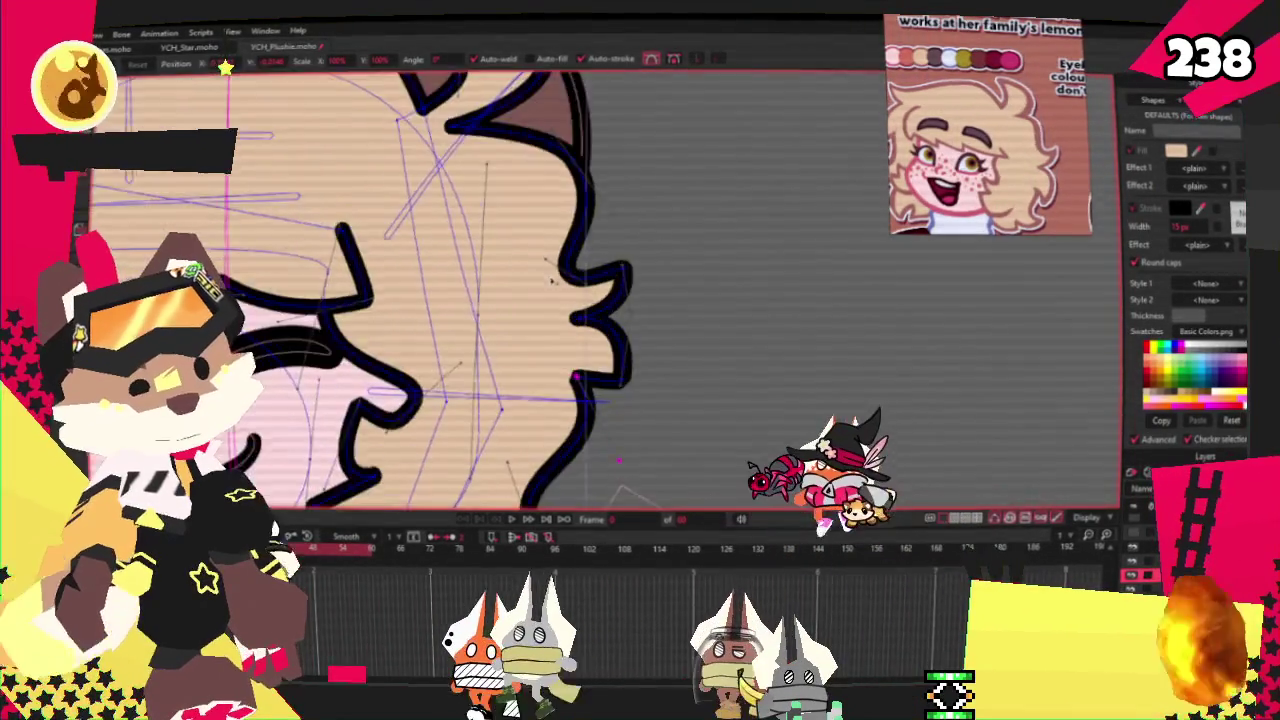
scroll(585, 320, down, 2)
scroll(576, 303, up, 2)
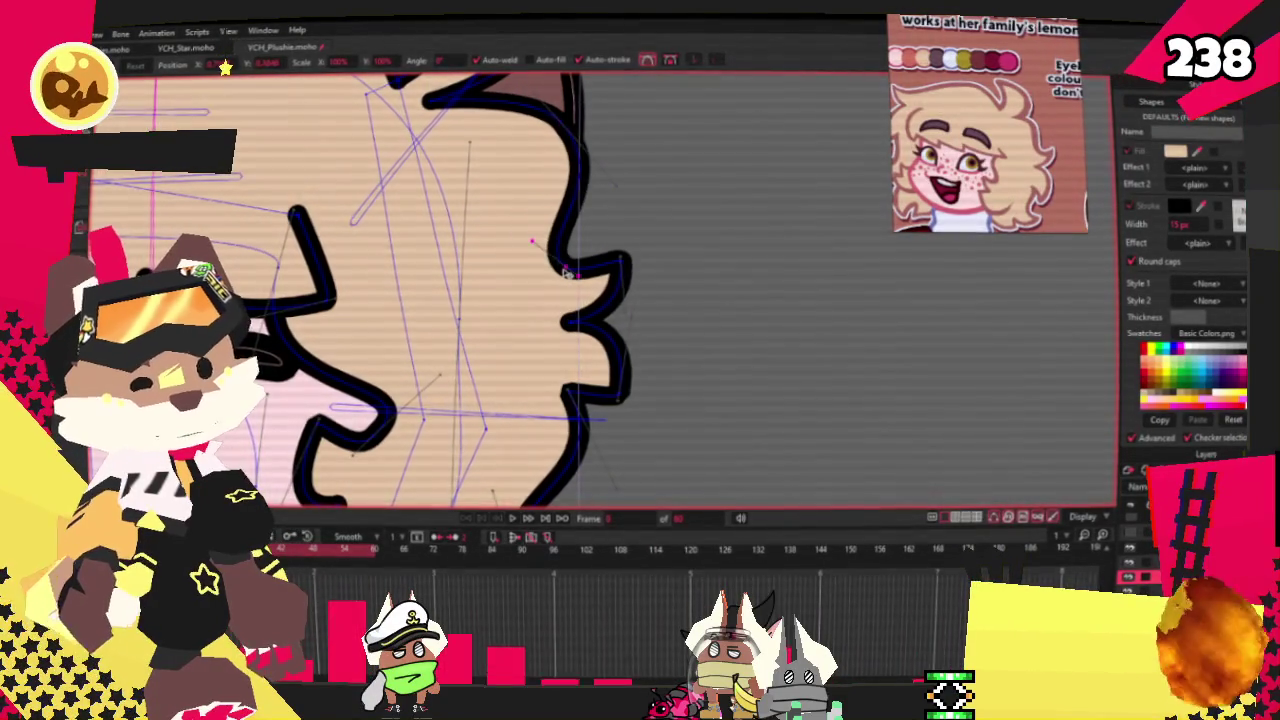
scroll(450, 282, up, 1)
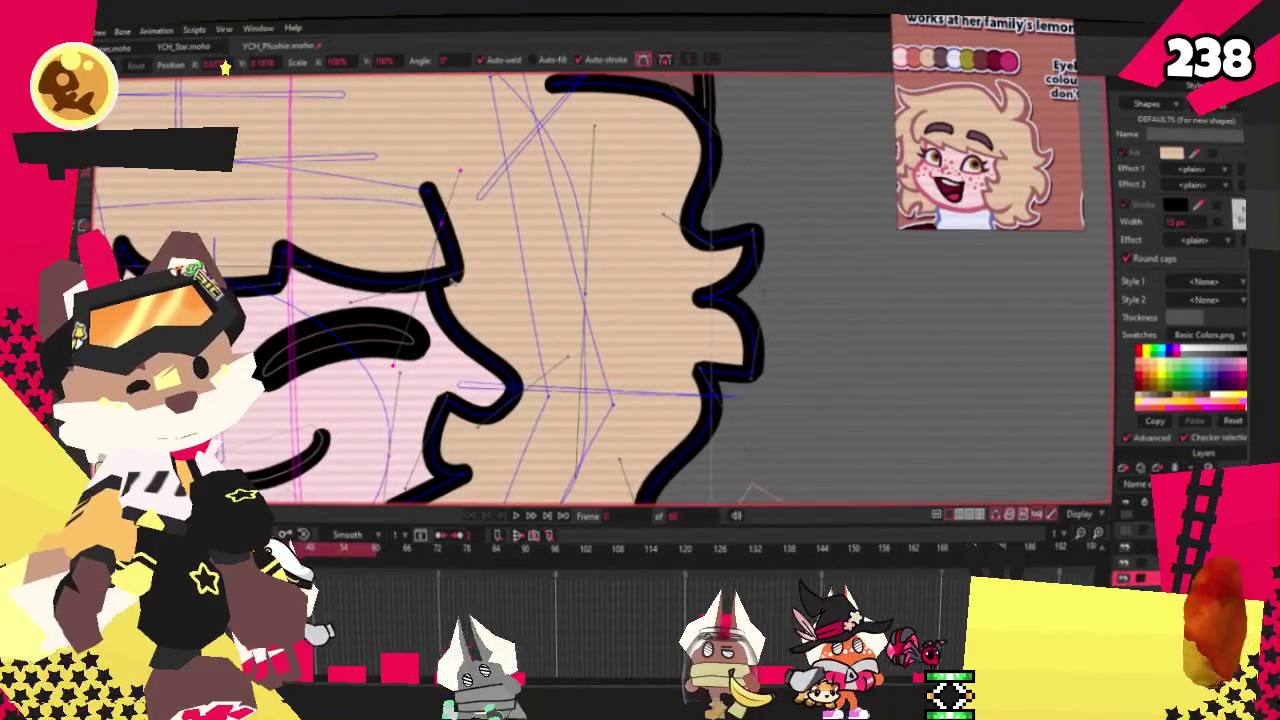
drag(455, 278, 505, 270)
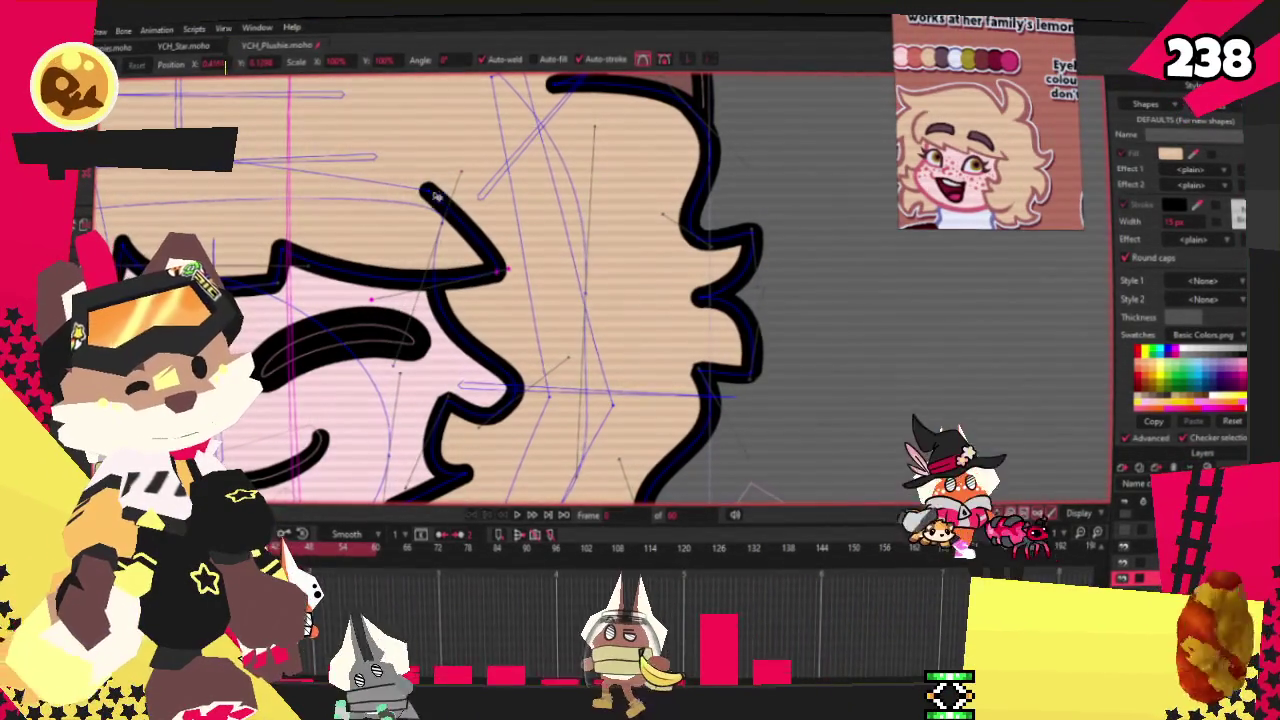
scroll(441, 196, down, 2)
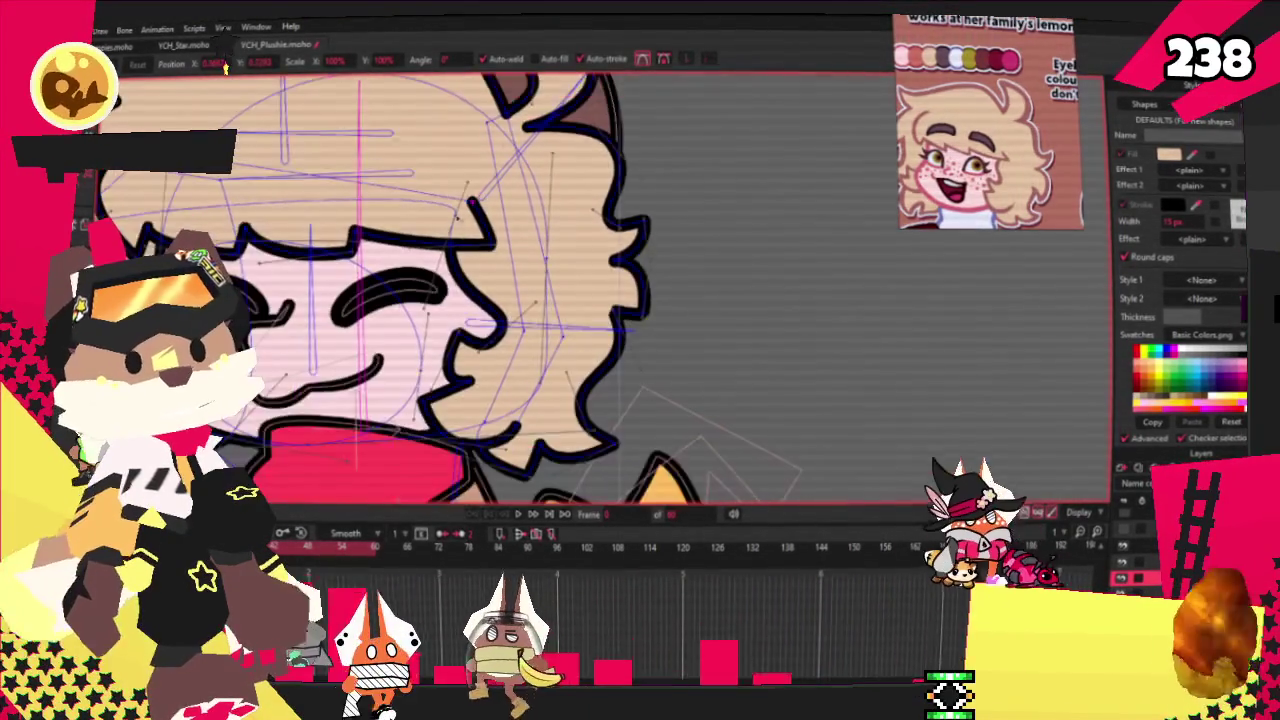
scroll(443, 245, up, 2)
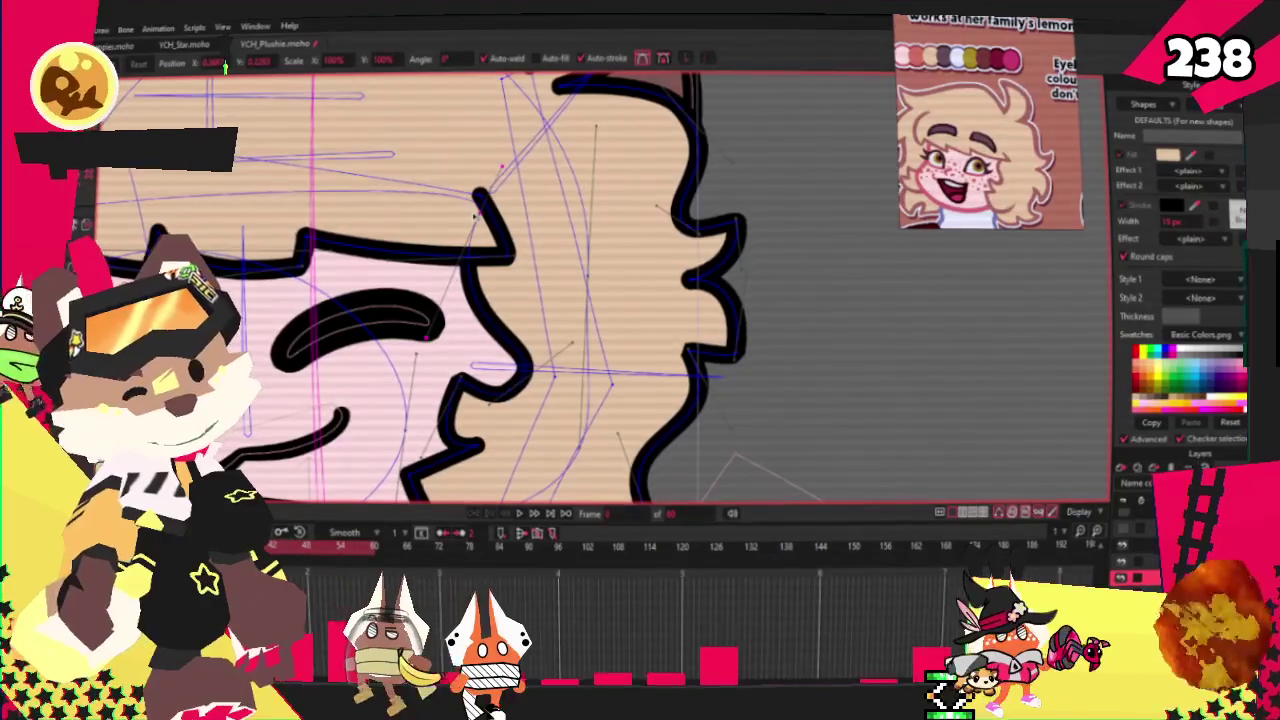
scroll(475, 210, down, 2)
scroll(500, 300, up, 2)
scroll(541, 397, up, 1)
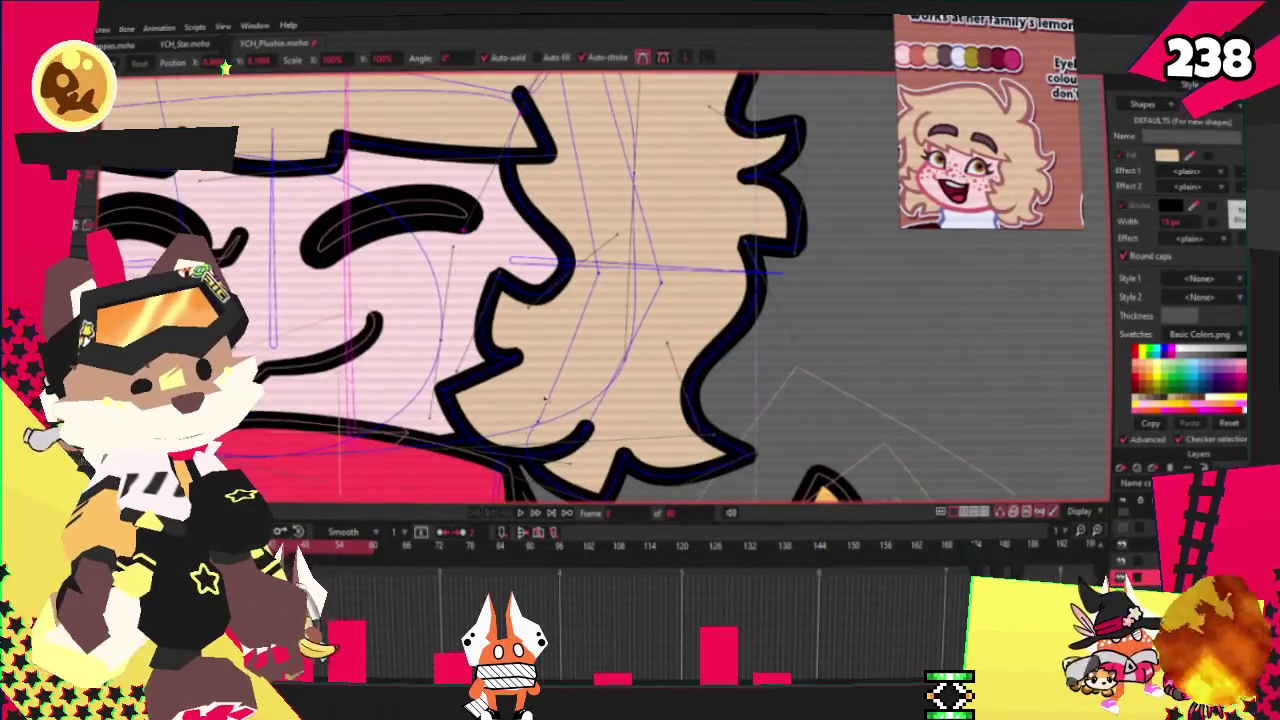
scroll(557, 457, up, 1)
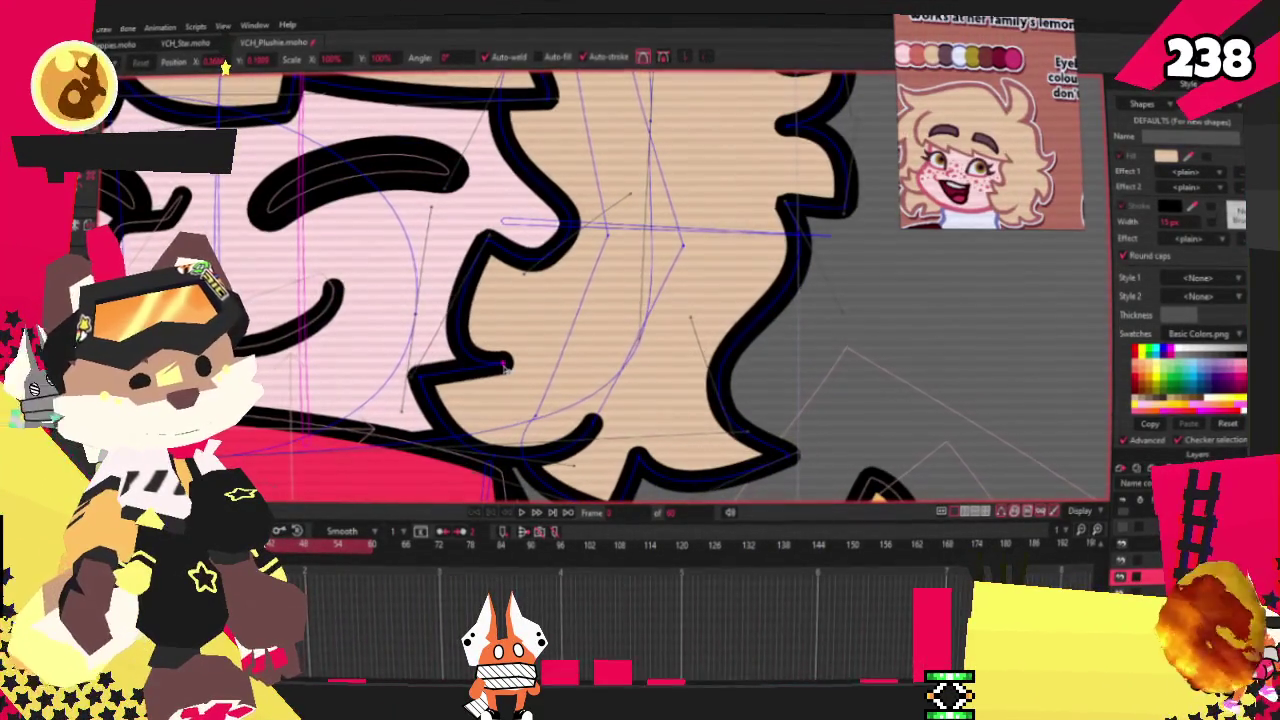
scroll(500, 371, down, 2)
scroll(536, 323, up, 2)
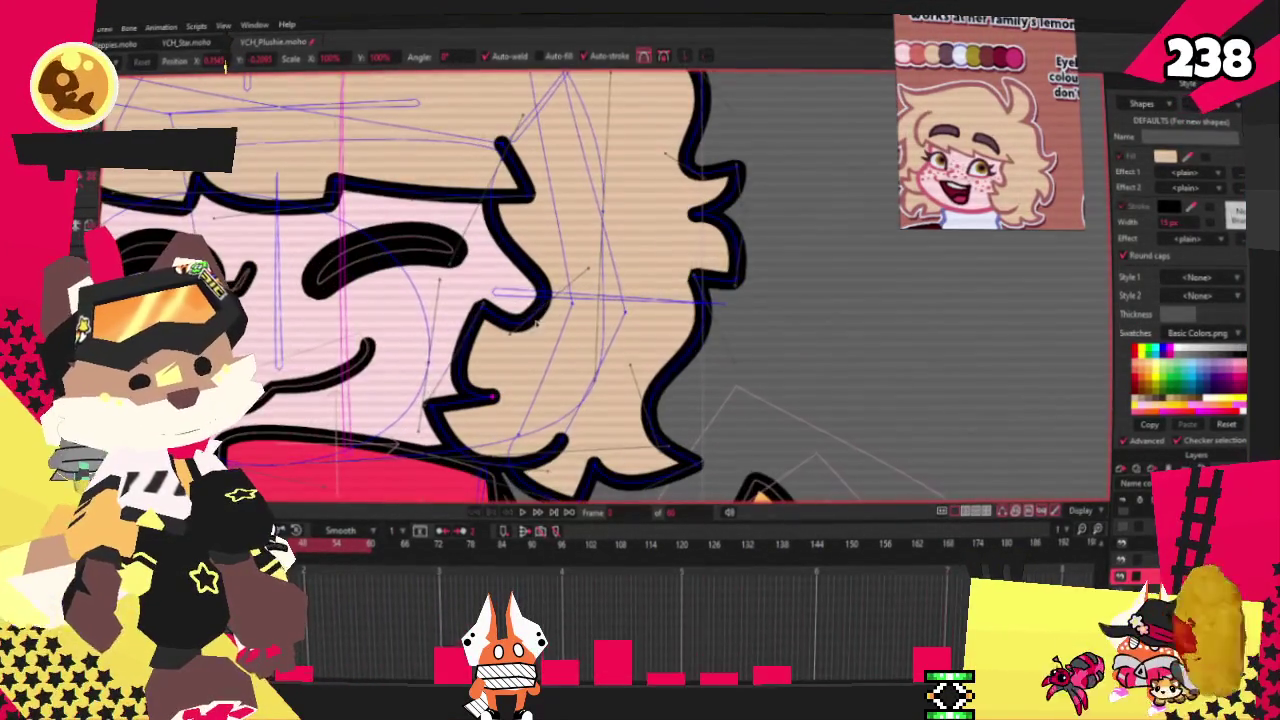
scroll(523, 336, down, 1)
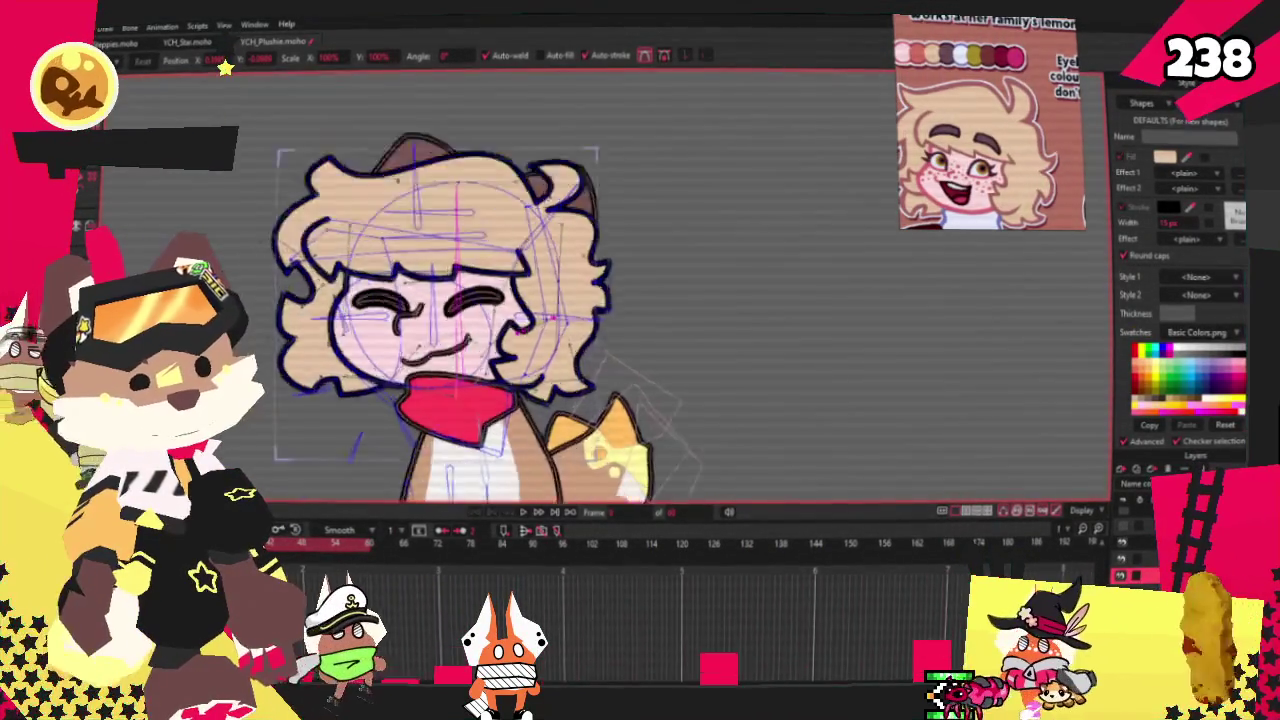
Zoom in on the head and play the animation to watch the head tilt
scroll(556, 429, up, 1)
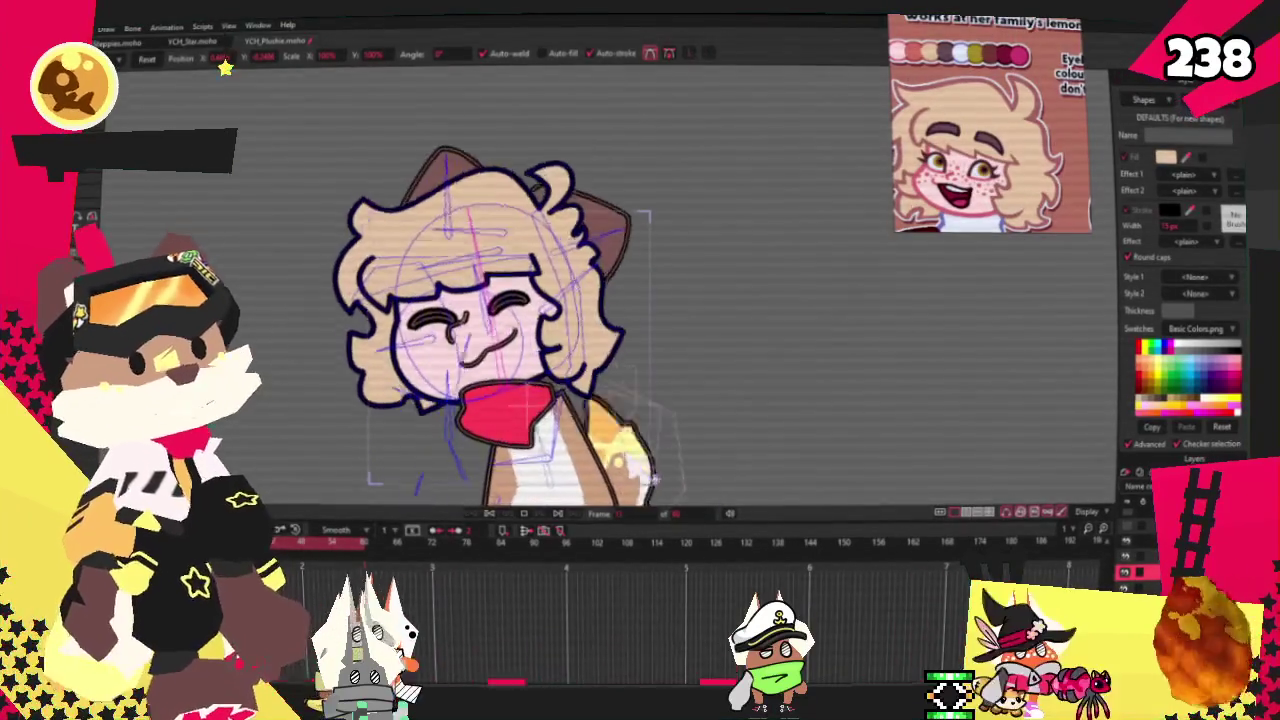
scroll(520, 330, up, 1)
scroll(520, 330, up, 3)
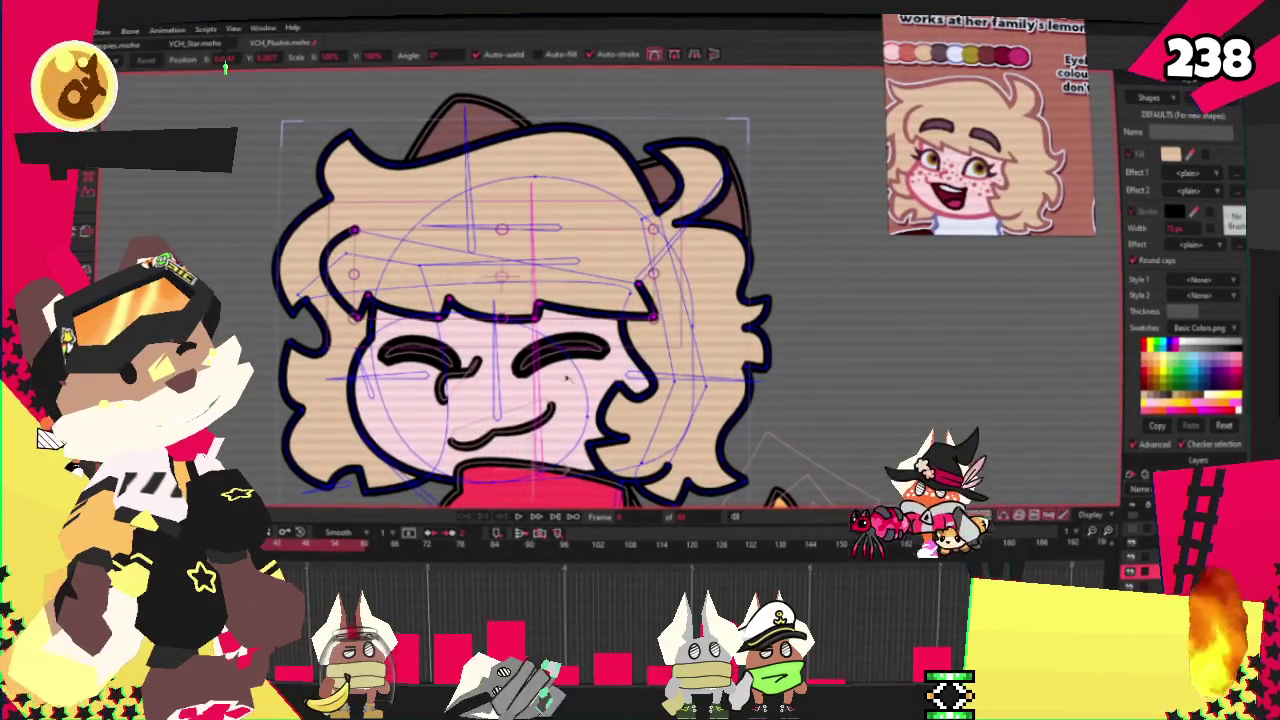
key(space)
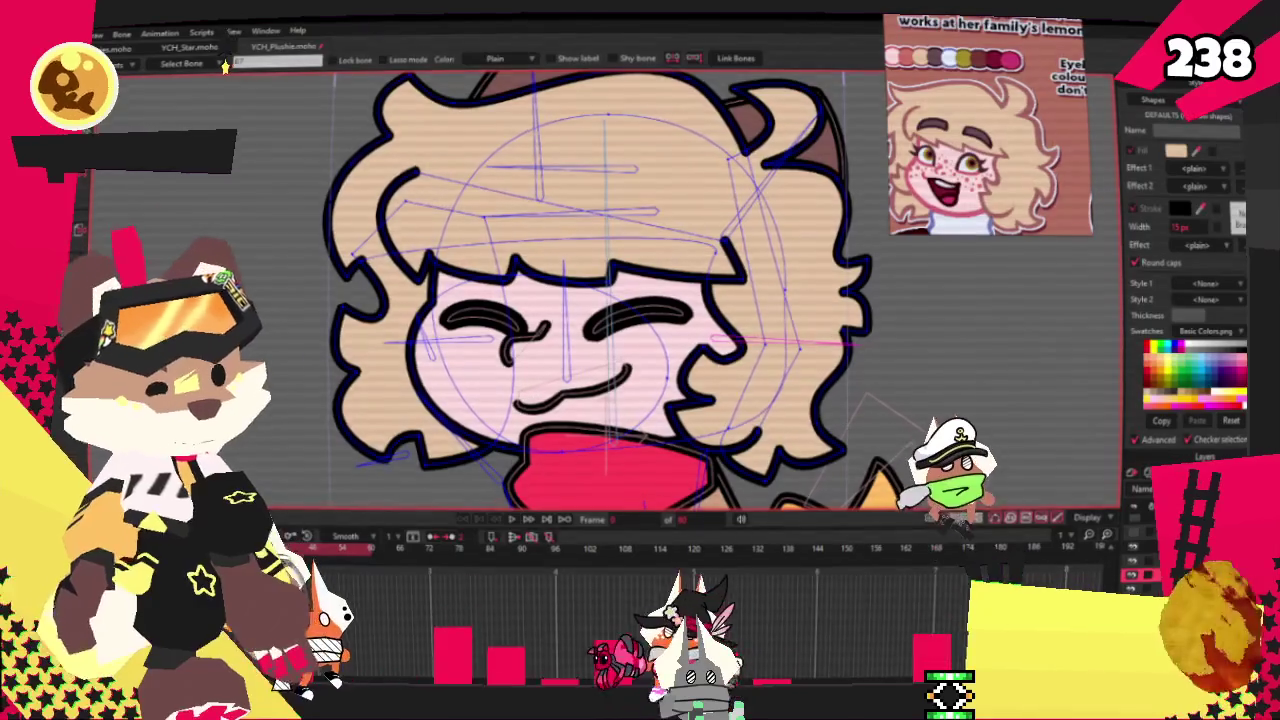
Increase the right-side bone's strength, select another bone, and replay the animation
key(s)
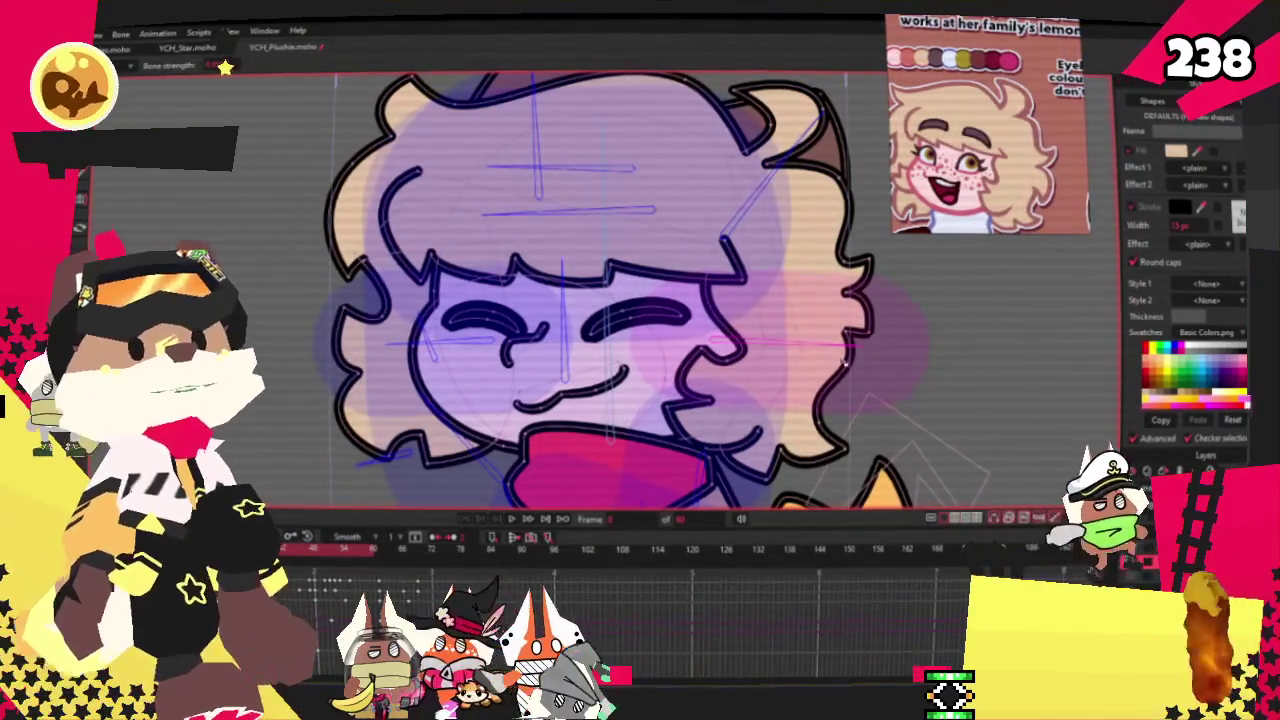
drag(920, 363, 894, 363)
click(545, 347)
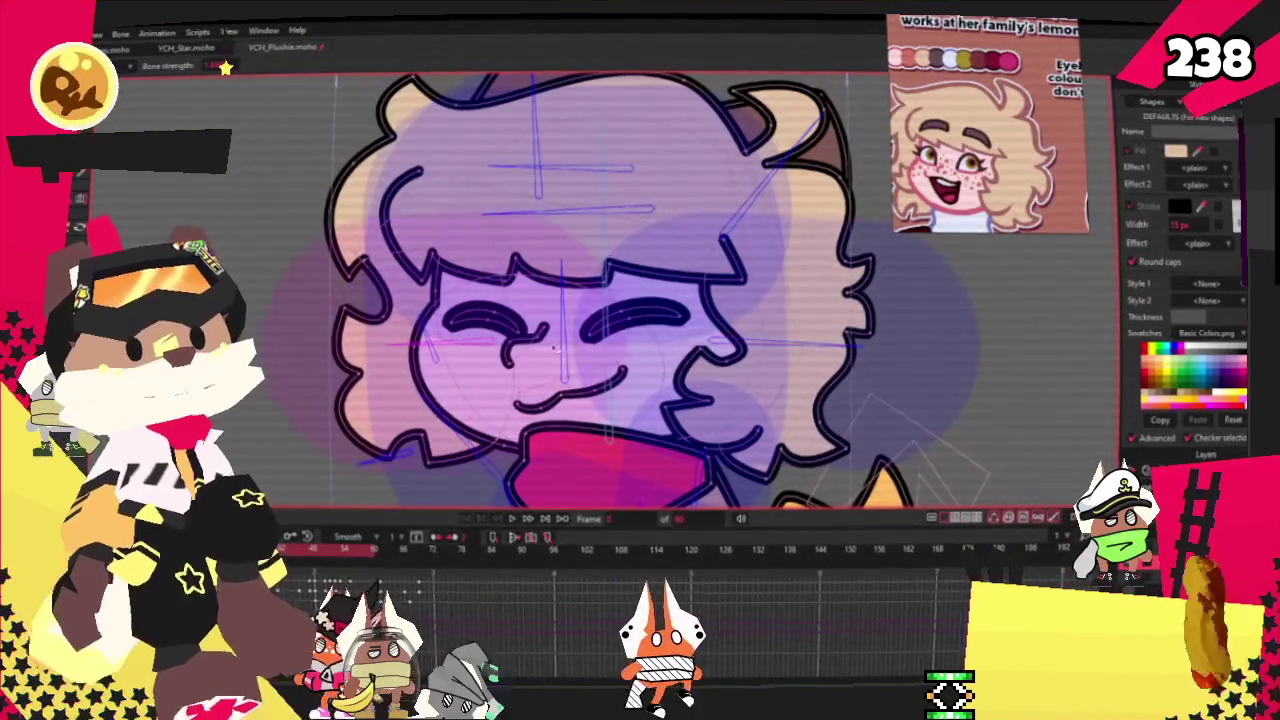
click(512, 518)
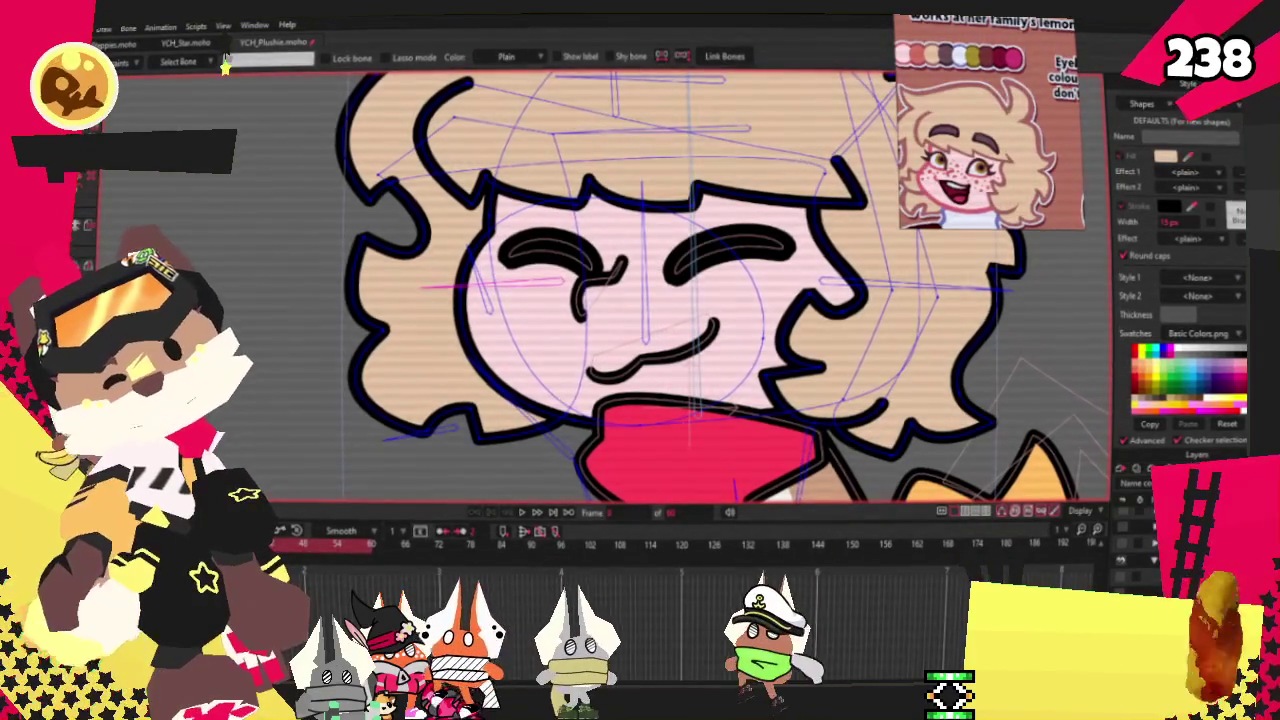
Select a group of points on the face and look at their bone binding
key(g)
mouse_move(330, 235)
mouse_down()
mouse_move(433, 383)
mouse_move(584, 460)
mouse_up()
scroll(567, 440, up, 2)
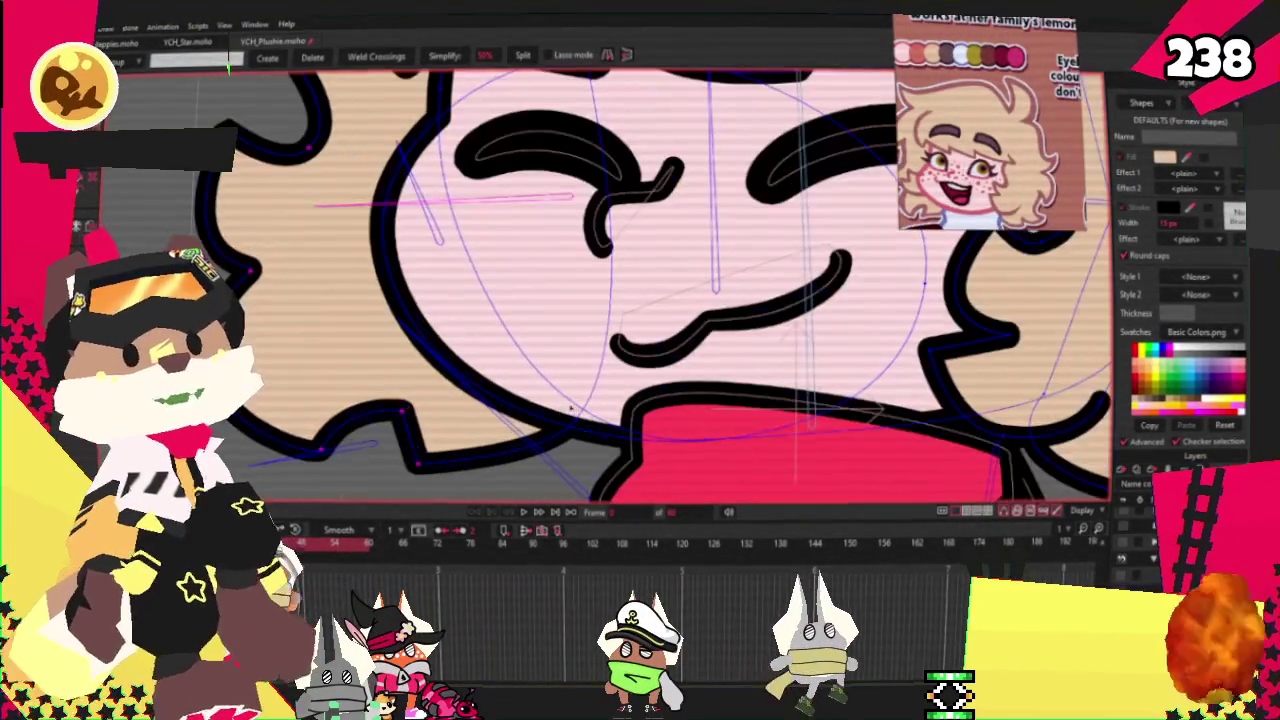
key(i)
scroll(290, 262, down, 2)
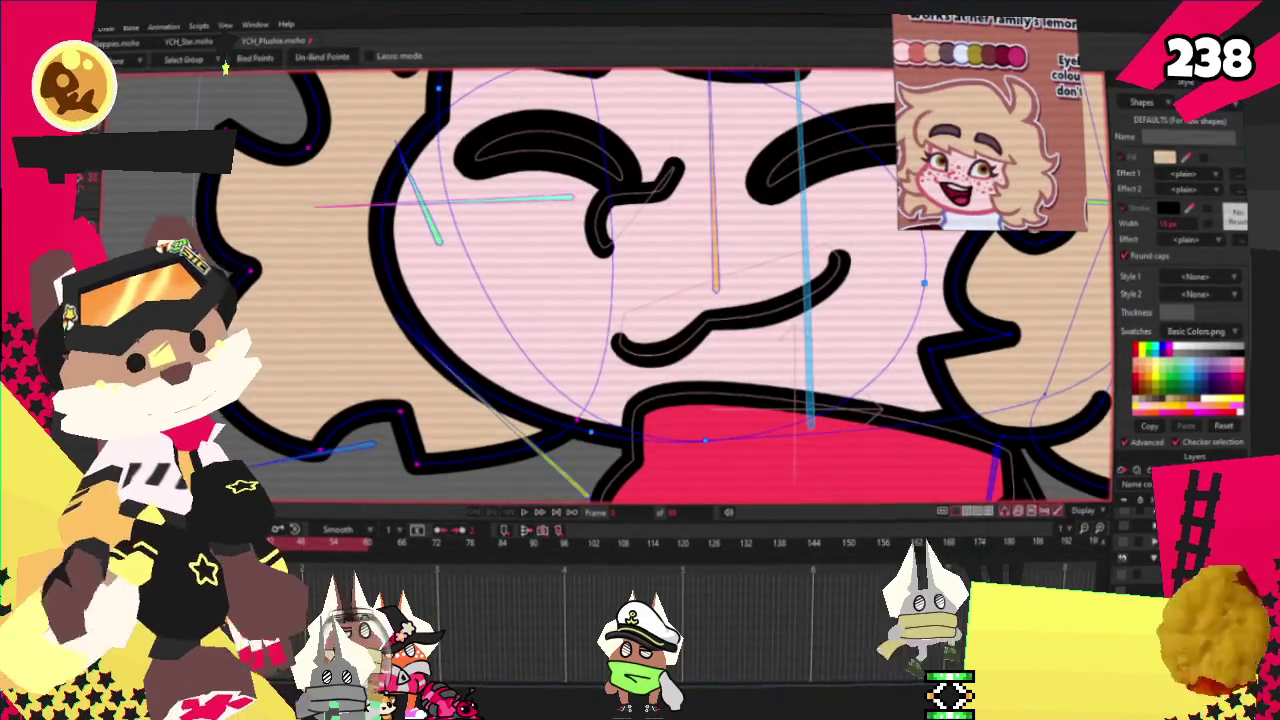
scroll(296, 259, down, 3)
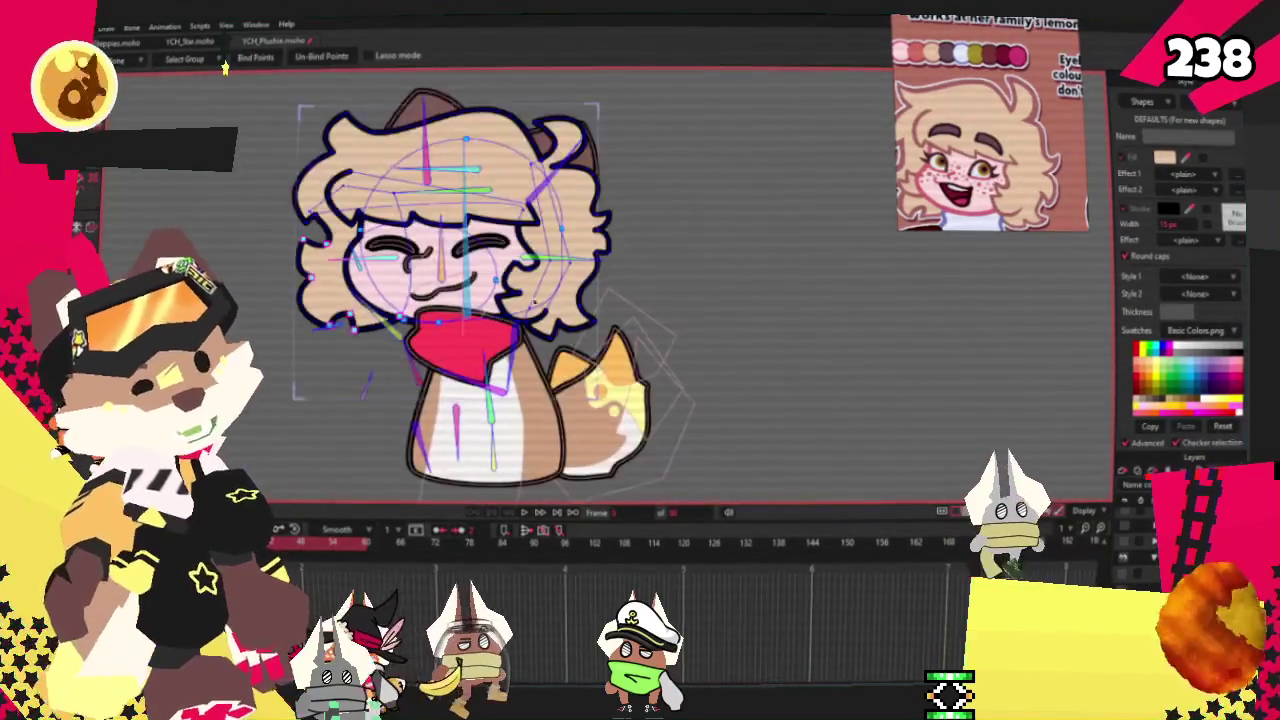
scroll(548, 308, up, 5)
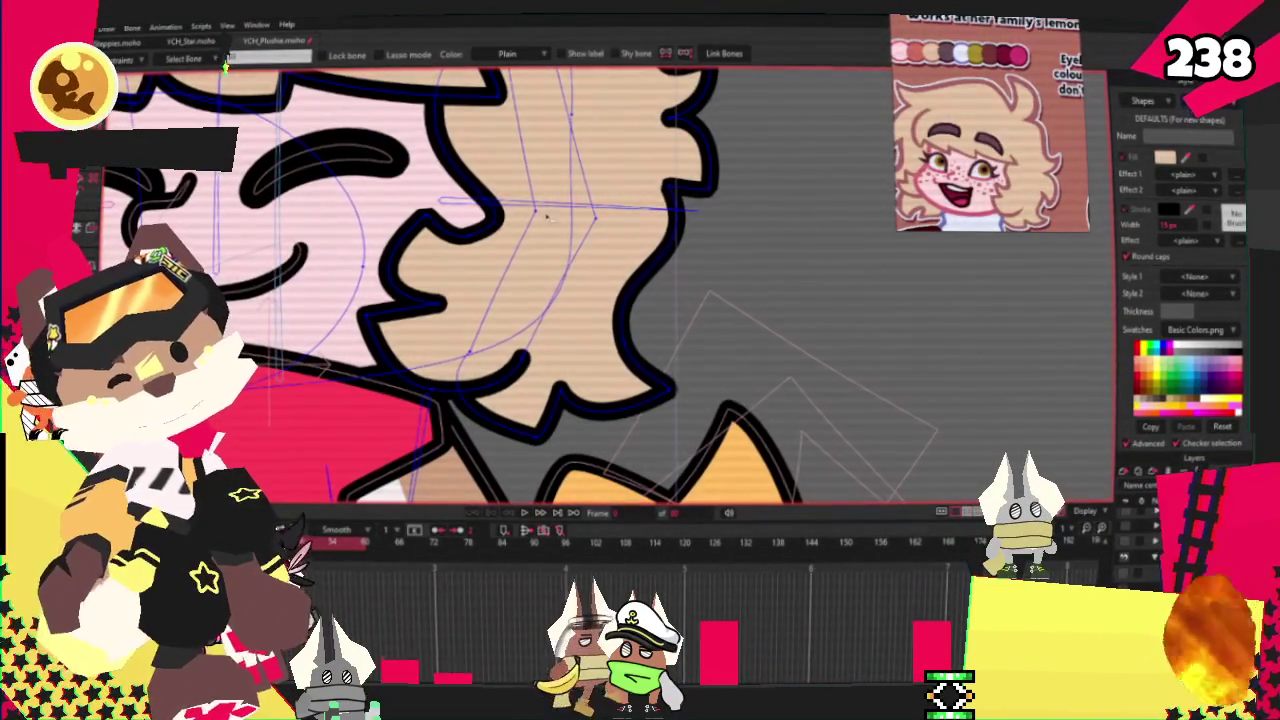
Return to point editing, check the bone setup once more, then settle back on the face
key(g)
scroll(540, 367, up, 2)
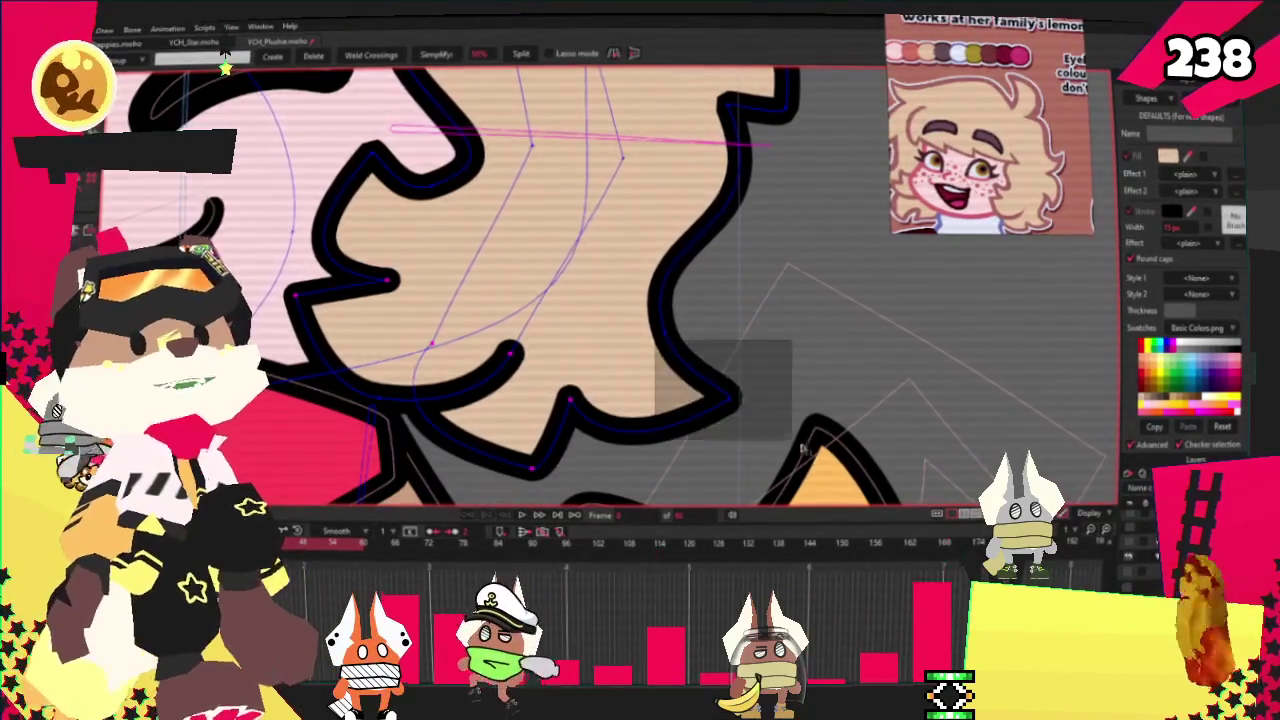
scroll(790, 440, down, 2)
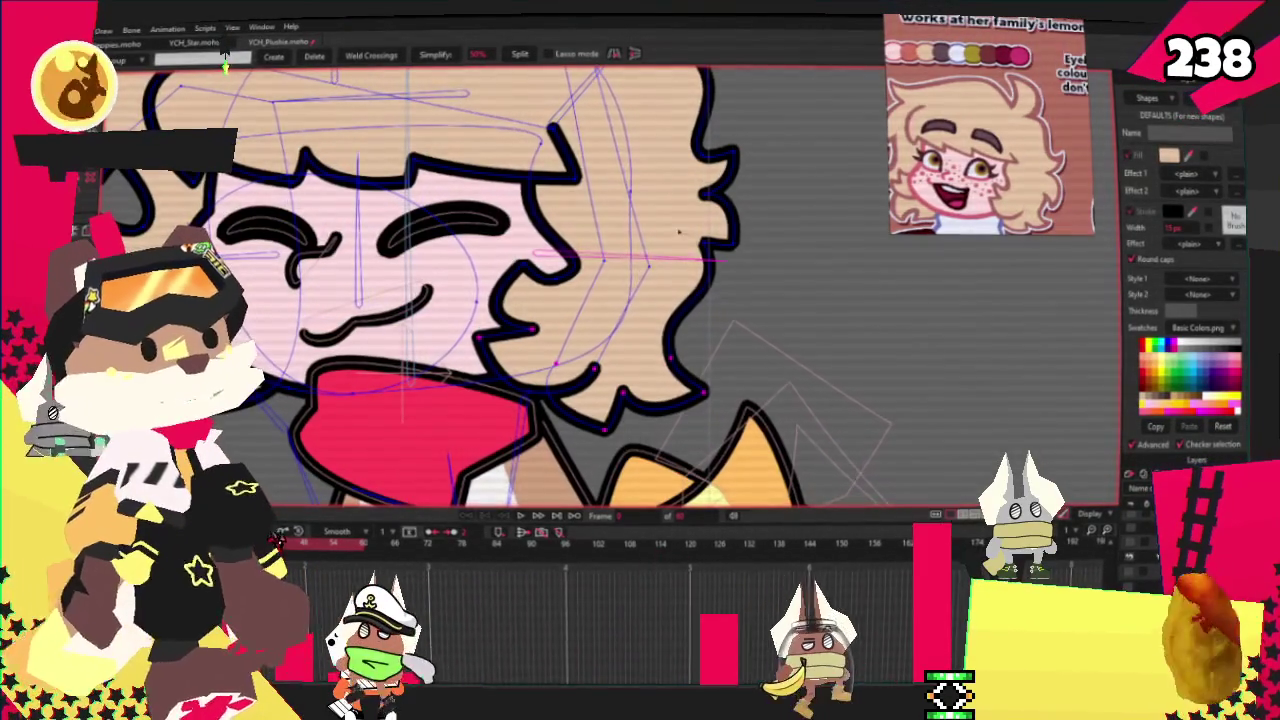
scroll(693, 155, up, 3)
scroll(700, 240, down, 1)
scroll(226, 63, down, 3)
scroll(225, 68, up, 2)
key(i)
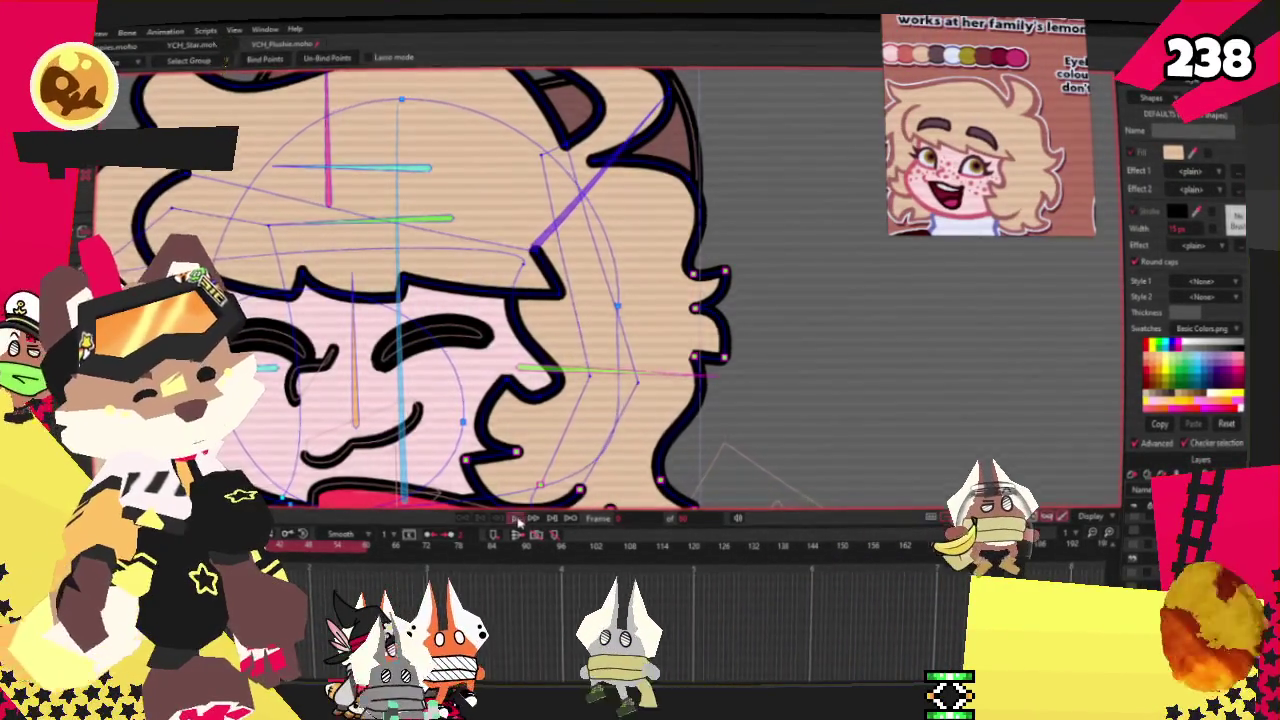
key(u)
scroll(225, 68, down, 3)
scroll(226, 67, up, 2)
scroll(226, 67, down, 2)
scroll(226, 67, up, 1)
scroll(227, 66, down, 3)
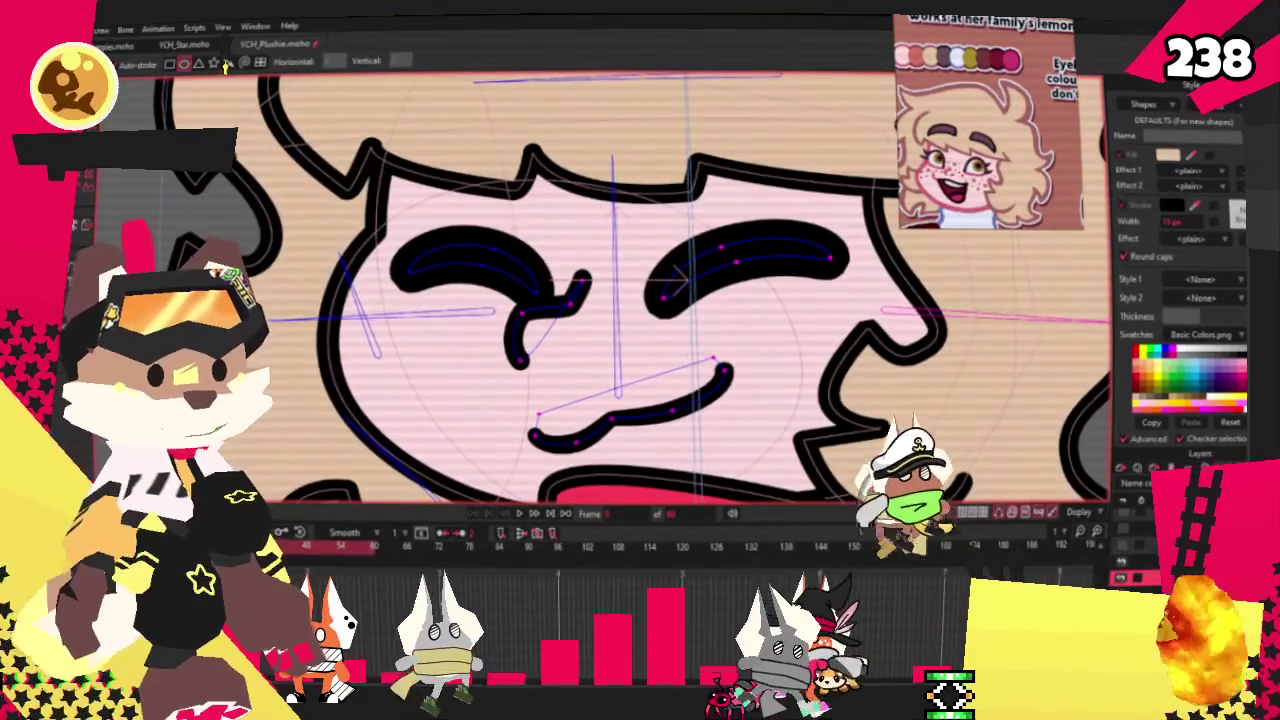
Deselect the mouth line and colour the nose-bridge freckle circle salmon
key(f)
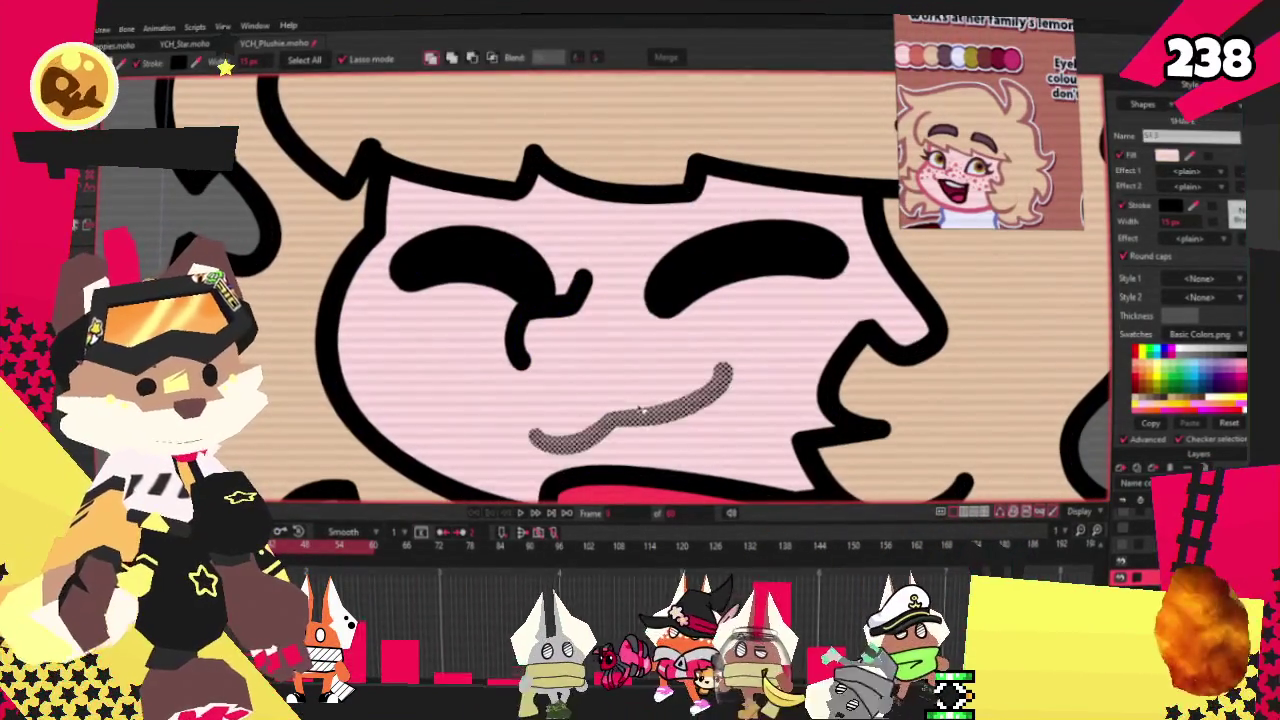
drag(725, 374, 725, 374)
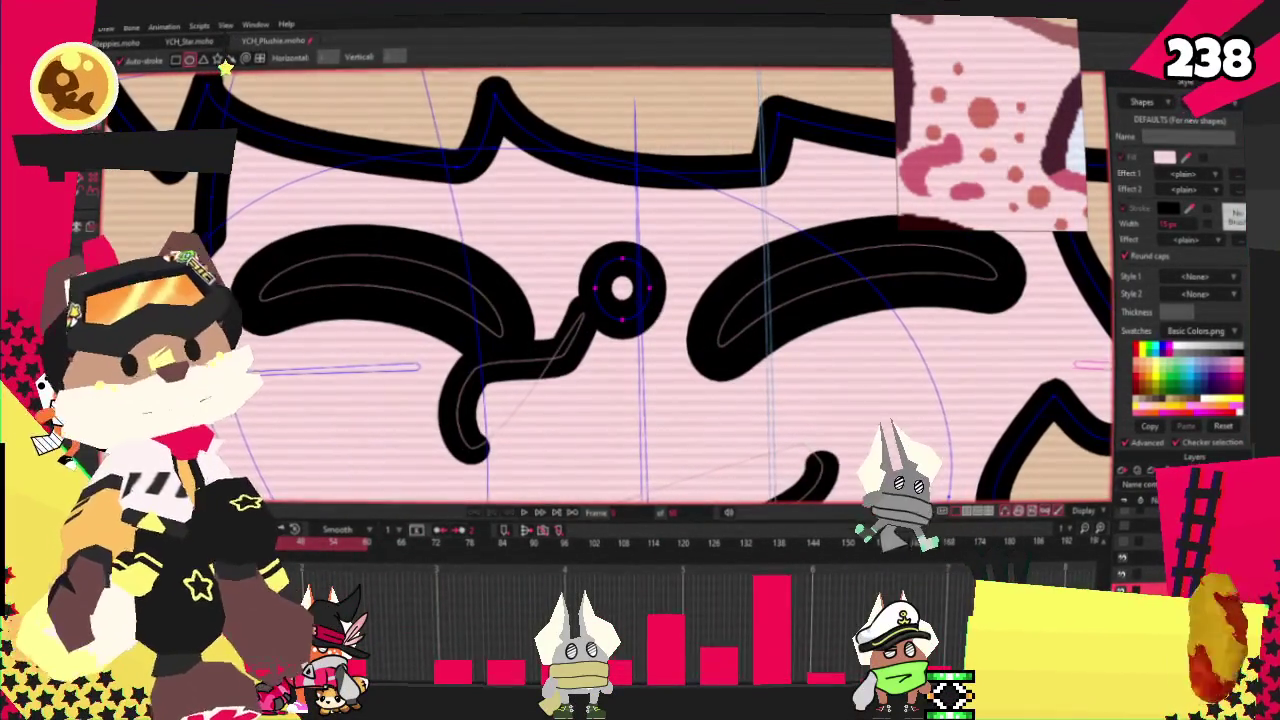
key(q)
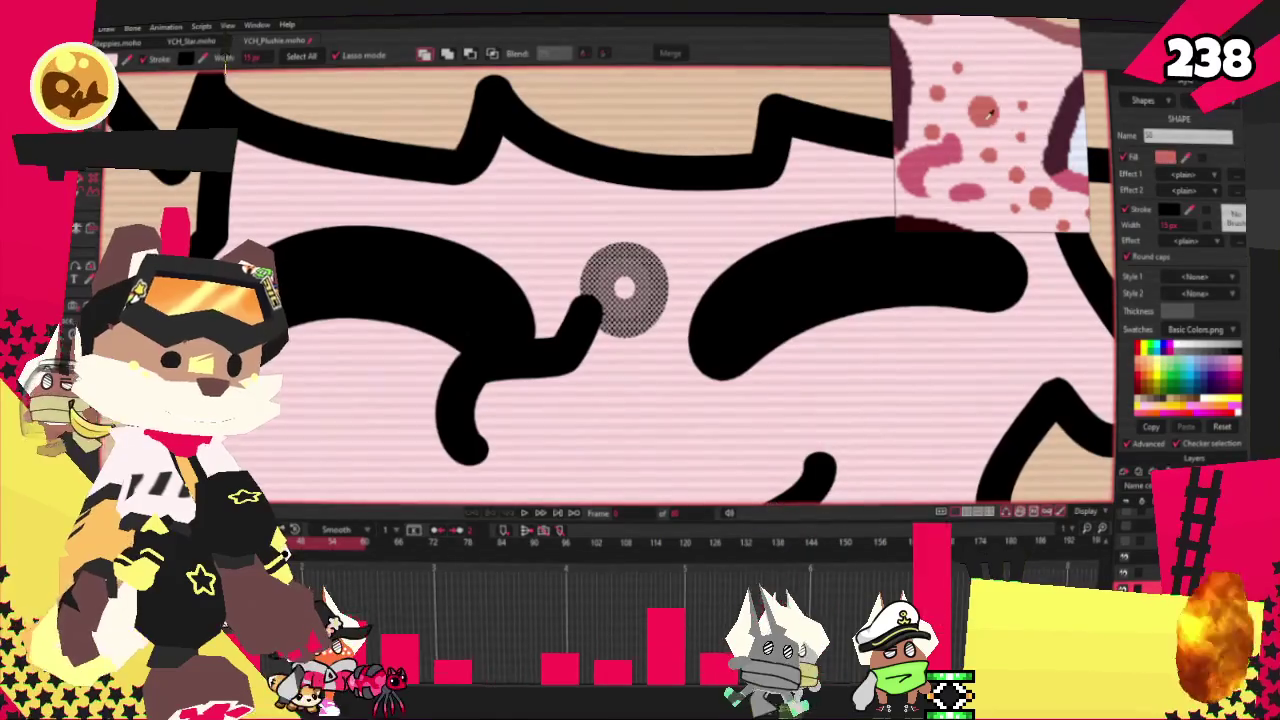
click(1185, 160)
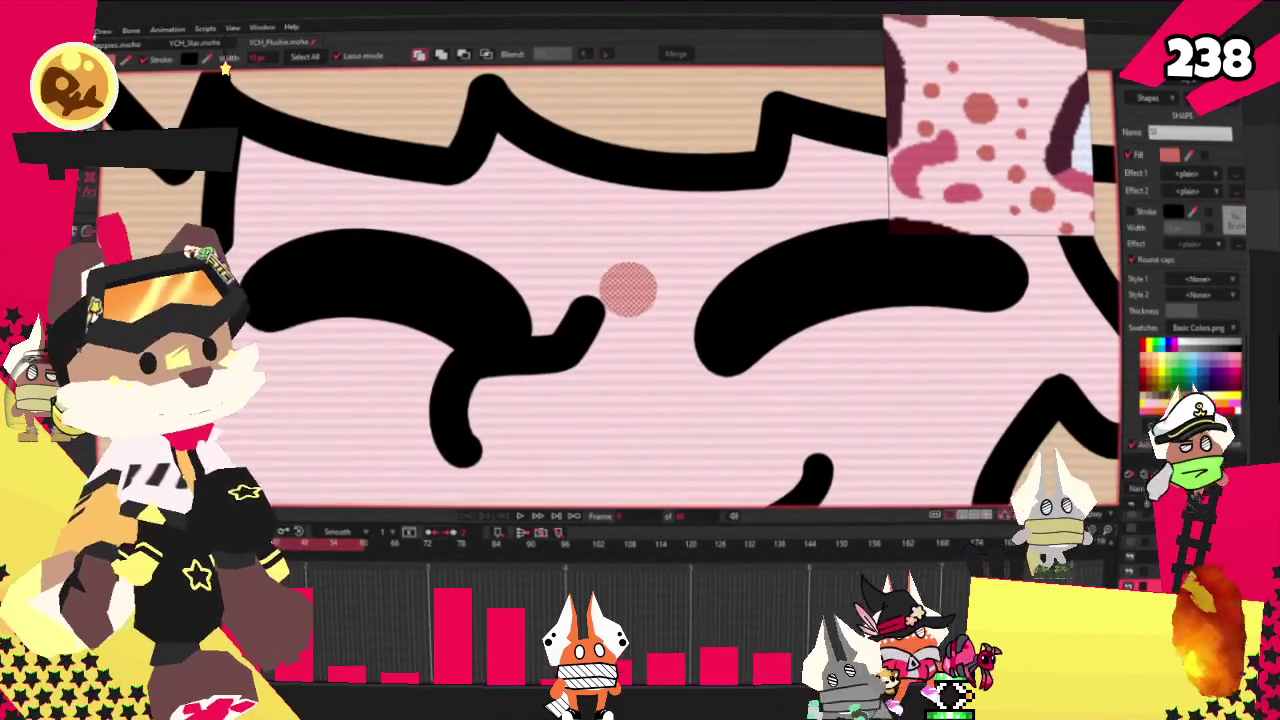
scroll(575, 243, down, 3)
scroll(575, 243, up, 1)
key(t)
scroll(620, 290, up, 2)
scroll(620, 290, up, 1)
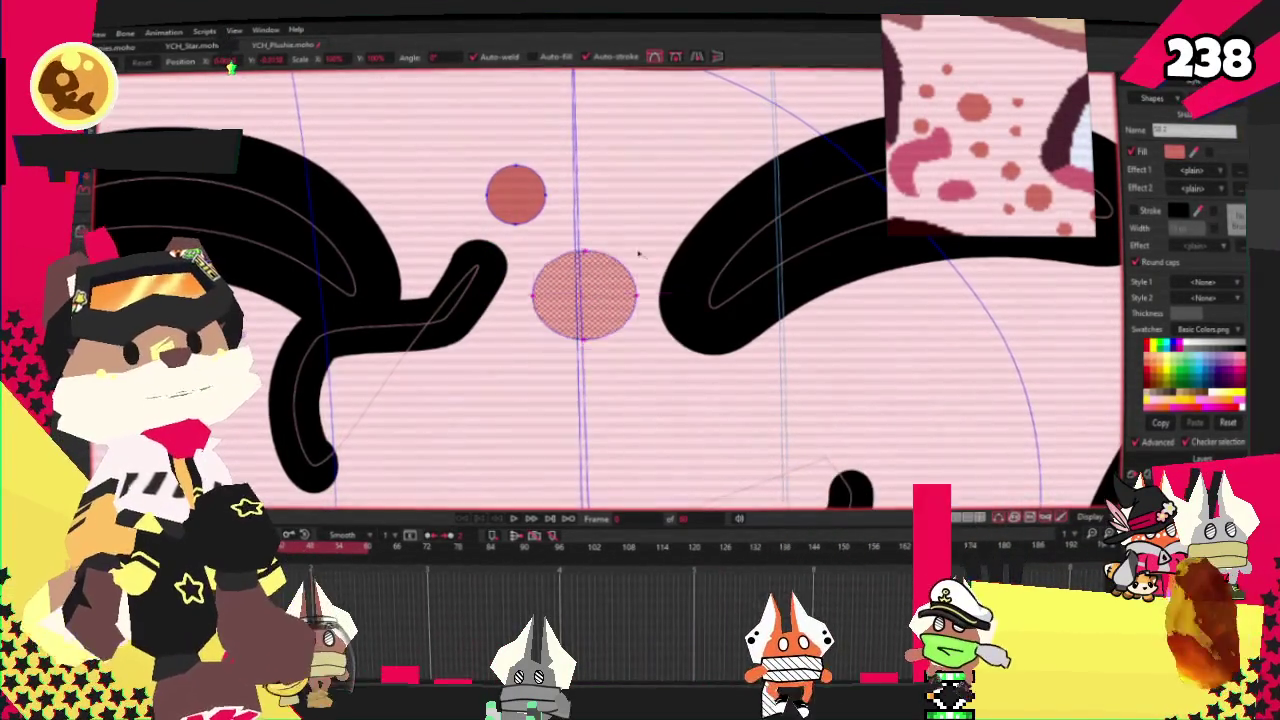
Place a cluster of freckles on the right cheek and duplicate it
scroll(522, 197, down, 1)
scroll(522, 197, down, 2)
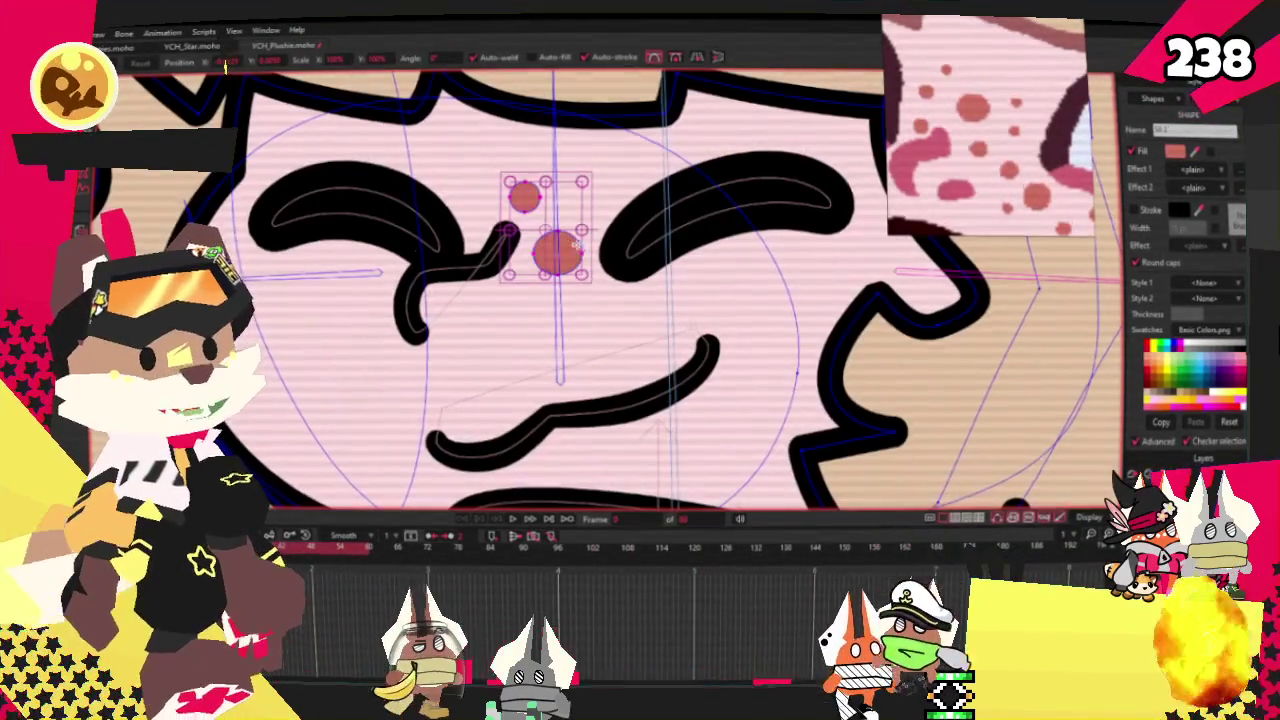
drag(704, 286, 771, 299)
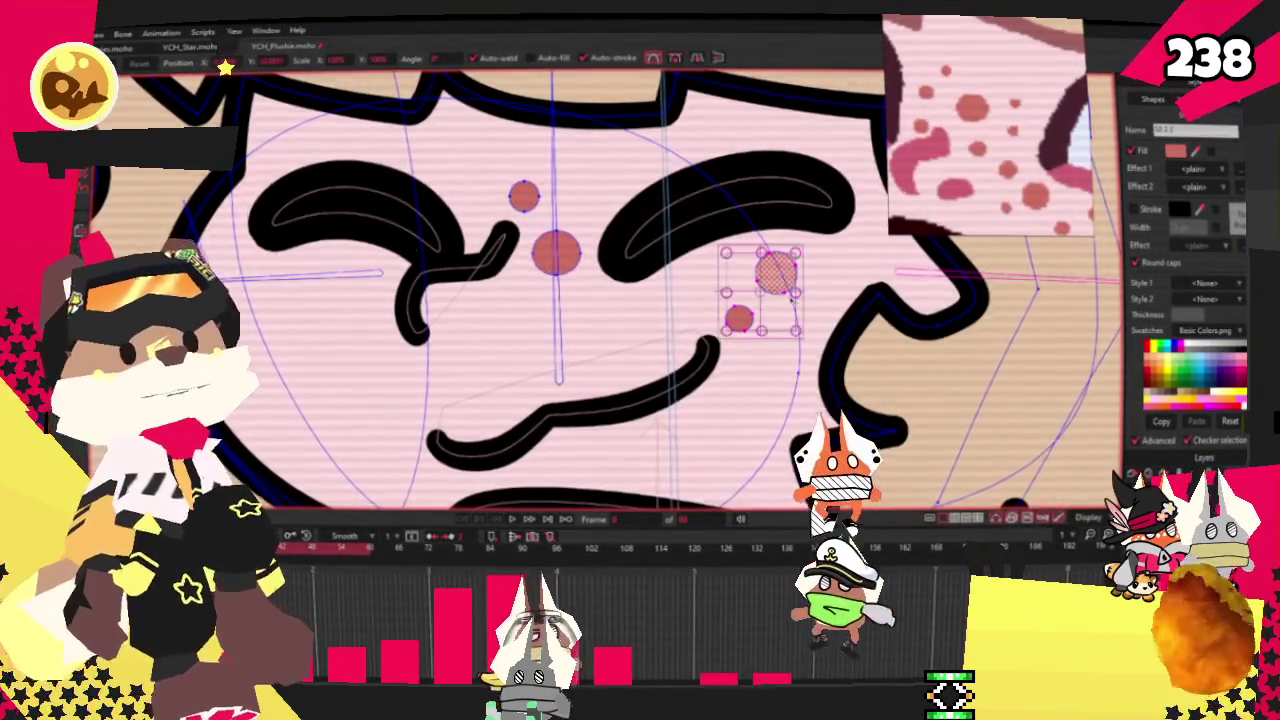
scroll(800, 302, up, 1)
drag(745, 243, 793, 290)
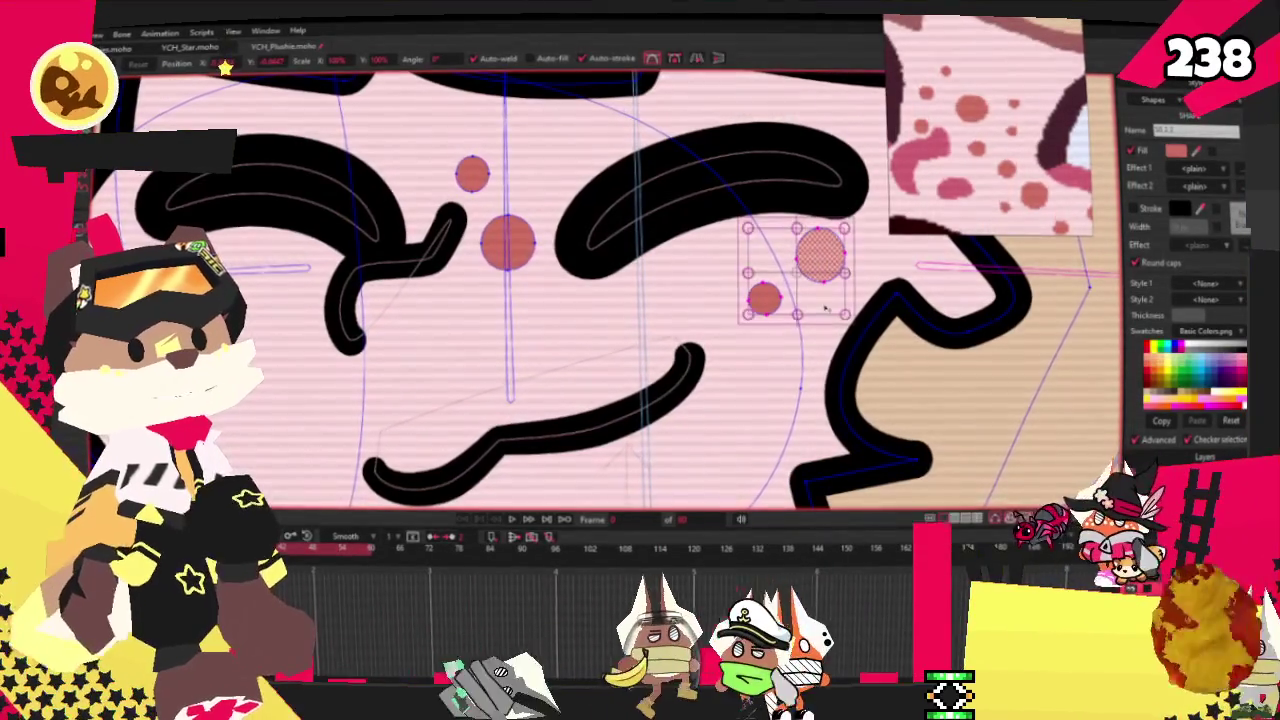
key(ctrl+a)
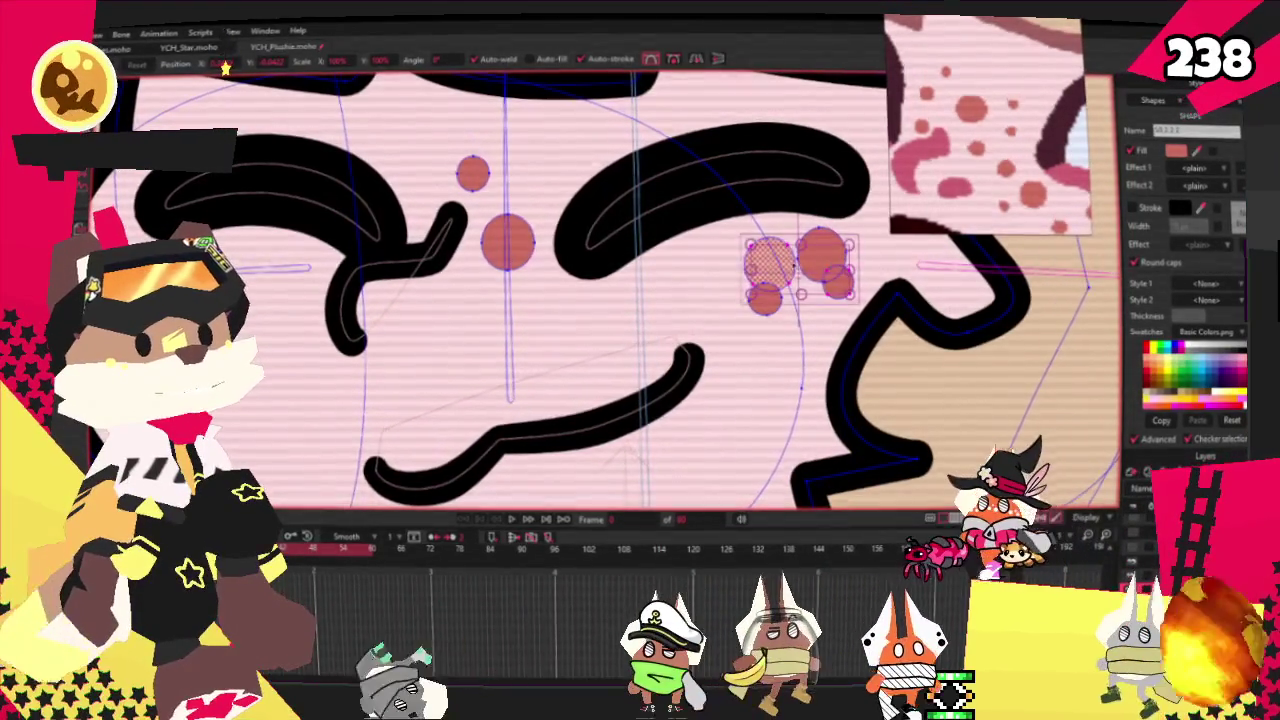
scroll(320, 292, up, 2)
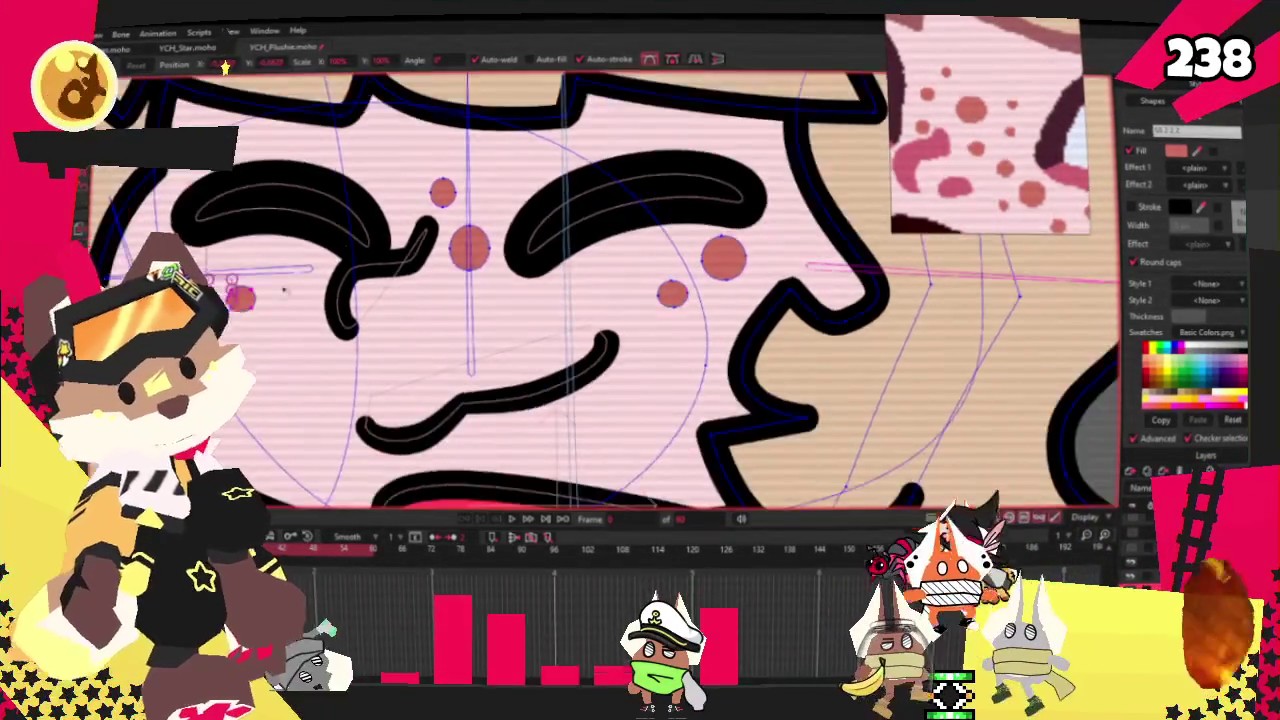
scroll(260, 296, up, 1)
Select the left cheek freckles, add two more, and spread the small ones apart
click(232, 298)
click(236, 226)
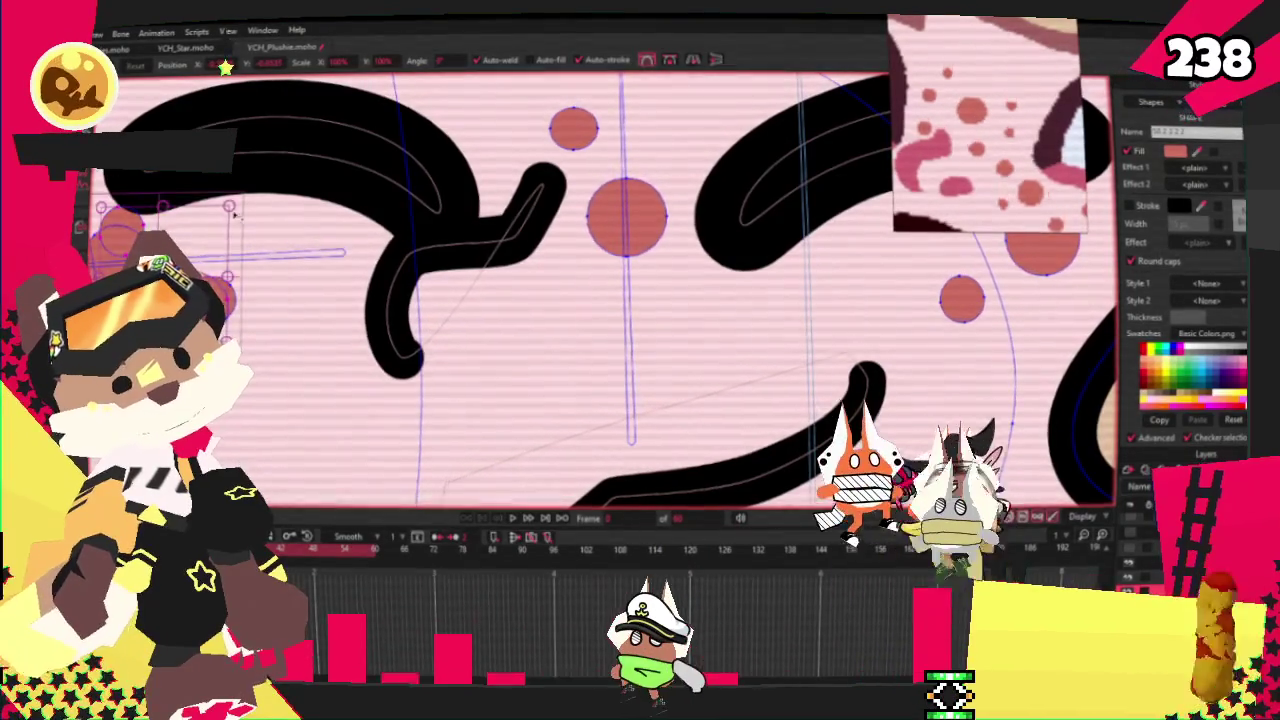
mouse_move(229, 206)
mouse_down()
mouse_move(322, 290)
mouse_move(840, 305)
mouse_up()
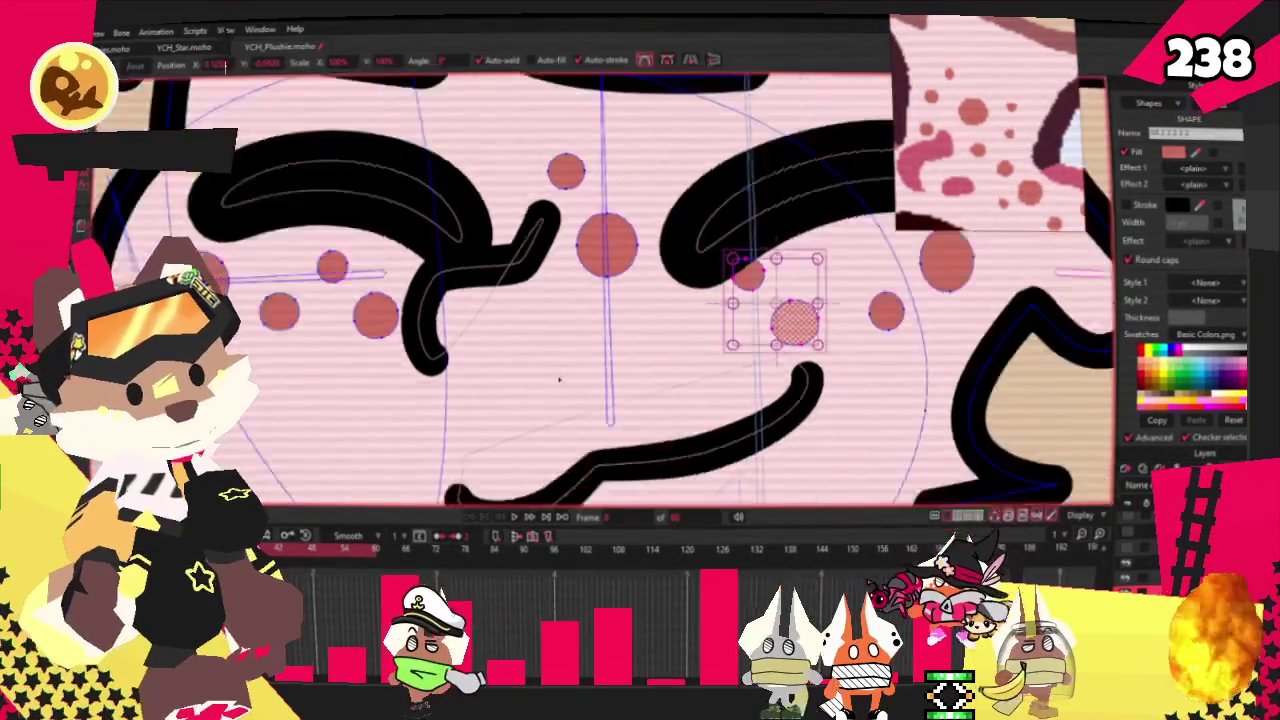
drag(557, 283, 638, 278)
drag(615, 343, 587, 332)
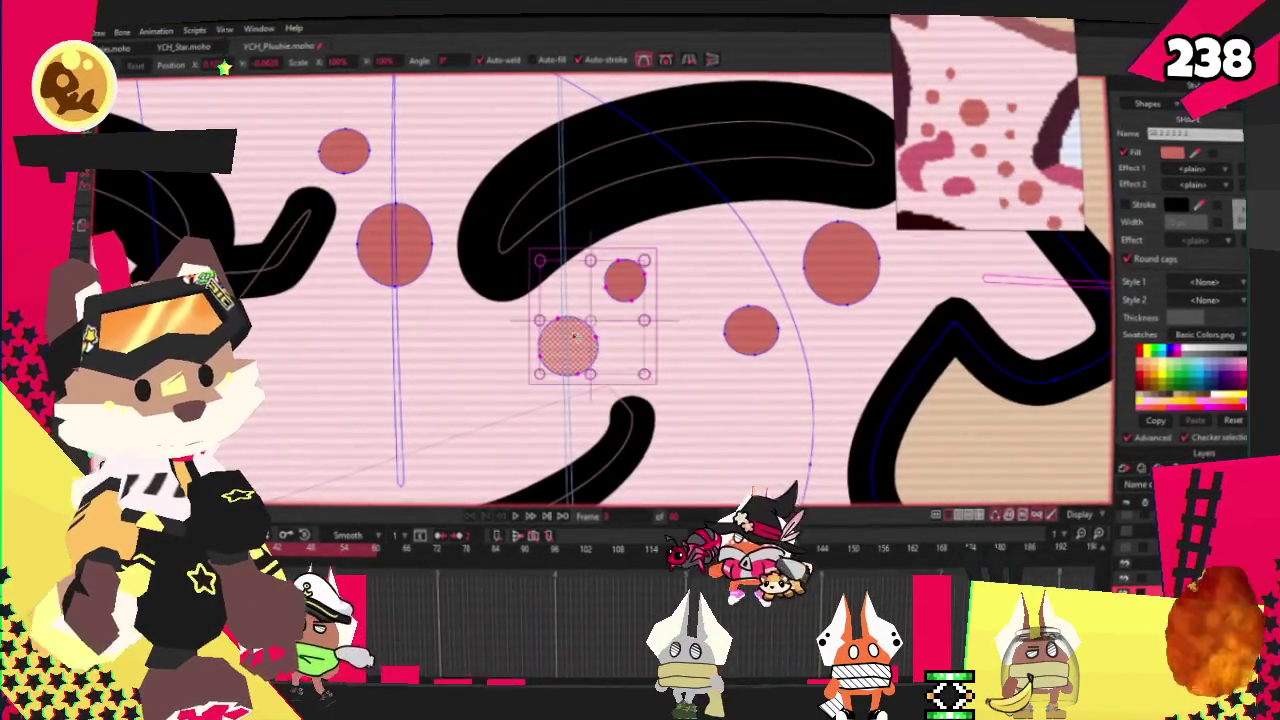
scroll(585, 333, down, 3)
scroll(550, 280, up, 3)
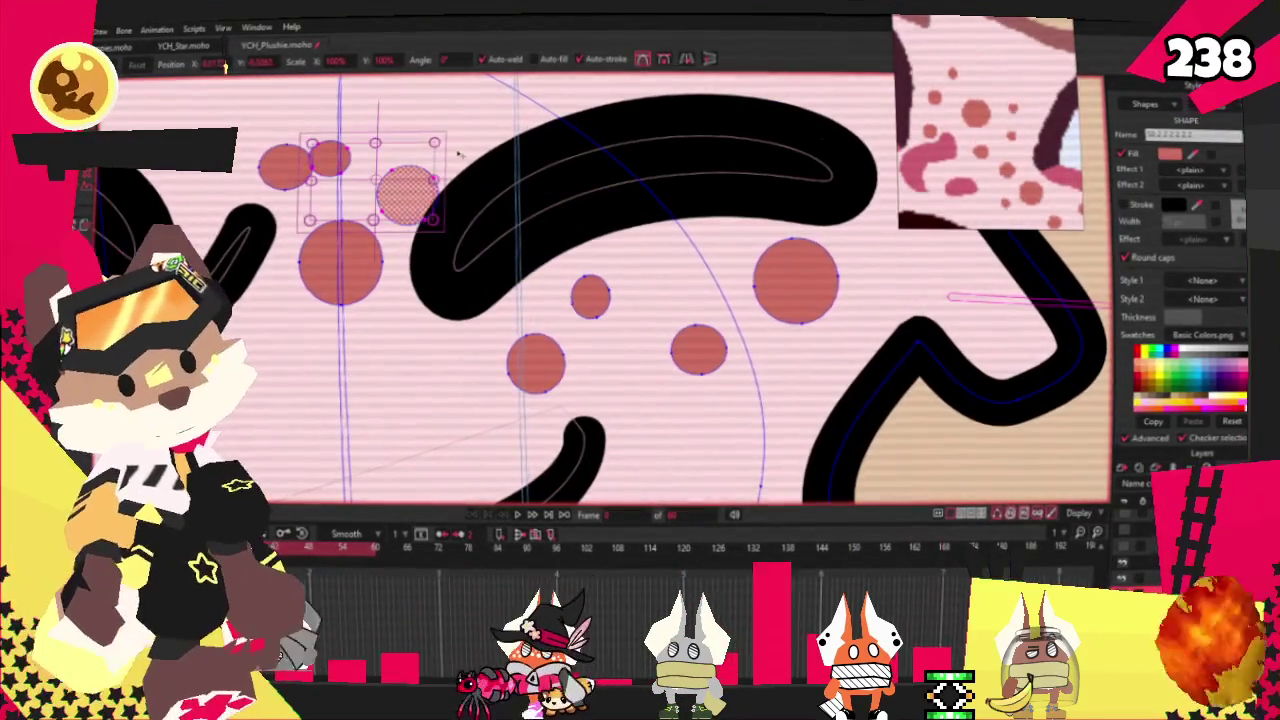
Move the small freckles onto the right cheek and set a tiny cluster beside the nose
drag(435, 145, 409, 160)
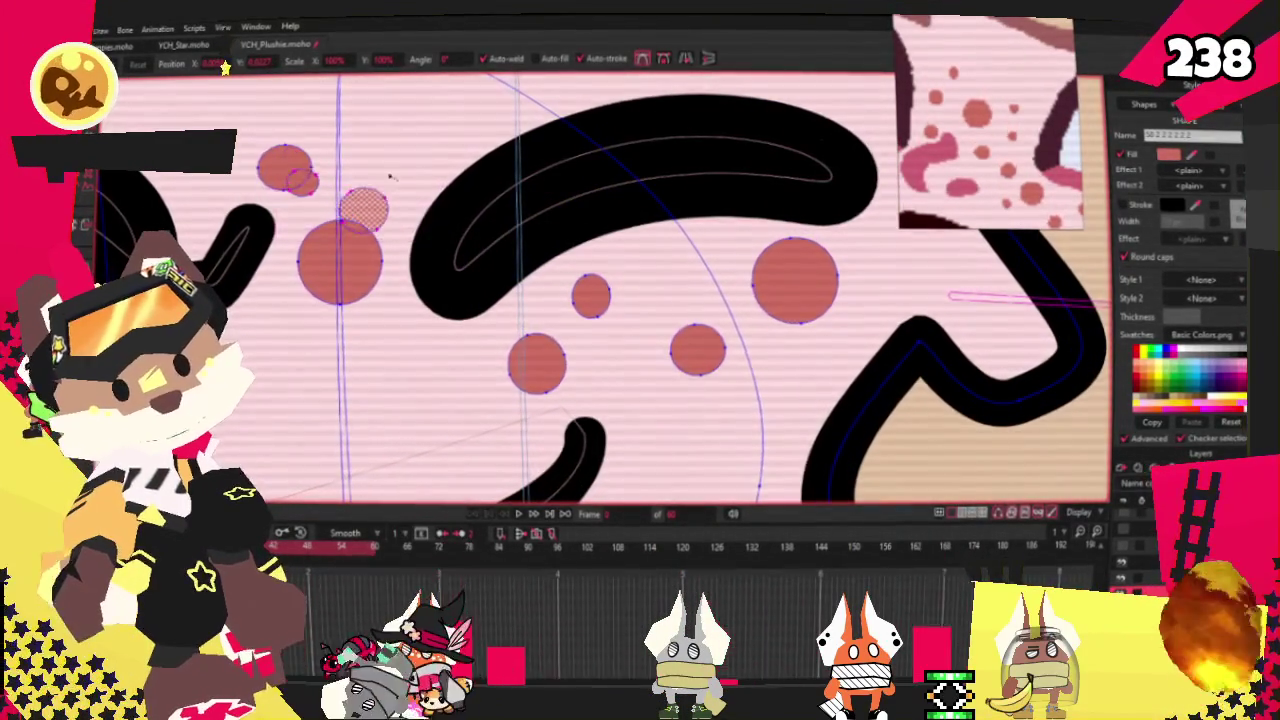
drag(345, 210, 843, 383)
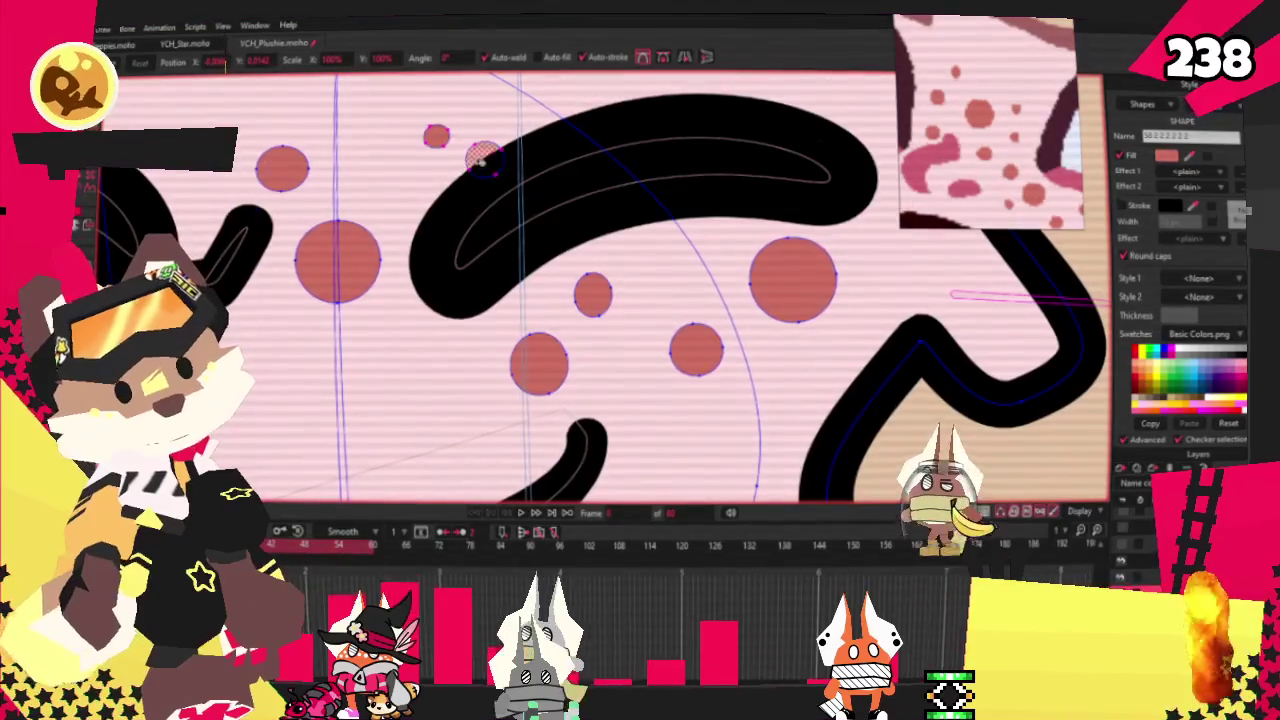
scroll(425, 179, down, 3)
scroll(480, 165, up, 3)
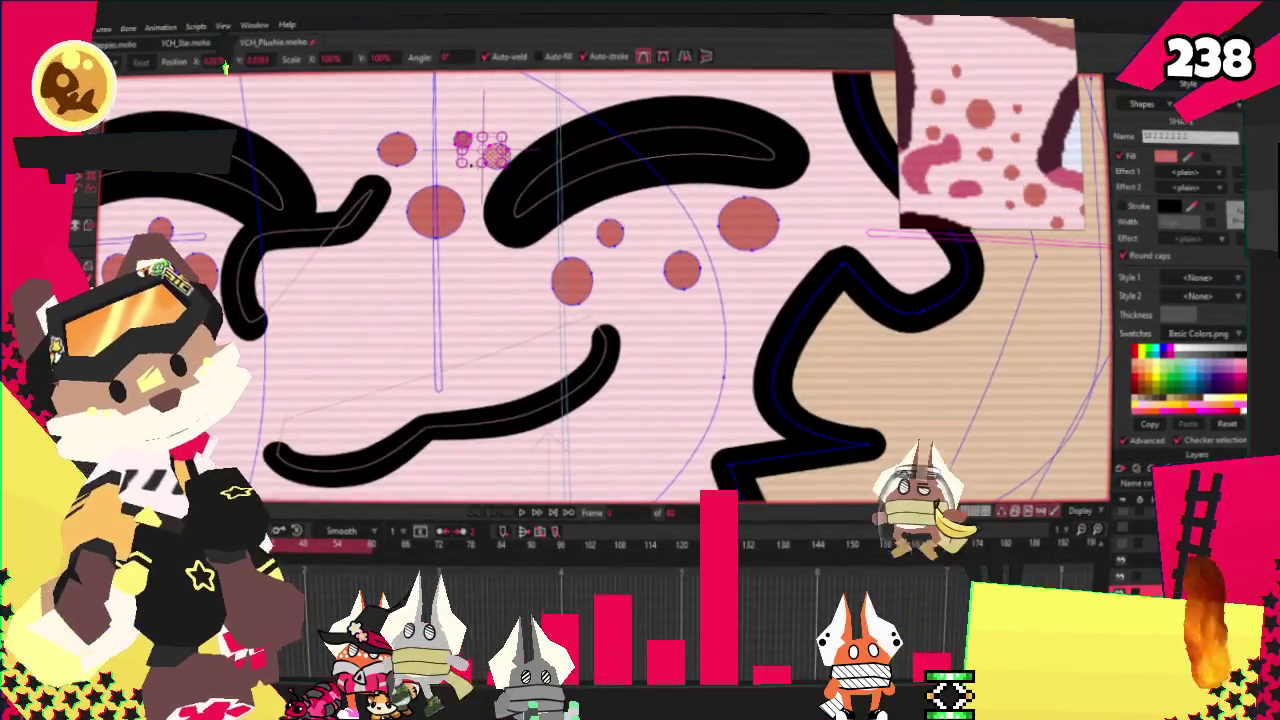
drag(497, 152, 357, 275)
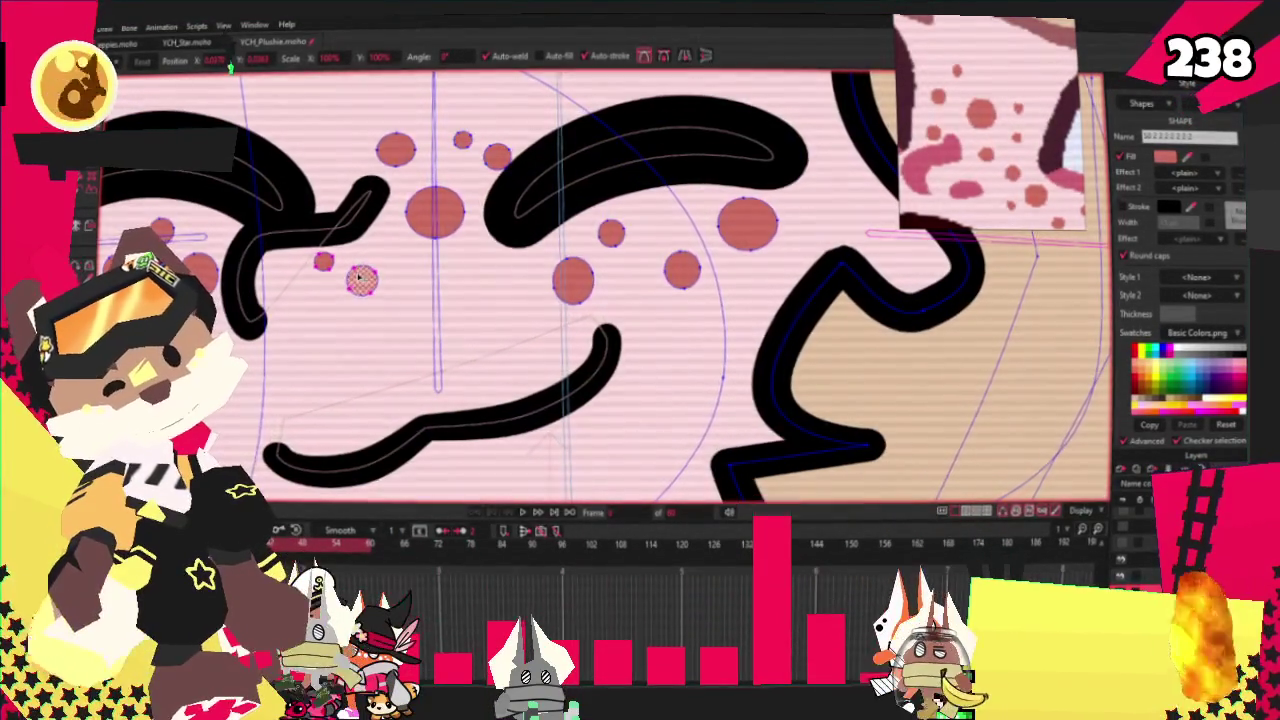
scroll(357, 262, down, 3)
scroll(358, 262, up, 3)
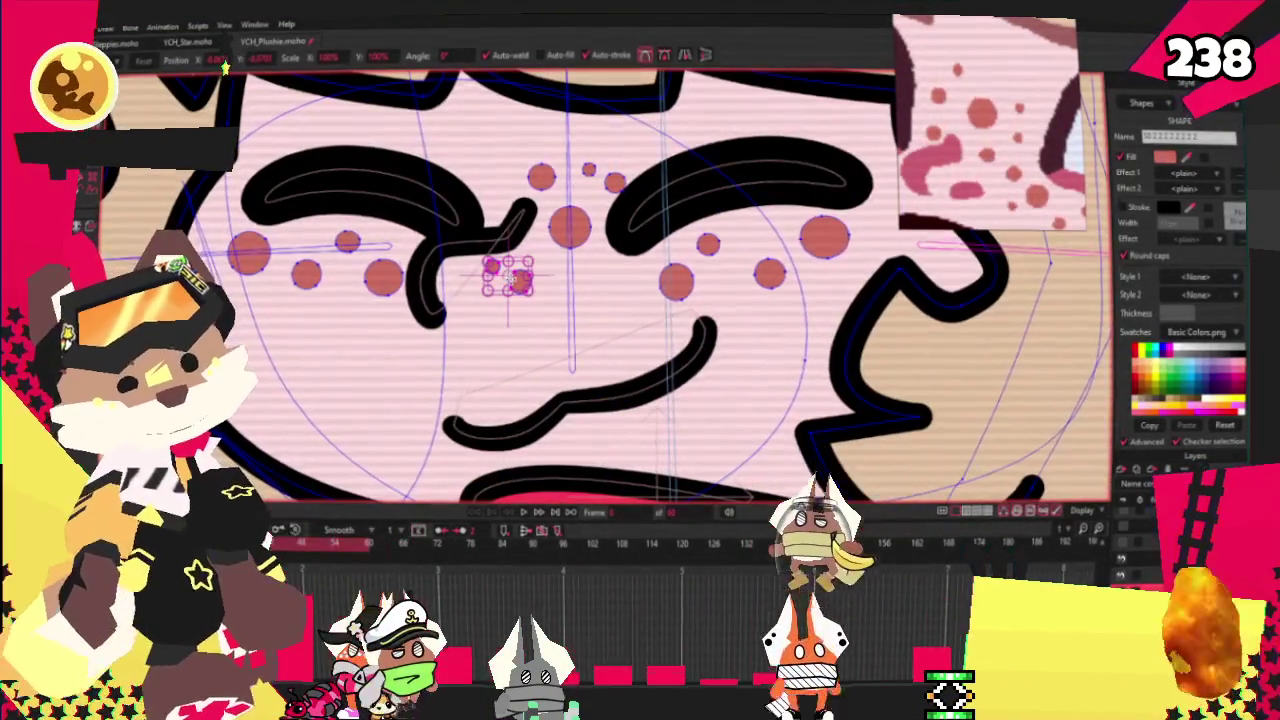
key(Escape)
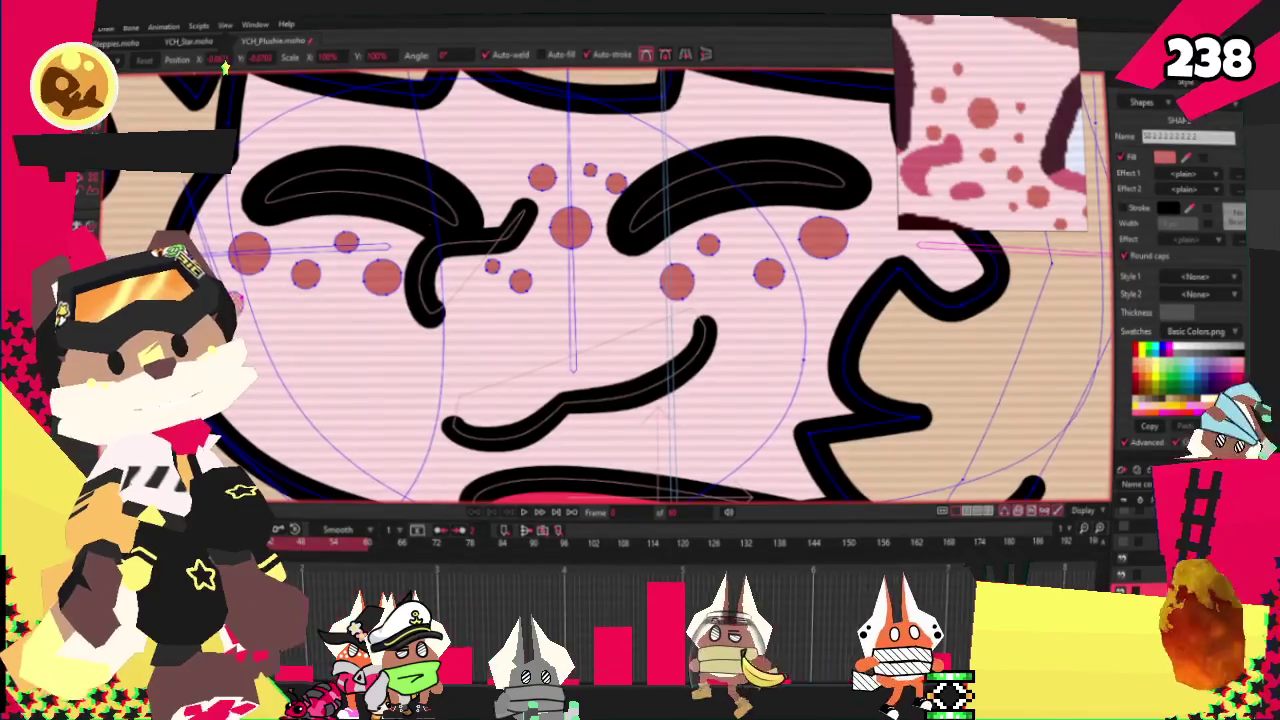
scroll(450, 268, down, 3)
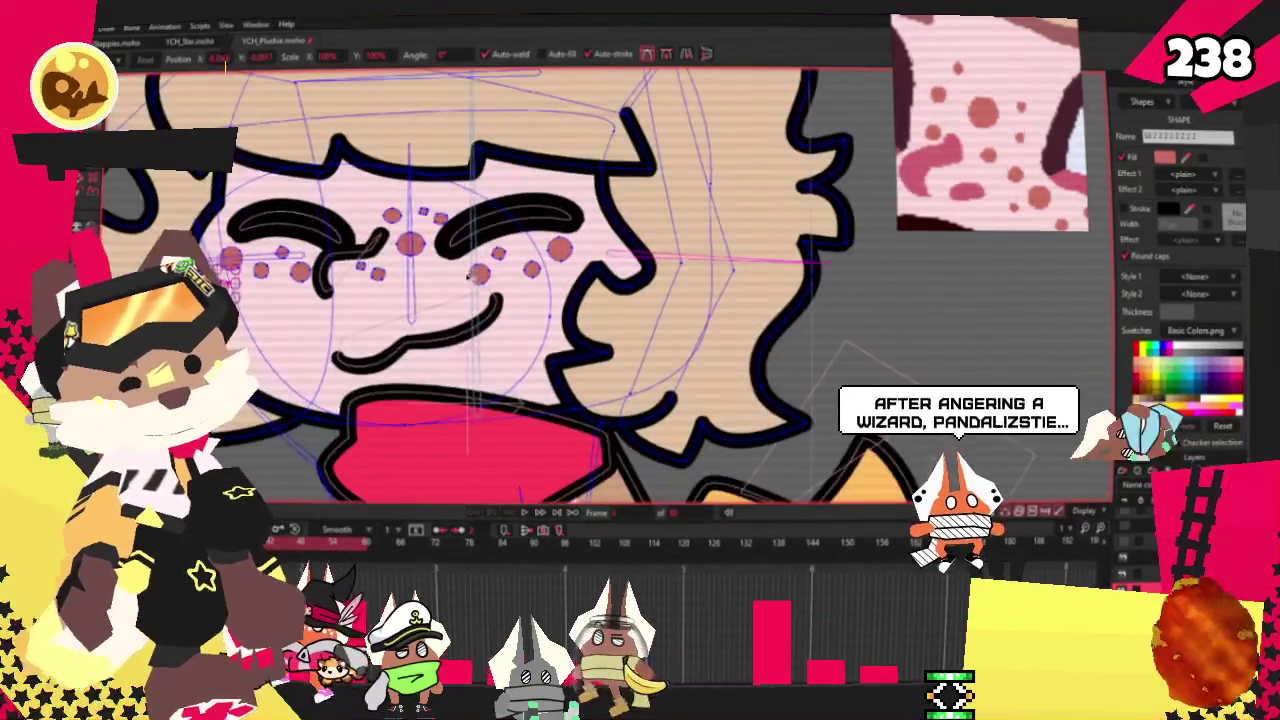
Zoom around the cheeks to check the extra tiny freckles near the face's right edge
scroll(448, 269, up, 3)
scroll(250, 316, down, 2)
scroll(250, 316, up, 3)
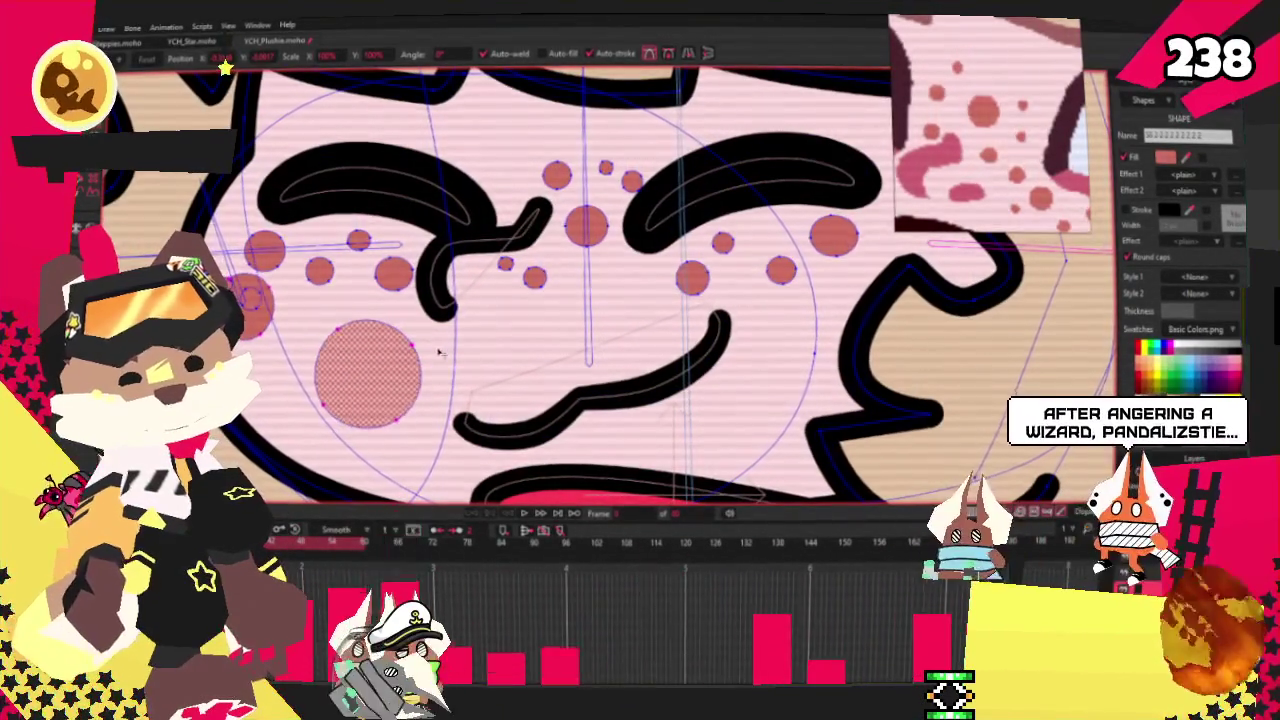
scroll(251, 288, up, 3)
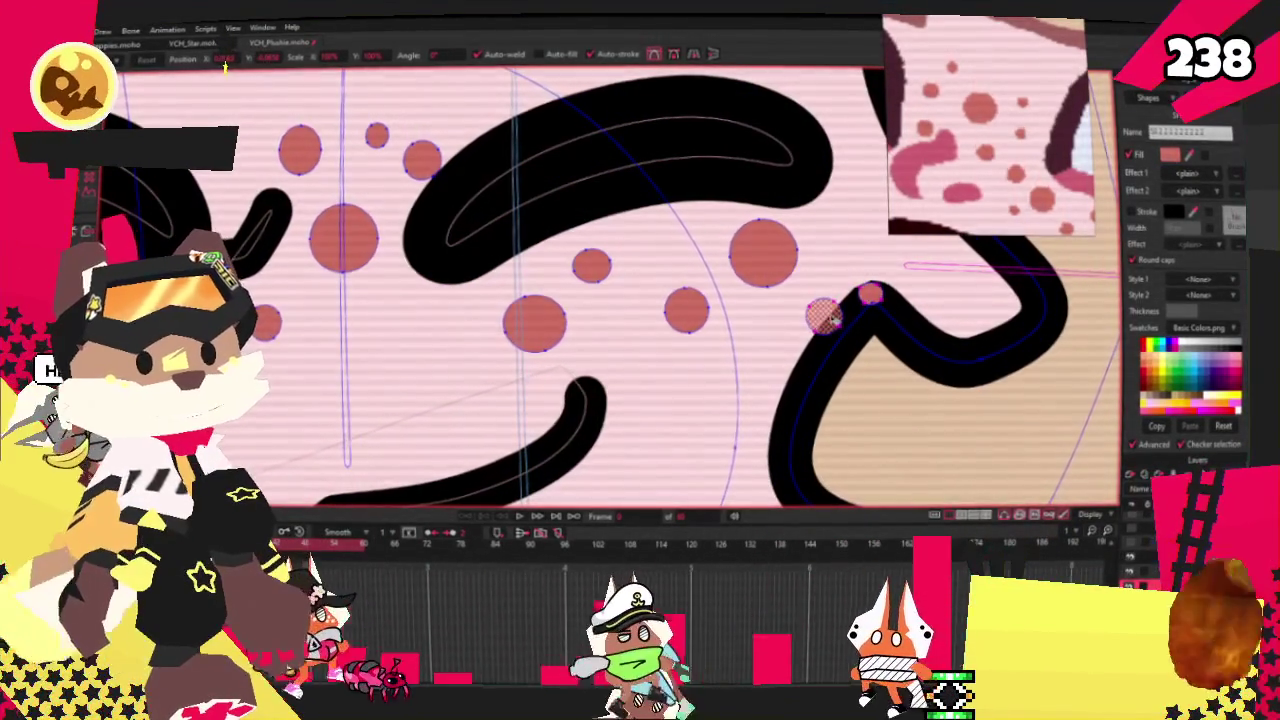
scroll(711, 288, down, 3)
scroll(650, 290, down, 2)
scroll(594, 291, down, 2)
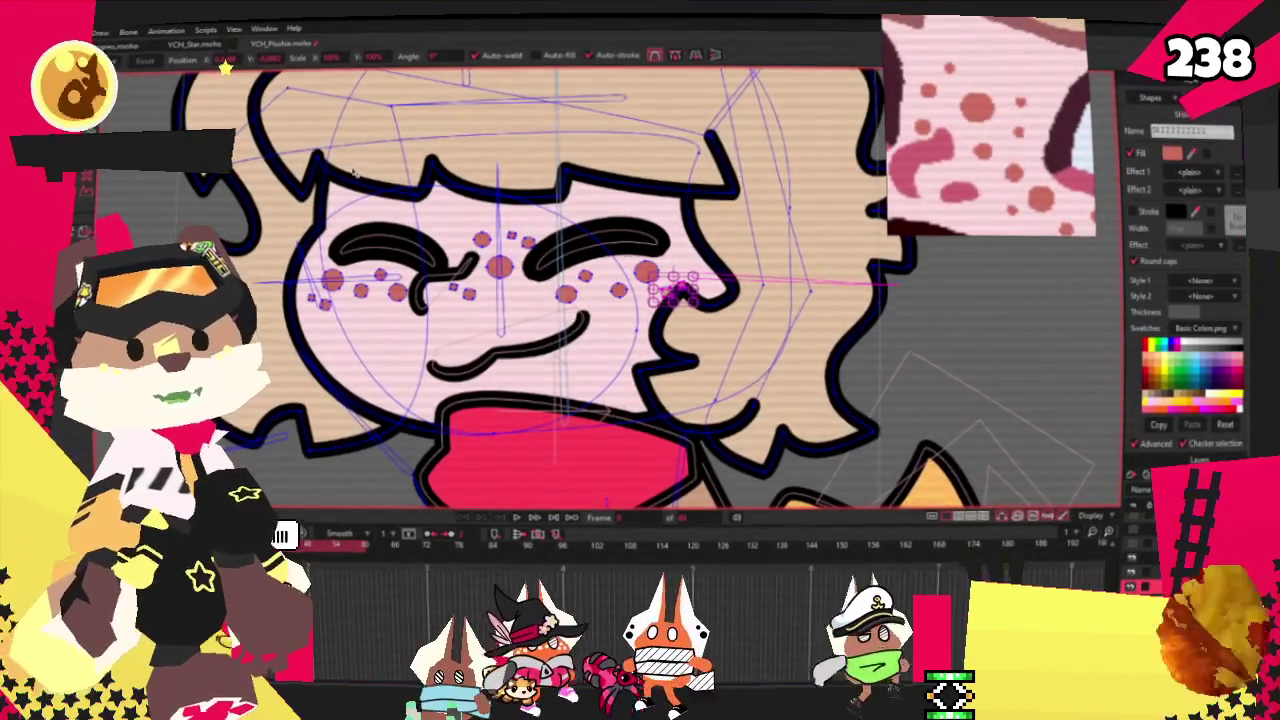
key(q)
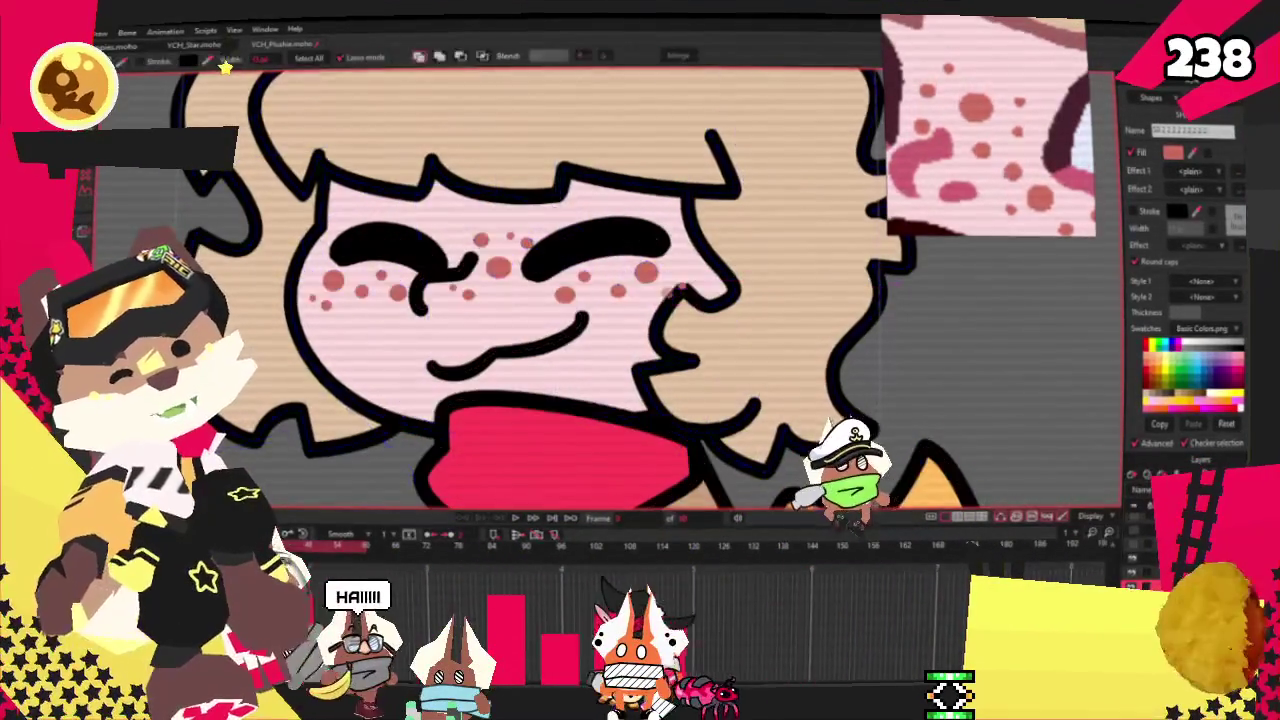
scroll(729, 330, down, 3)
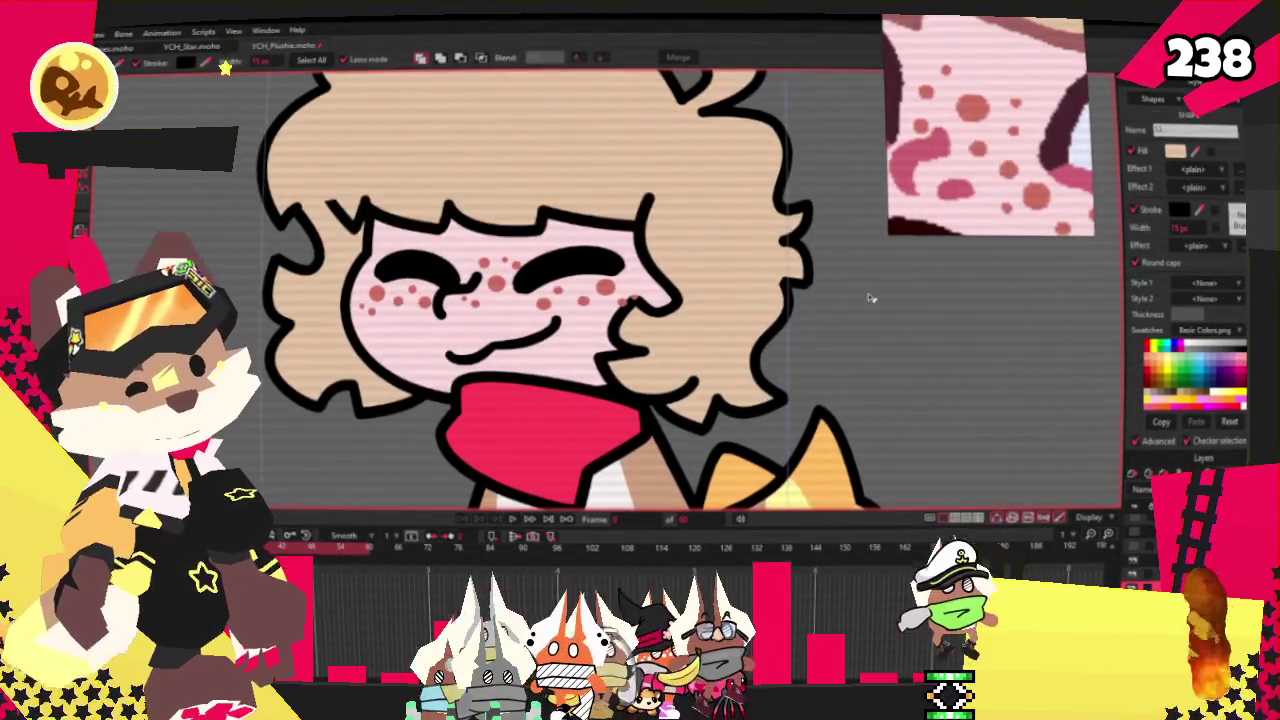
scroll(903, 307, down, 3)
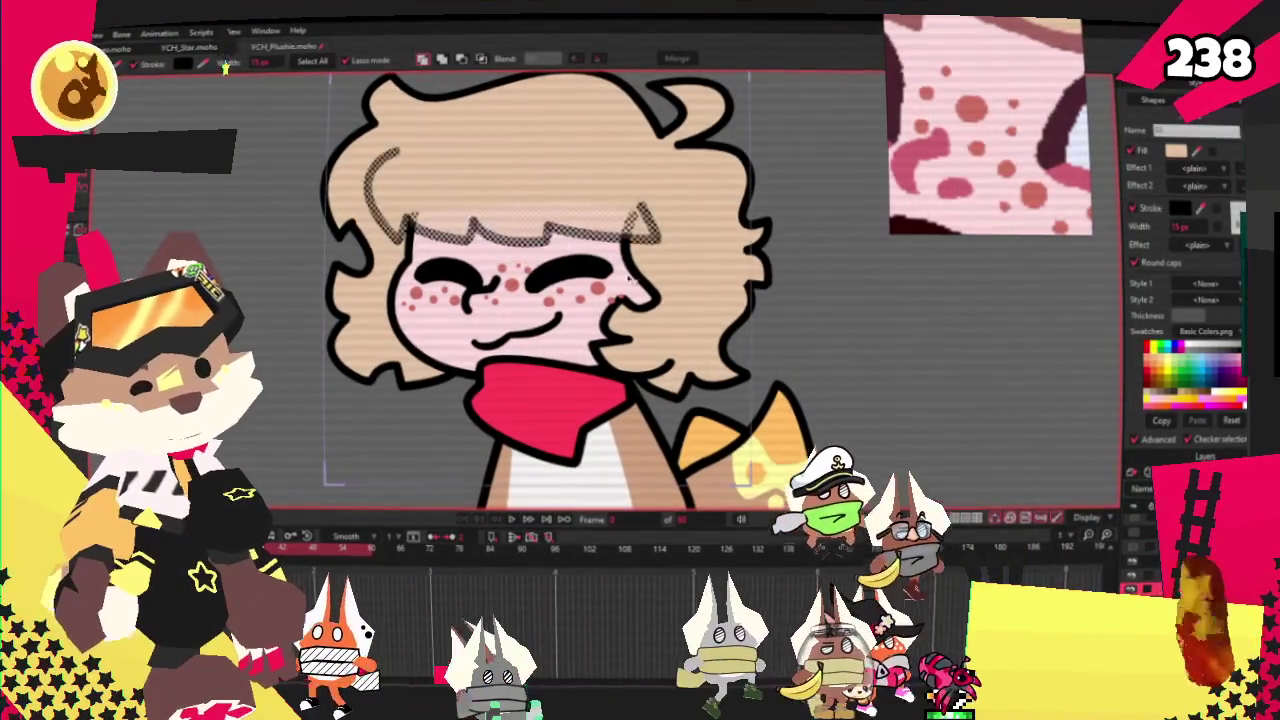
click(818, 340)
scroll(639, 281, up, 2)
scroll(639, 281, up, 1)
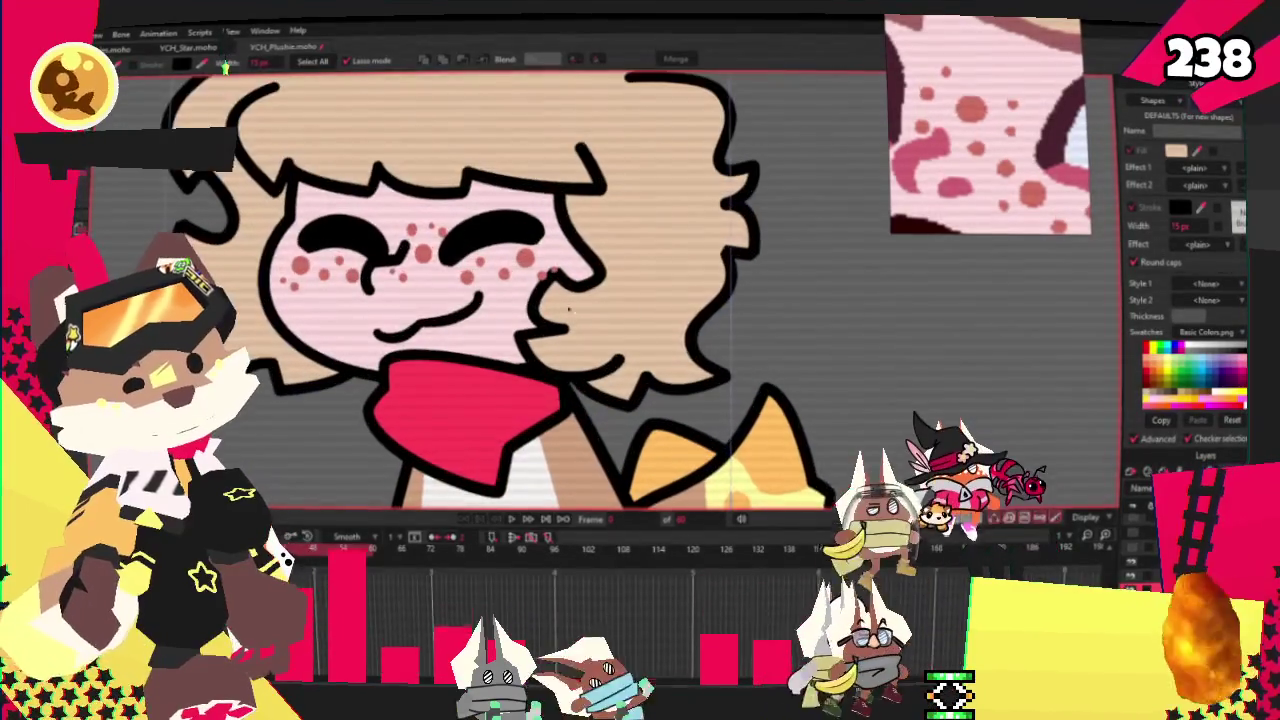
scroll(700, 300, up, 1)
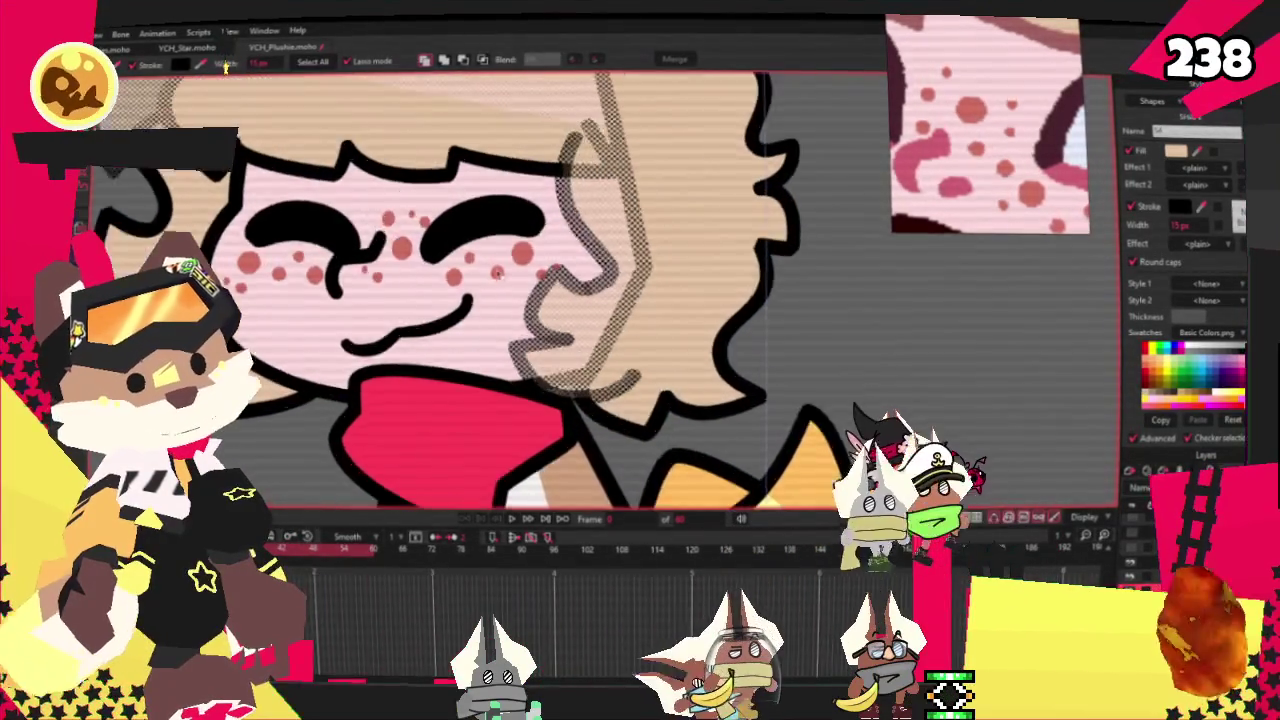
scroll(640, 295, up, 2)
scroll(580, 290, down, 3)
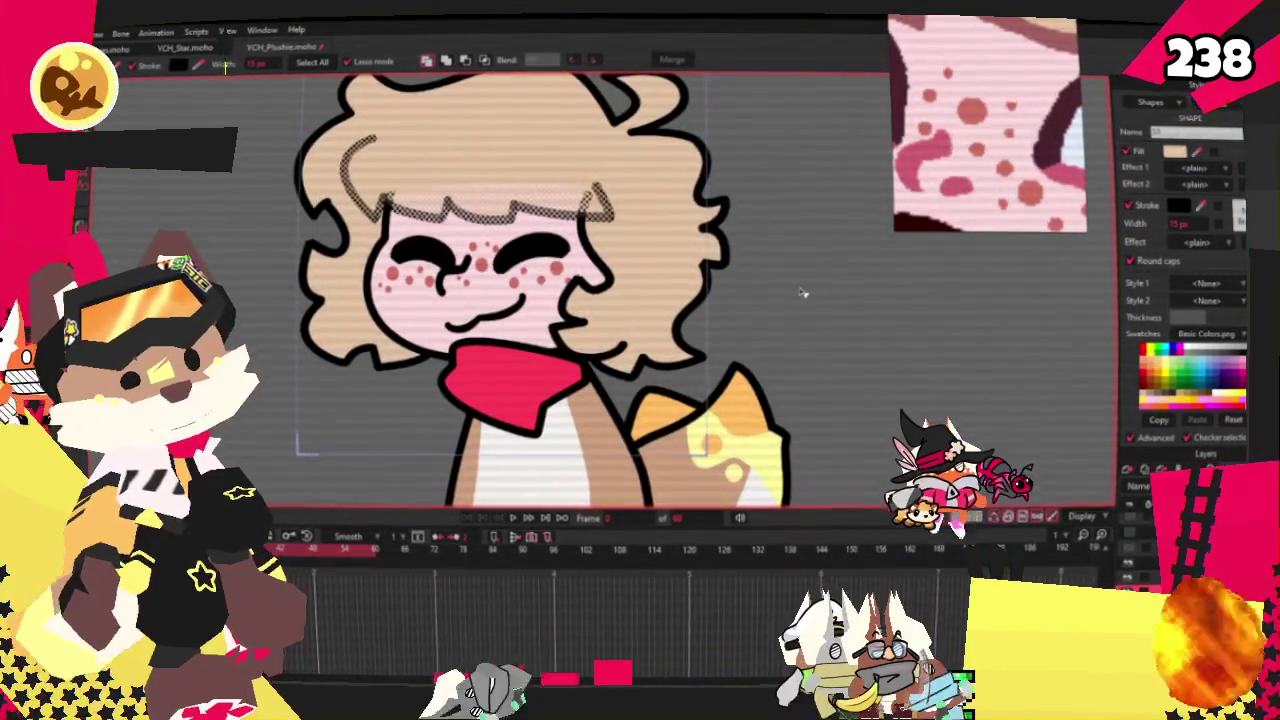
click(802, 293)
scroll(546, 248, down, 2)
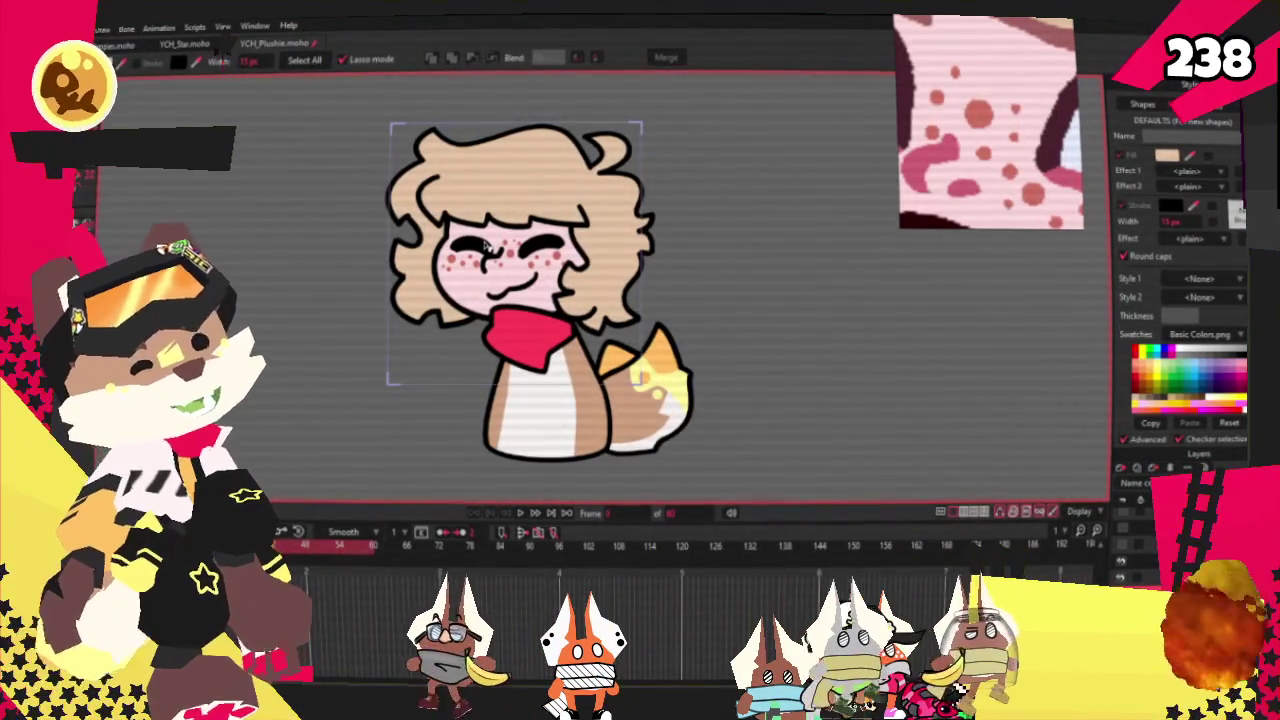
scroll(600, 210, up, 2)
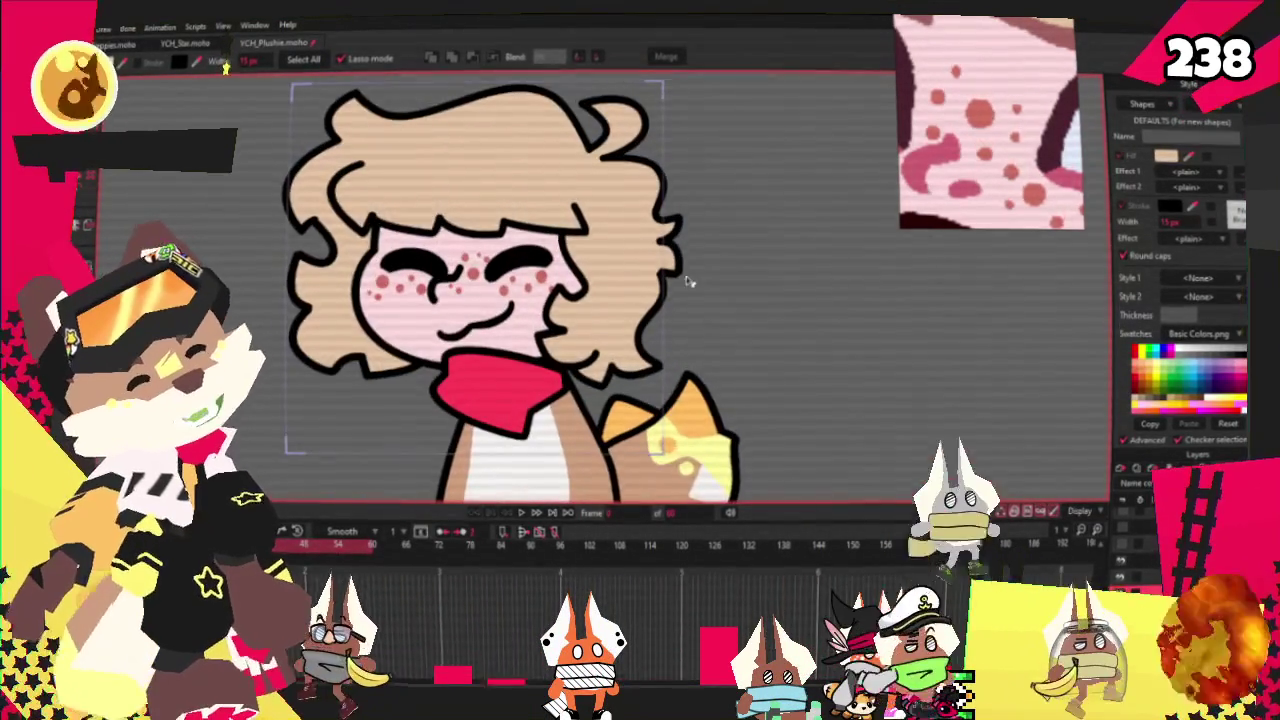
scroll(692, 271, up, 1)
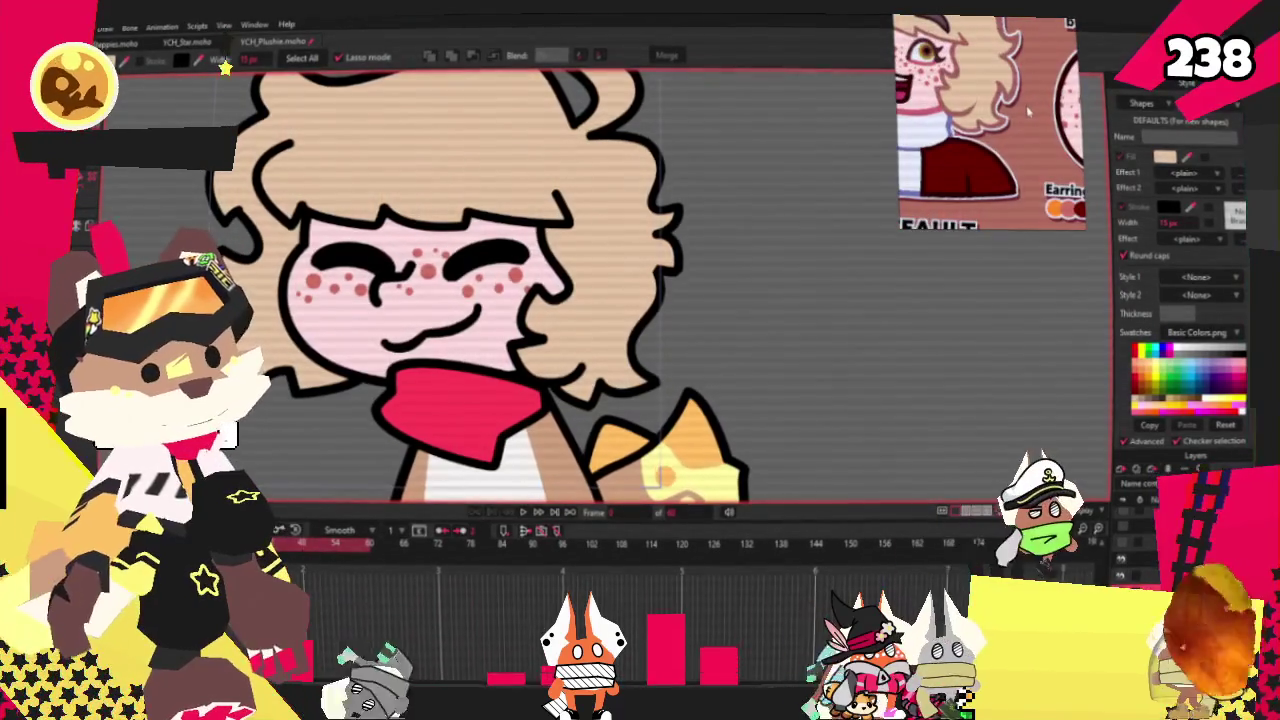
scroll(700, 200, down, 1)
scroll(686, 223, down, 2)
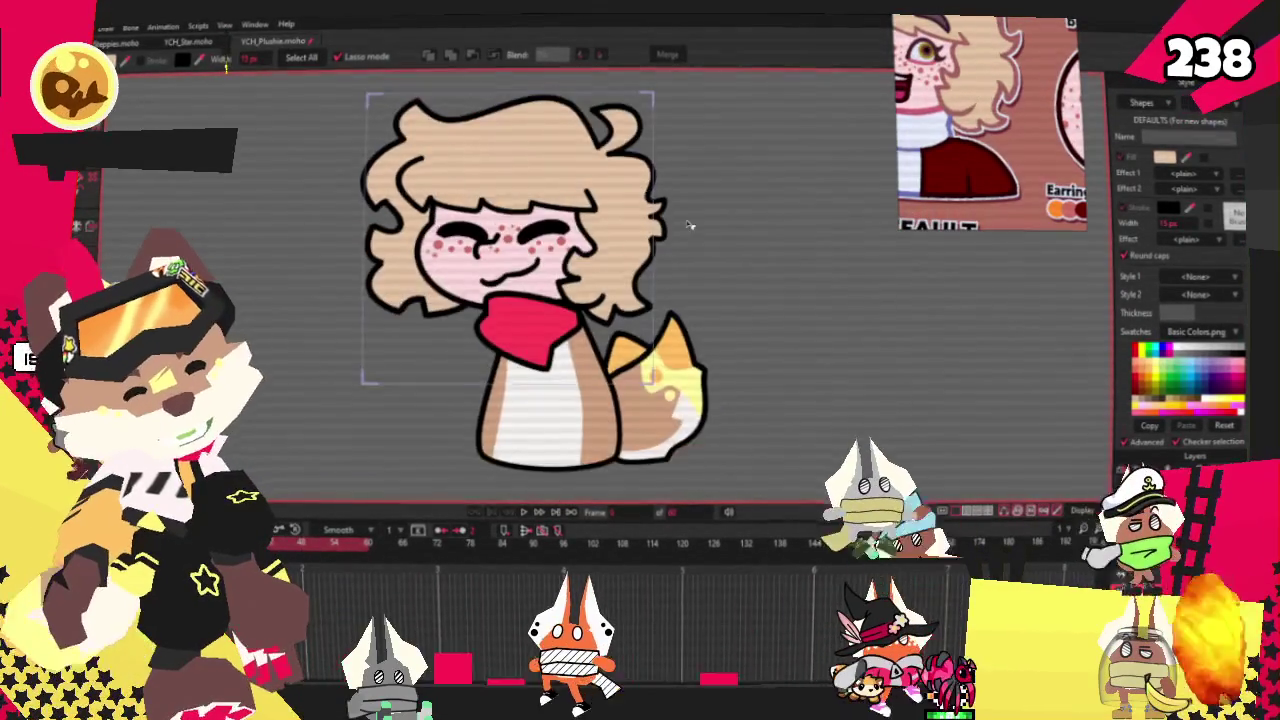
scroll(686, 223, up, 2)
scroll(700, 250, down, 1)
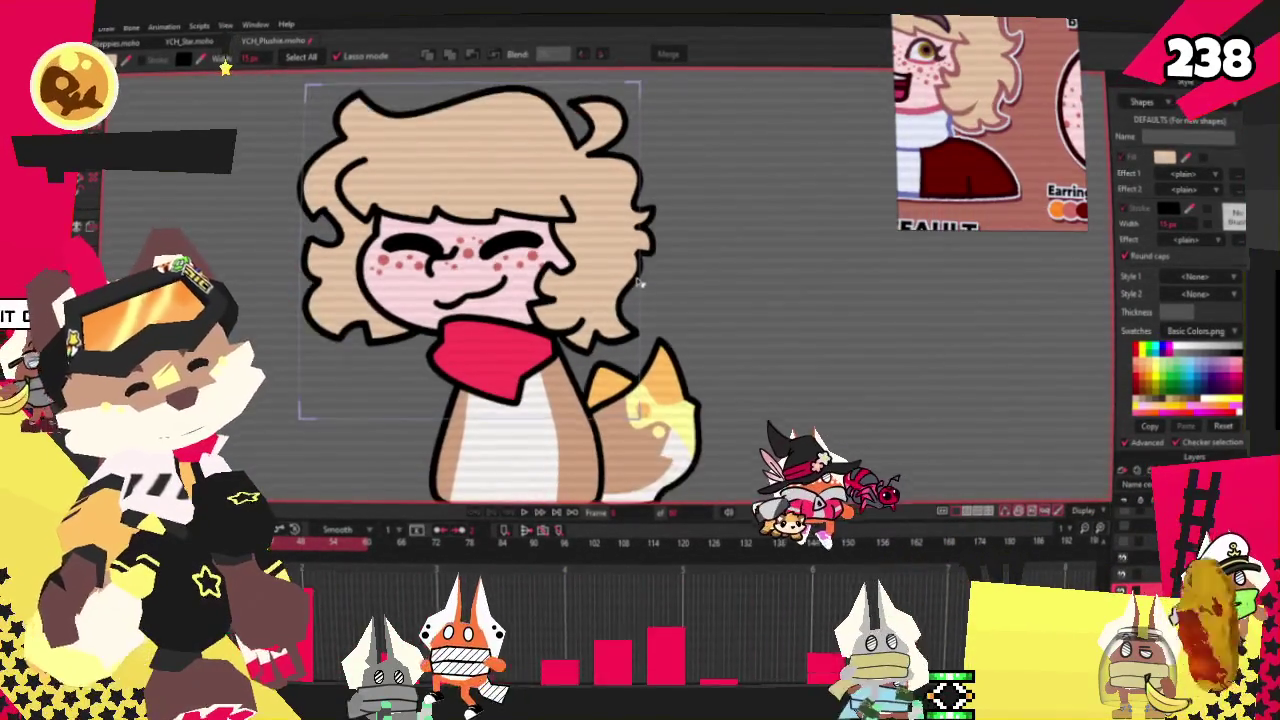
scroll(628, 288, up, 1)
scroll(628, 288, down, 1)
key(g)
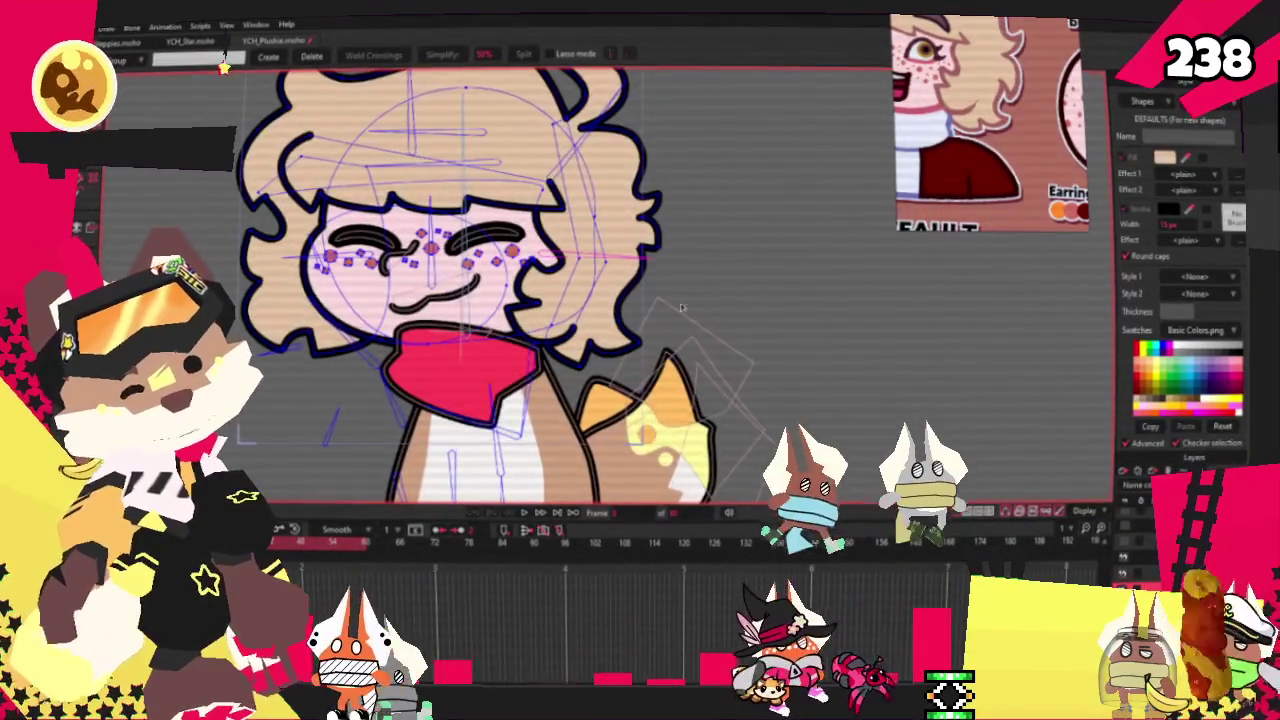
Select points on the hair's lower outline, try transforming them, then deselect
scroll(565, 305, up, 2)
scroll(565, 303, up, 1)
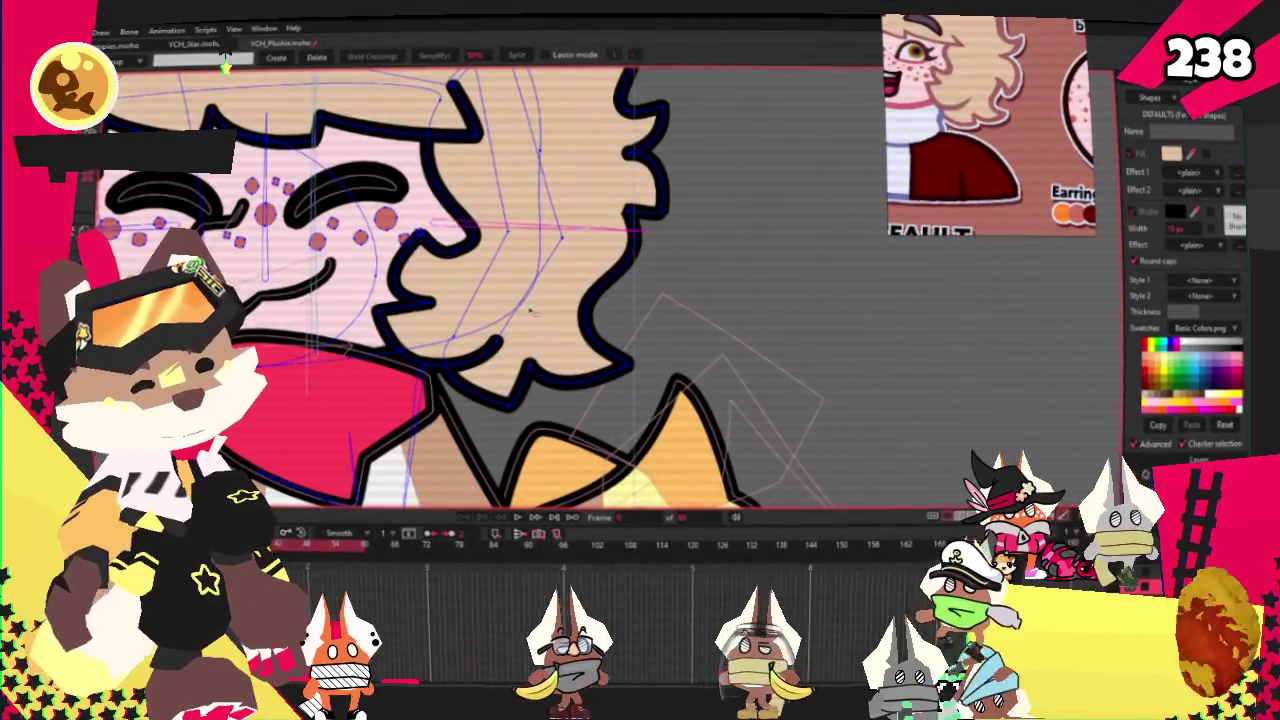
click(598, 350)
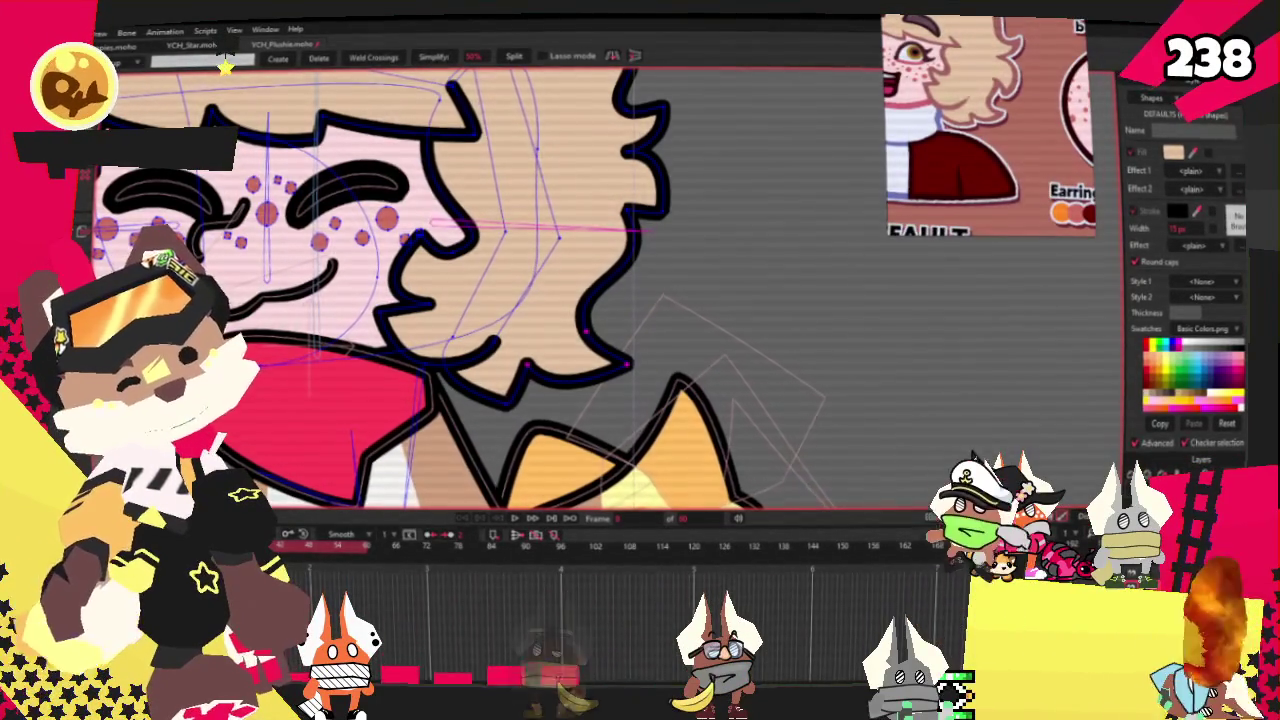
key(t)
scroll(603, 357, up, 3)
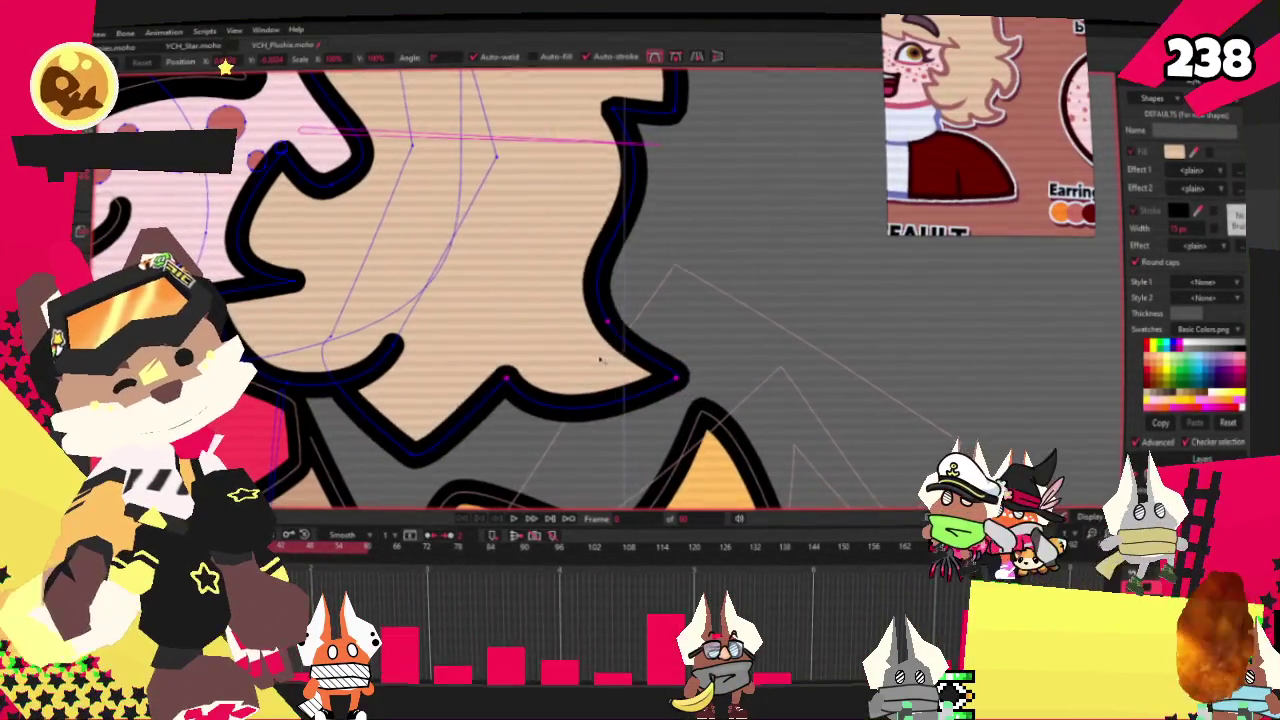
scroll(678, 370, up, 1)
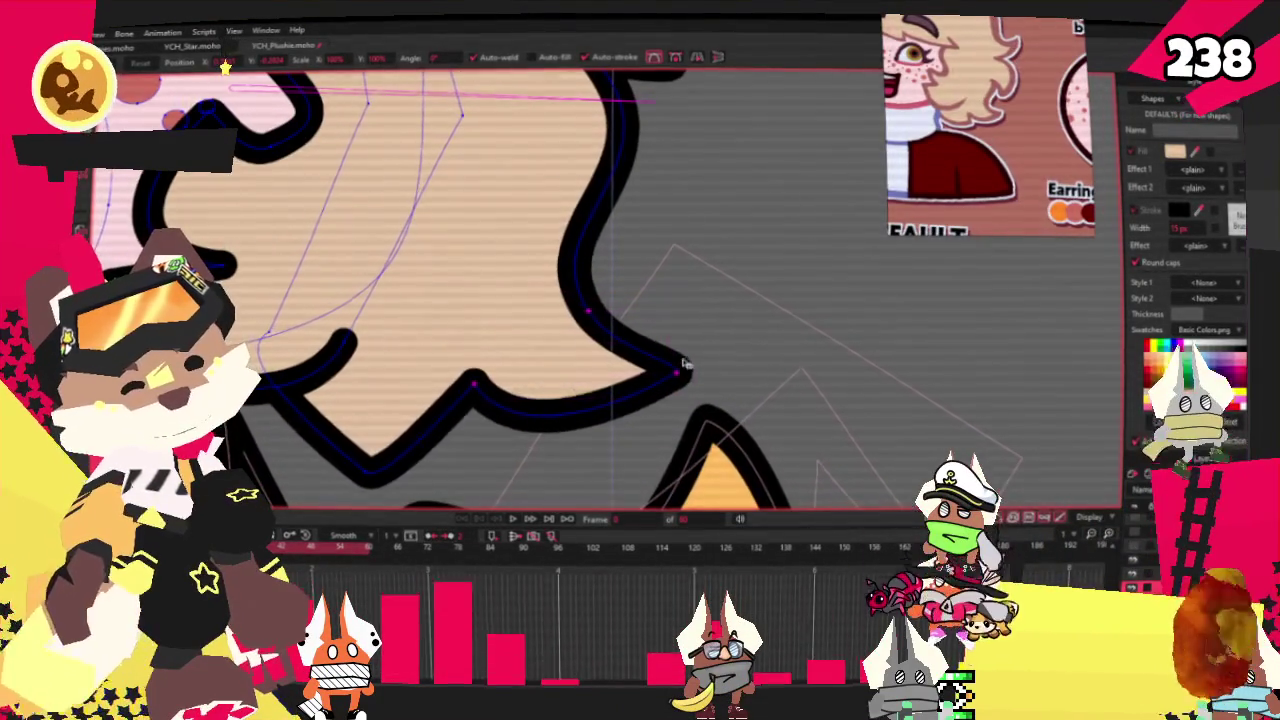
key(ctrl+shift+a)
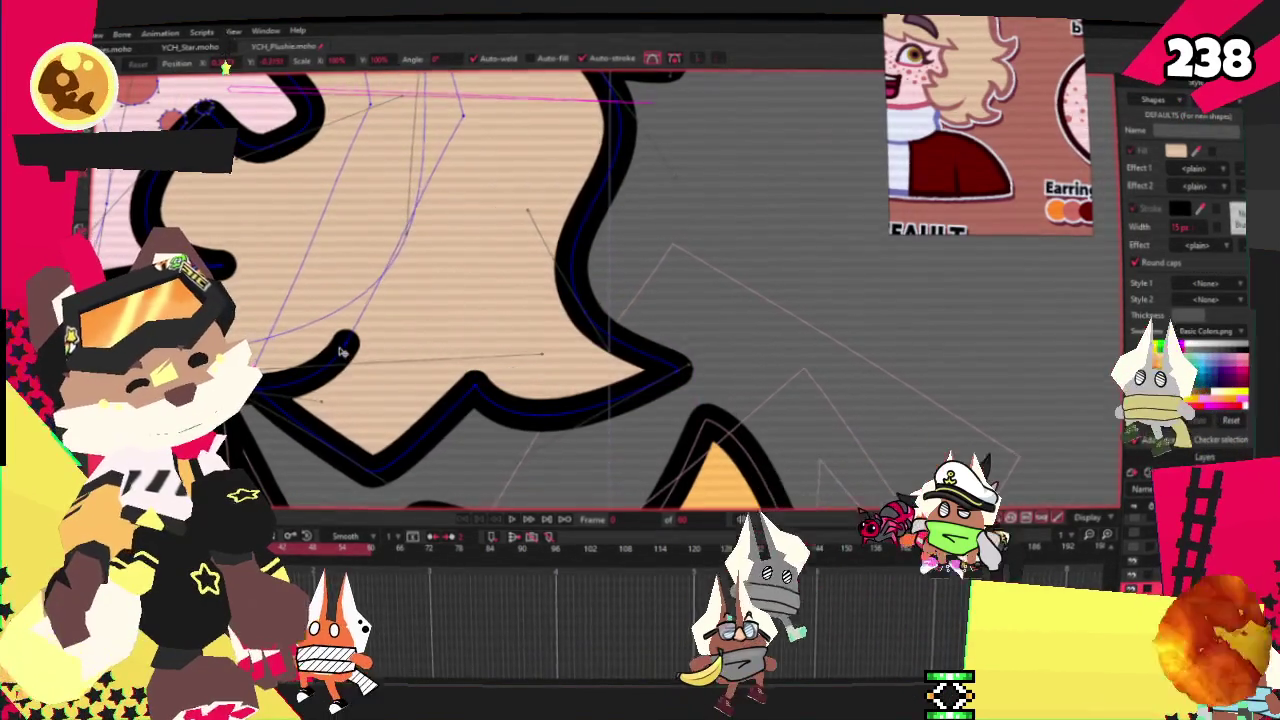
Thin the black stroke along the hair's lower right edge with the Line Width tool
key(x)
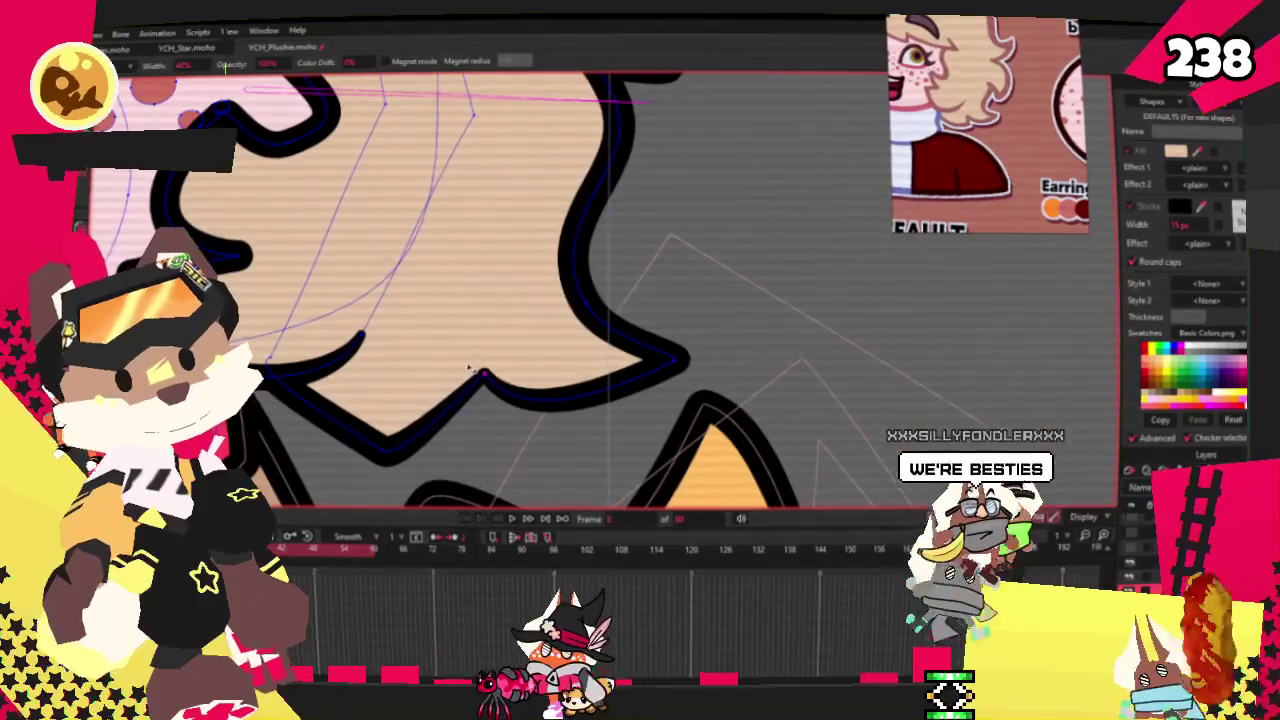
scroll(470, 369, down, 3)
scroll(538, 255, up, 3)
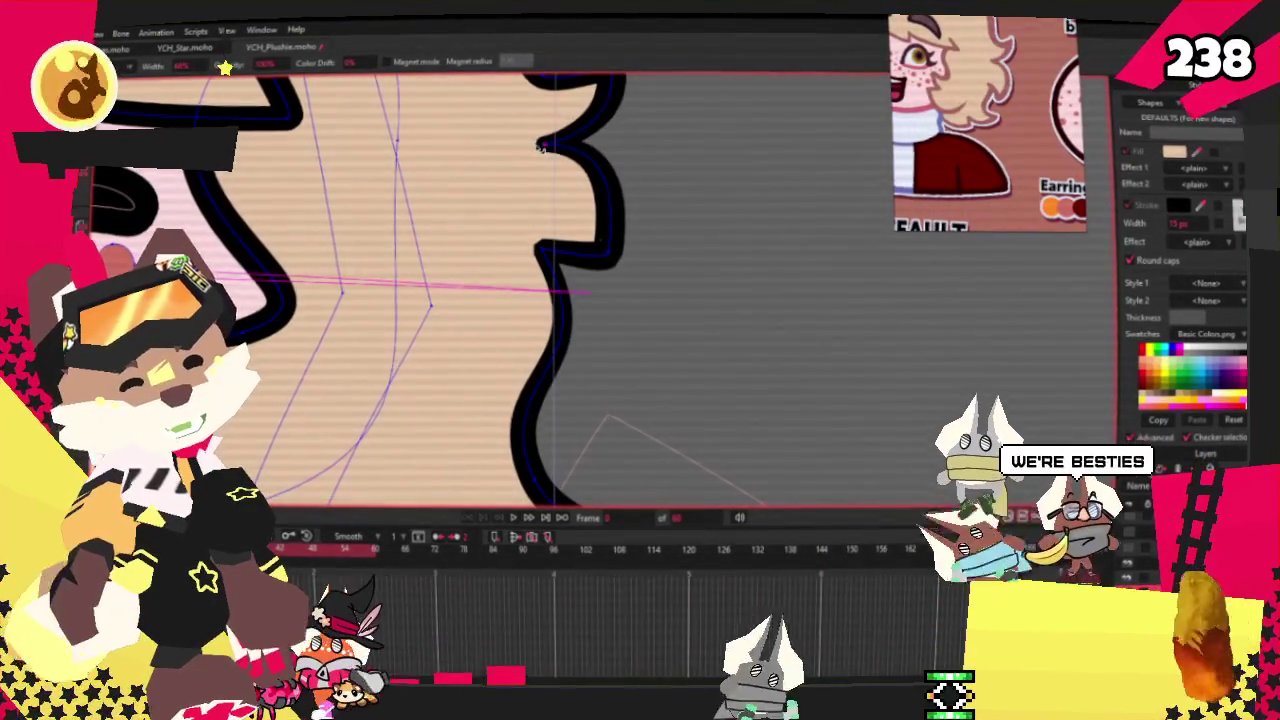
scroll(540, 146, down, 3)
scroll(520, 140, up, 2)
scroll(505, 131, up, 2)
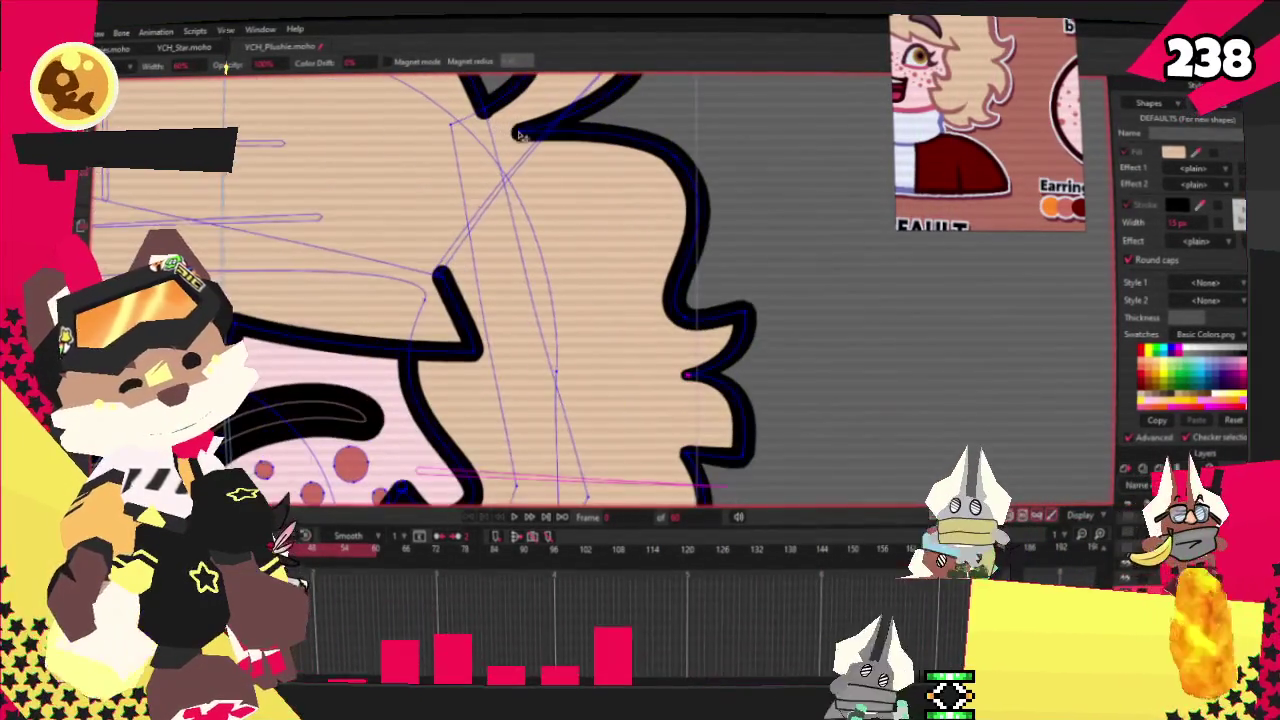
scroll(468, 298, down, 1)
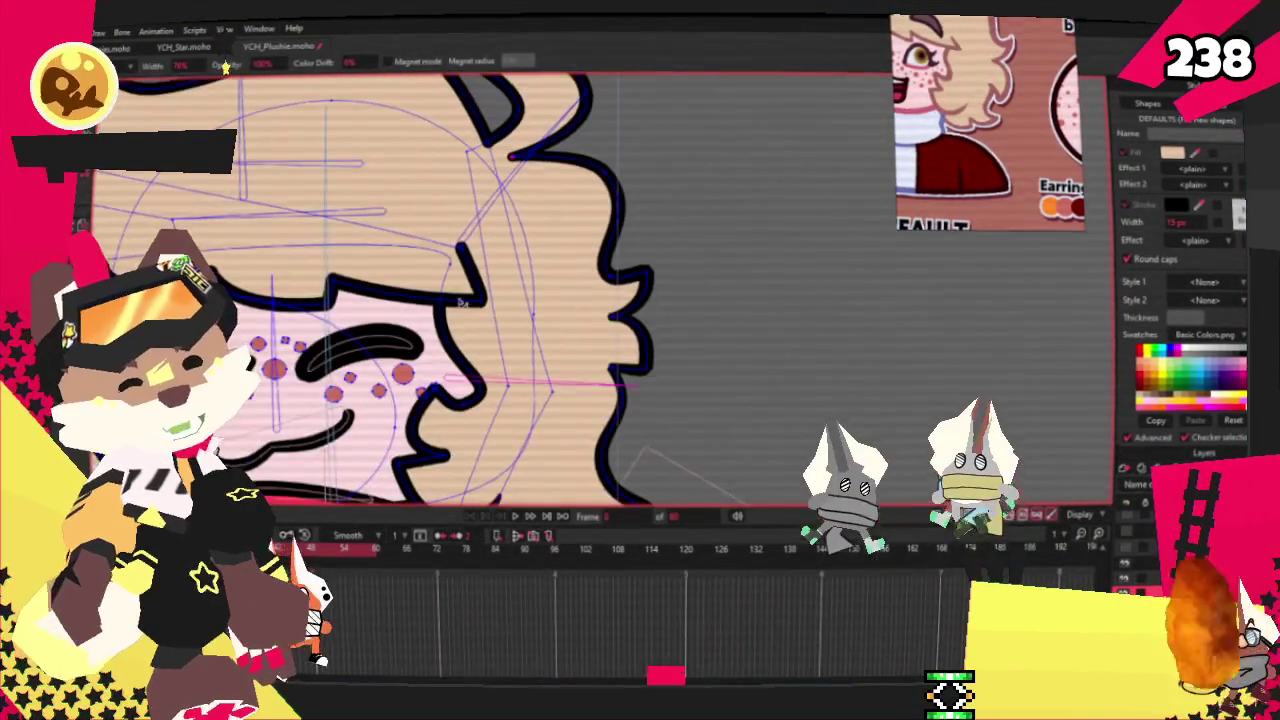
scroll(469, 299, down, 2)
scroll(500, 295, down, 1)
scroll(520, 293, up, 1)
scroll(540, 292, down, 1)
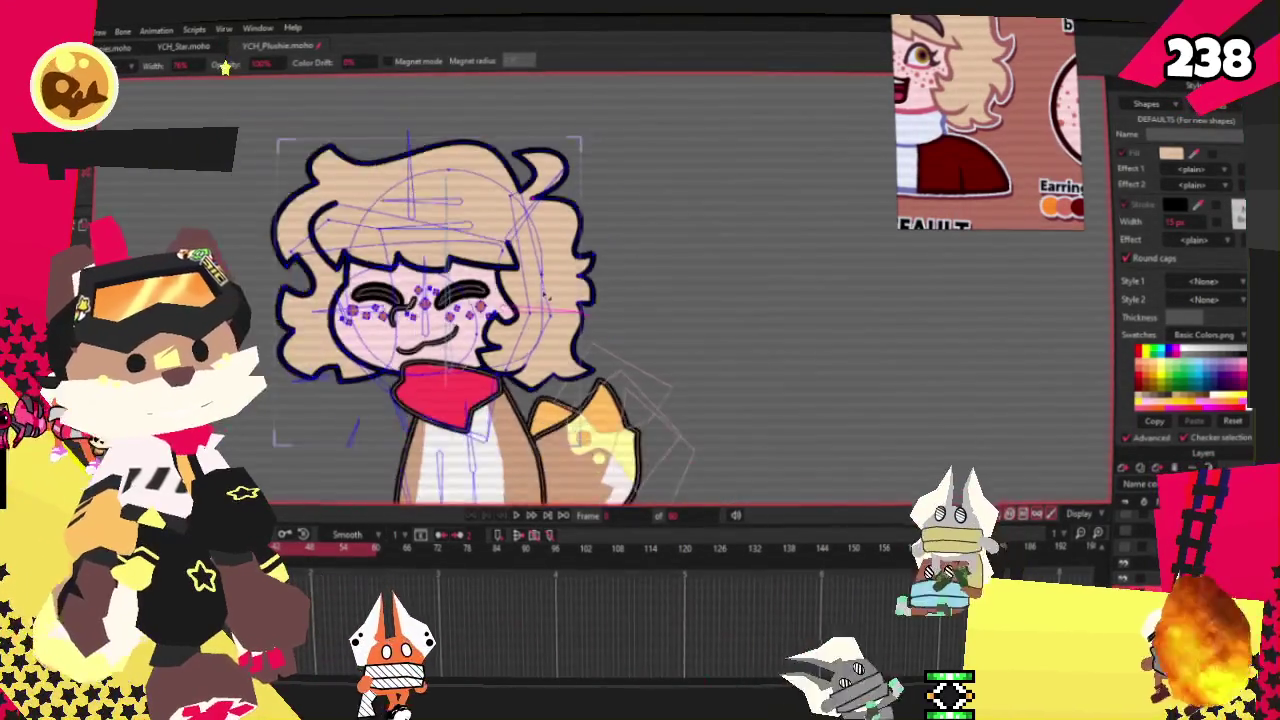
scroll(544, 291, down, 1)
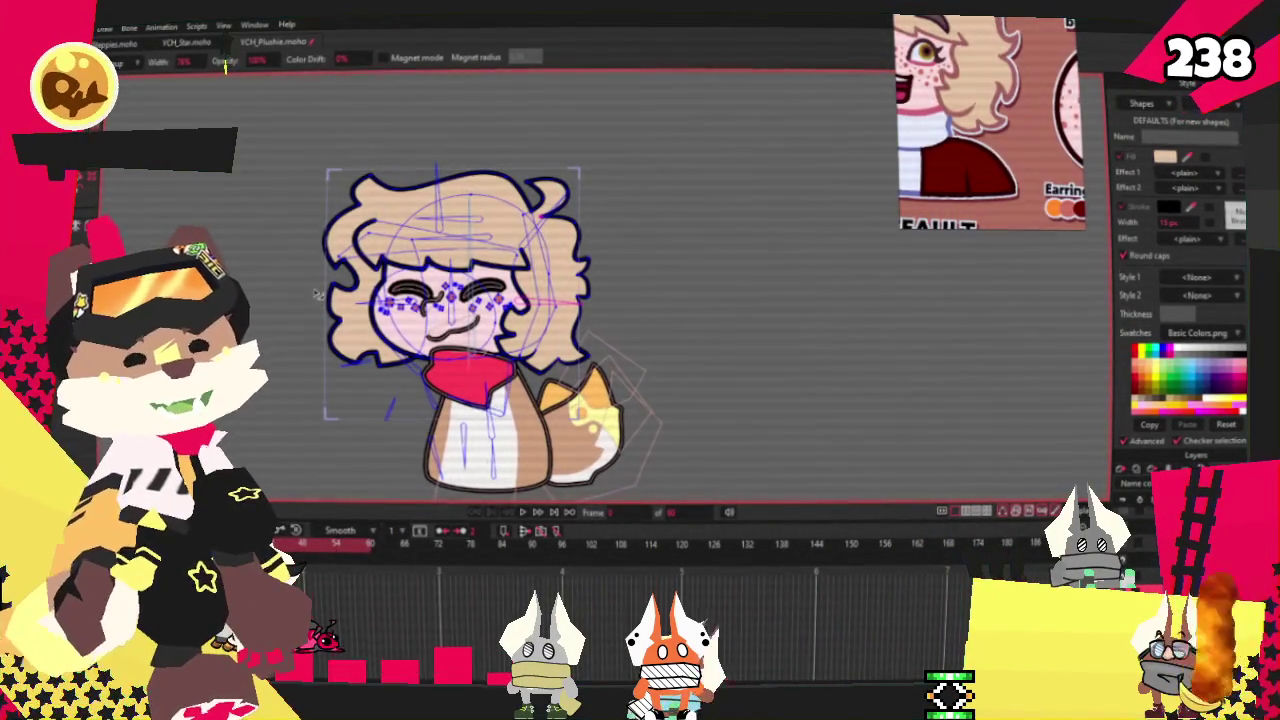
scroll(492, 254, up, 5)
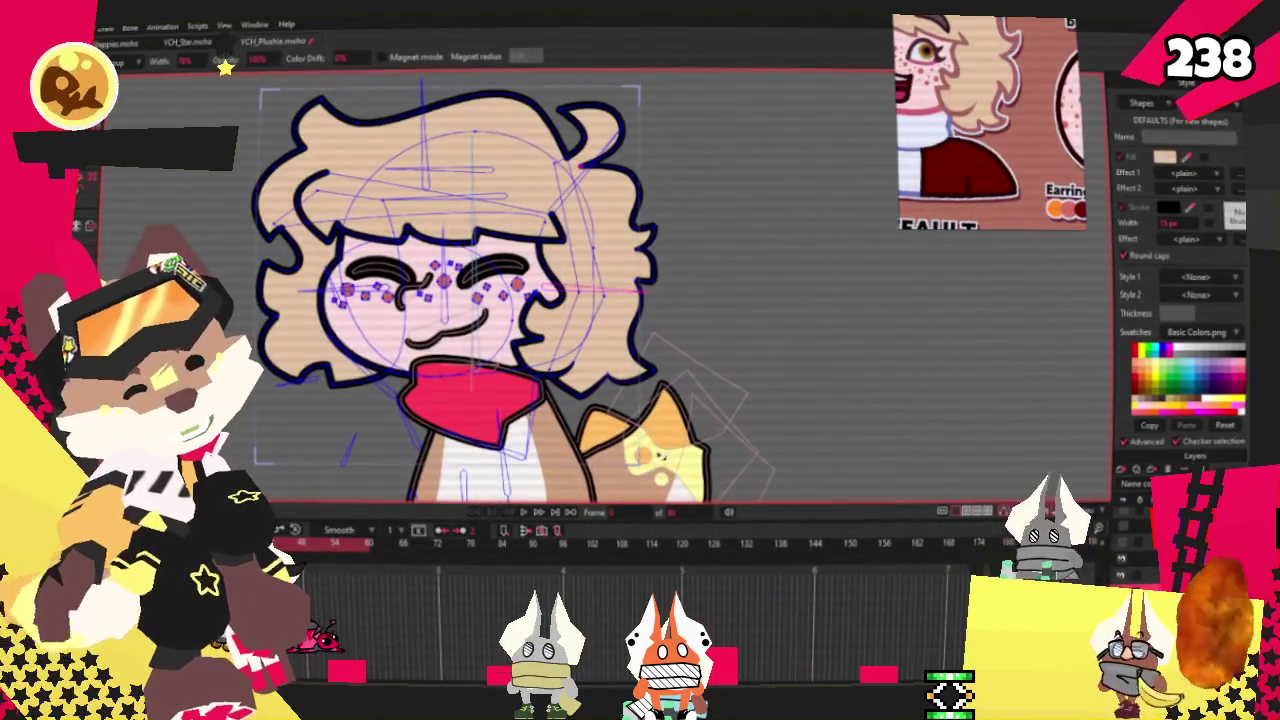
scroll(578, 427, up, 3)
scroll(578, 427, up, 2)
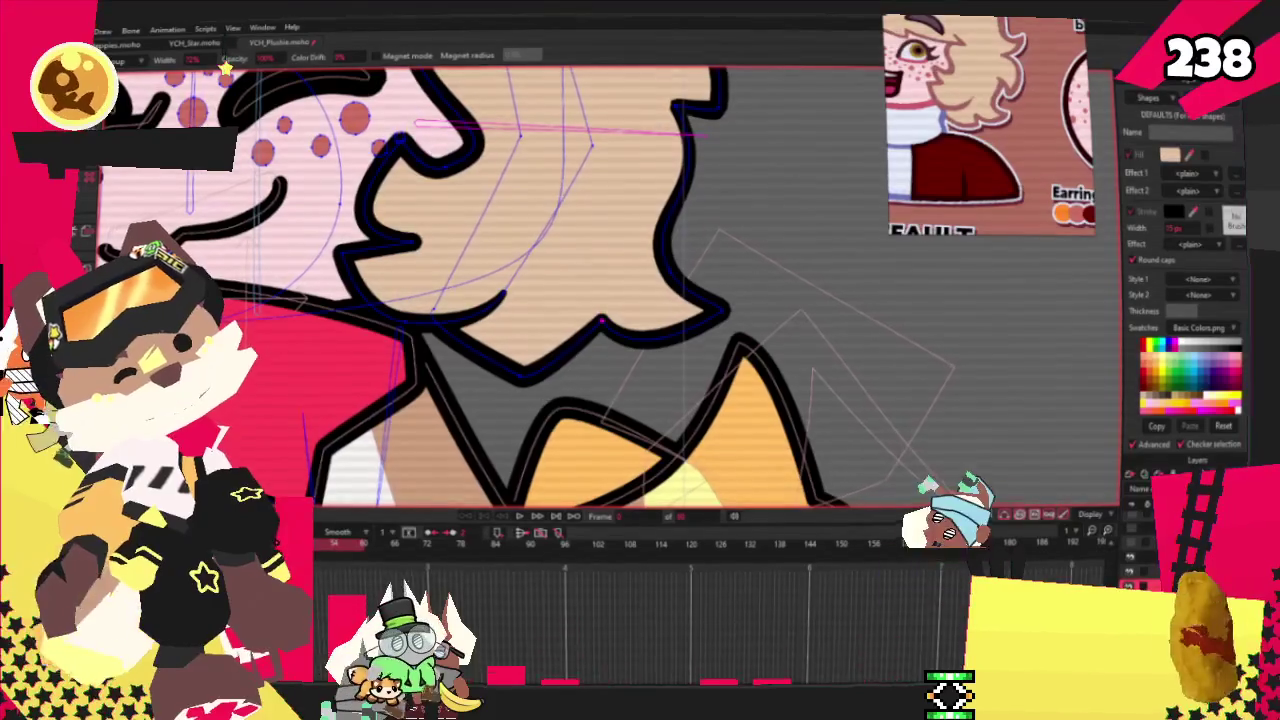
key(c)
scroll(543, 337, up, 3)
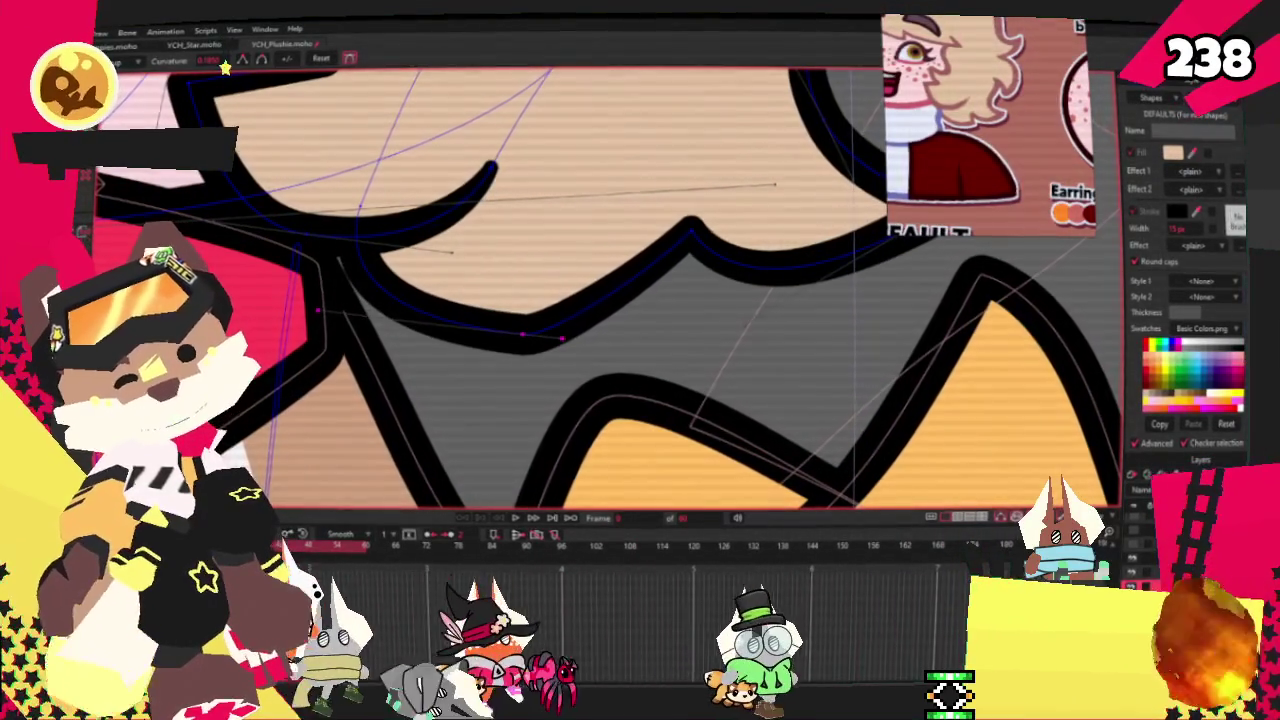
drag(523, 342, 597, 342)
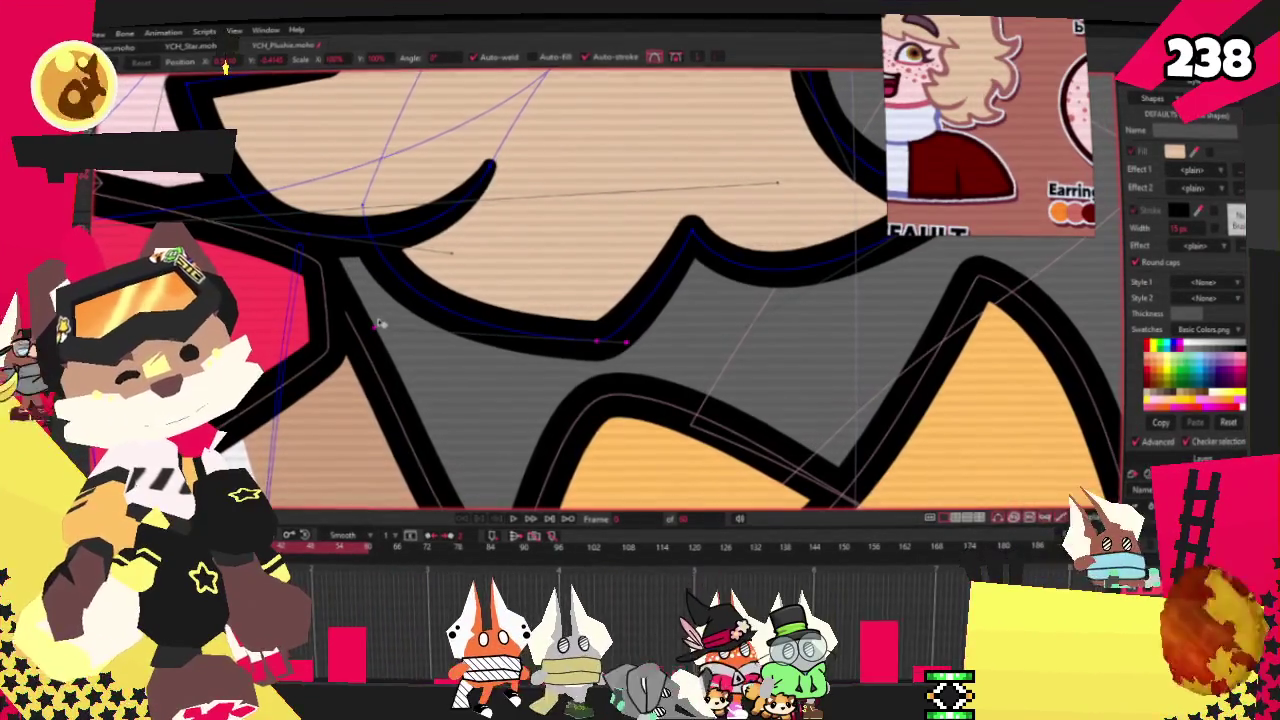
scroll(520, 300, down, 2)
scroll(600, 285, down, 2)
scroll(666, 274, down, 2)
scroll(667, 273, down, 2)
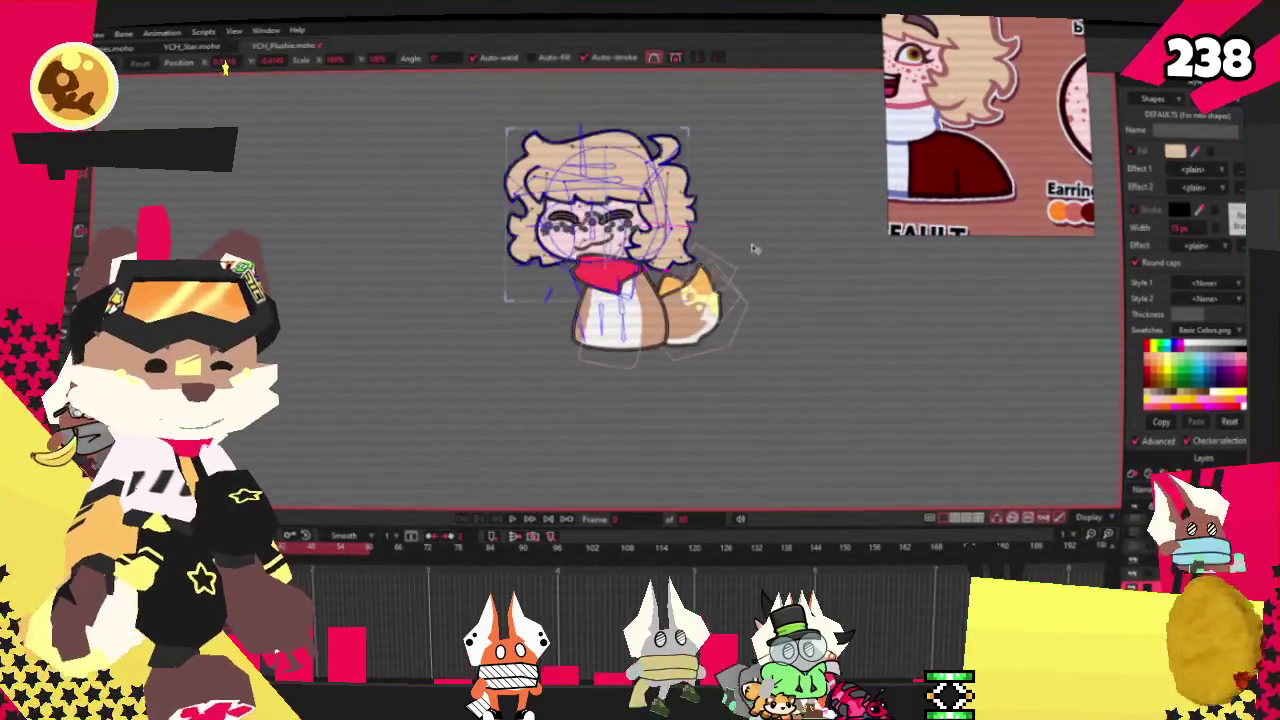
scroll(698, 347, up, 2)
scroll(698, 347, up, 2)
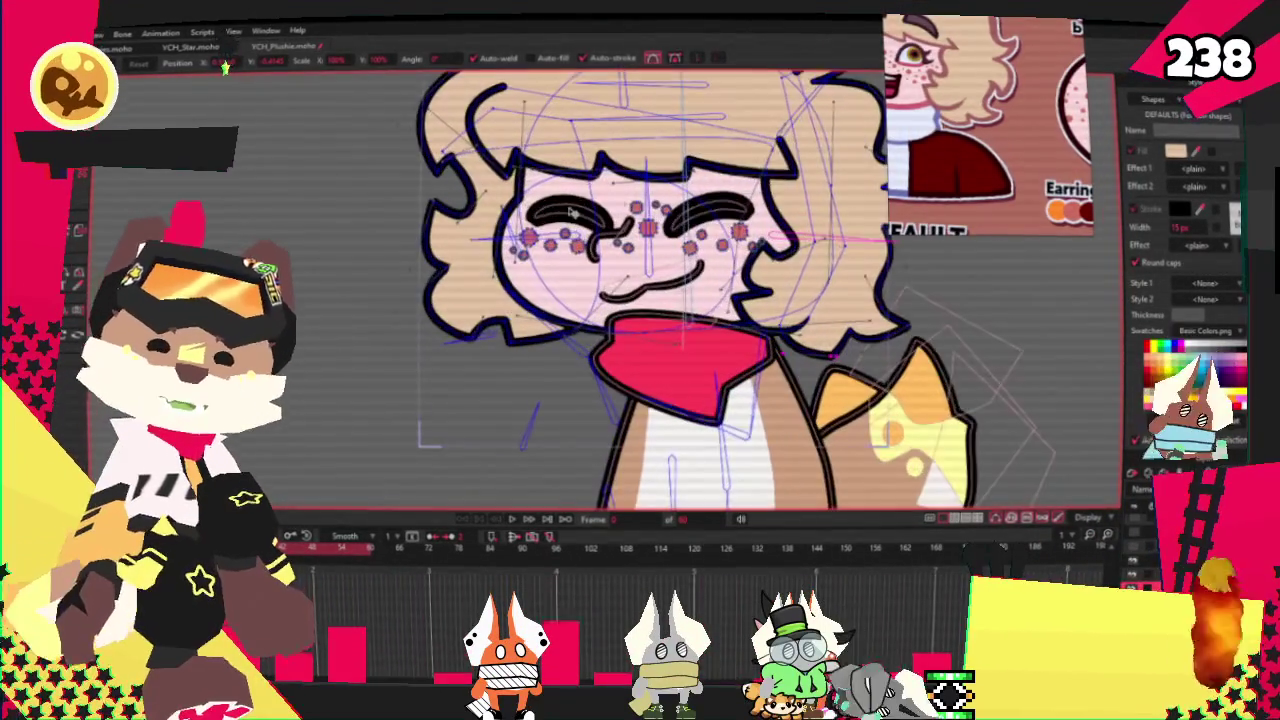
scroll(702, 218, up, 1)
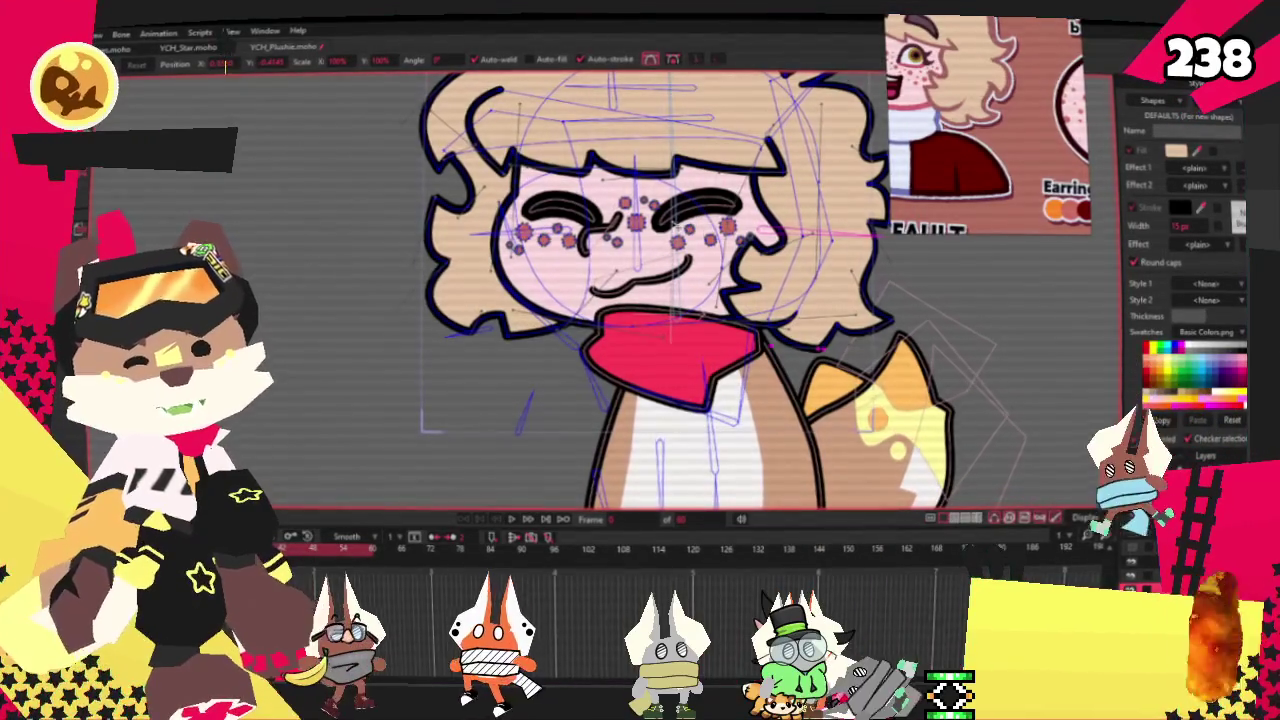
scroll(672, 224, down, 2)
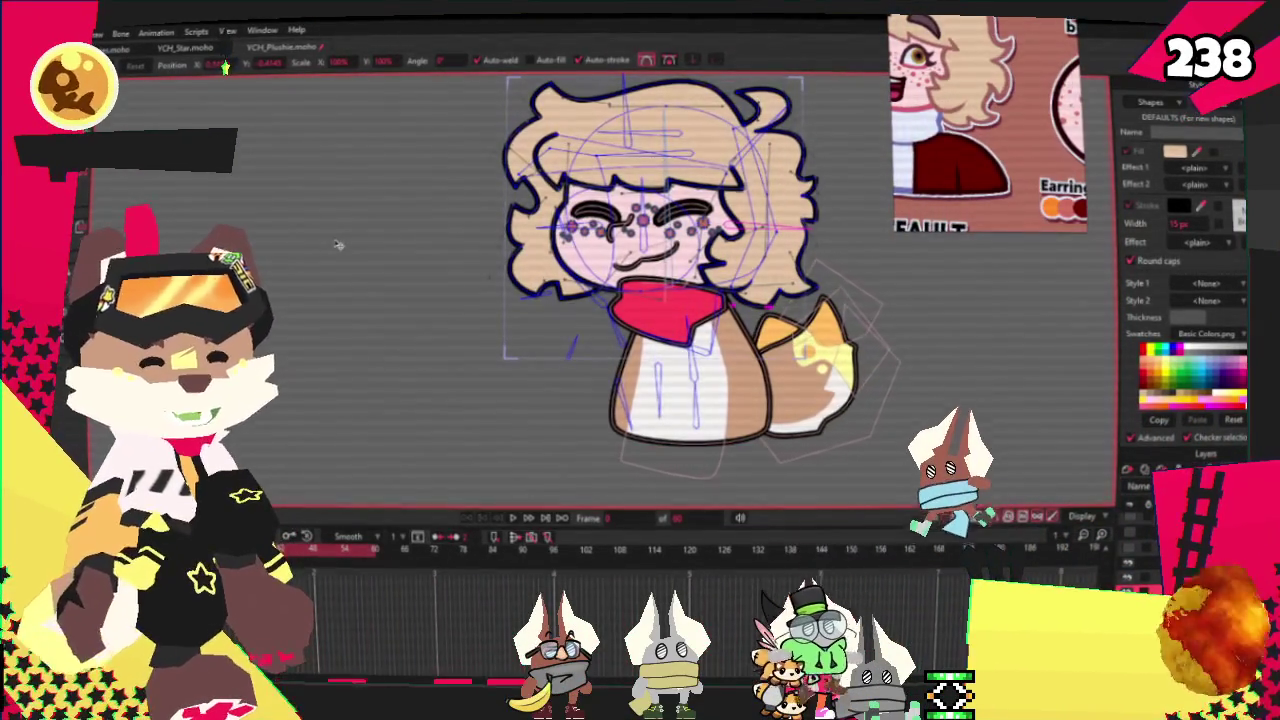
scroll(343, 252, down, 1)
scroll(343, 252, up, 3)
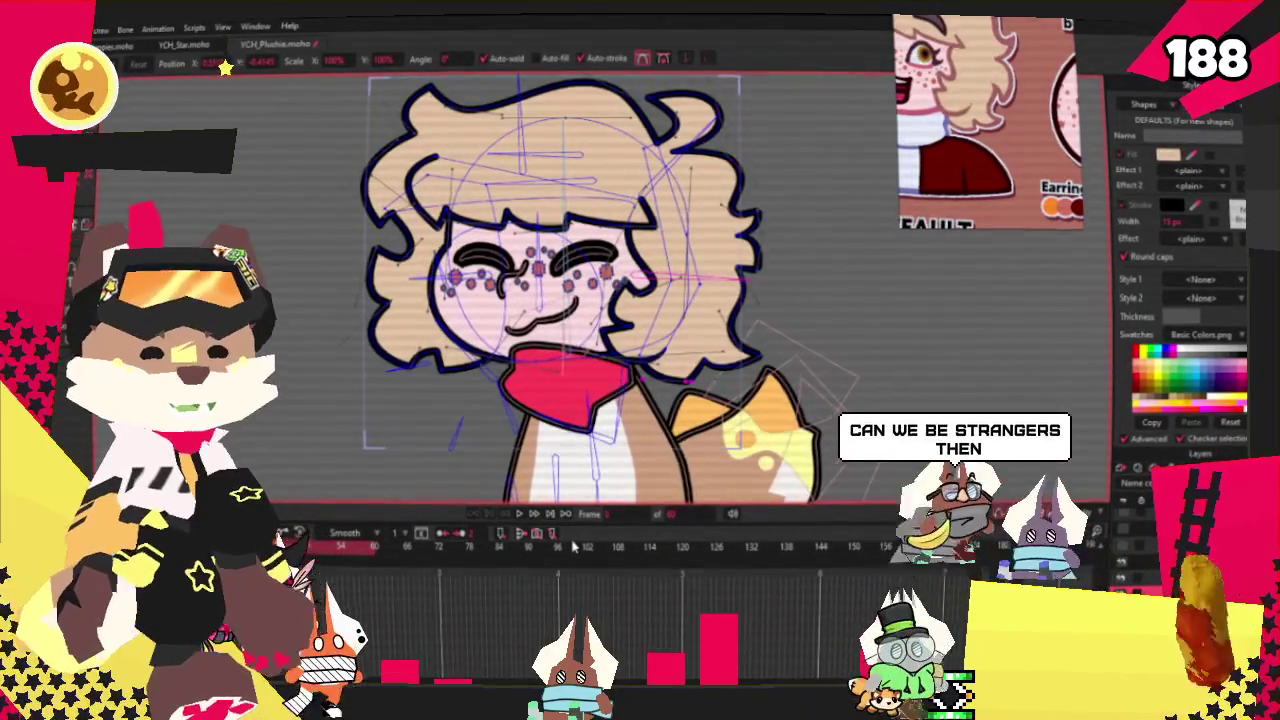
key(space)
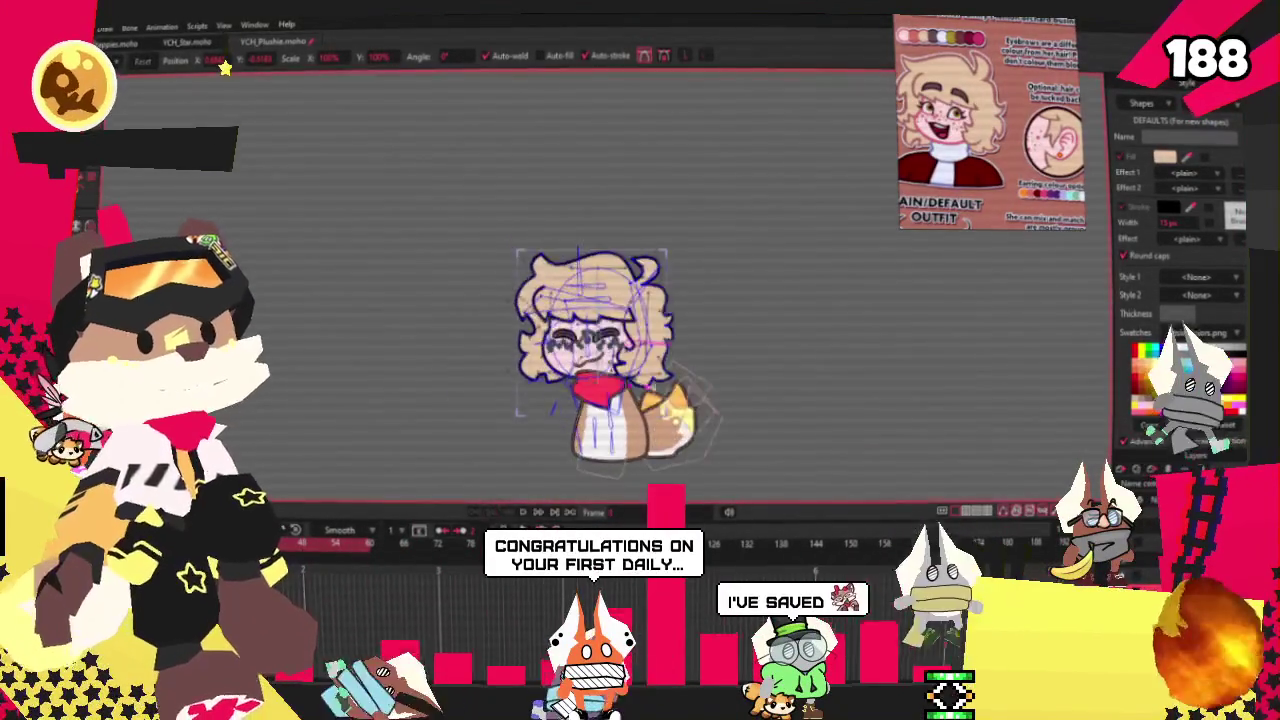
key(alt+f)
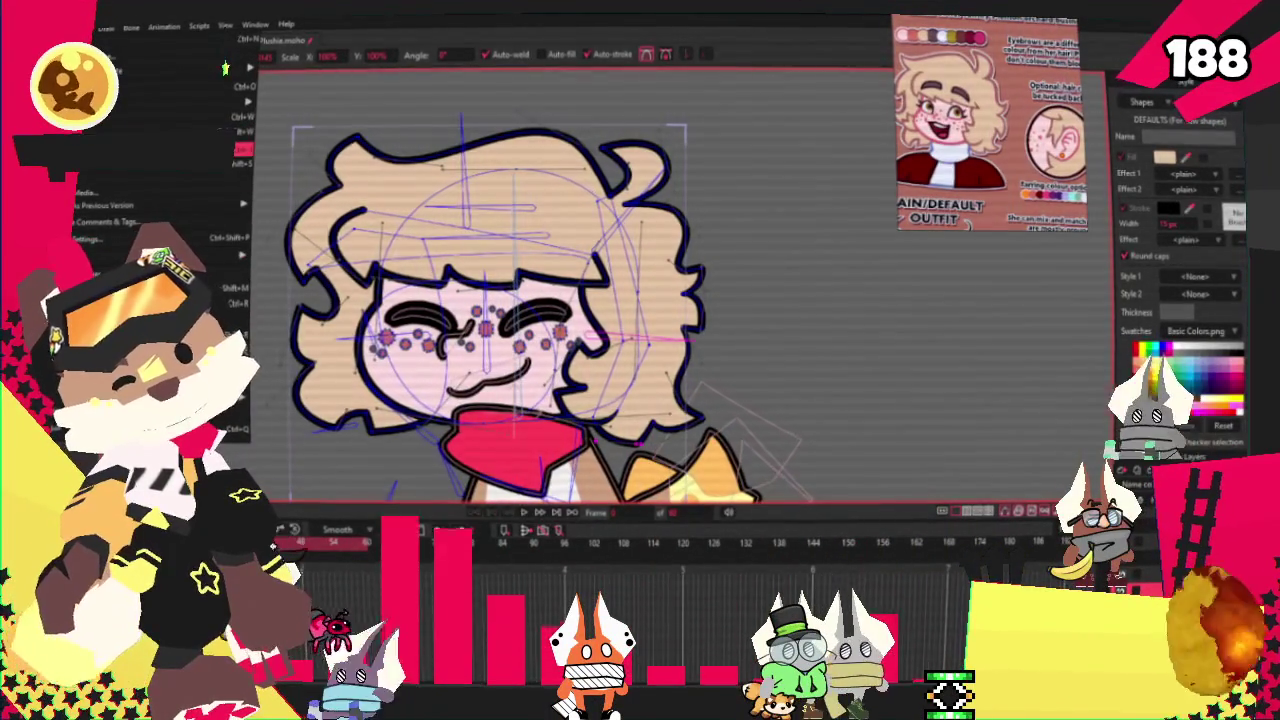
key(Return)
scroll(392, 153, down, 3)
scroll(440, 220, down, 2)
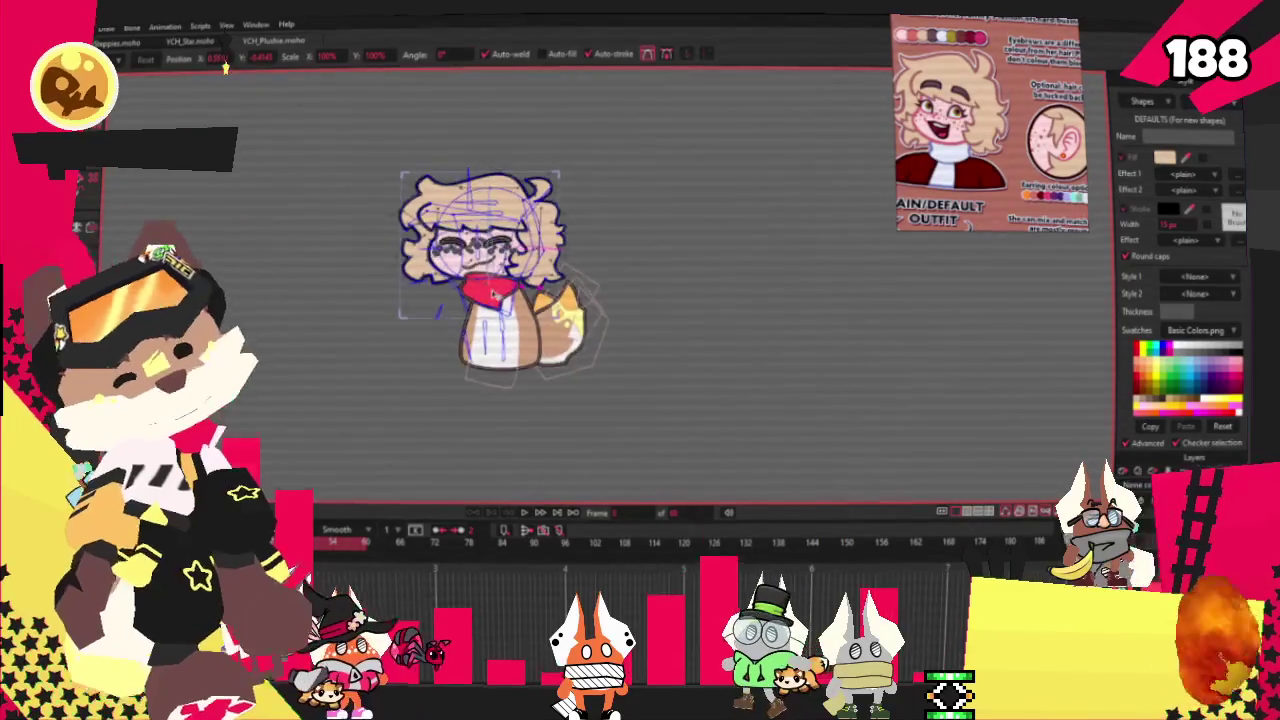
scroll(488, 289, up, 3)
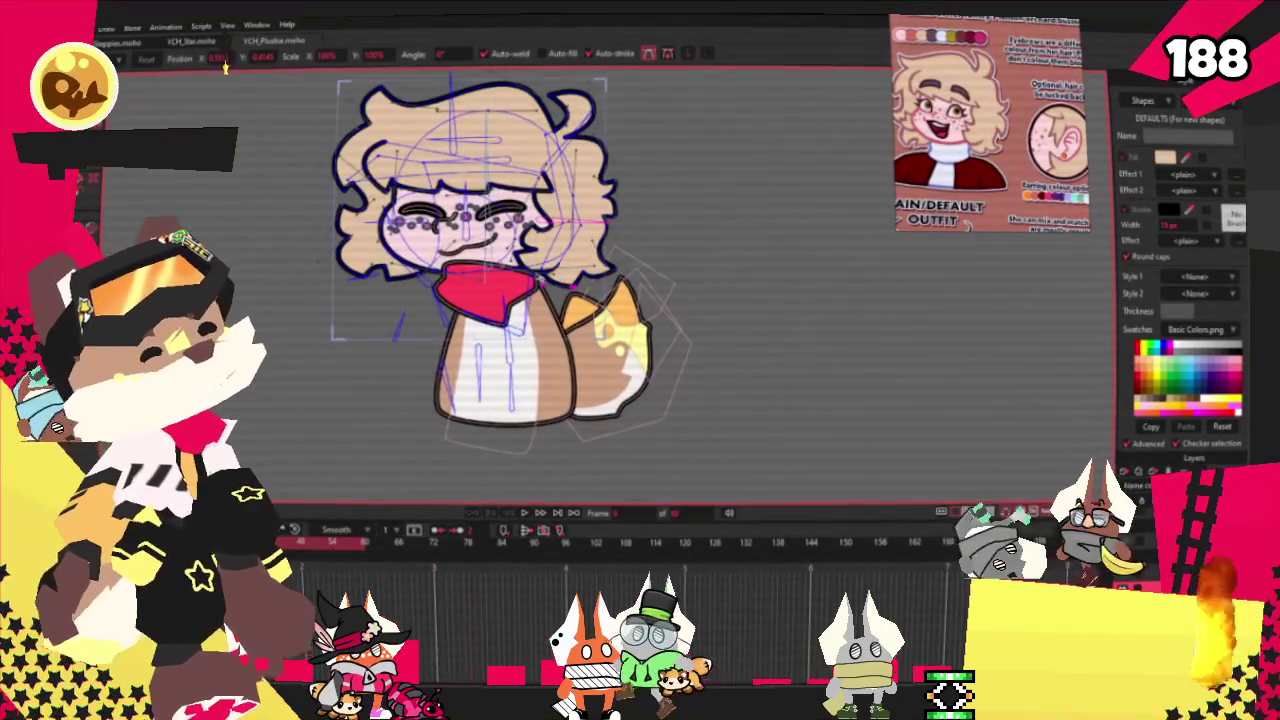
scroll(527, 190, up, 2)
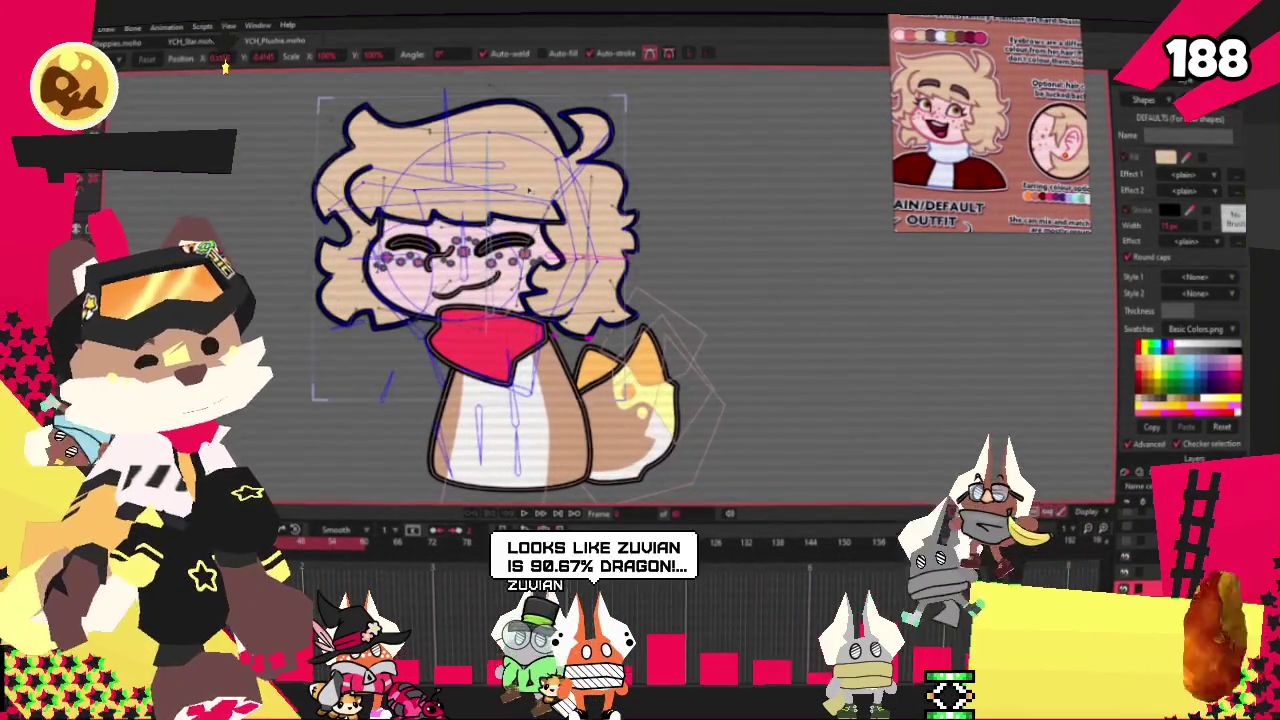
scroll(540, 200, down, 2)
scroll(560, 218, up, 1)
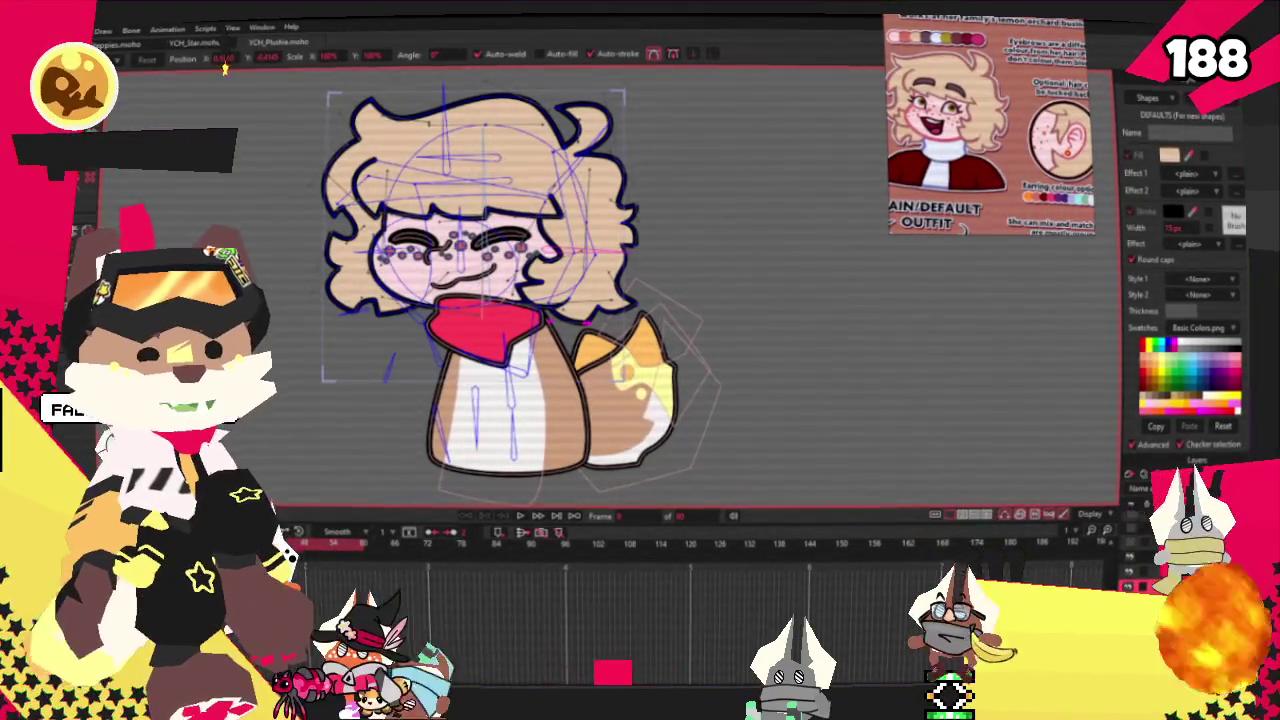
scroll(560, 290, up, 2)
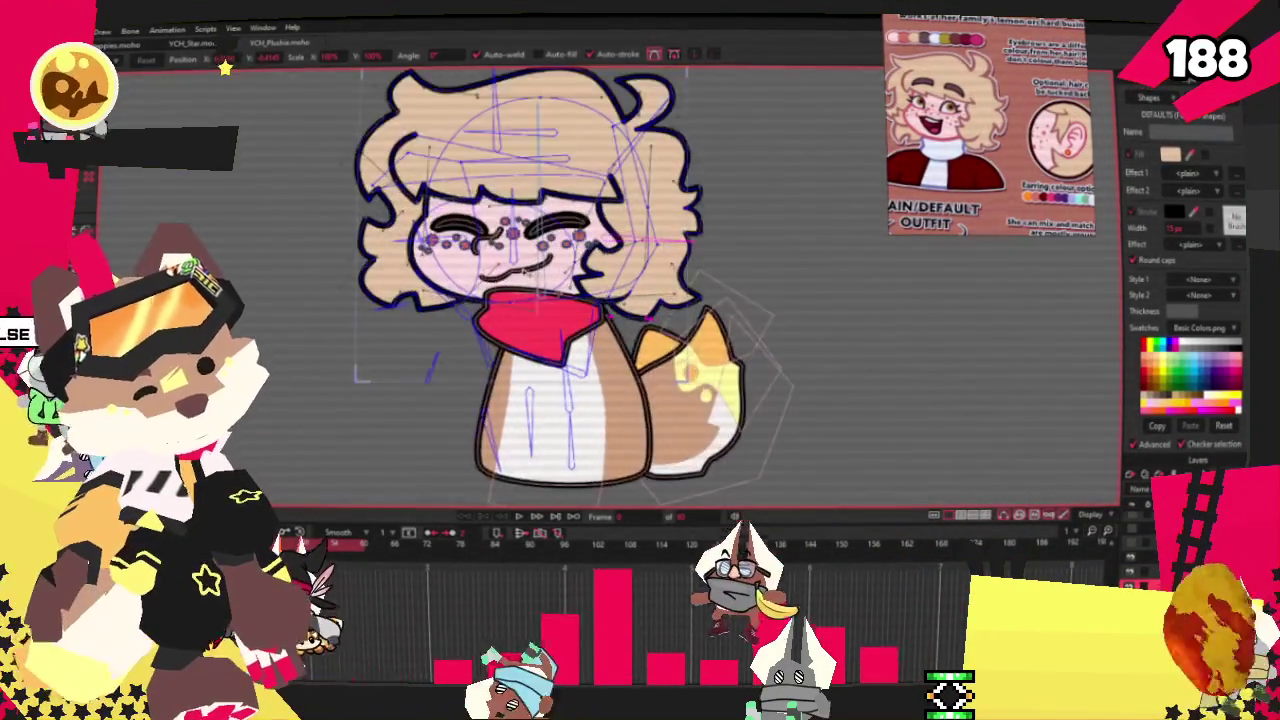
scroll(580, 295, up, 2)
scroll(601, 297, down, 1)
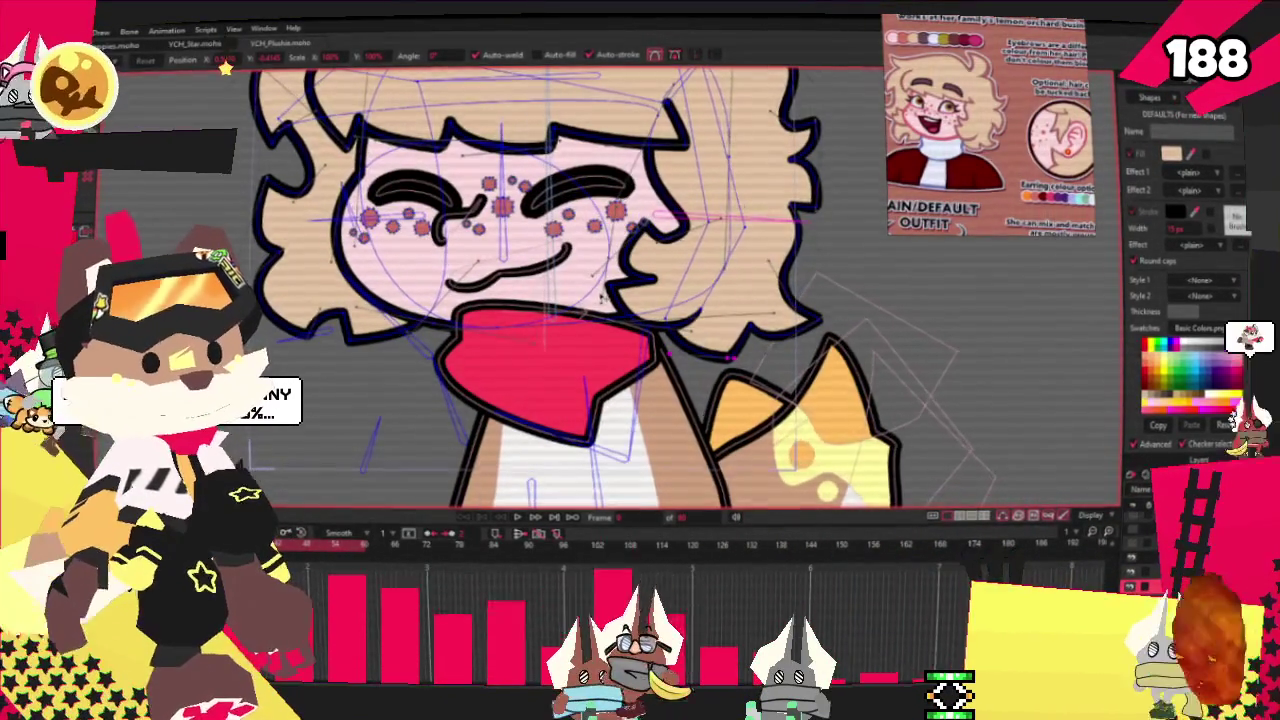
scroll(953, 128, up, 2)
Fill the red scarf shape white so it becomes the shirt collar
click(510, 268)
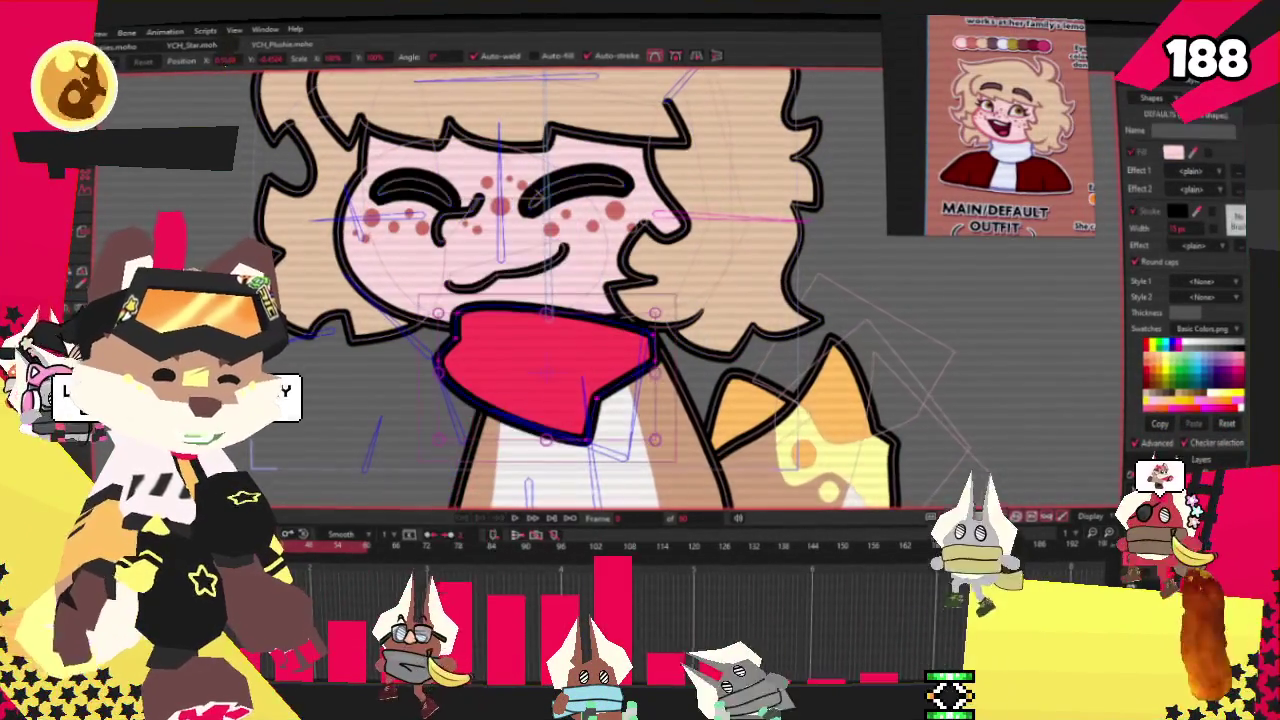
key(q)
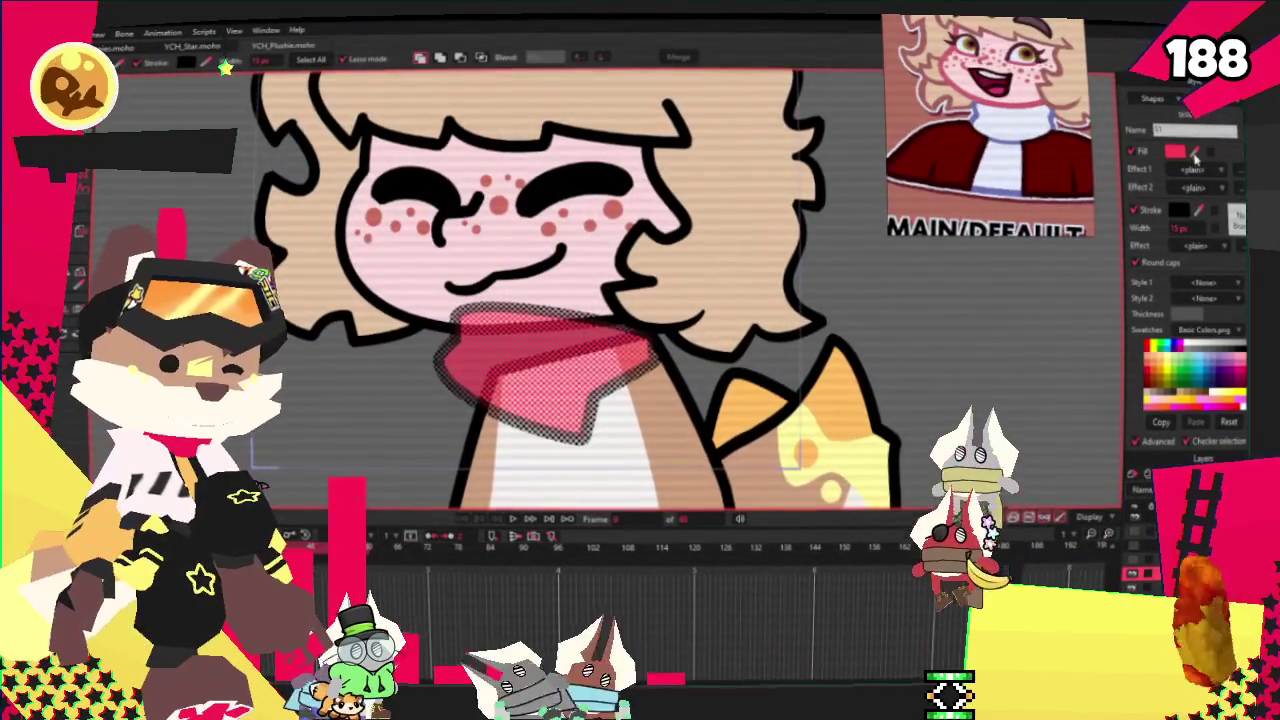
key(ctrl+d)
scroll(675, 276, down, 2)
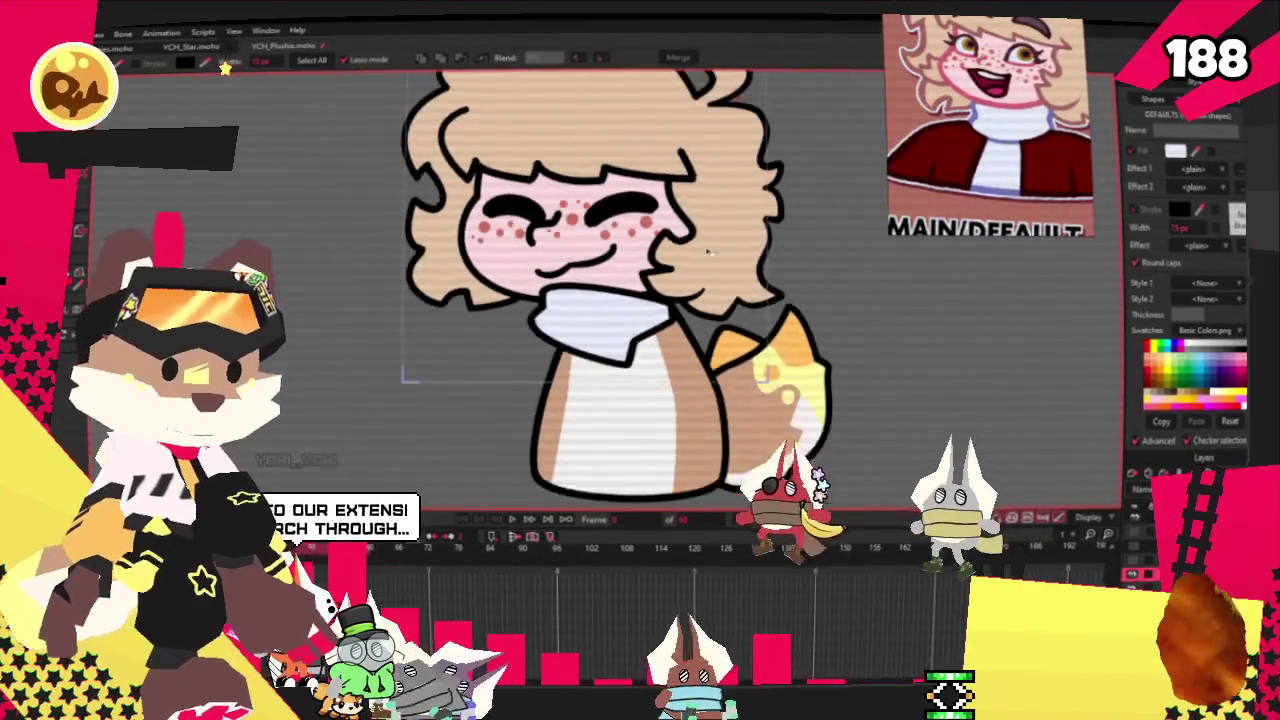
scroll(673, 274, up, 2)
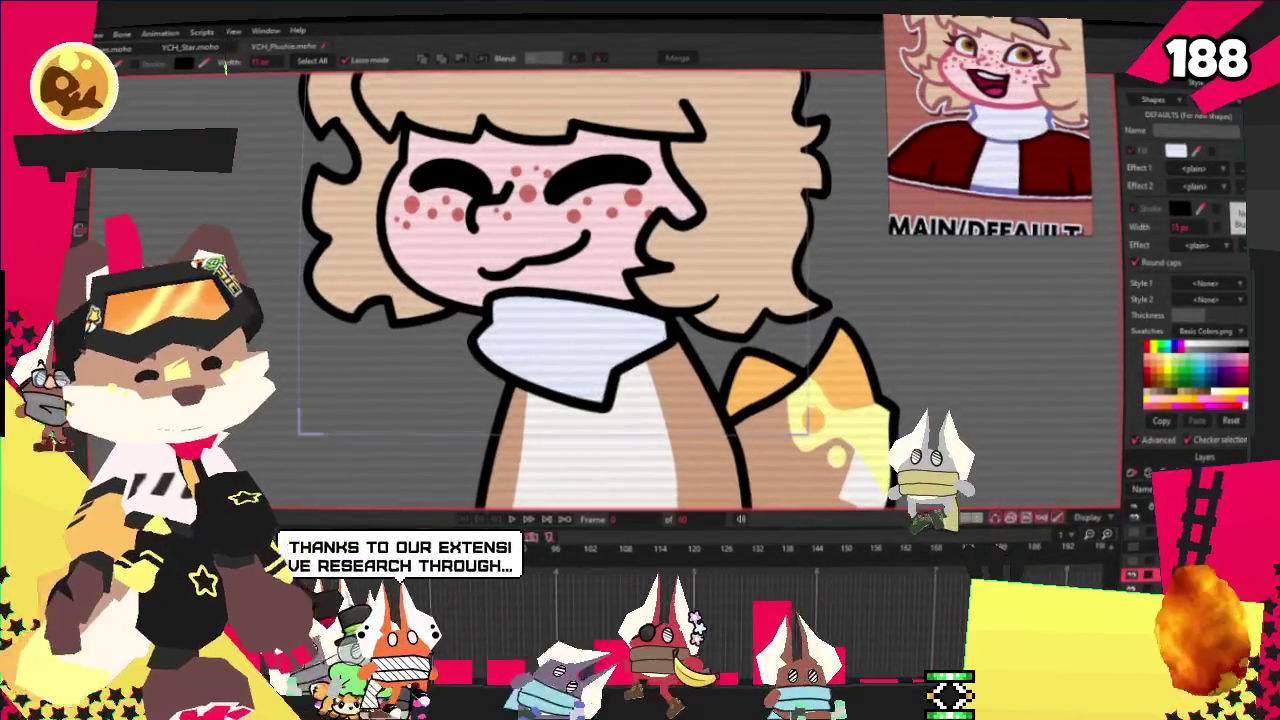
scroll(620, 341, up, 2)
Reselect the scarf, then deselect to reveal the dark red body fill
click(620, 341)
key(t)
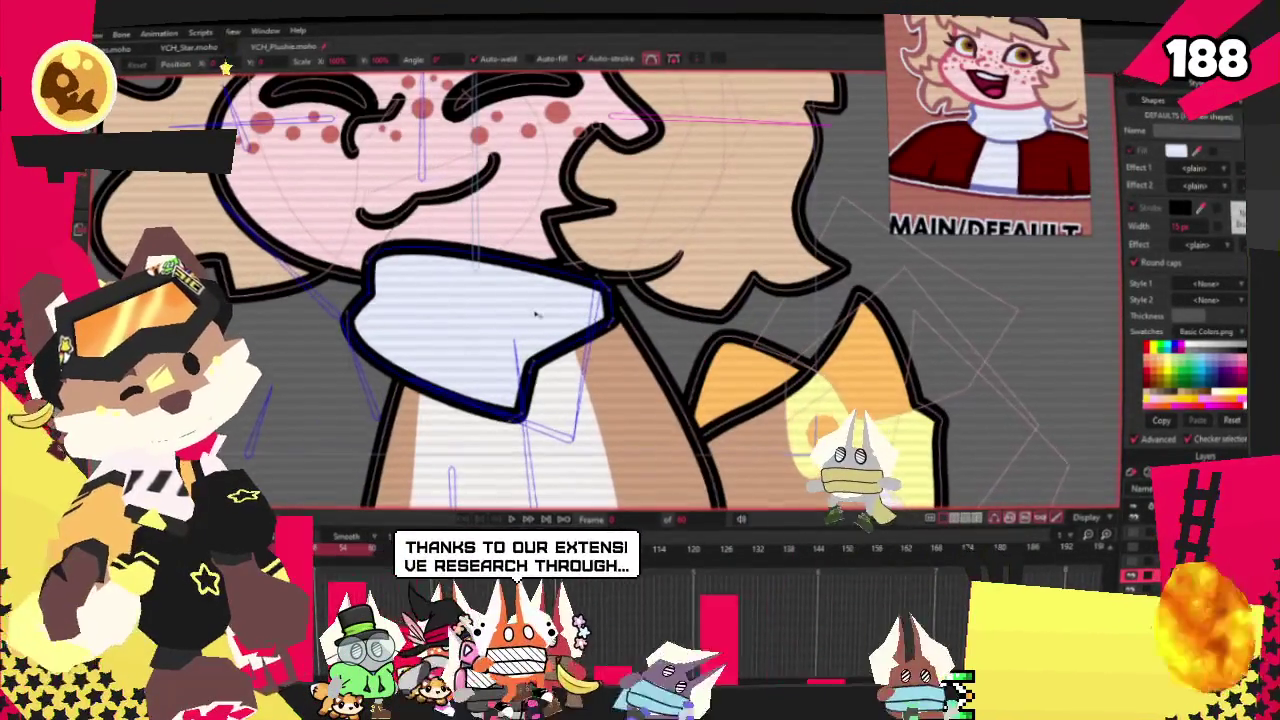
scroll(620, 341, down, 1)
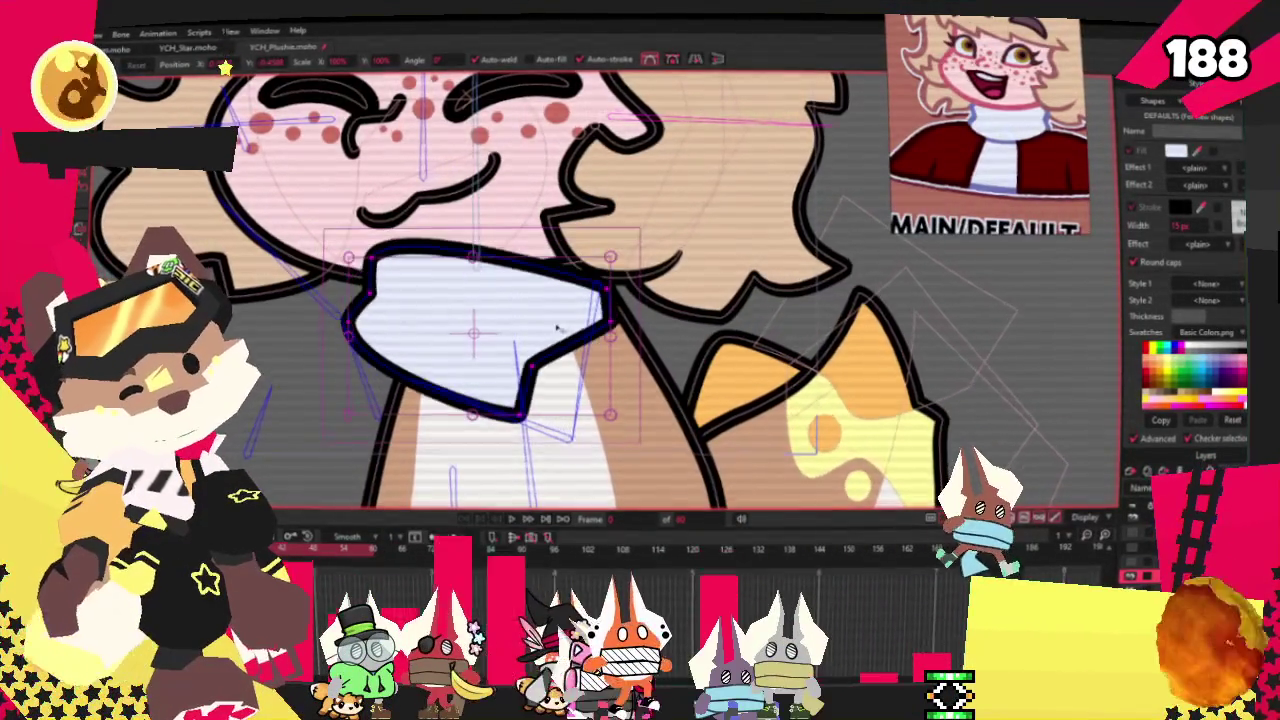
scroll(560, 316, down, 1)
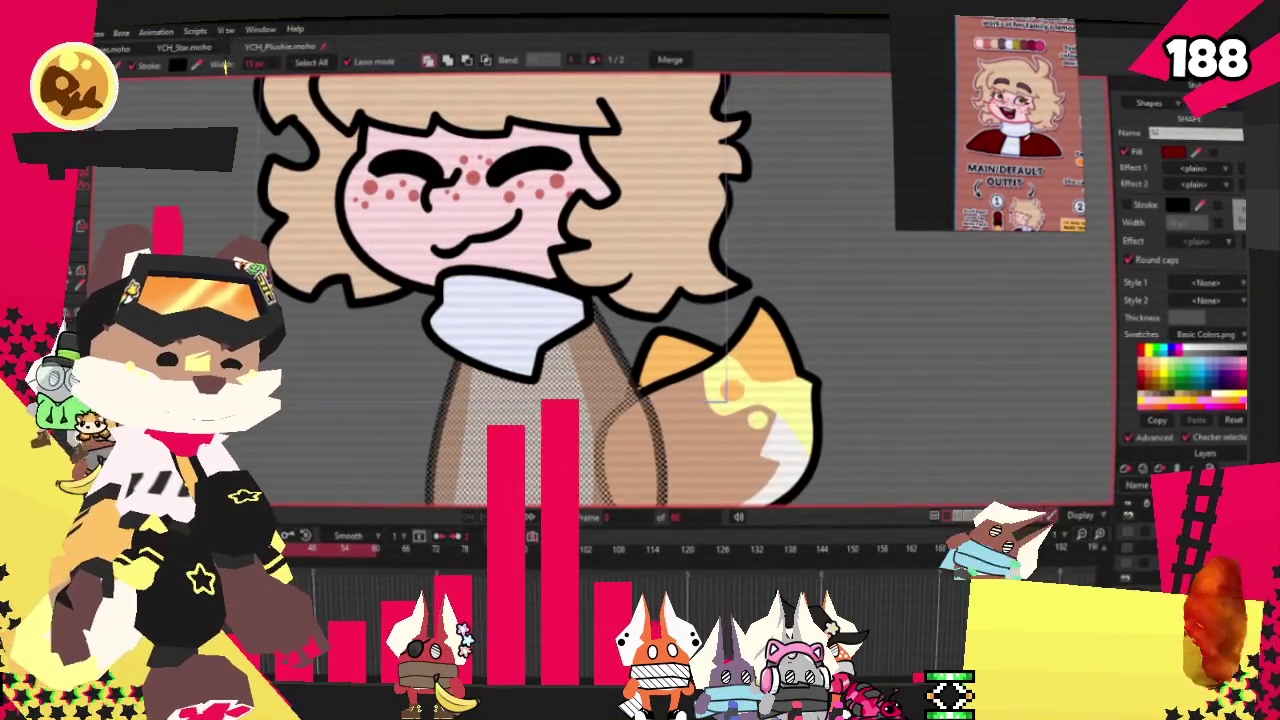
click(926, 390)
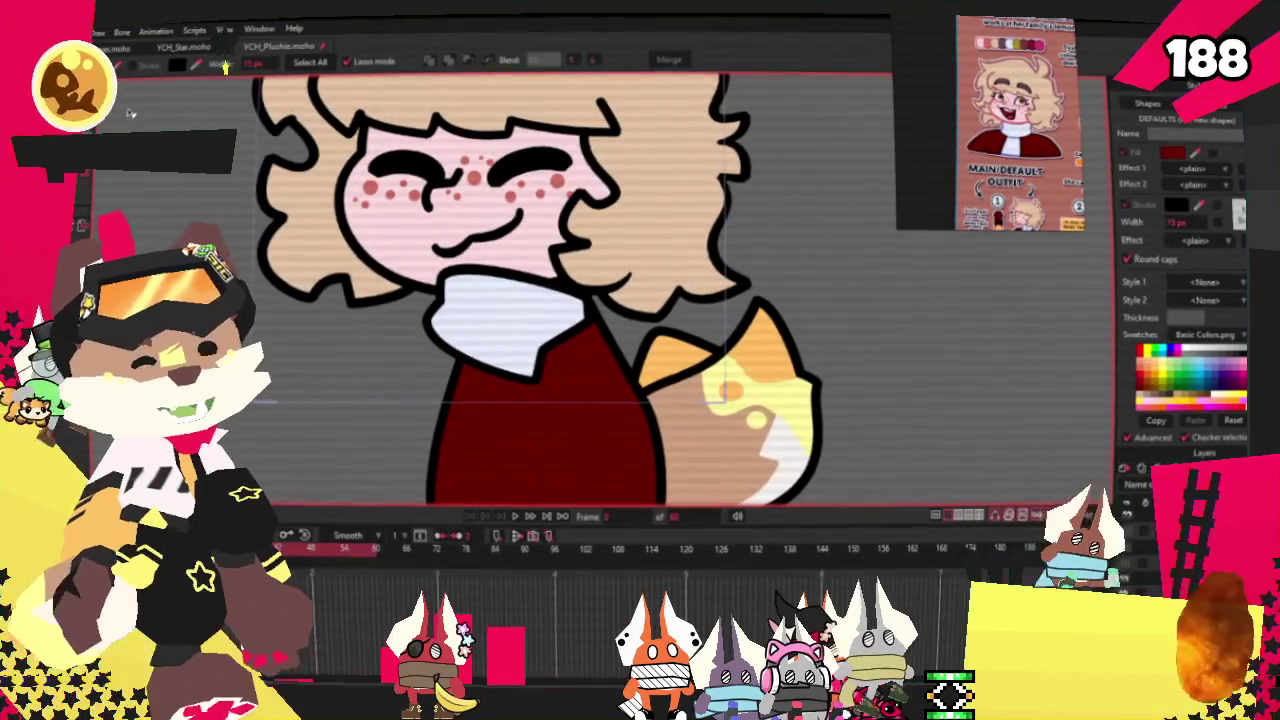
Reshape the white collar's points and curvature over the deep red torso, and shrink the reference image
key(g)
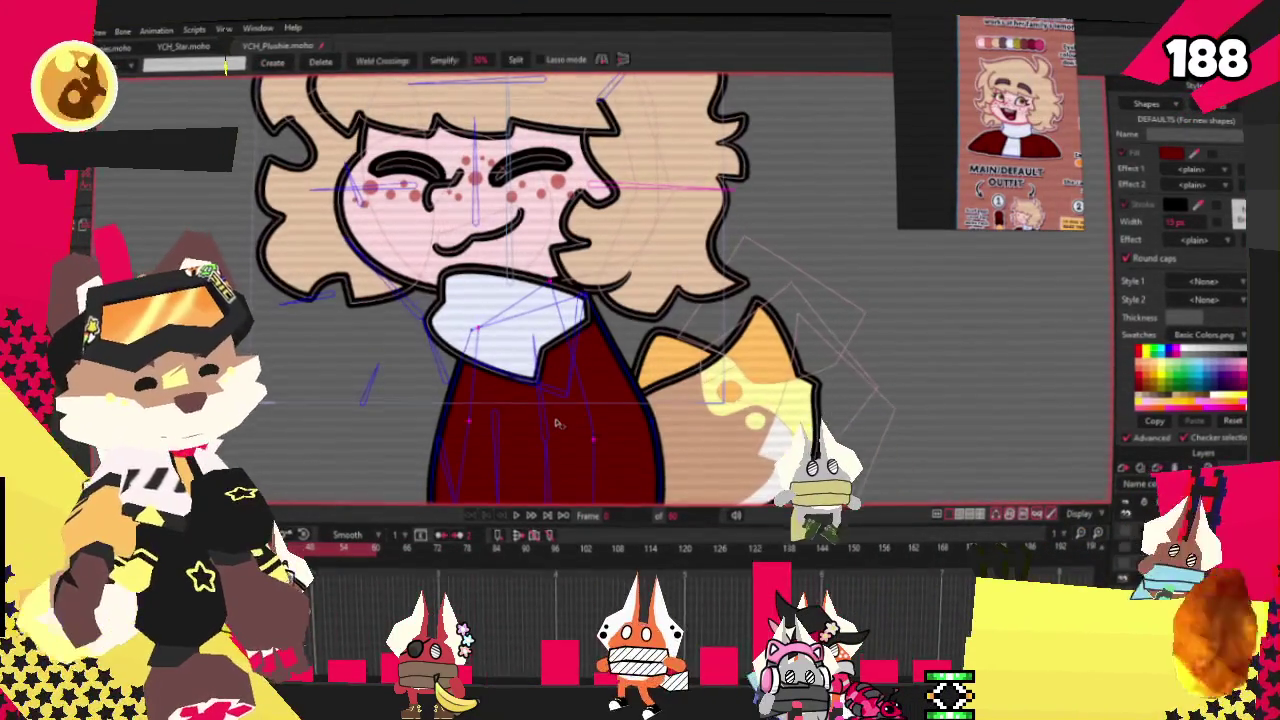
scroll(592, 330, down, 2)
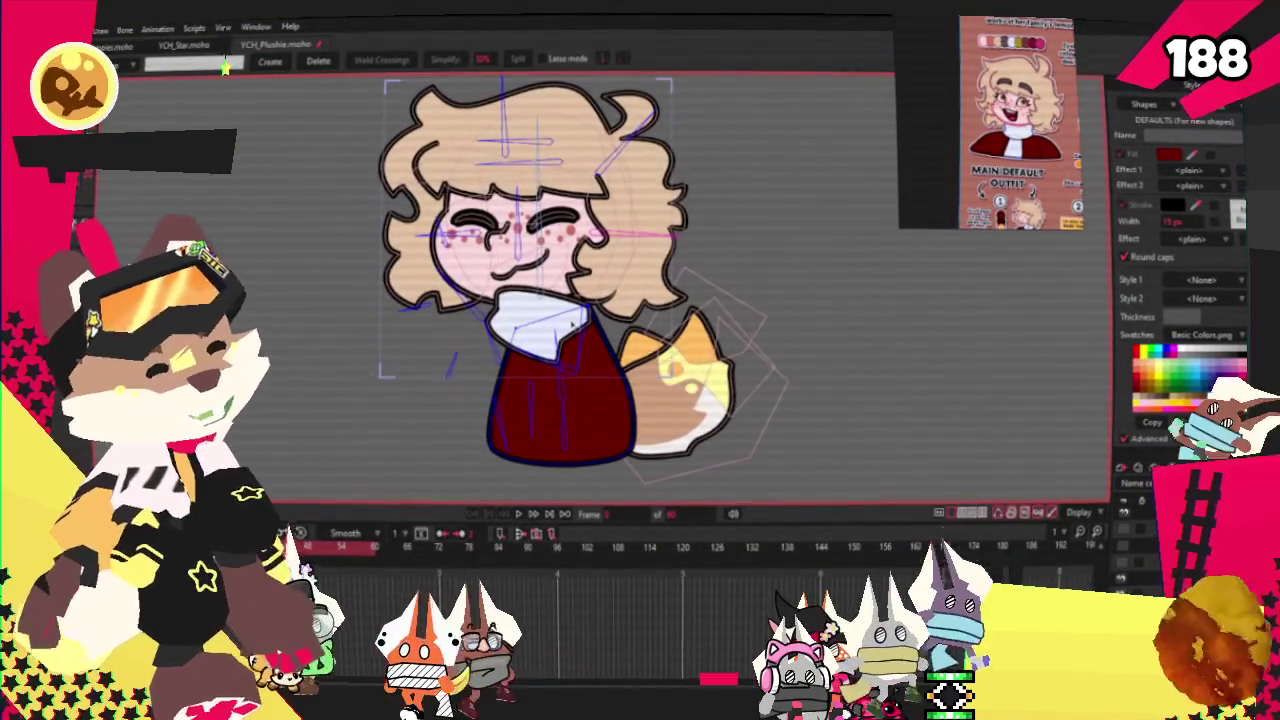
key(c)
scroll(463, 288, up, 3)
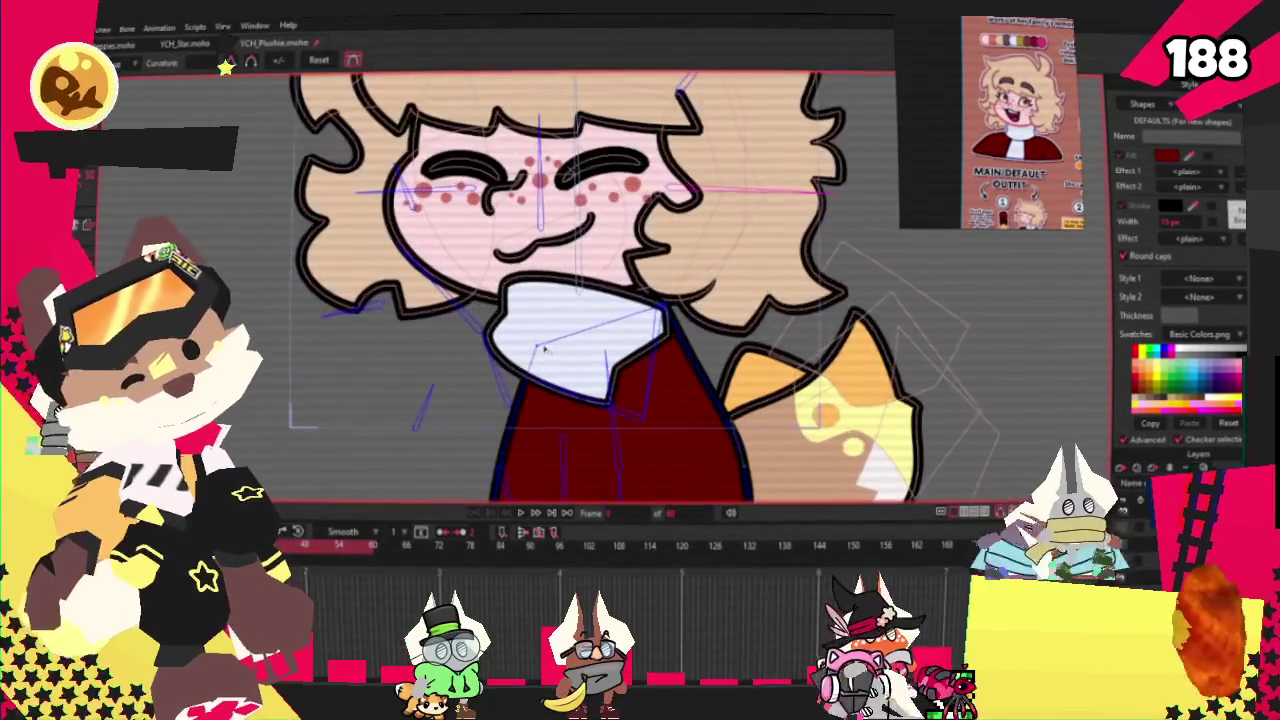
scroll(580, 330, down, 1)
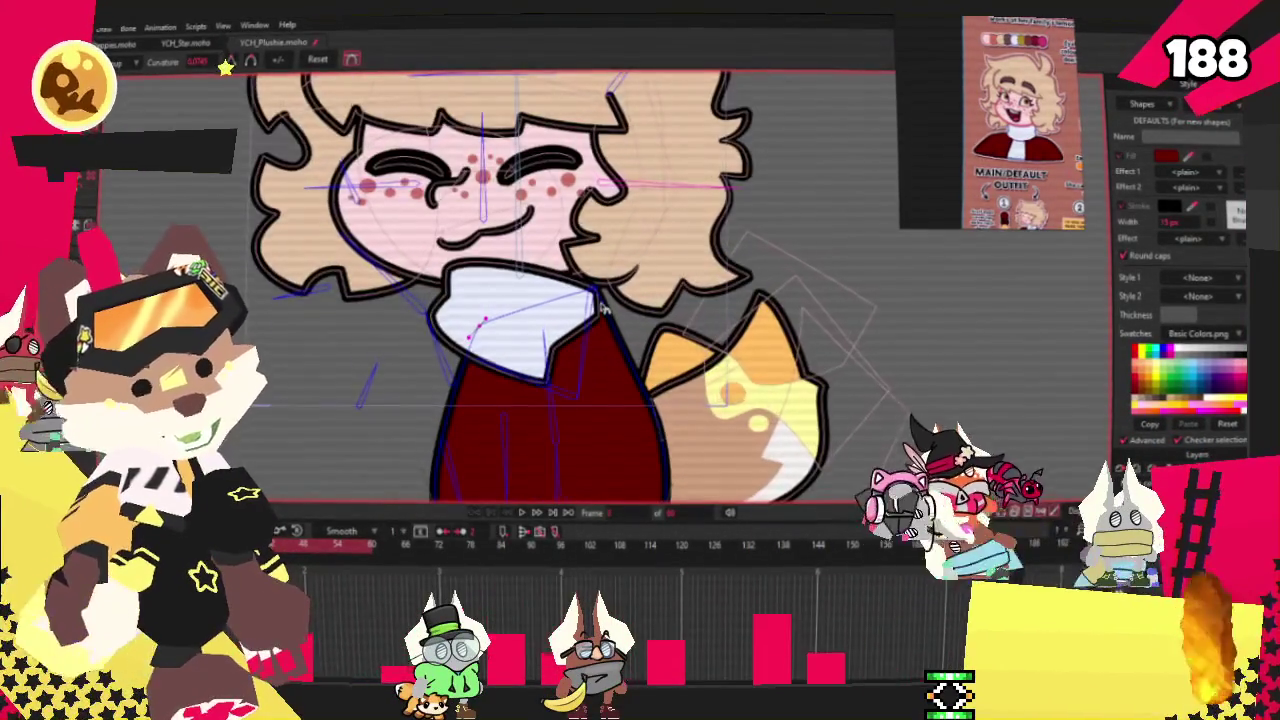
scroll(601, 310, up, 3)
scroll(601, 310, up, 2)
key(t)
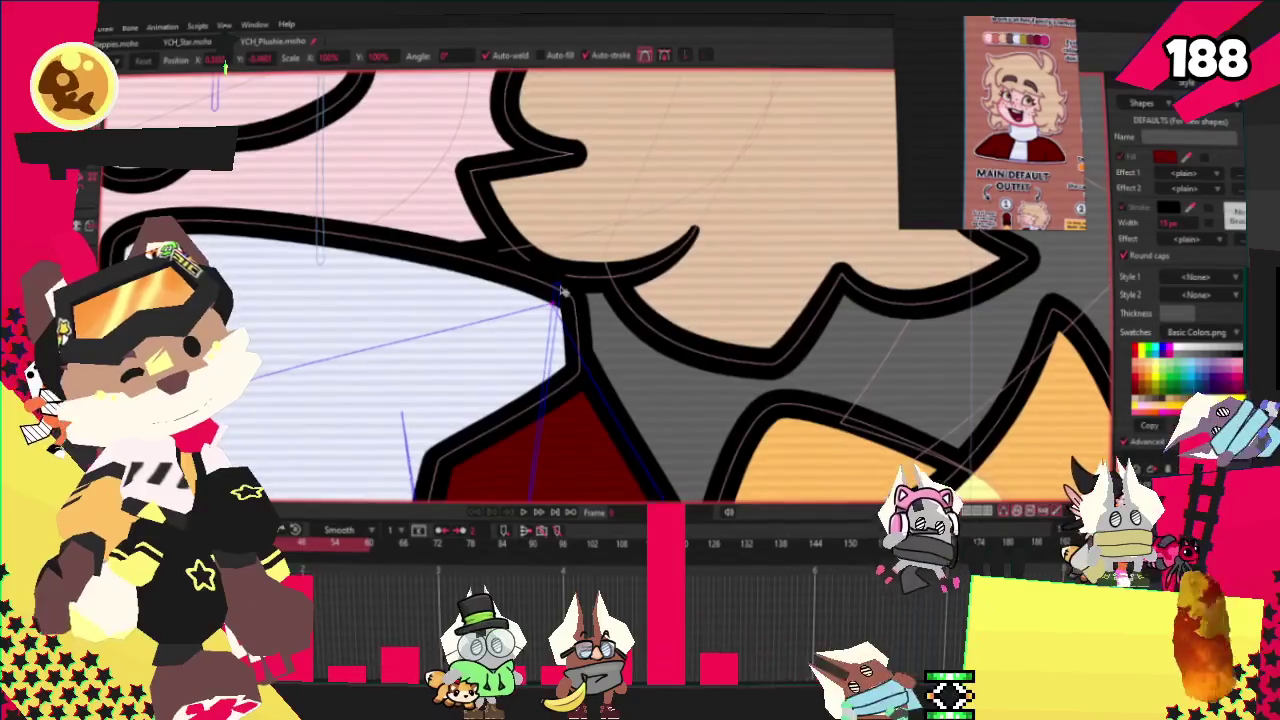
scroll(561, 292, down, 3)
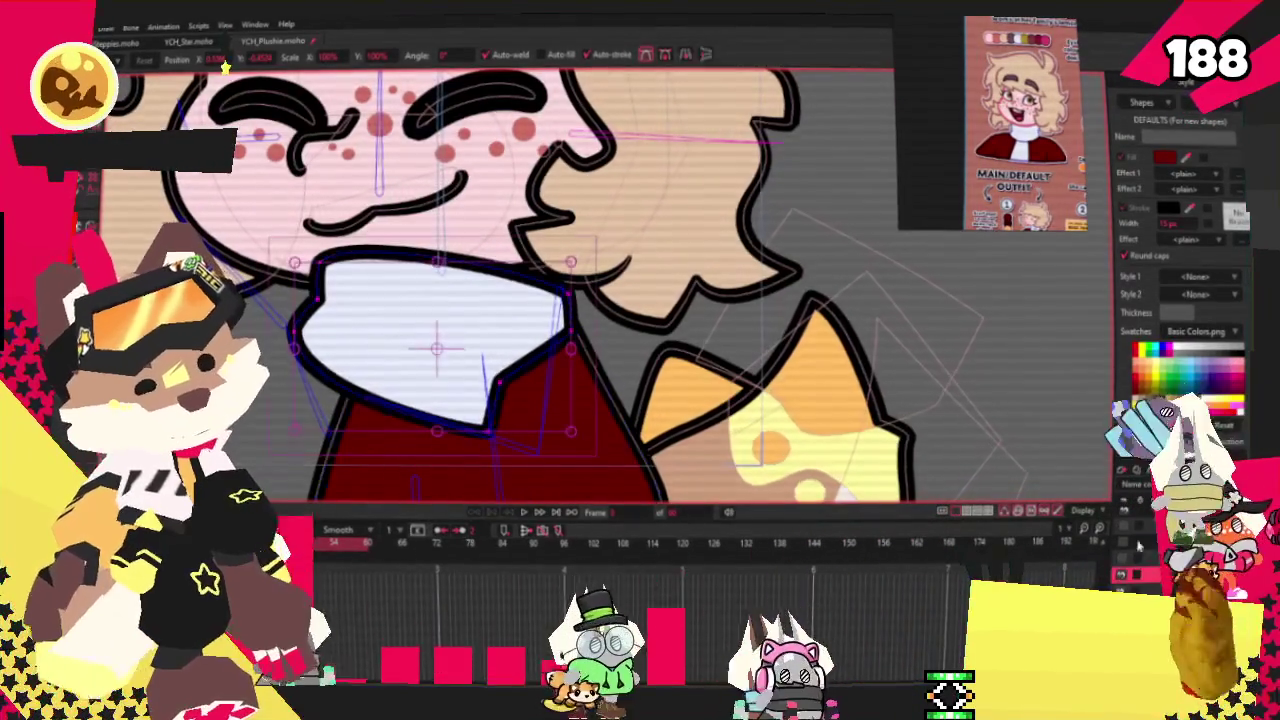
scroll(500, 357, down, 1)
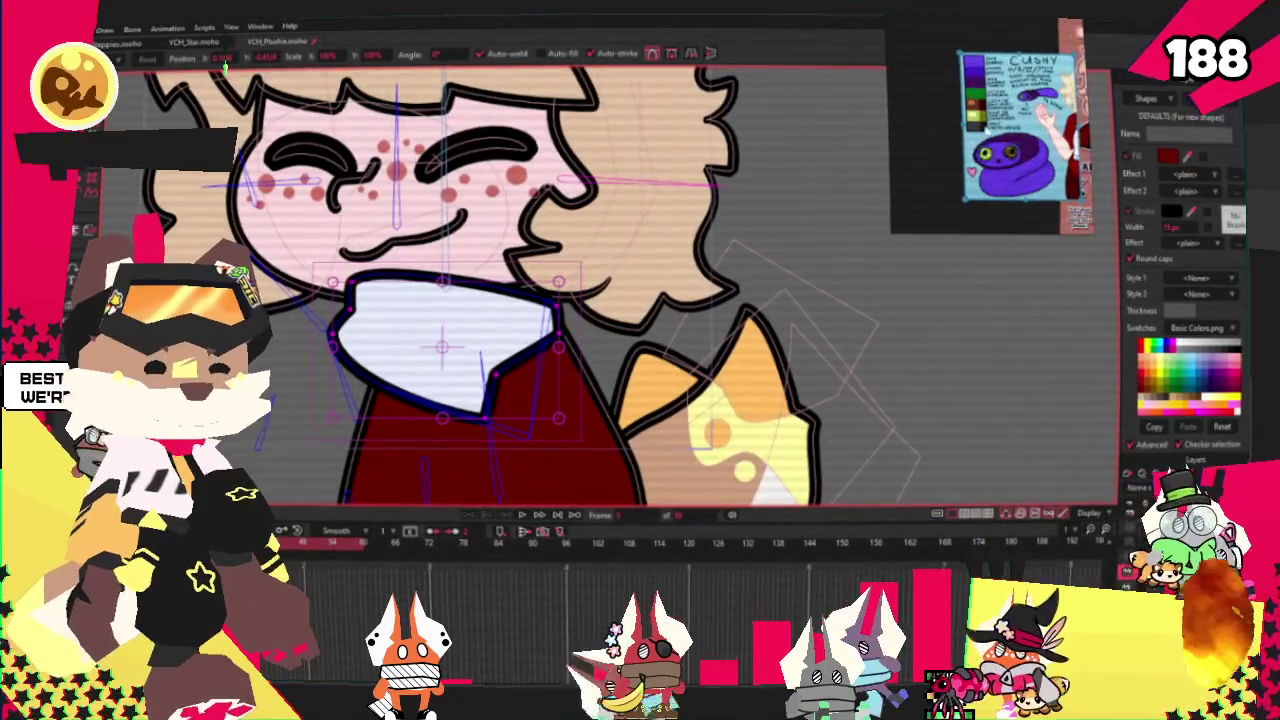
drag(1017, 193, 1025, 122)
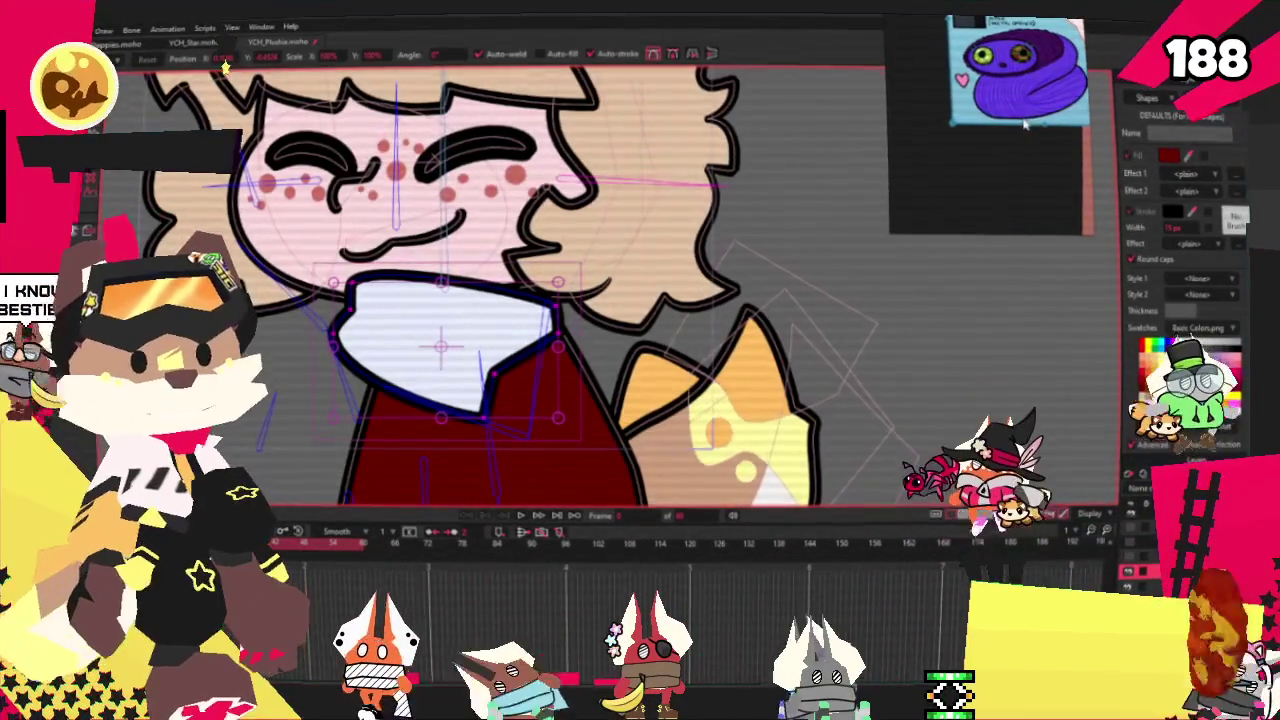
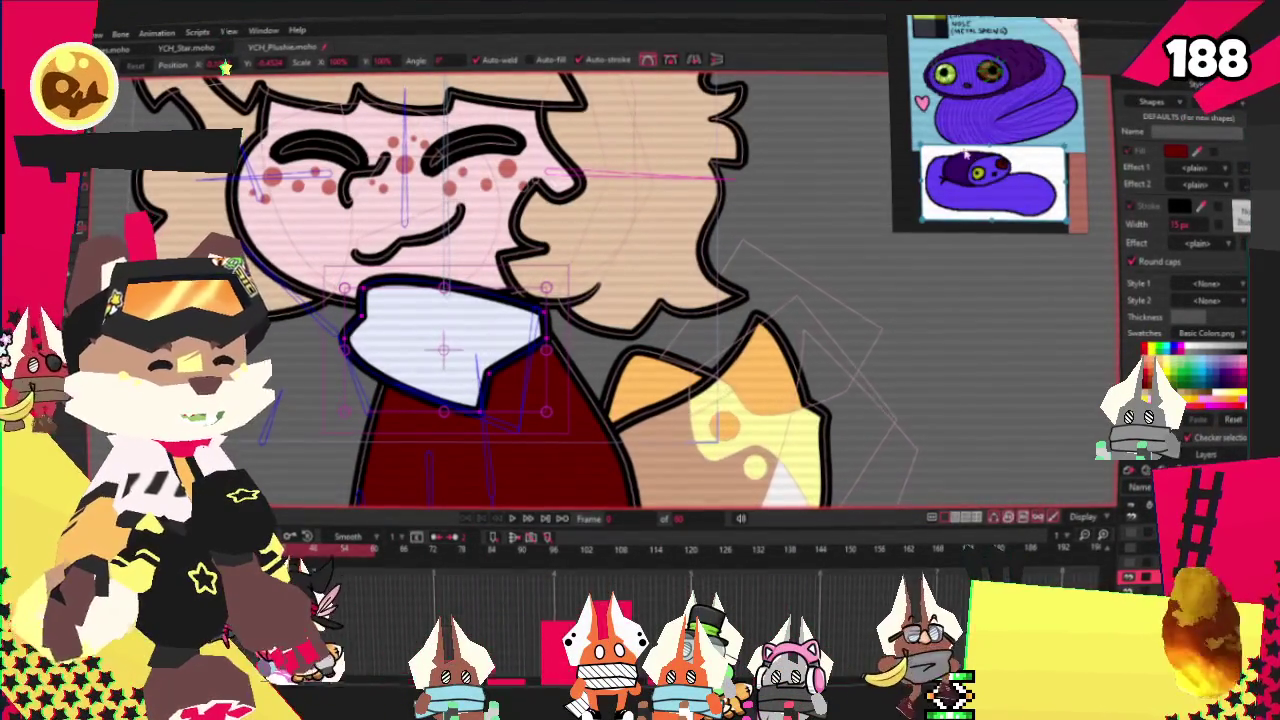
Select the sleeve shape beside the bear plushie and fill it with the hoodie's dark red
scroll(536, 173, down, 2)
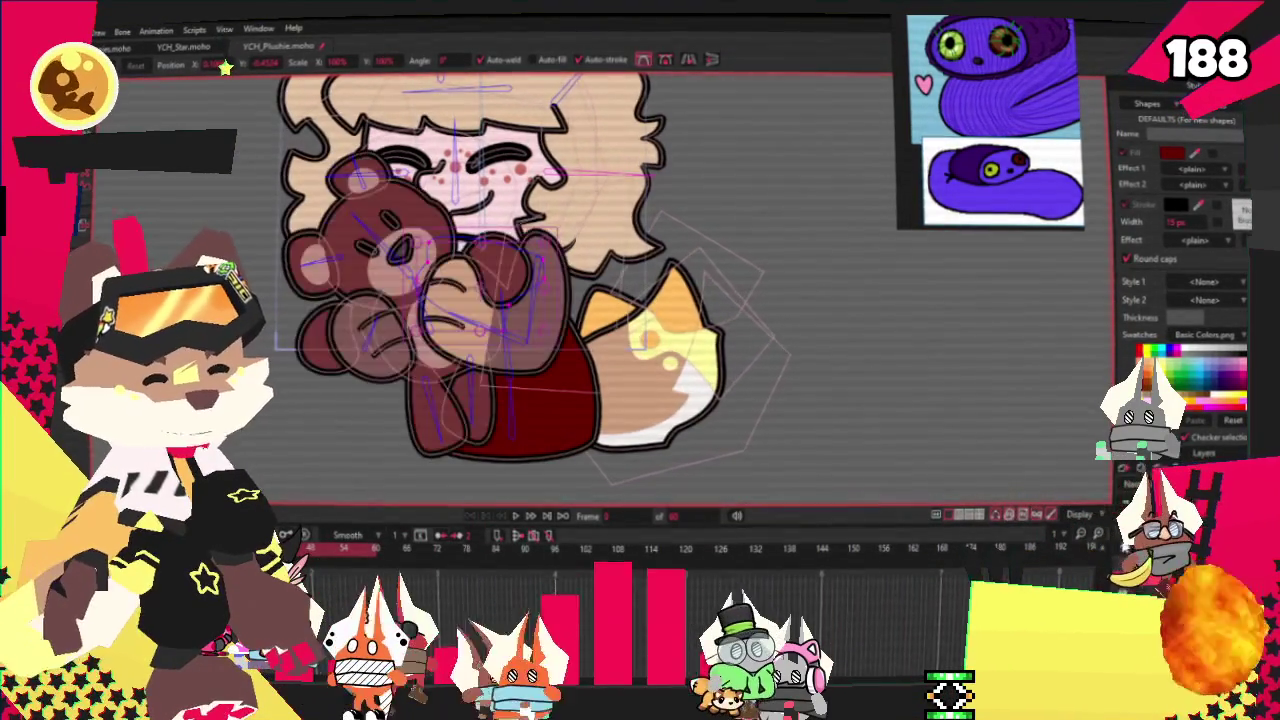
key(ctrl+a)
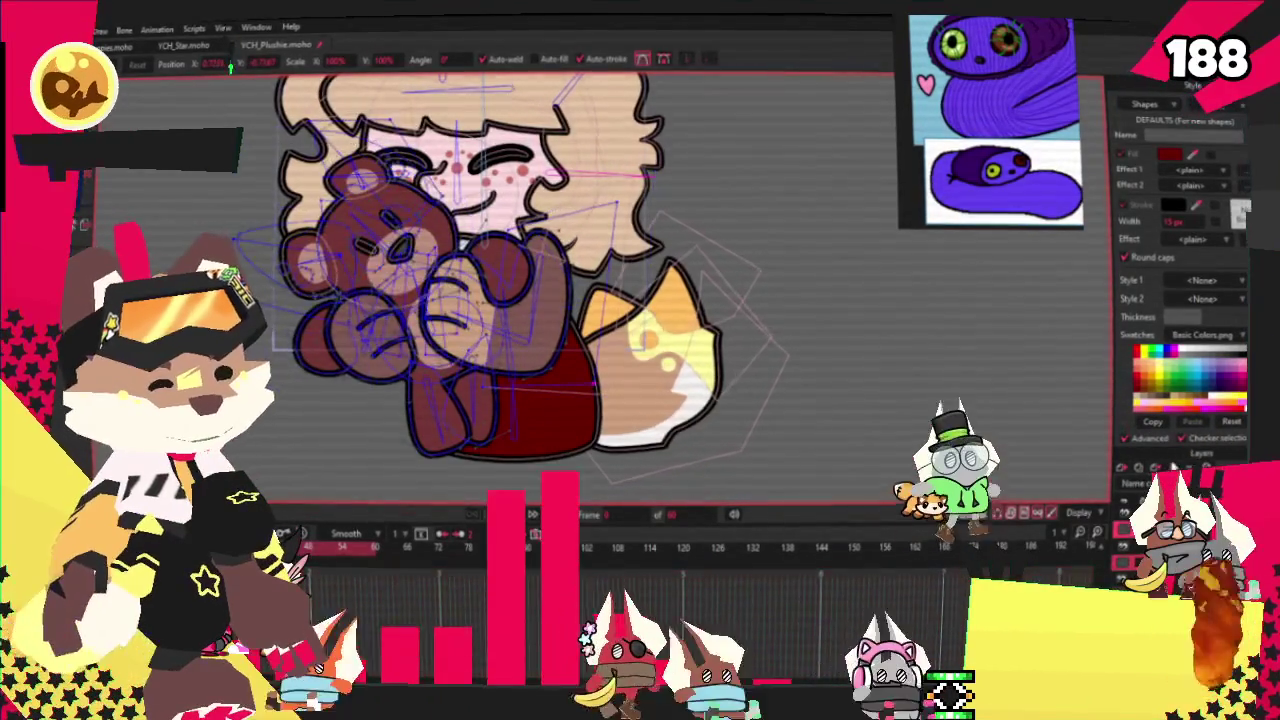
key(z)
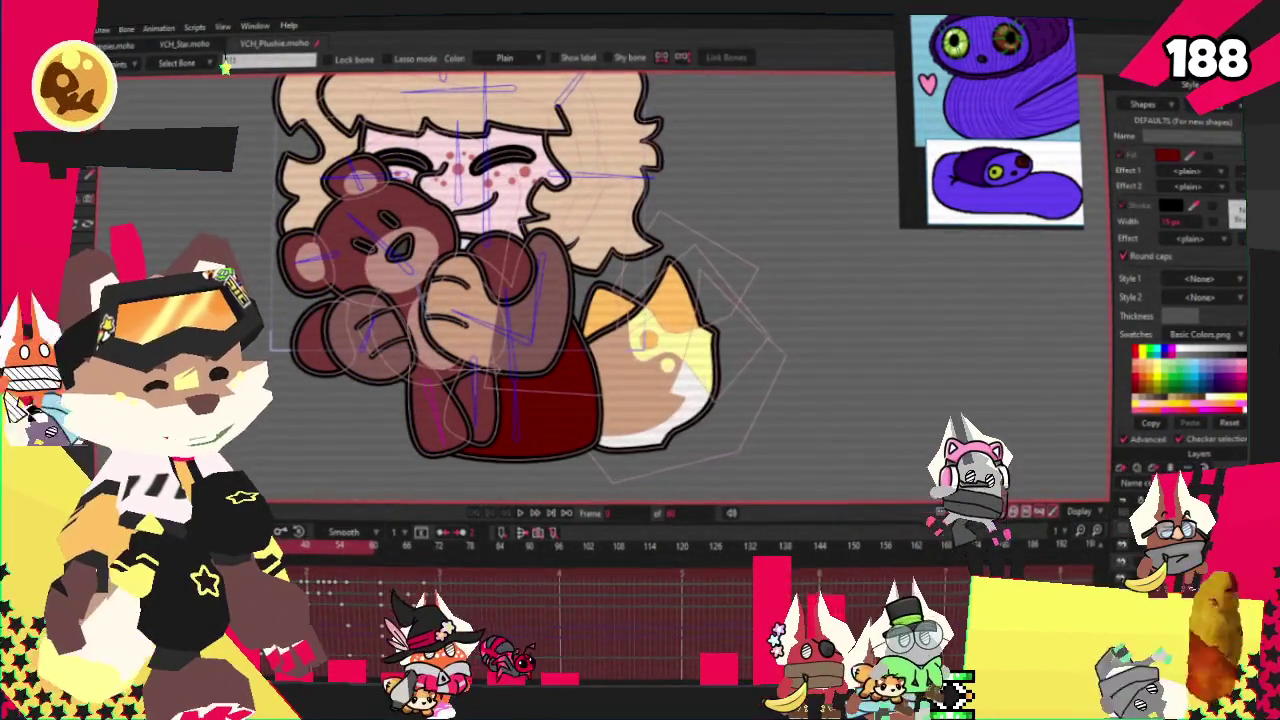
click(608, 395)
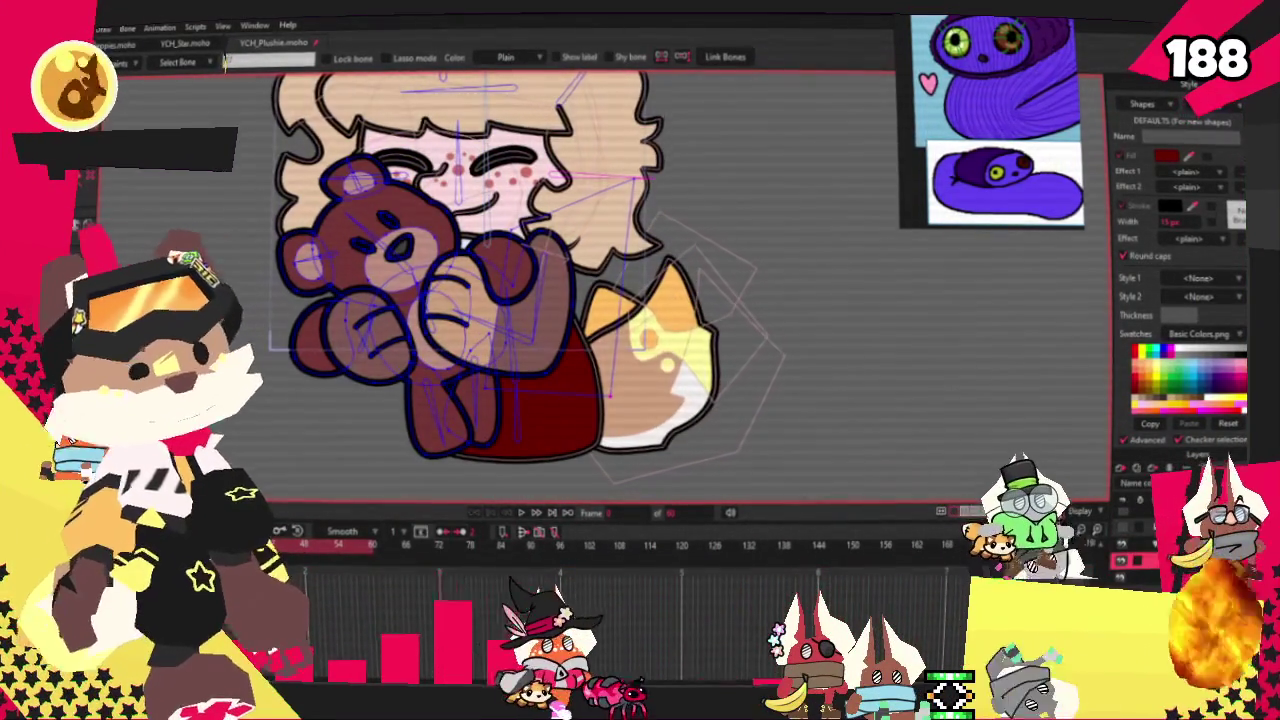
scroll(448, 278, up, 3)
mouse_move(590, 220)
mouse_down()
mouse_move(343, 374)
mouse_move(350, 392)
mouse_up()
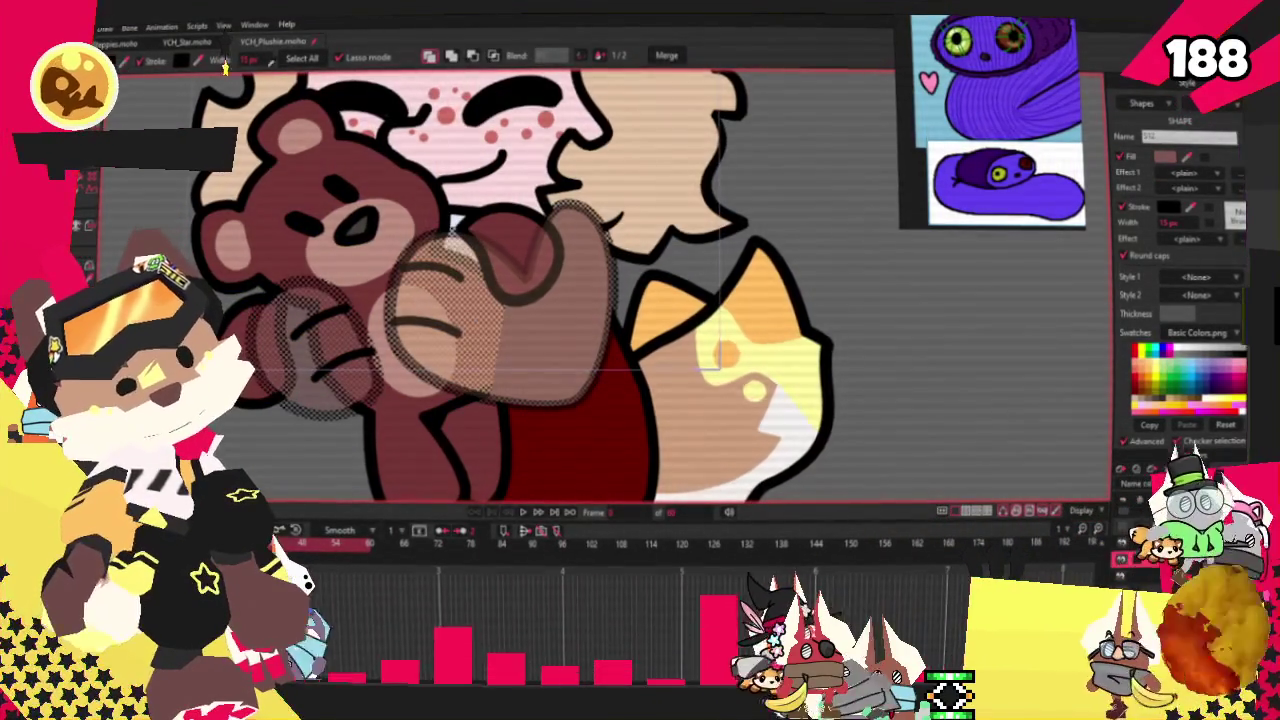
key(ctrl+r)
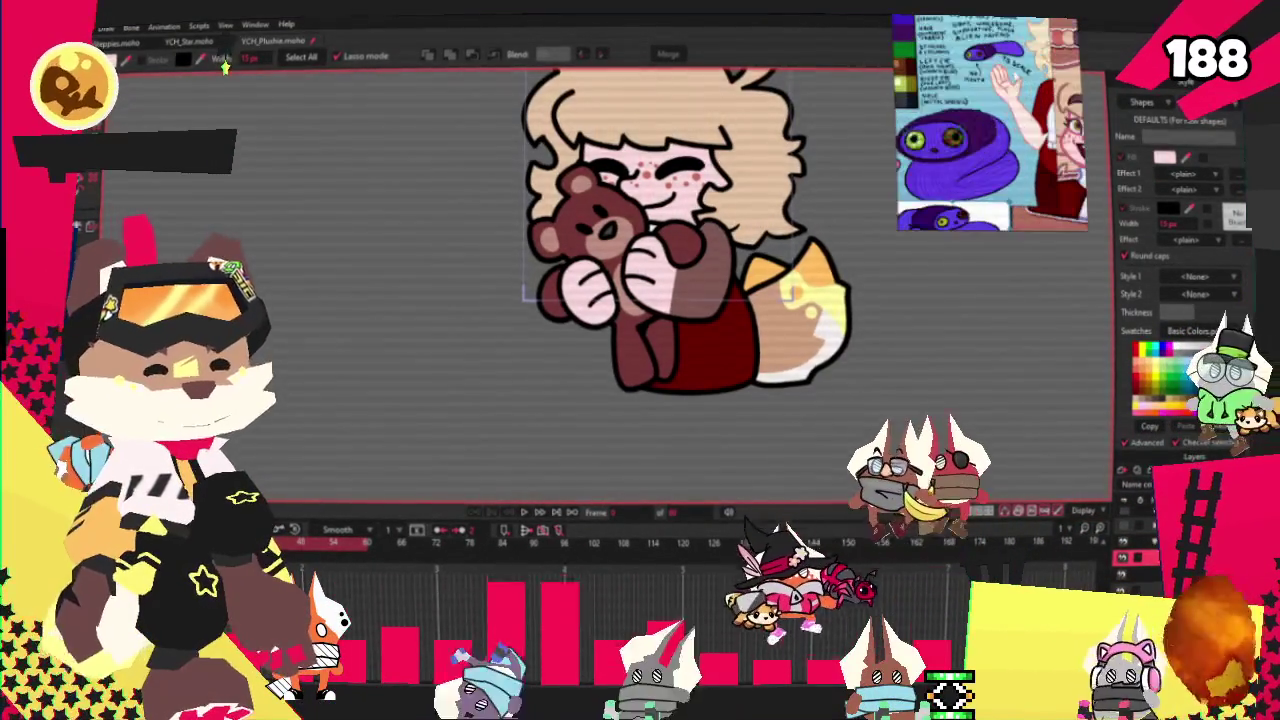
click(690, 265)
scroll(697, 261, up, 3)
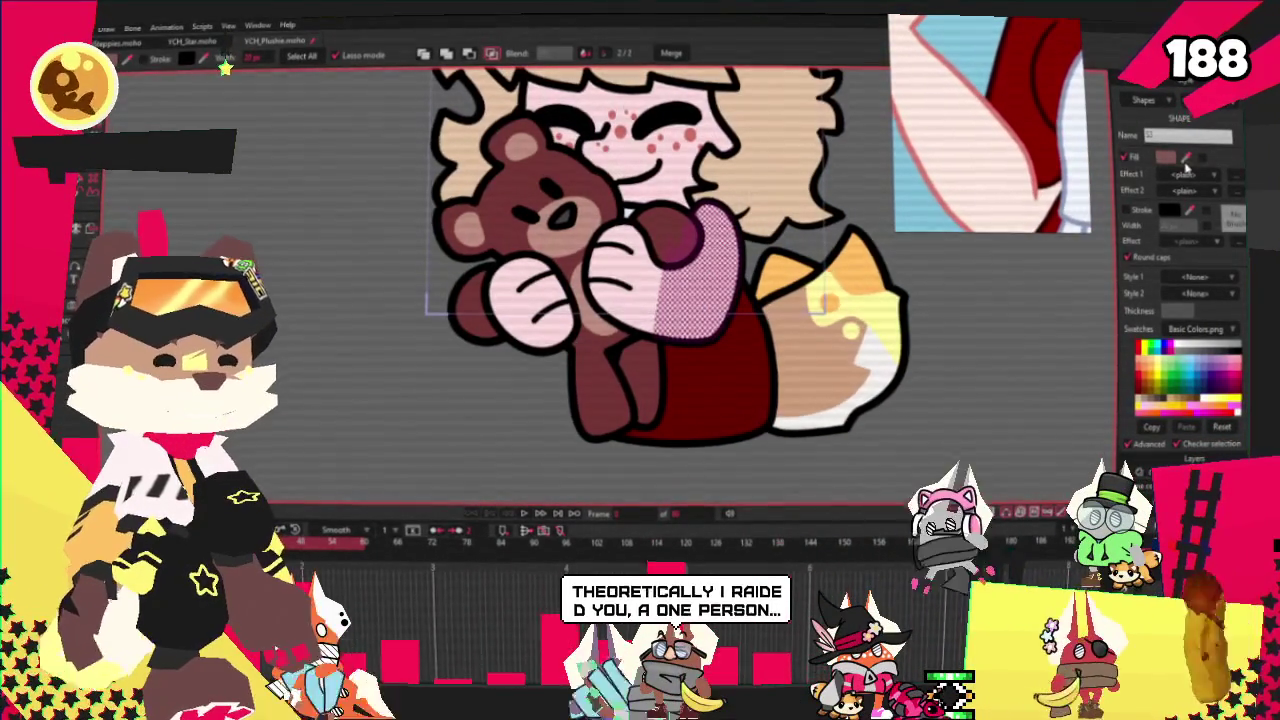
click(1187, 340)
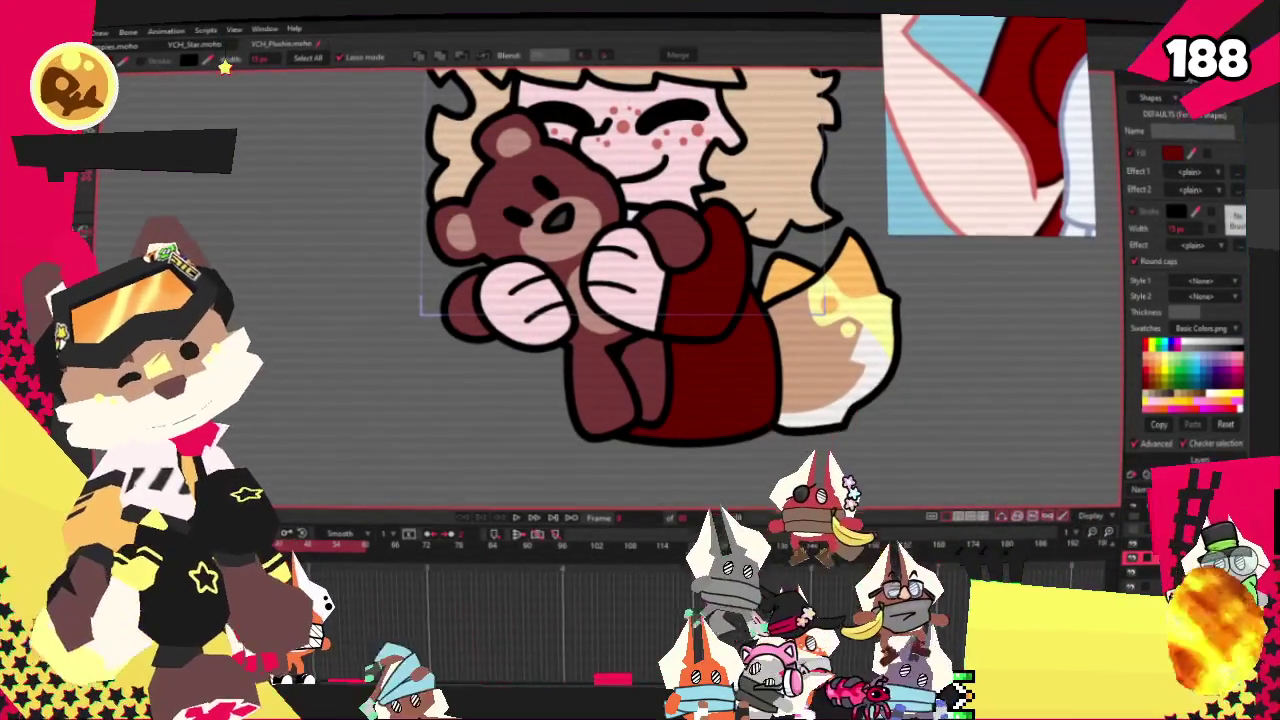
Drag a point near the bear's paw to reshape the hand and sleeve curves
key(ctrl+a)
key(t)
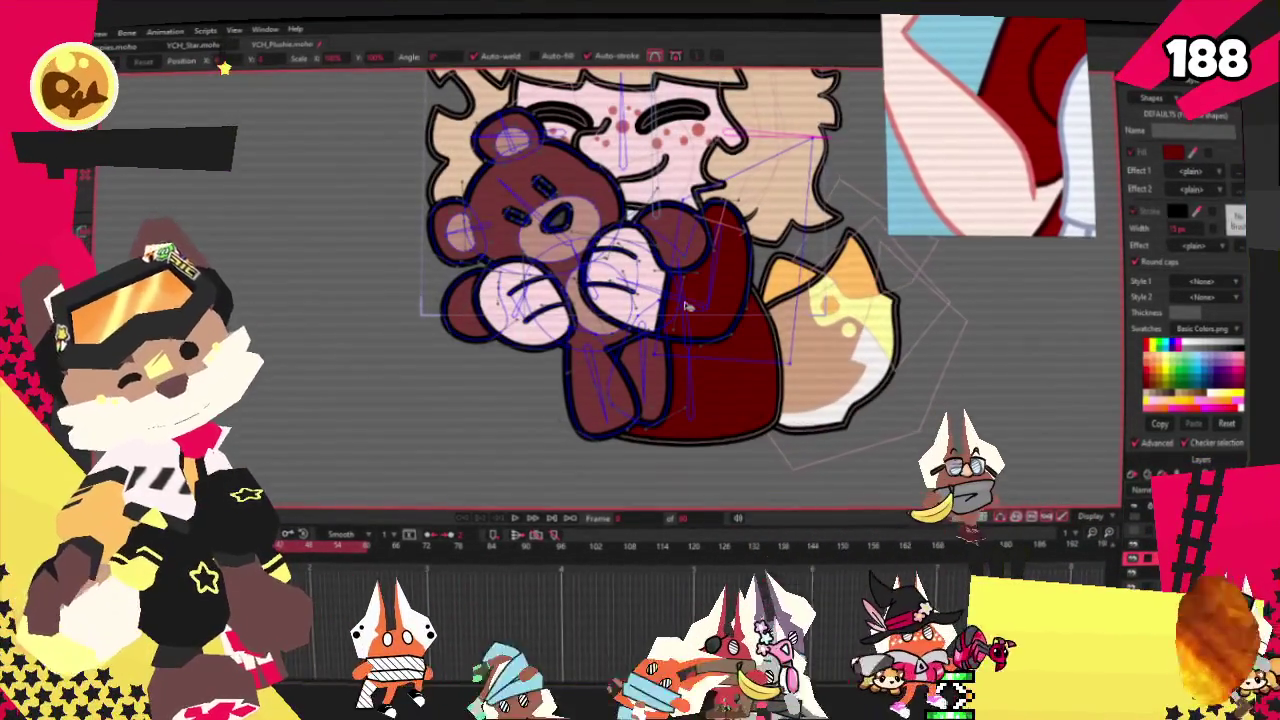
scroll(718, 257, up, 2)
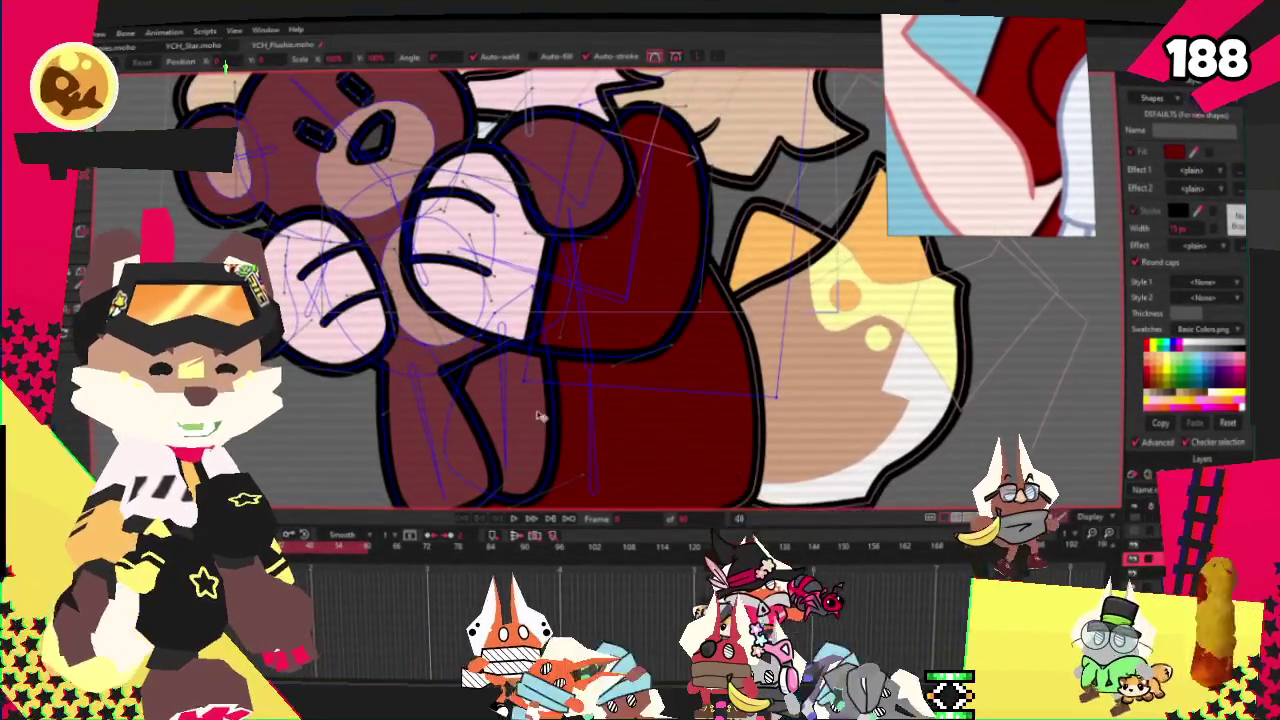
drag(520, 382, 662, 370)
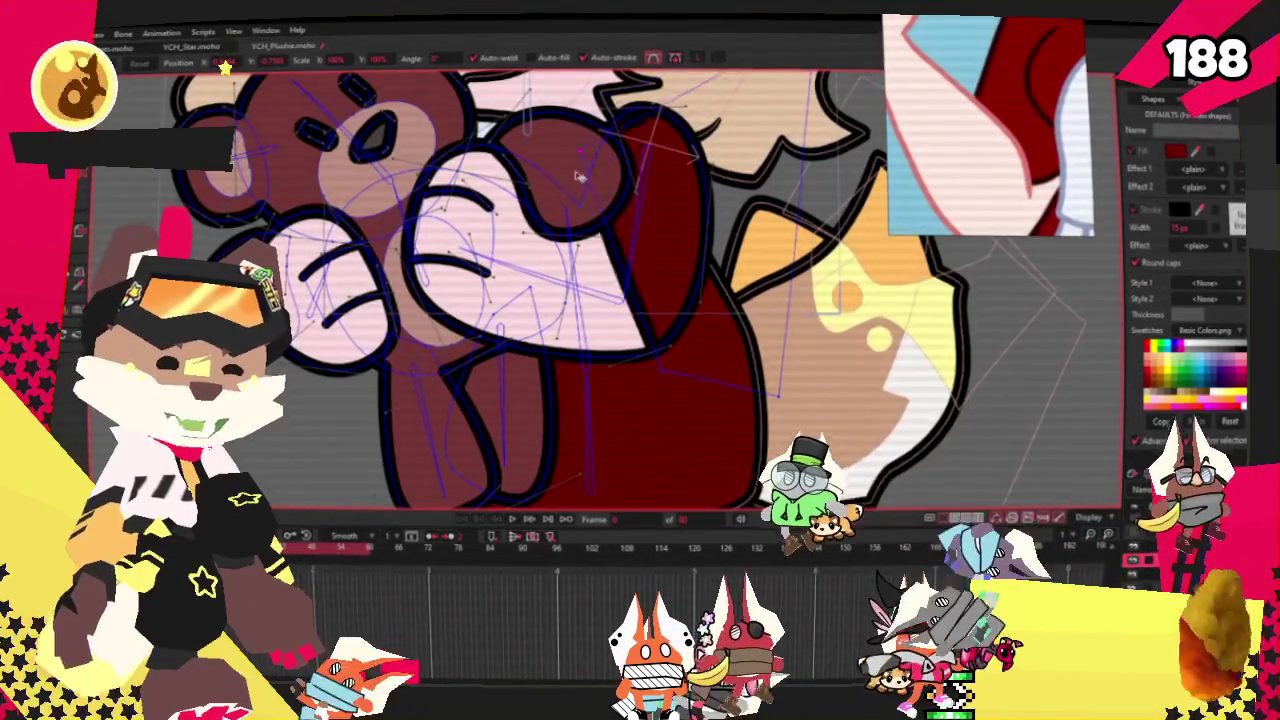
scroll(577, 192, down, 2)
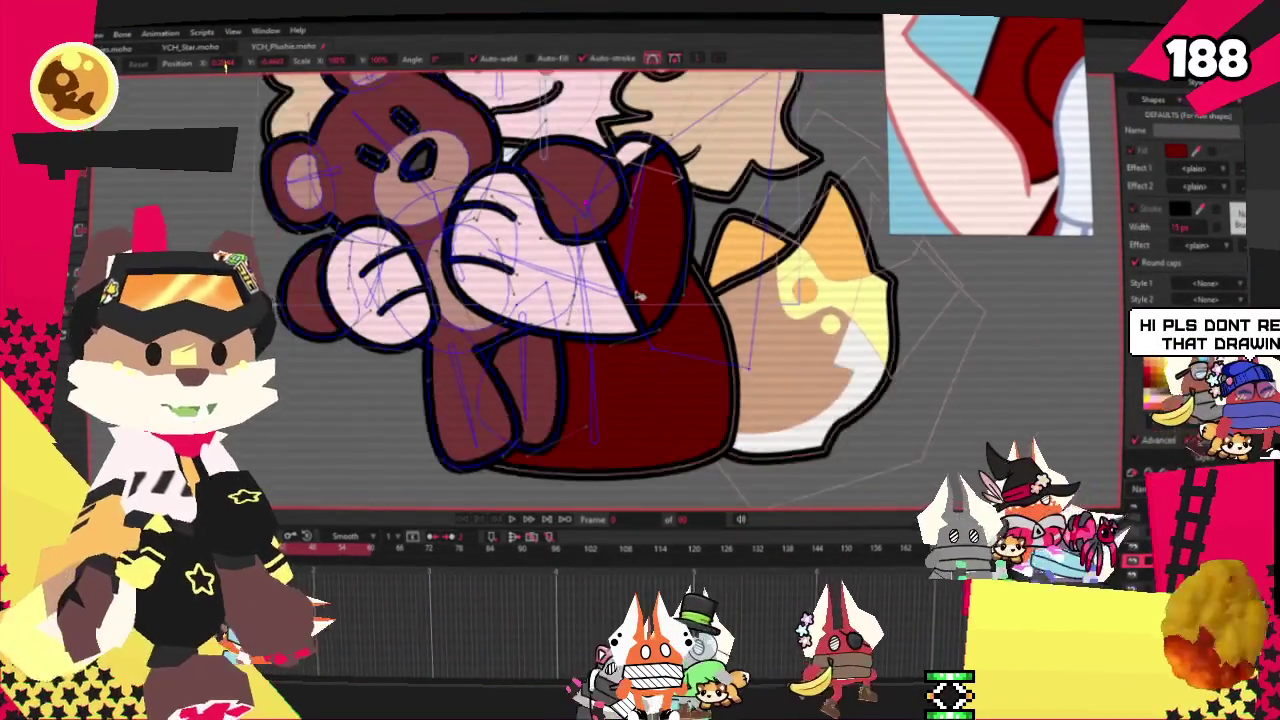
scroll(700, 180, up, 2)
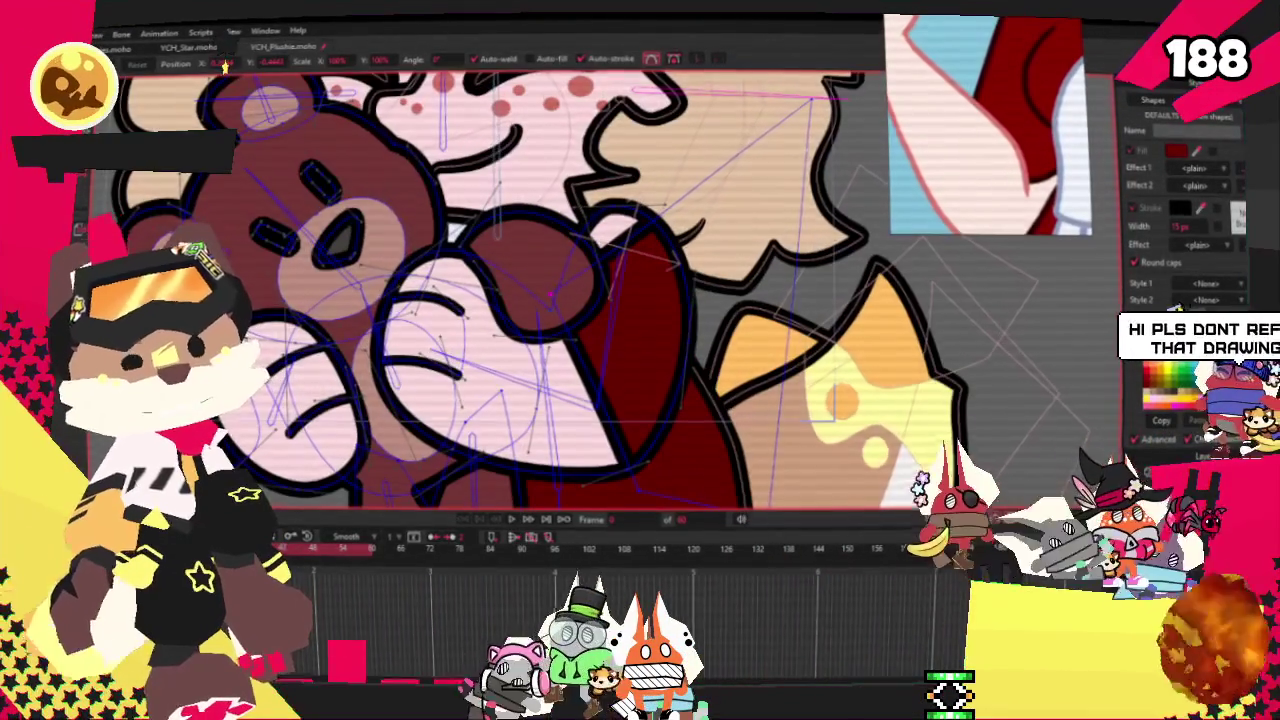
Pull the arm vertex up and right so the pink hand extends over the sleeve
key(a)
scroll(601, 270, down, 1)
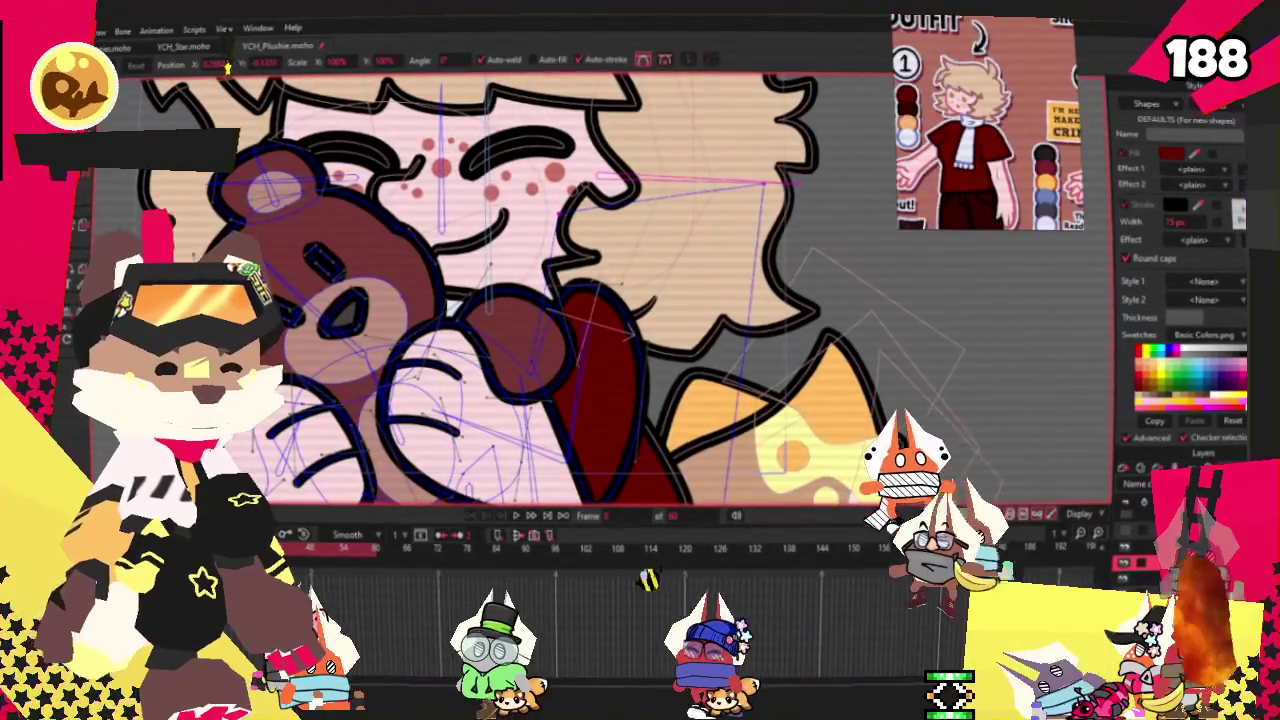
scroll(634, 402, down, 3)
scroll(634, 402, up, 3)
scroll(634, 402, up, 2)
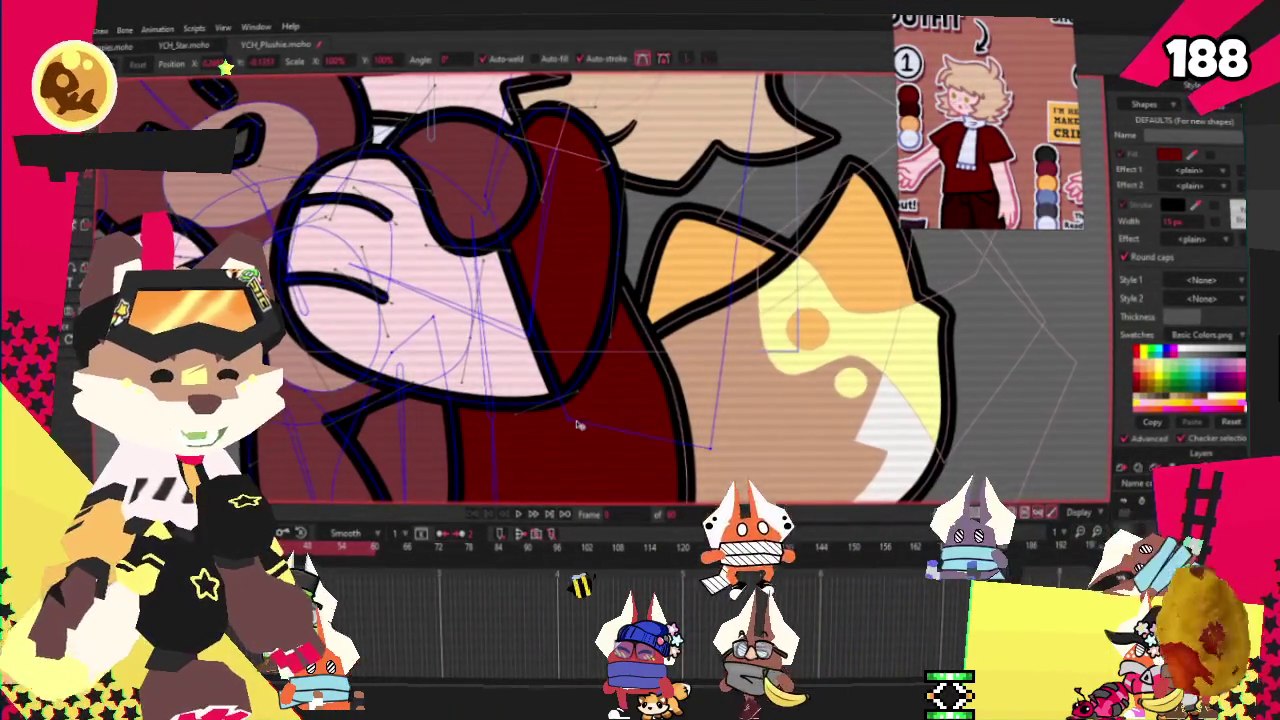
drag(578, 425, 656, 397)
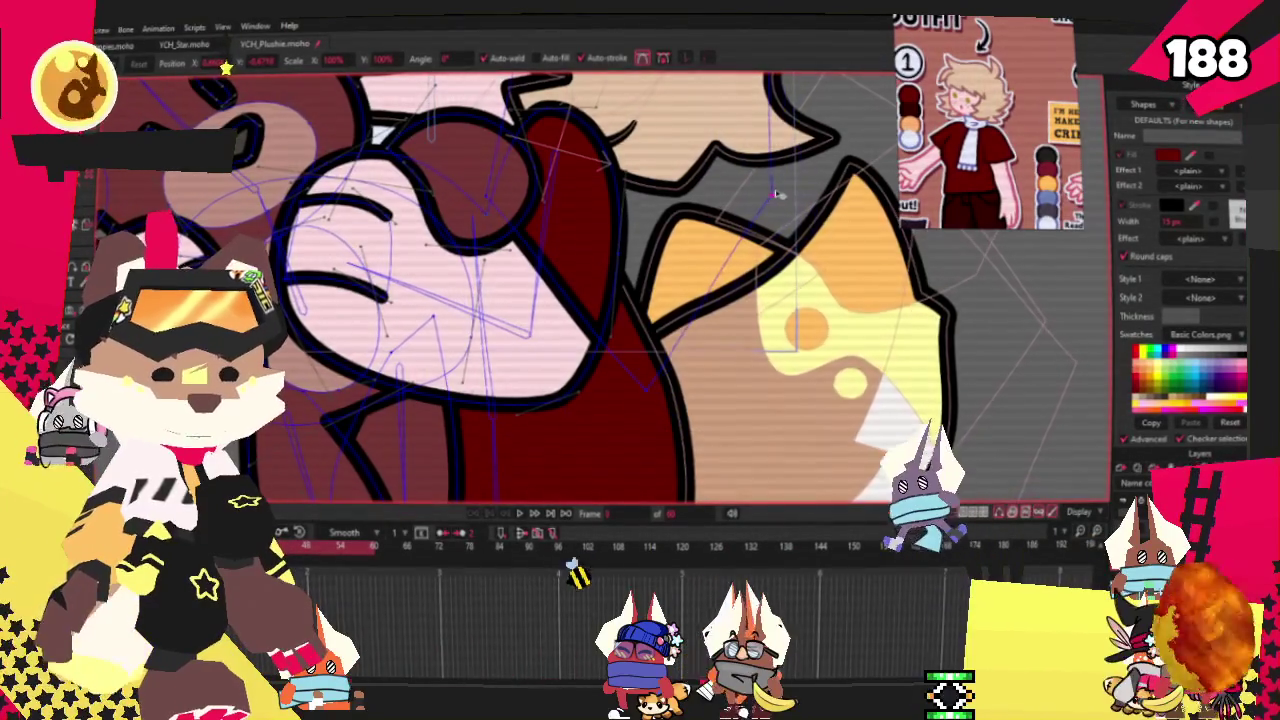
scroll(778, 195, down, 3)
scroll(778, 195, up, 3)
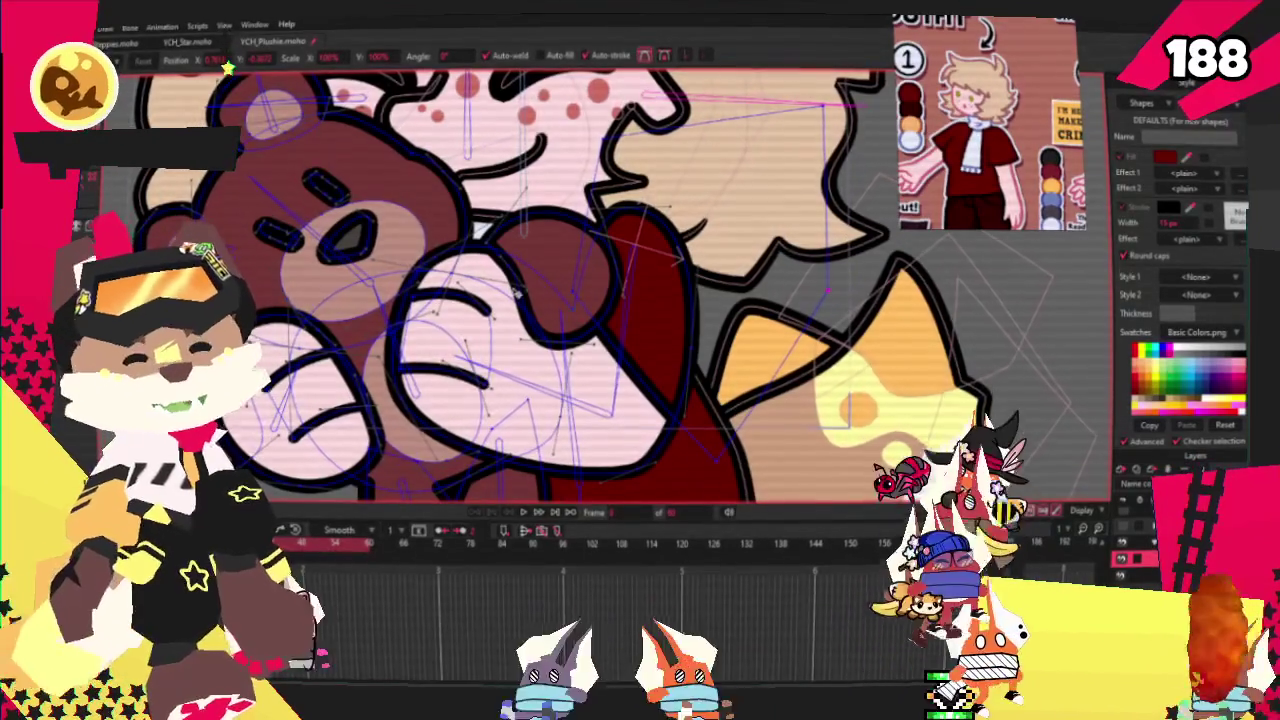
key(u)
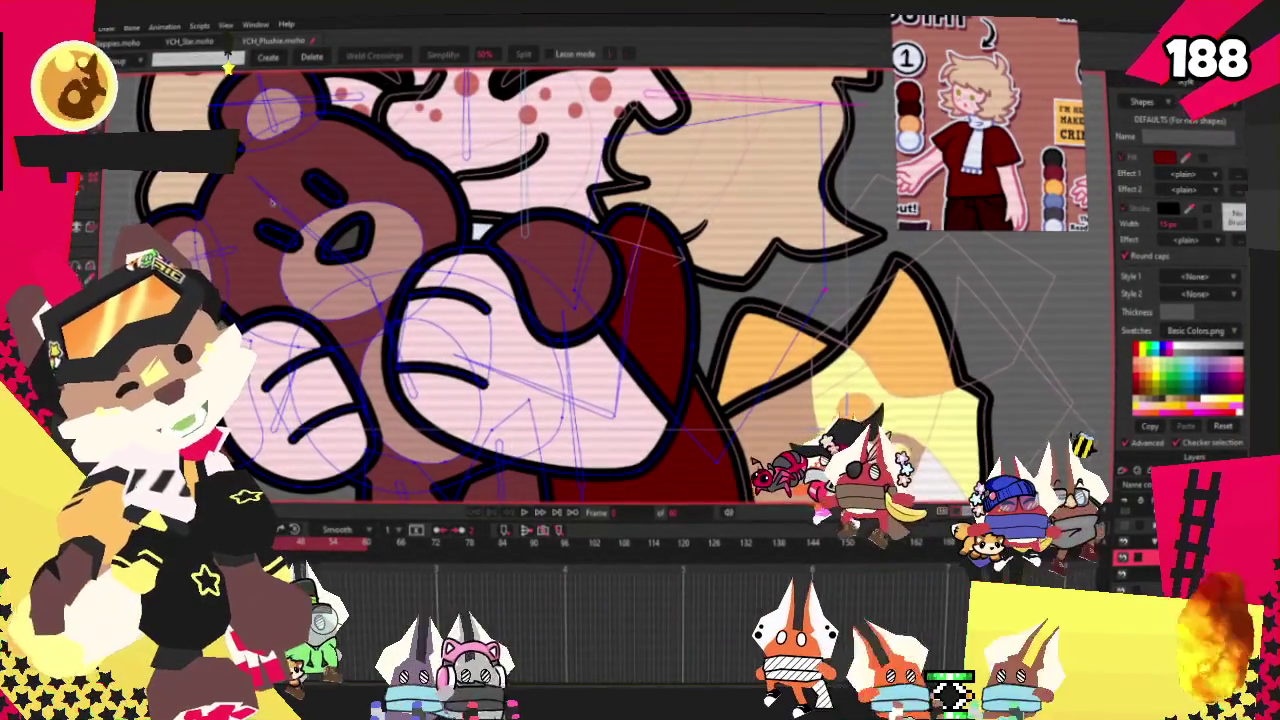
key(a)
scroll(720, 410, up, 2)
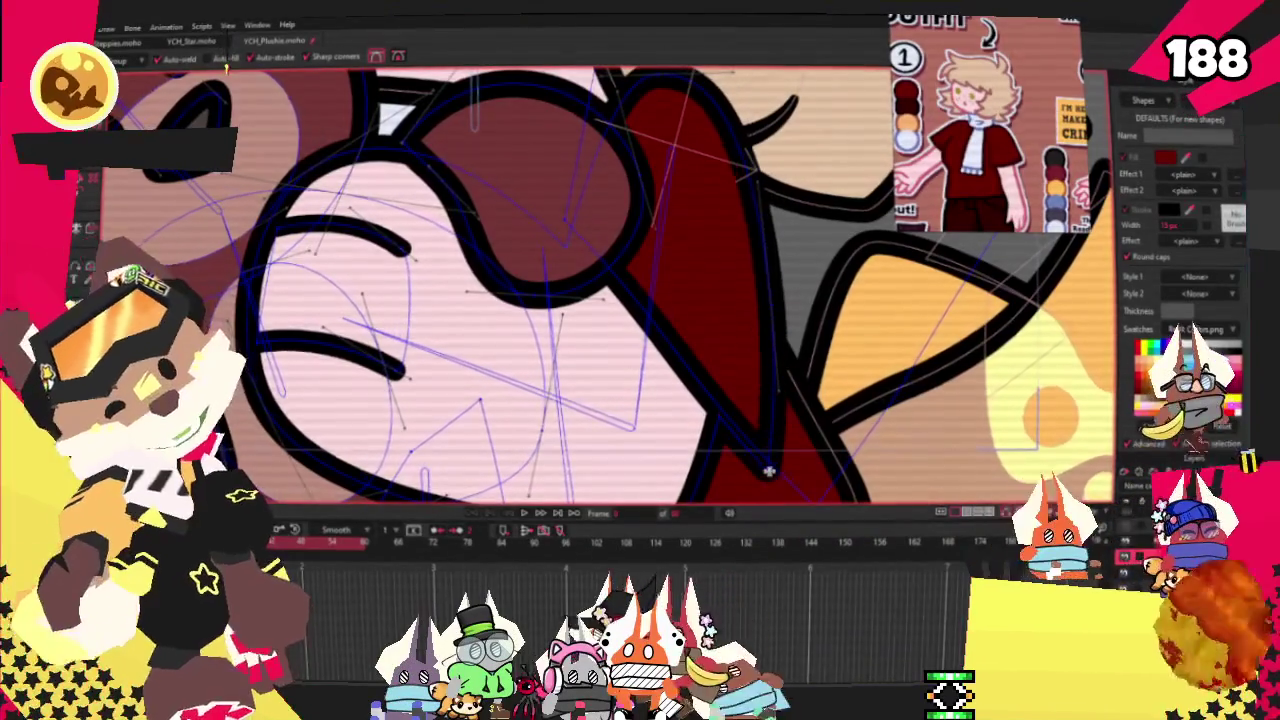
scroll(731, 407, down, 2)
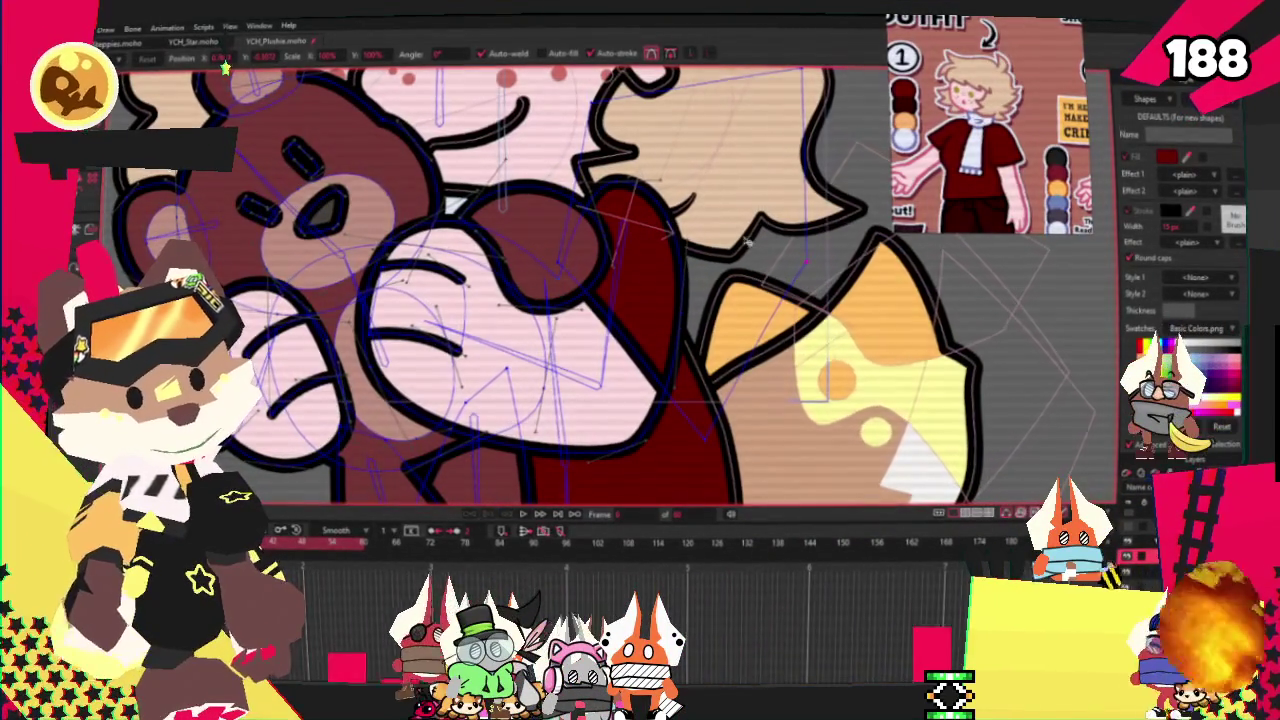
key(ctrl+z)
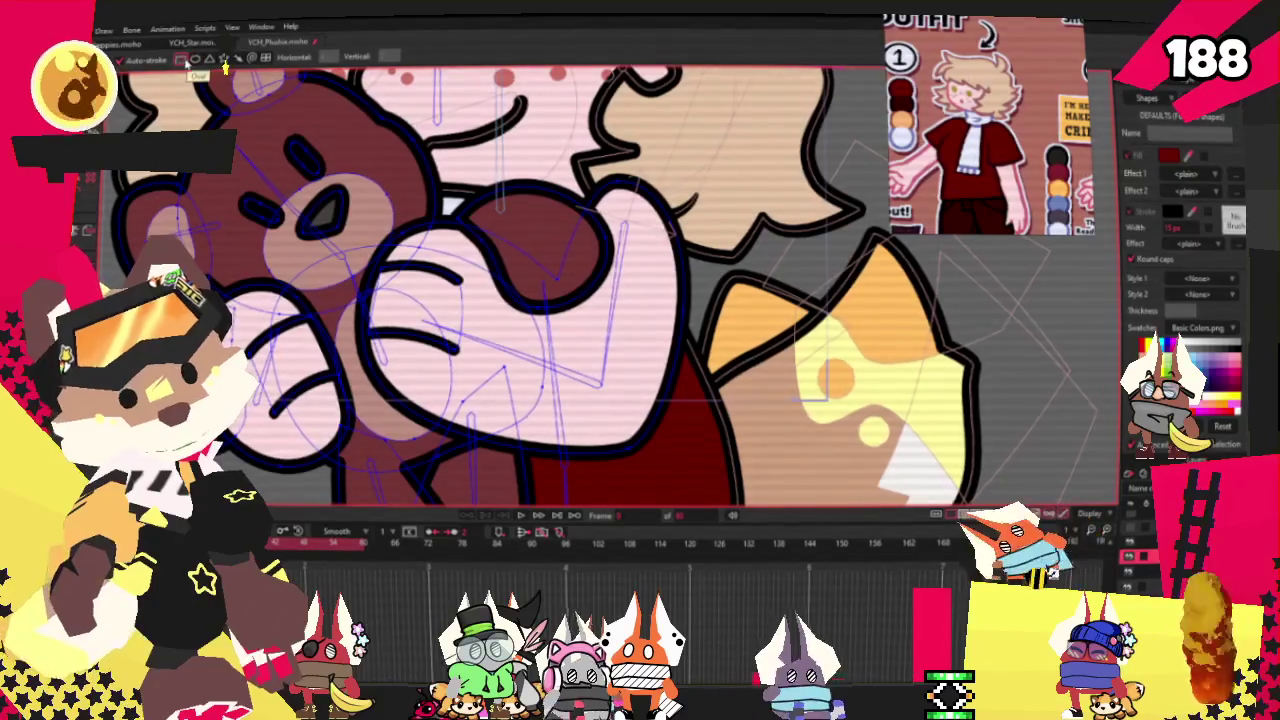
Draw a dark red rectangle over the hand and move its upper-left corner up and right
drag(540, 176, 710, 346)
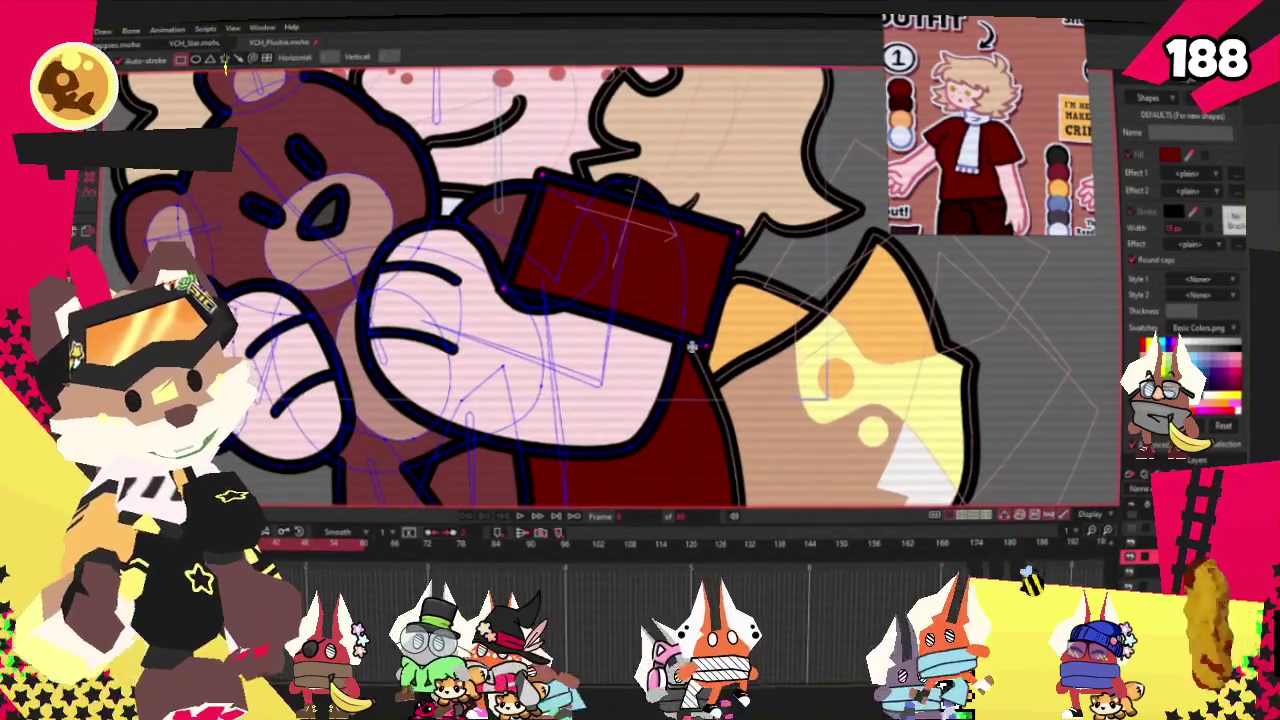
scroll(556, 254, up, 1)
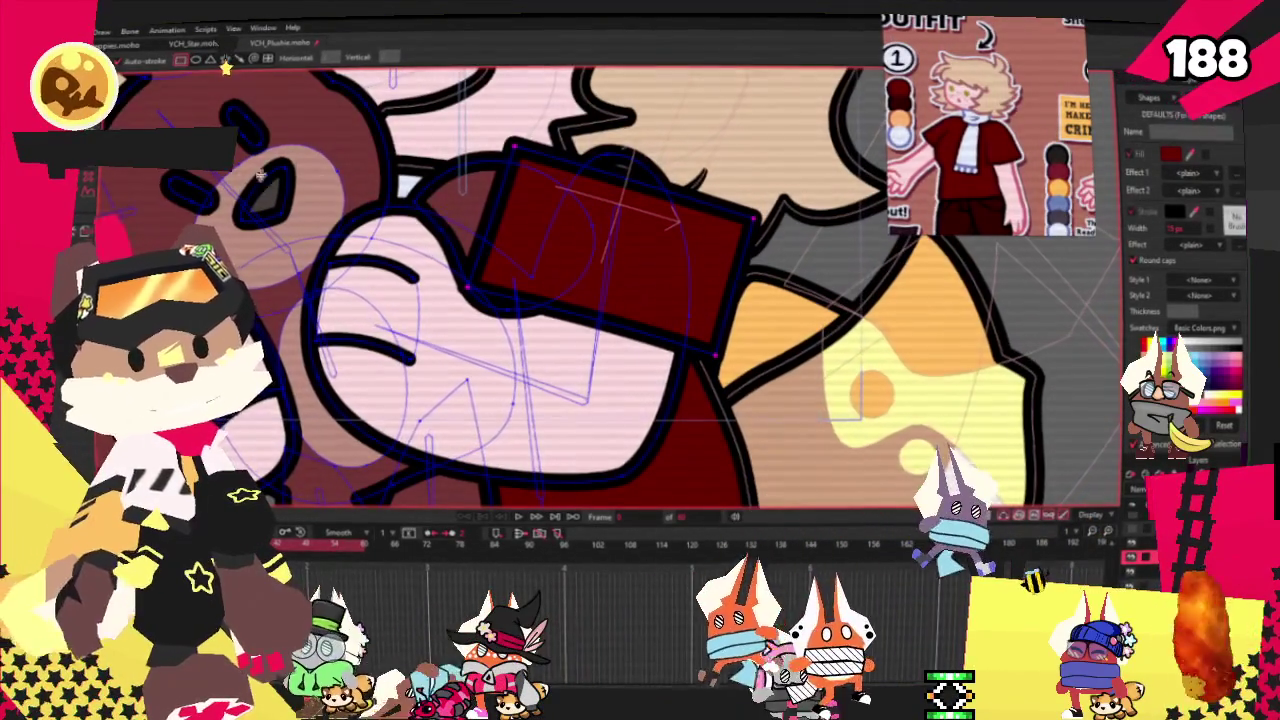
key(q)
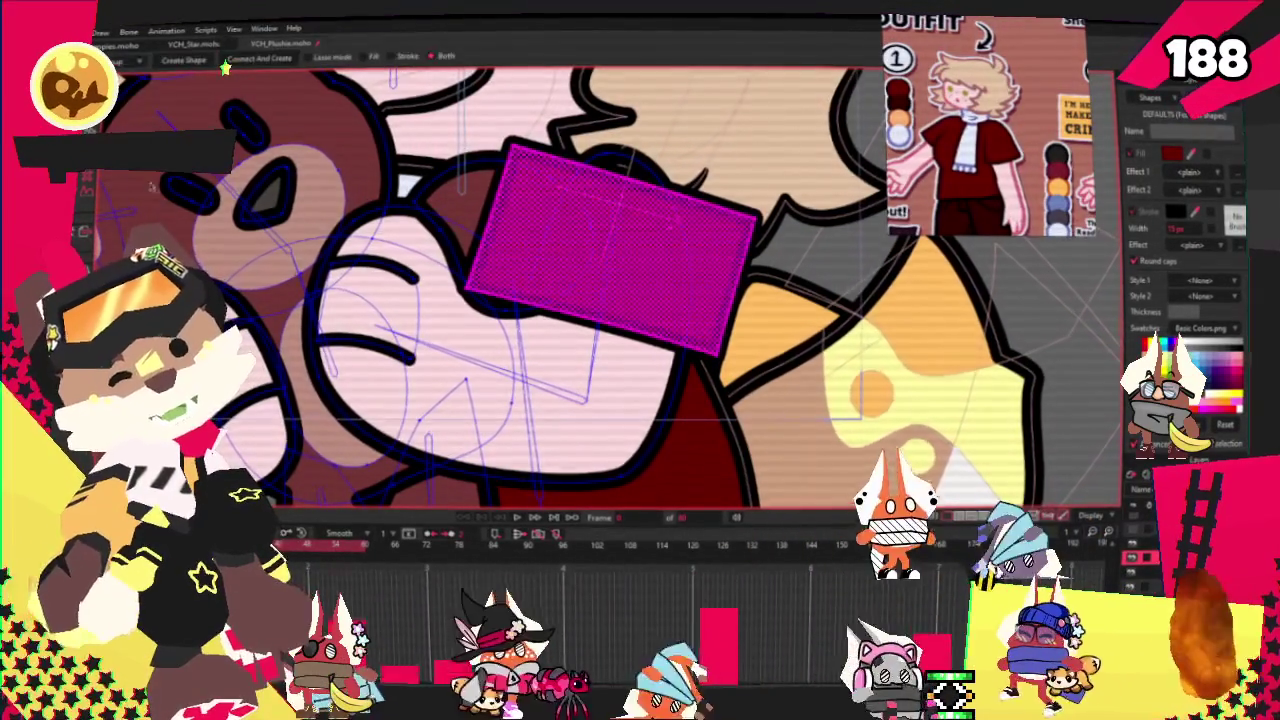
click(640, 258)
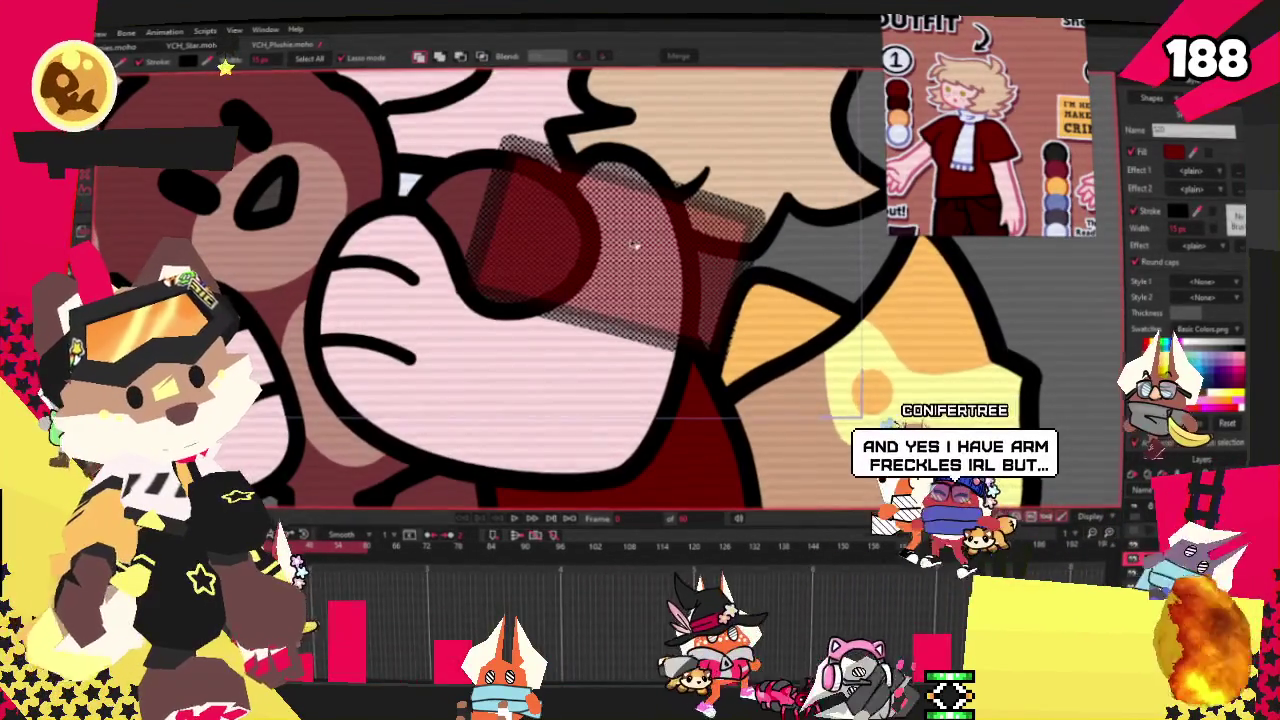
scroll(634, 245, down, 3)
scroll(700, 200, up, 3)
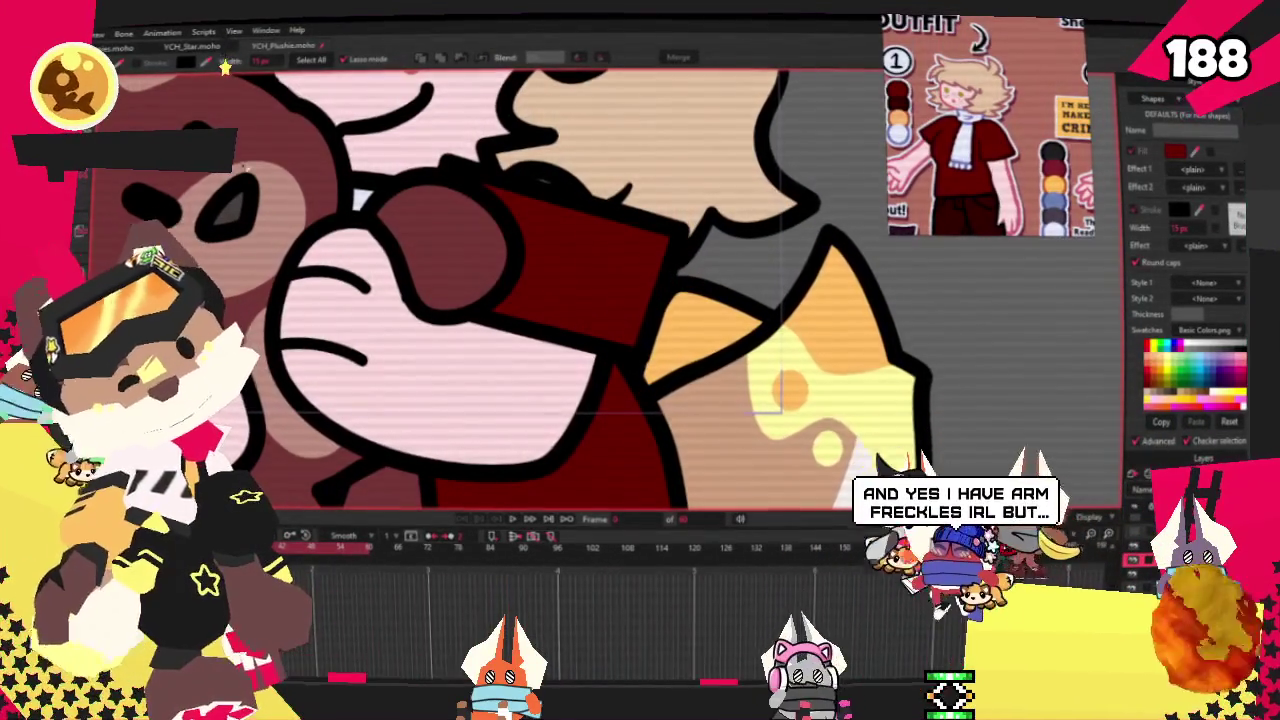
scroll(358, 197, up, 3)
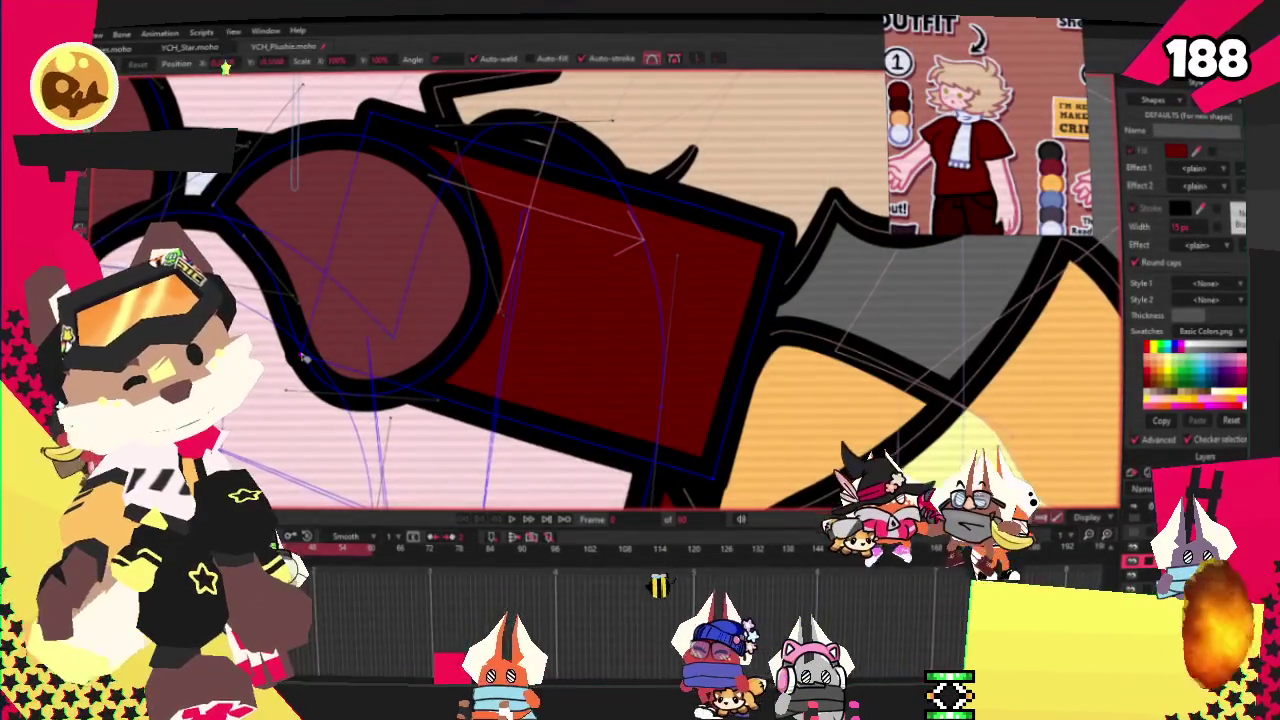
drag(393, 341, 494, 104)
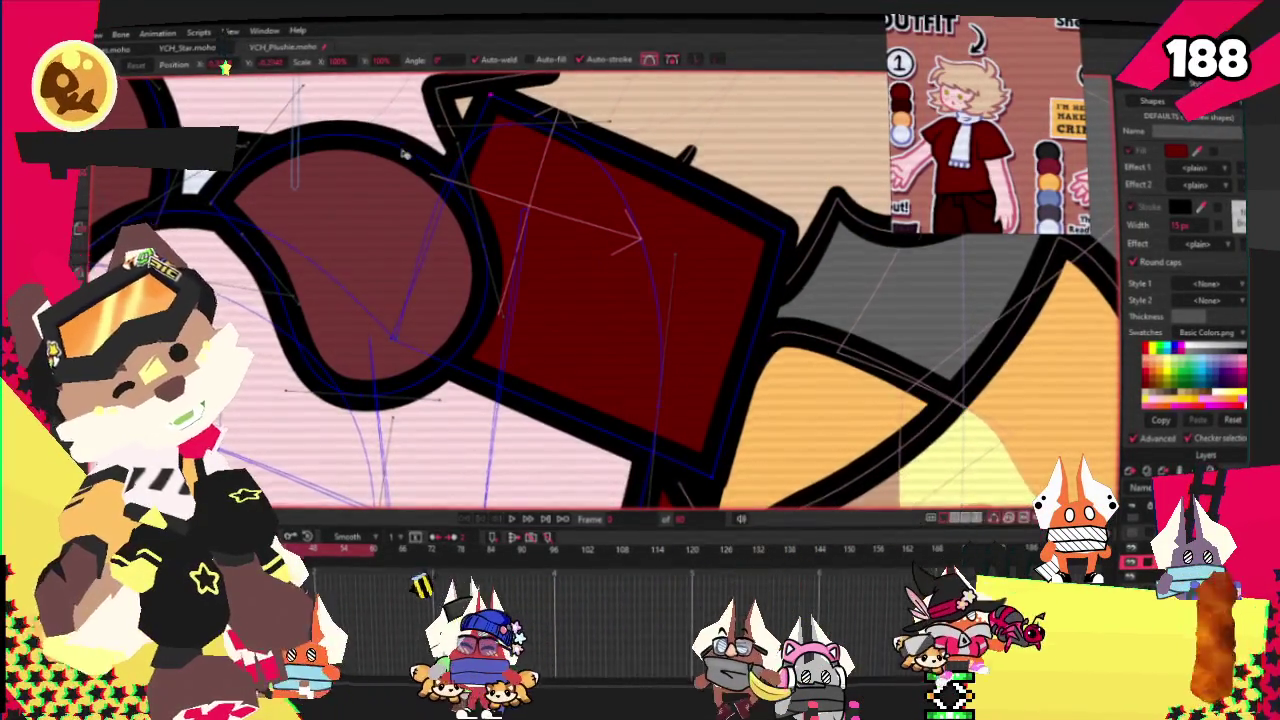
scroll(494, 104, right, 3)
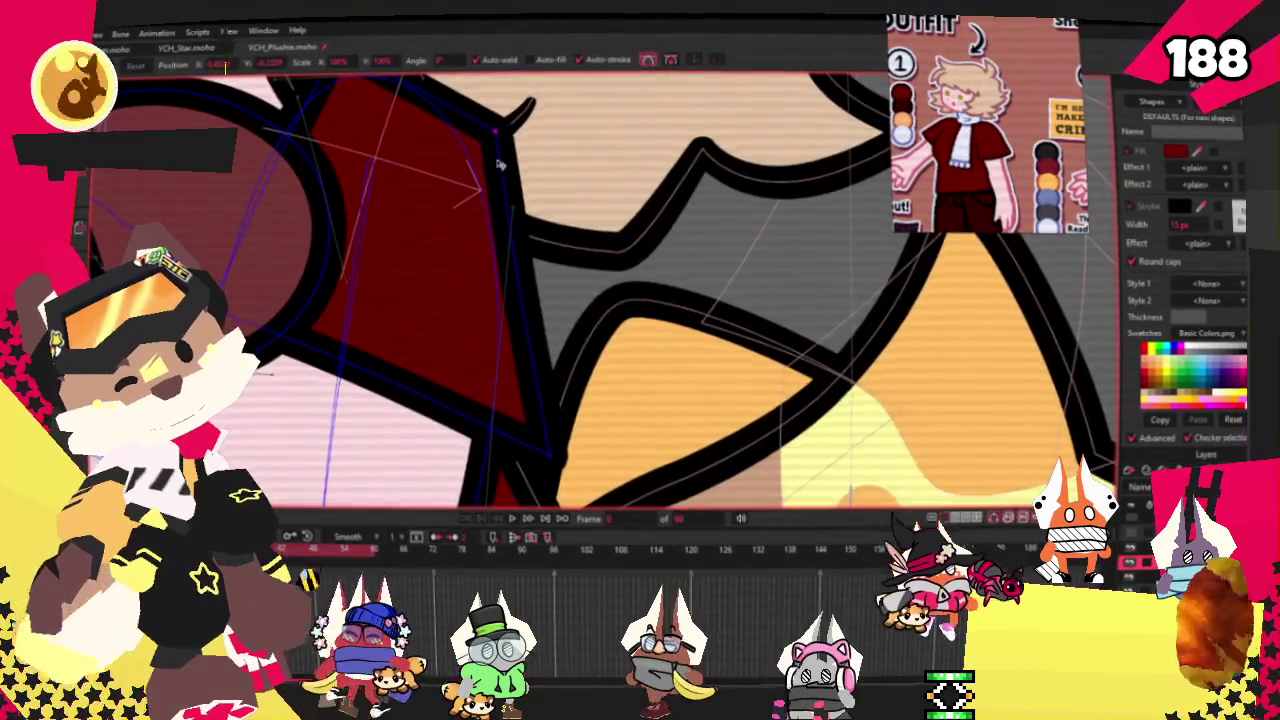
scroll(492, 139, left, 3)
Refine the red sleeve shape's point curvature and positions beside the bear's paw
key(c)
scroll(648, 172, up, 2)
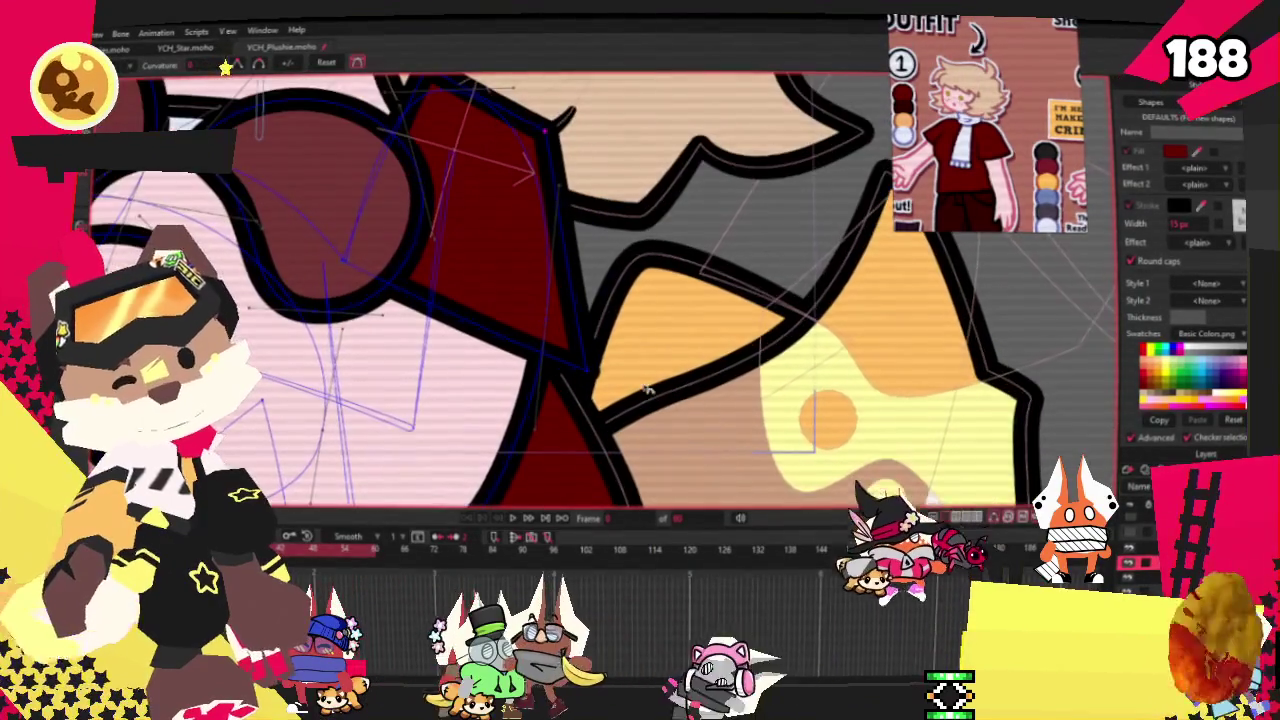
scroll(700, 200, up, 1)
scroll(740, 220, up, 1)
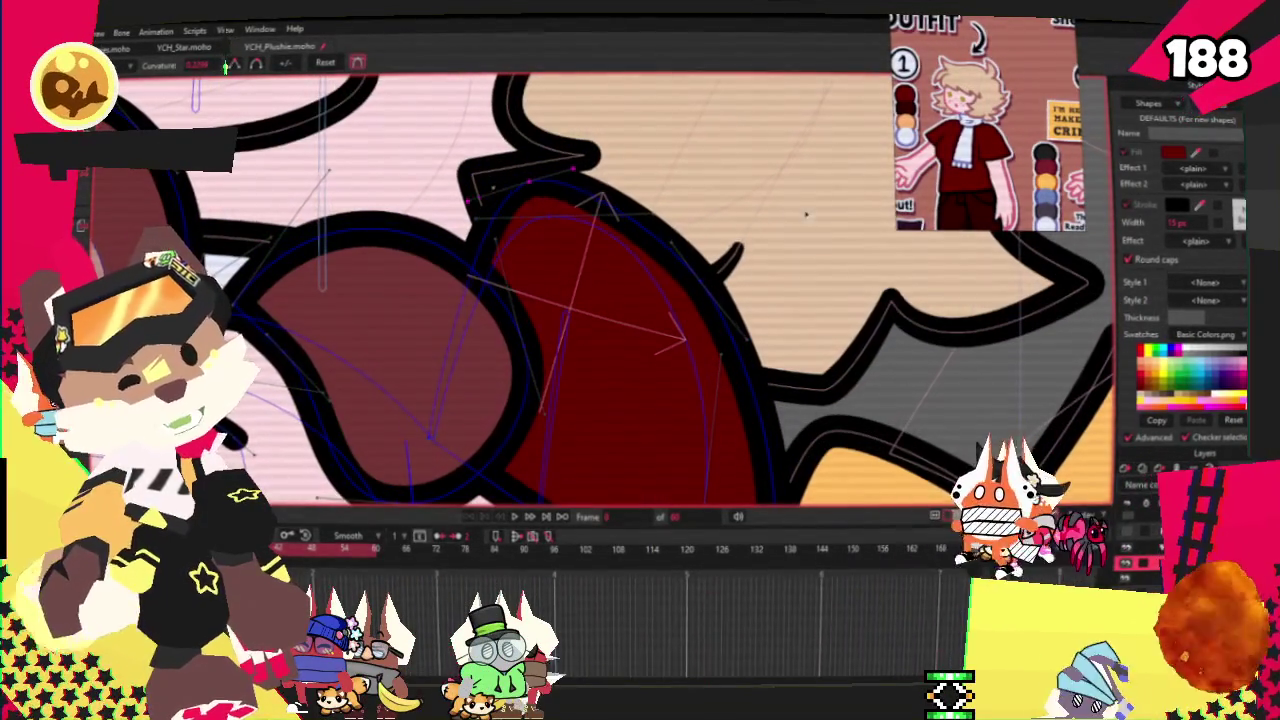
key(t)
scroll(551, 169, up, 1)
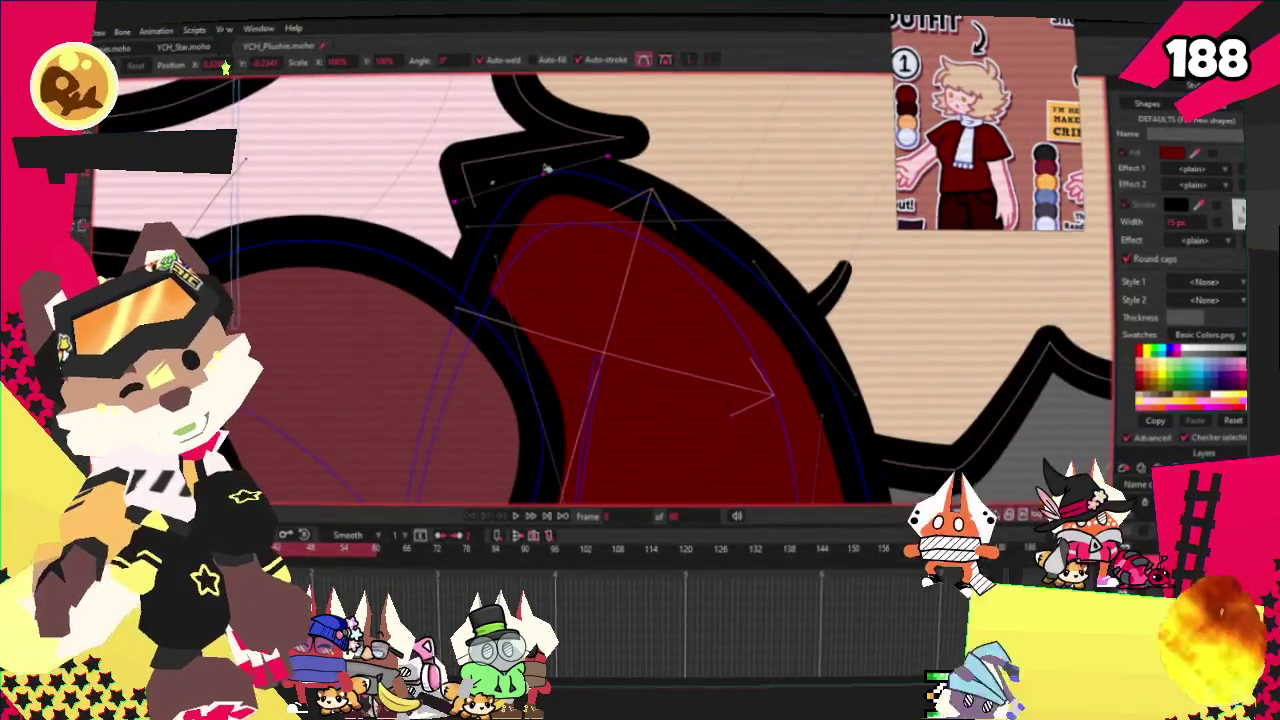
scroll(630, 250, down, 2)
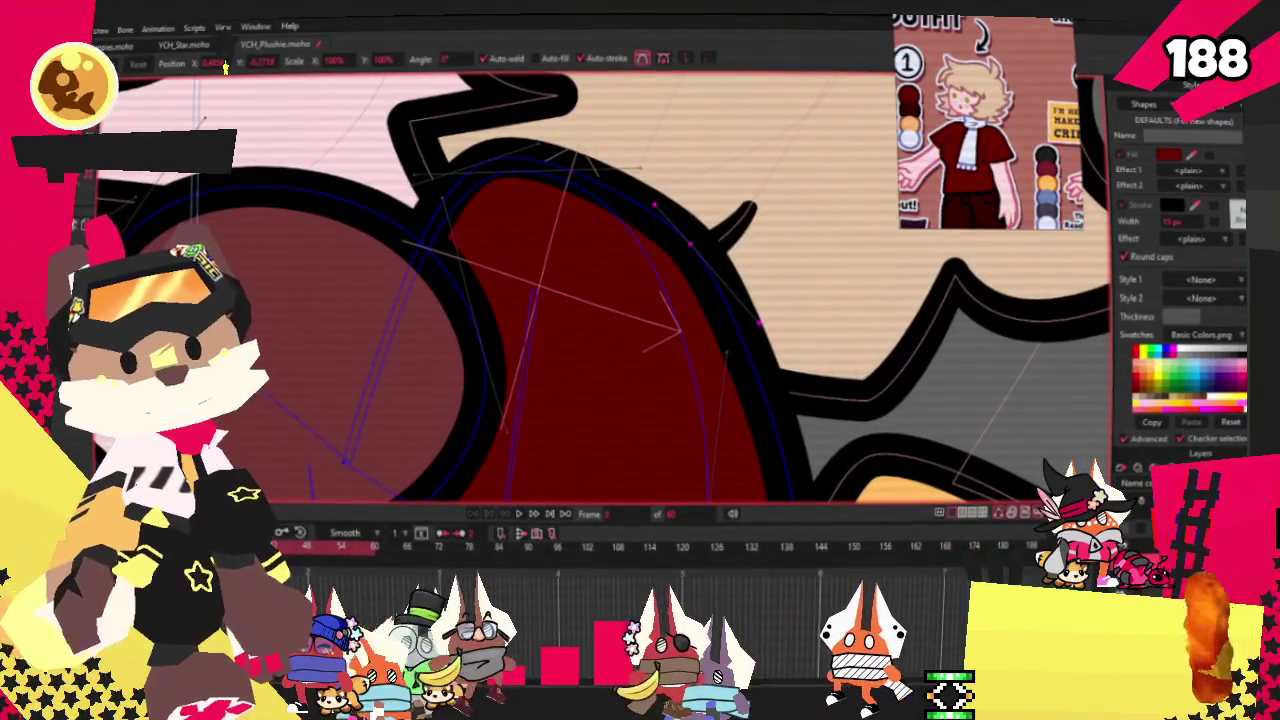
scroll(530, 270, down, 10)
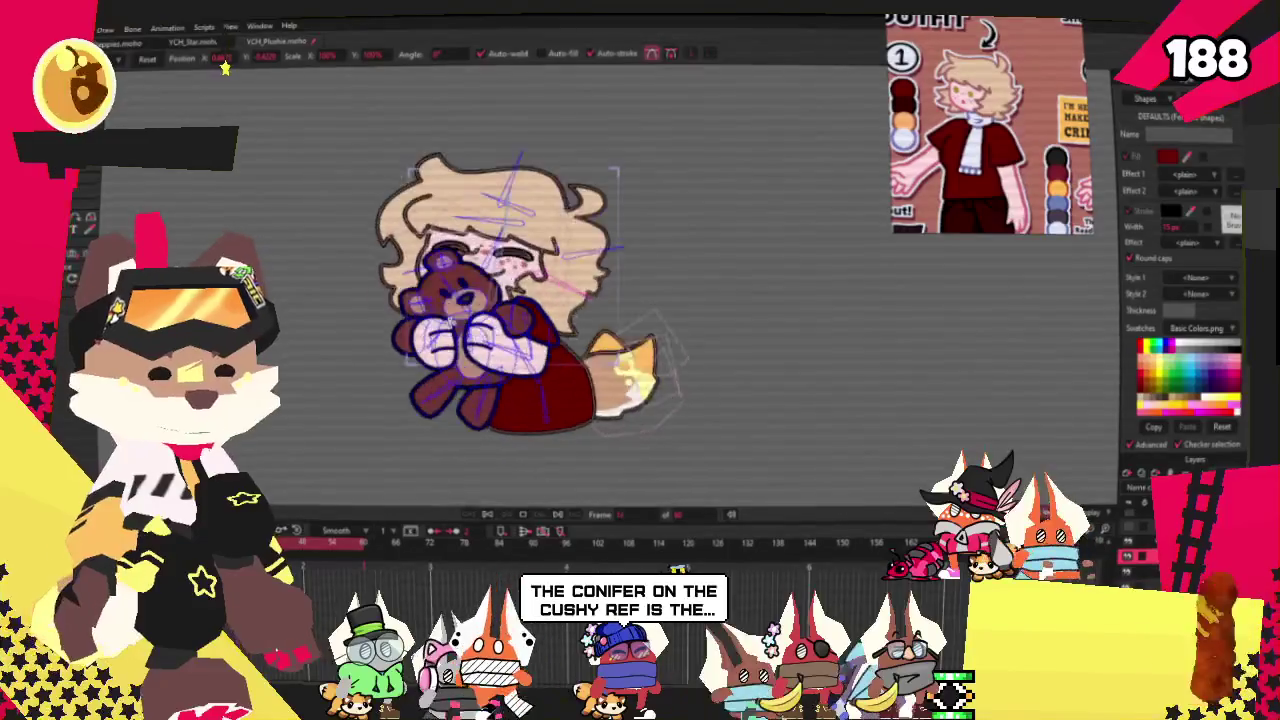
scroll(530, 270, down, 1)
scroll(530, 270, up, 2)
scroll(530, 270, up, 2)
scroll(530, 270, up, 3)
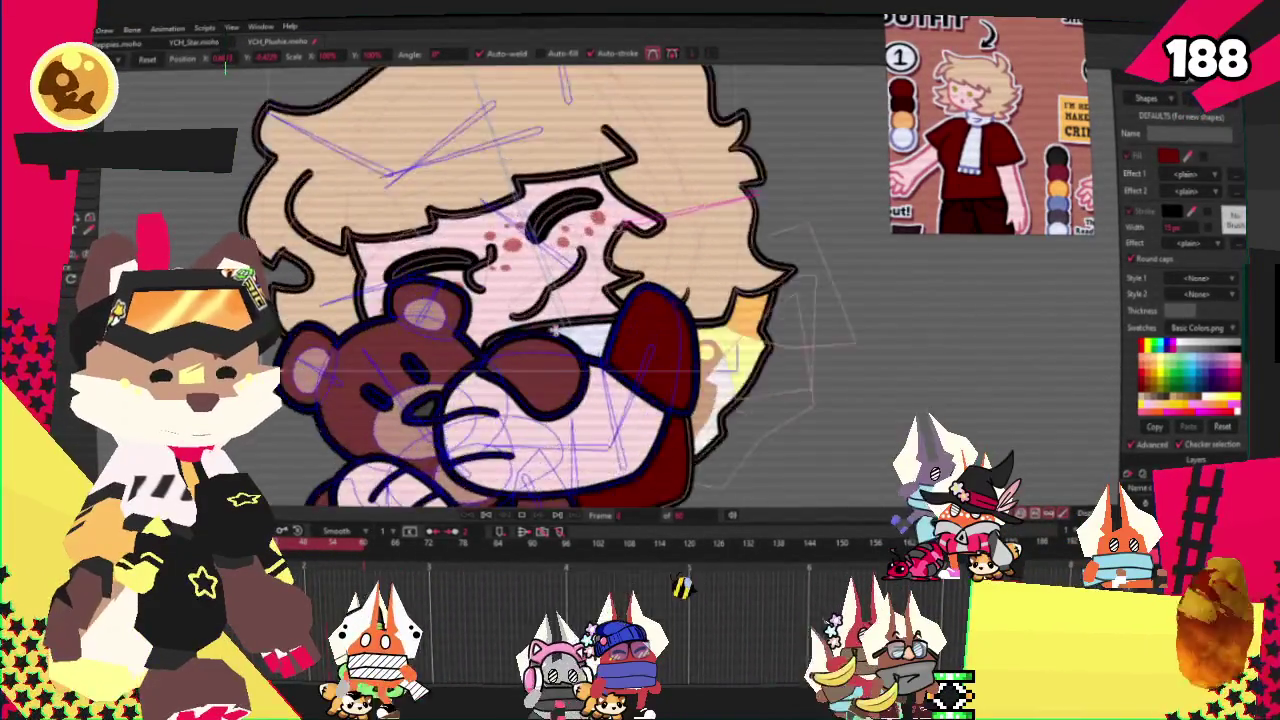
scroll(530, 270, down, 1)
scroll(530, 270, down, 1)
scroll(530, 270, up, 2)
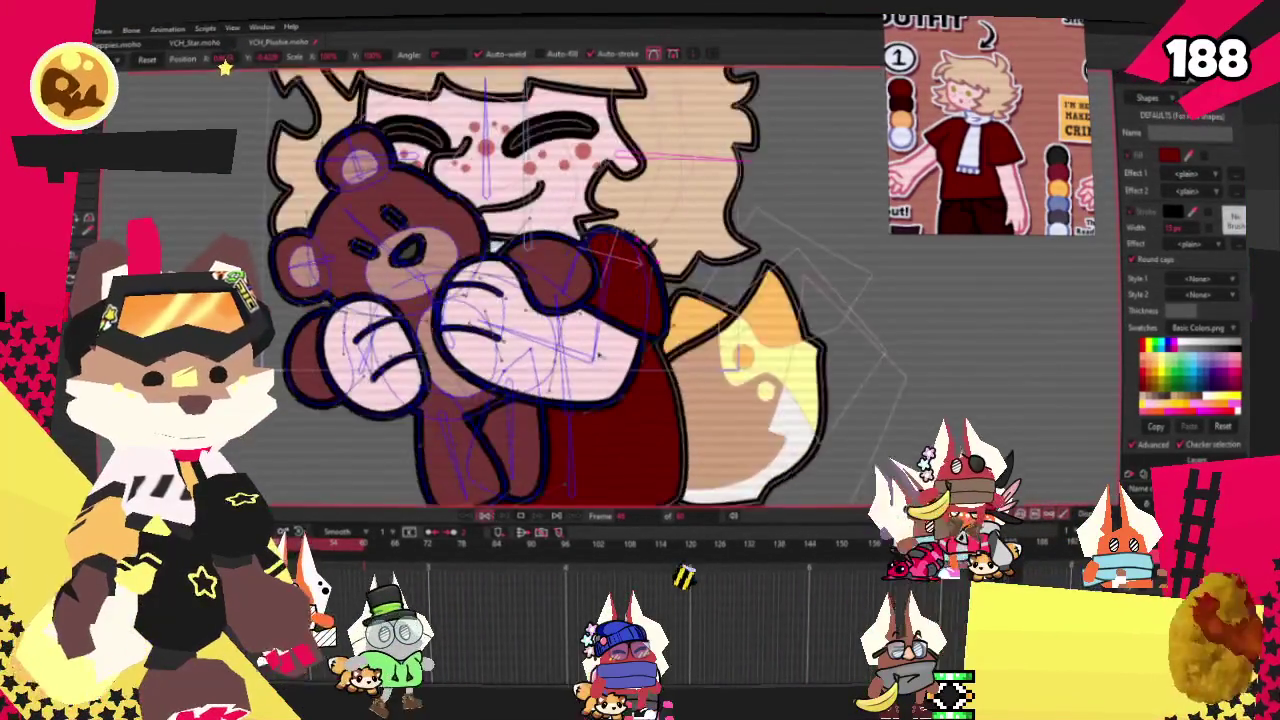
scroll(530, 270, up, 2)
scroll(530, 270, up, 2)
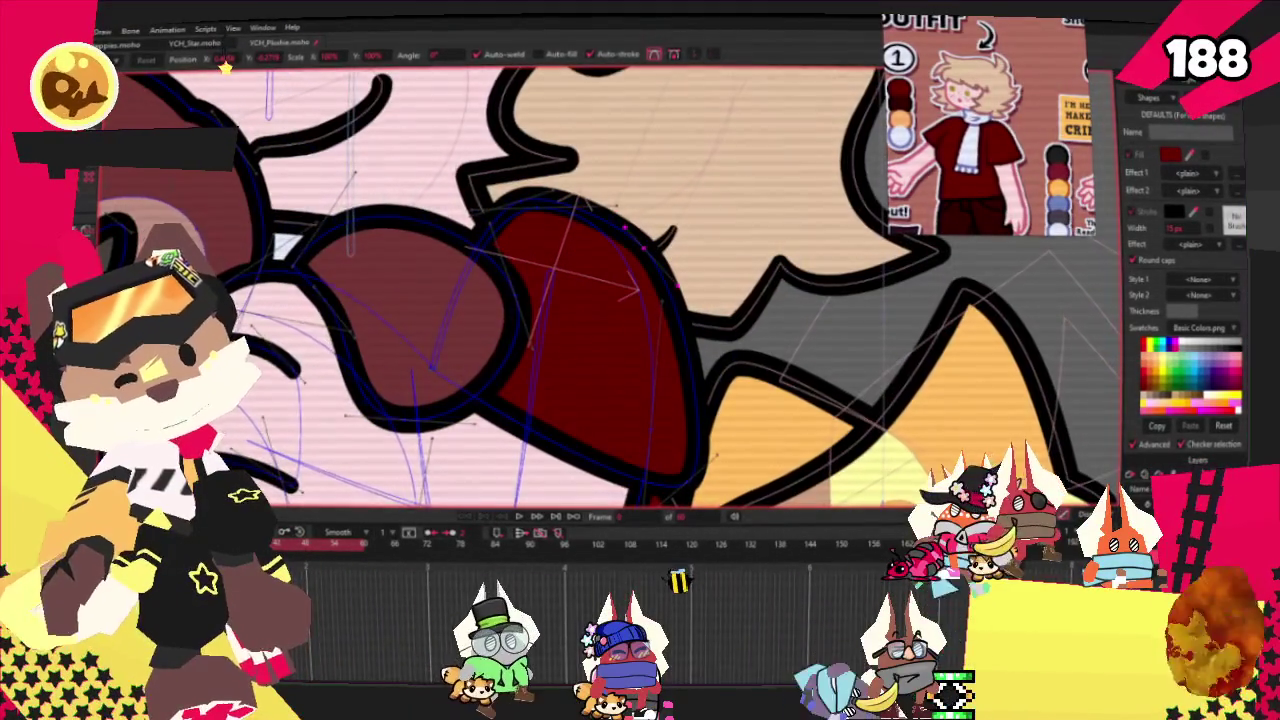
key(g)
scroll(462, 140, up, 1)
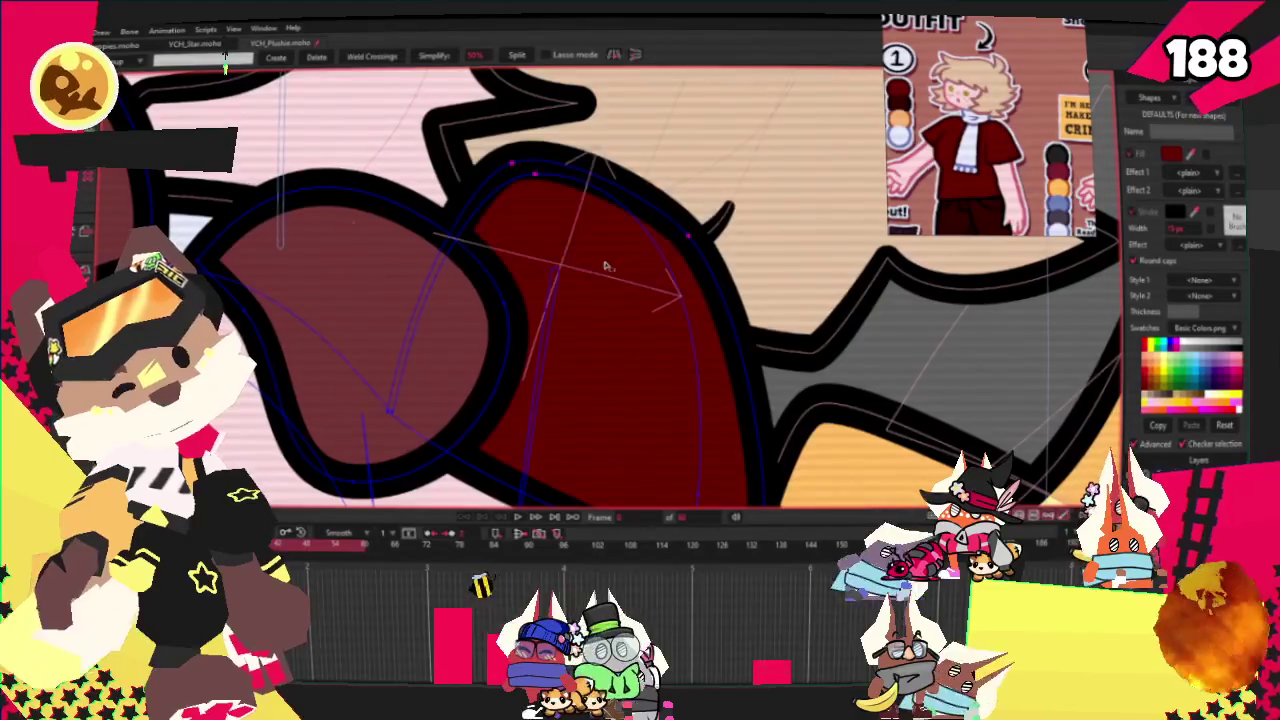
scroll(683, 279, up, 1)
scroll(614, 257, up, 1)
key(t)
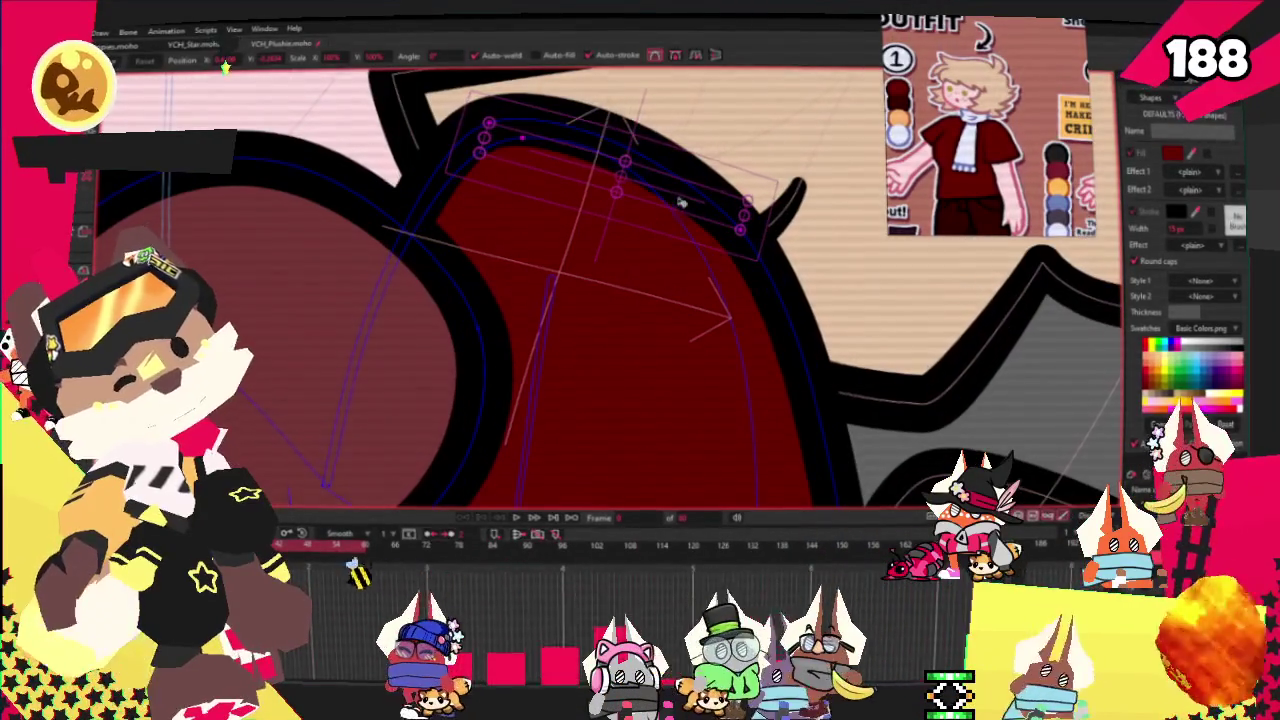
scroll(613, 372, down, 2)
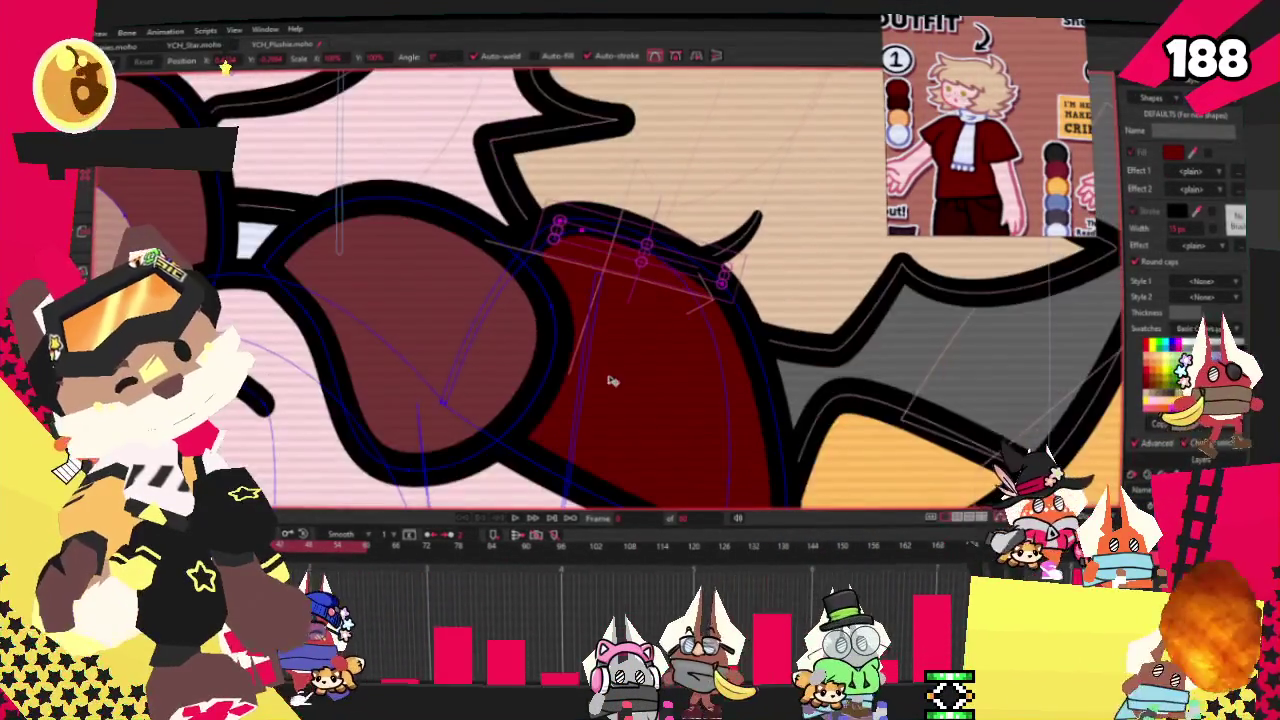
scroll(613, 372, down, 2)
scroll(658, 290, up, 2)
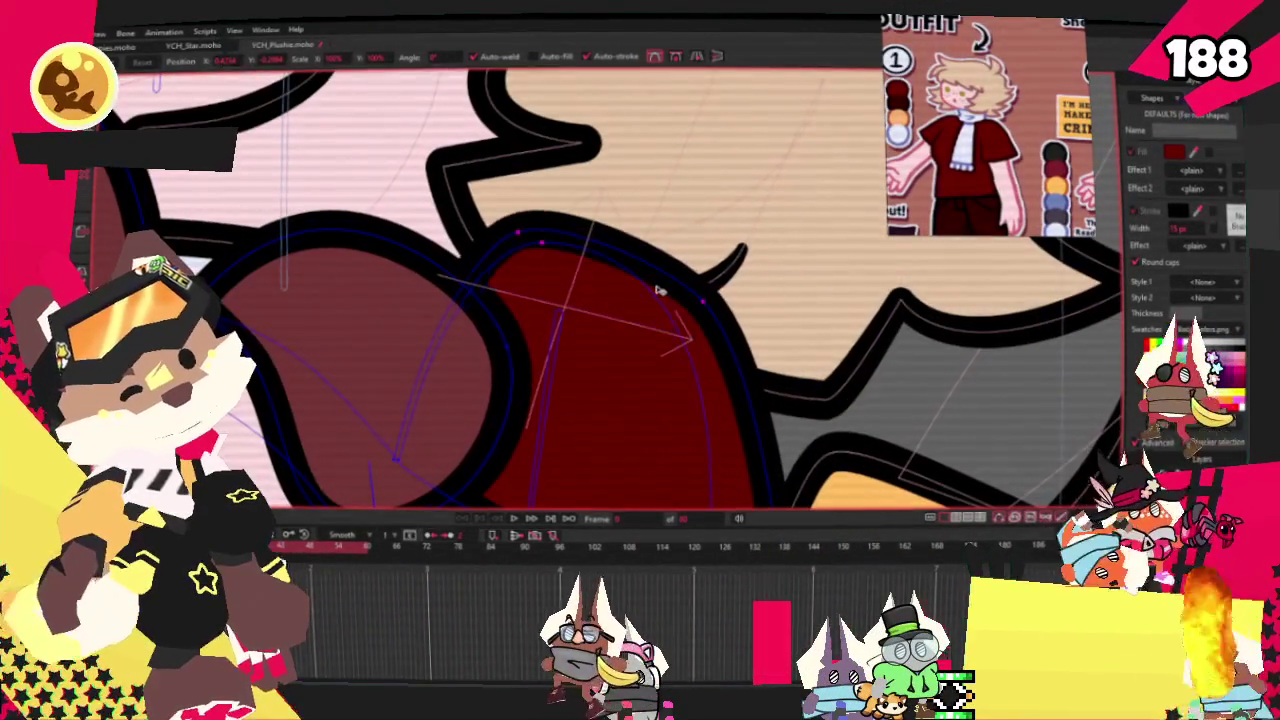
drag(658, 290, 512, 468)
scroll(511, 467, down, 2)
scroll(511, 467, down, 2)
scroll(520, 420, down, 1)
scroll(531, 380, up, 2)
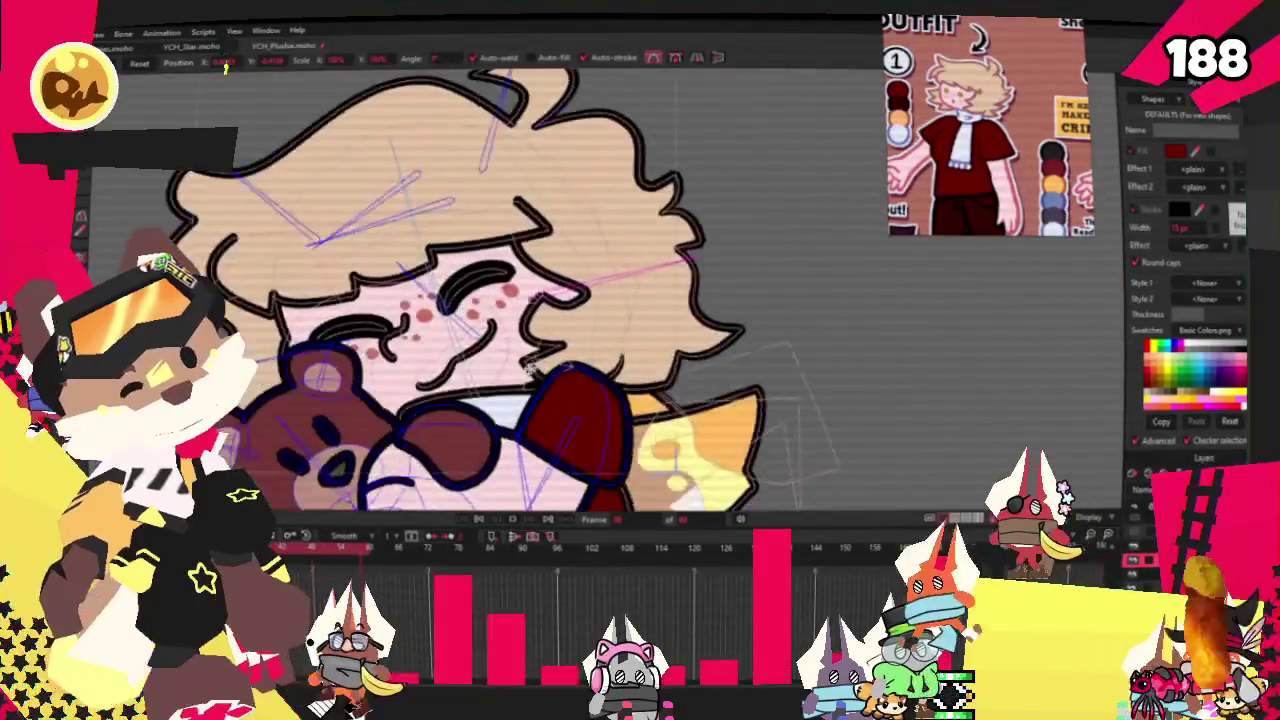
scroll(531, 380, down, 2)
scroll(531, 380, down, 1)
scroll(500, 300, up, 1)
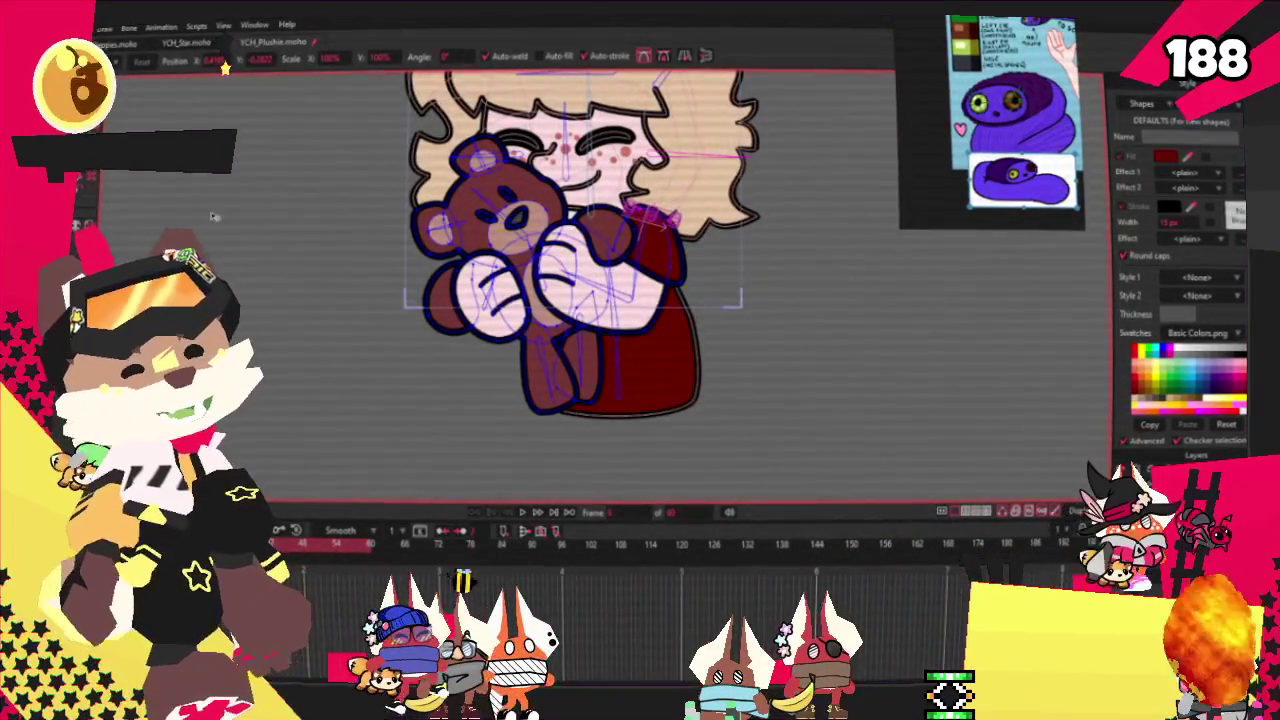
scroll(609, 227, up, 3)
Fill the bear plush's head shape with purple, then clear the selection
key(x)
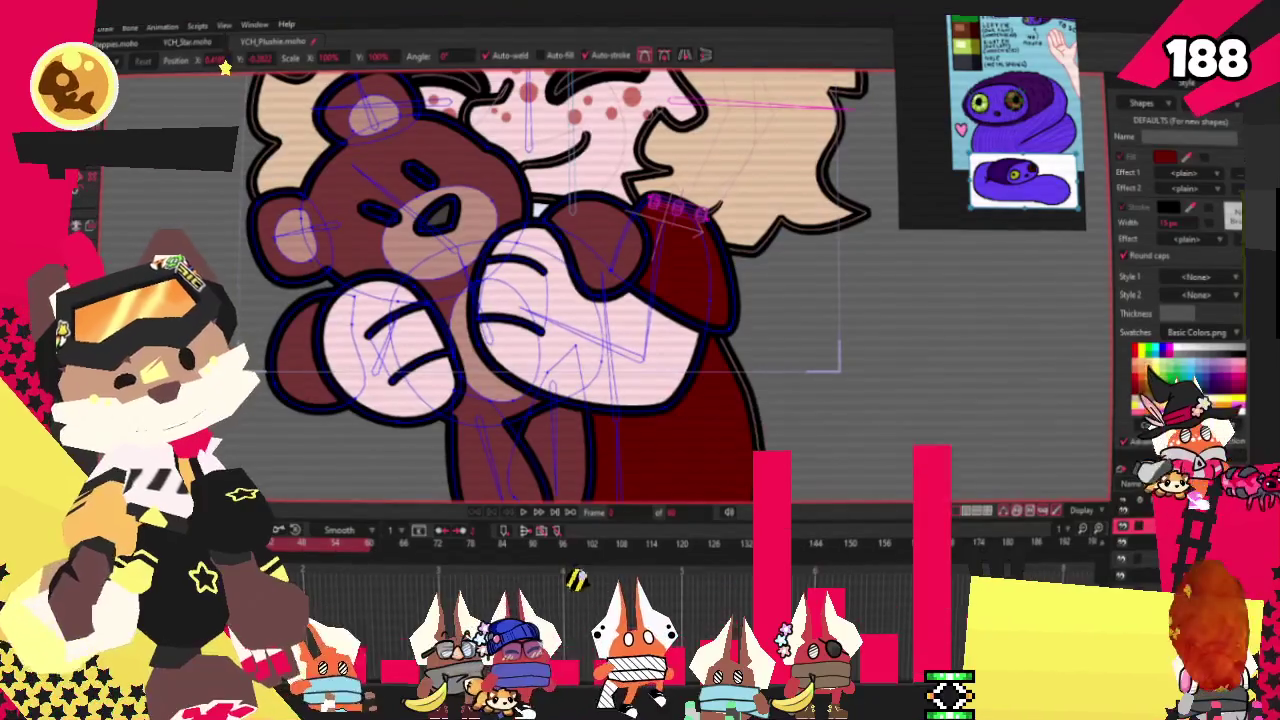
key(g)
scroll(390, 240, up, 2)
scroll(425, 237, up, 1)
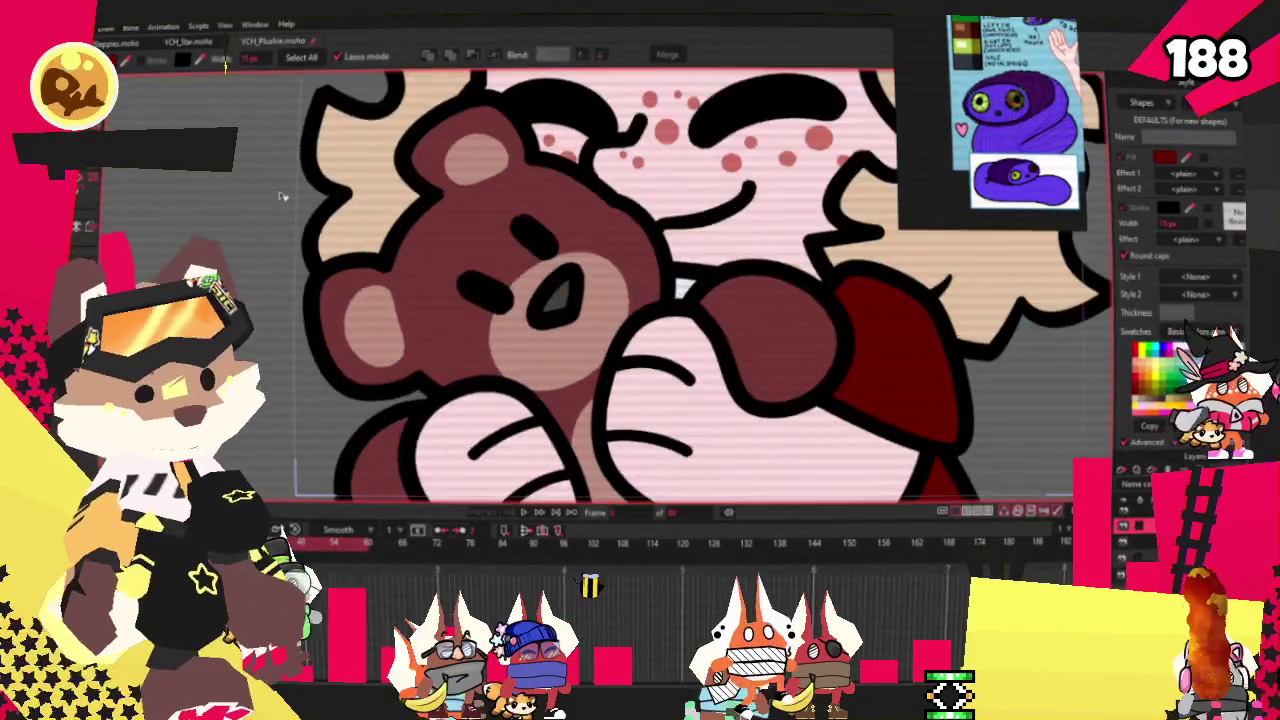
click(478, 243)
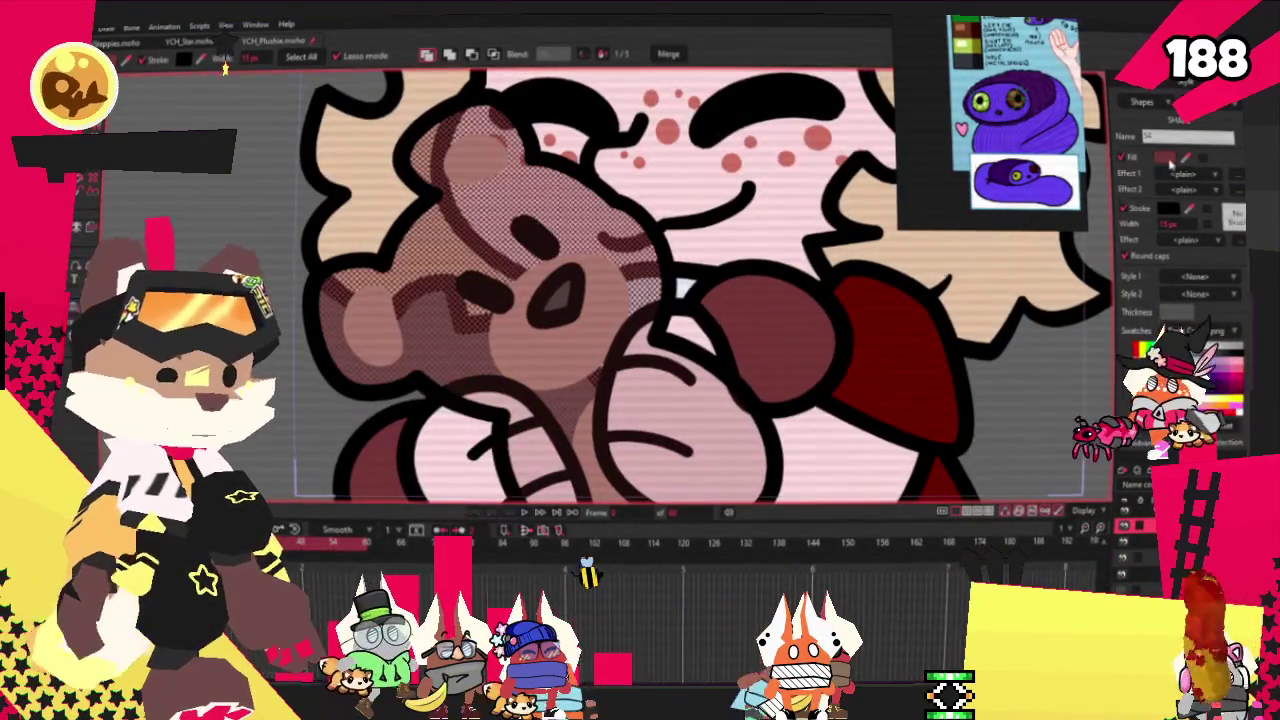
click(225, 62)
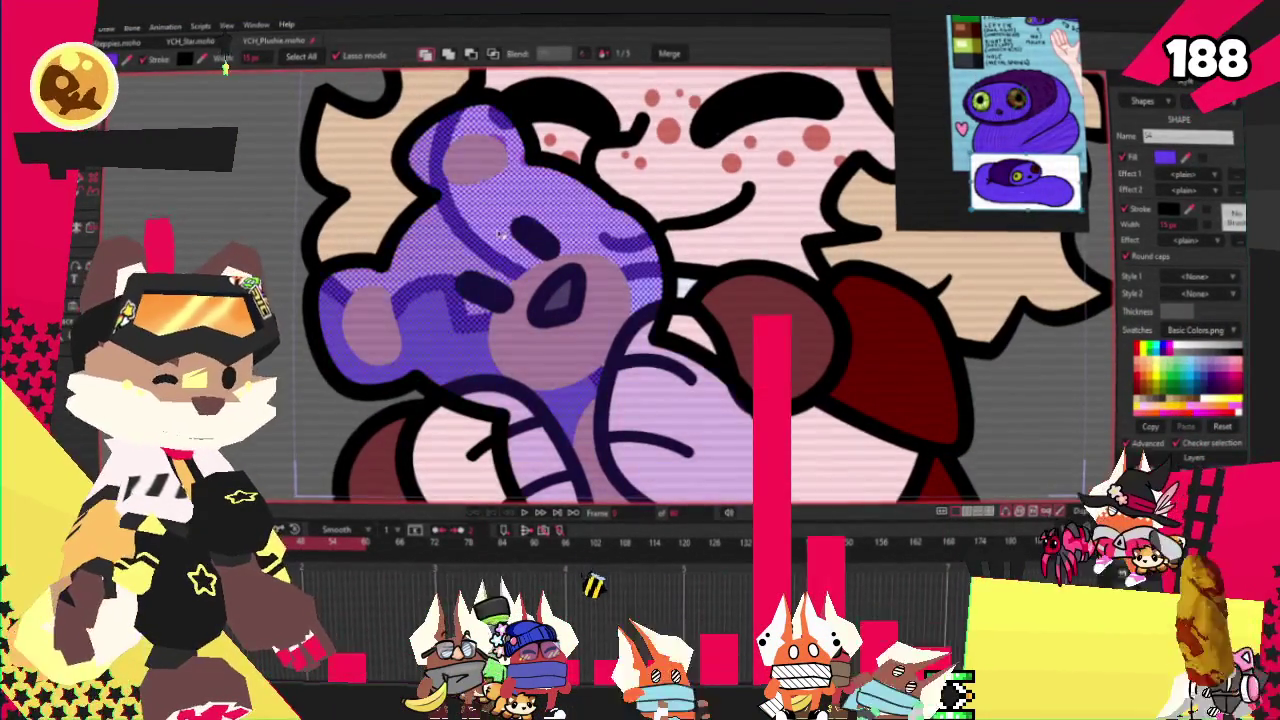
key(Escape)
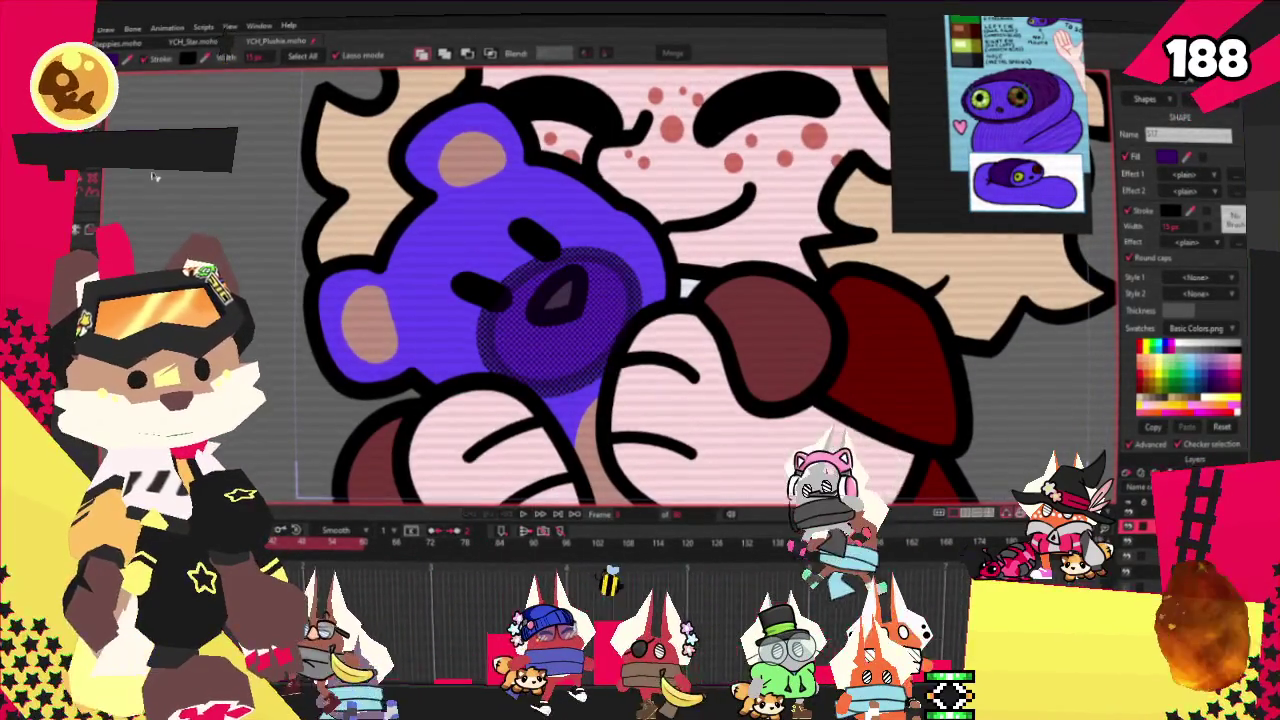
Delete the paw shape's points from the plush
key(g)
scroll(530, 322, up, 2)
scroll(530, 322, down, 4)
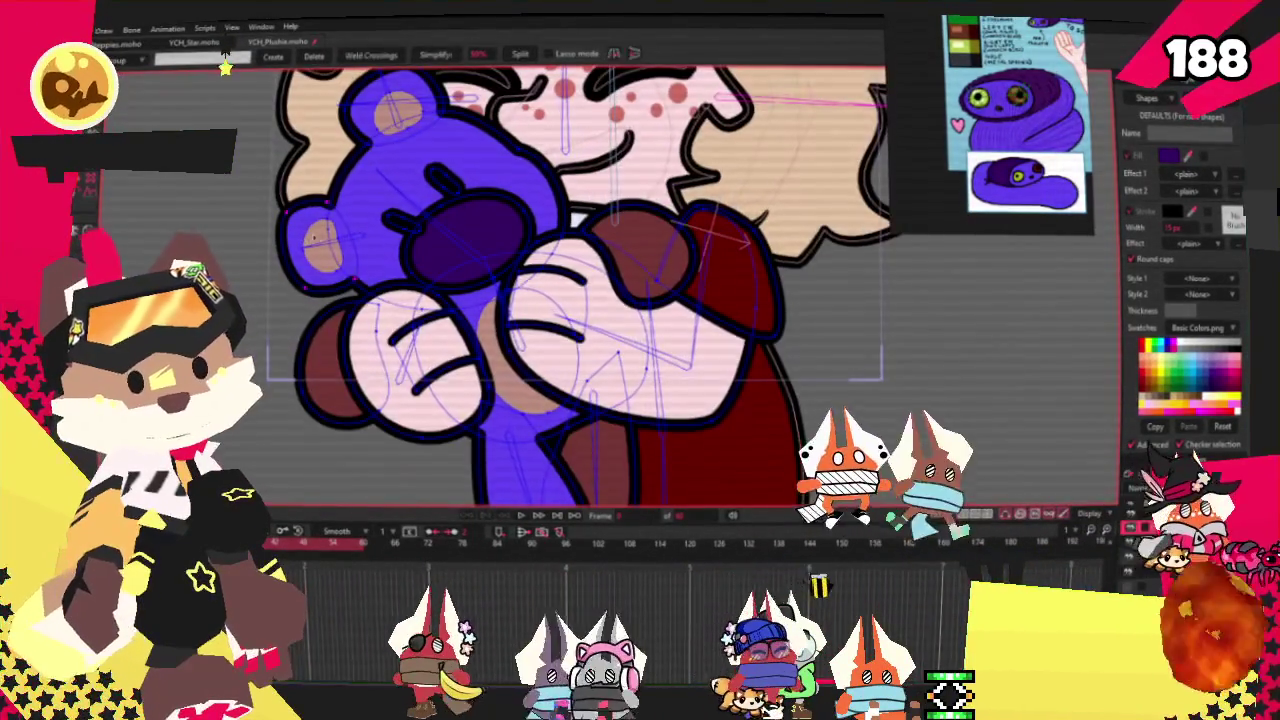
scroll(313, 236, up, 3)
scroll(336, 287, up, 3)
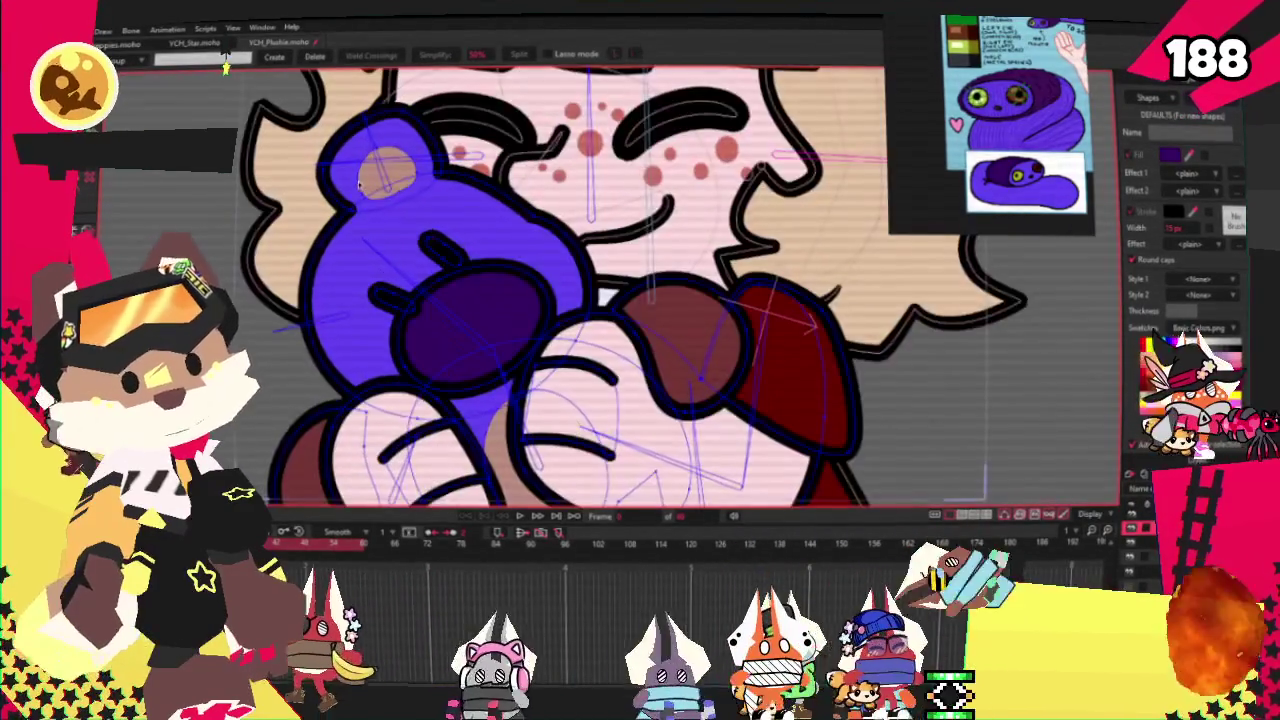
scroll(470, 315, up, 2)
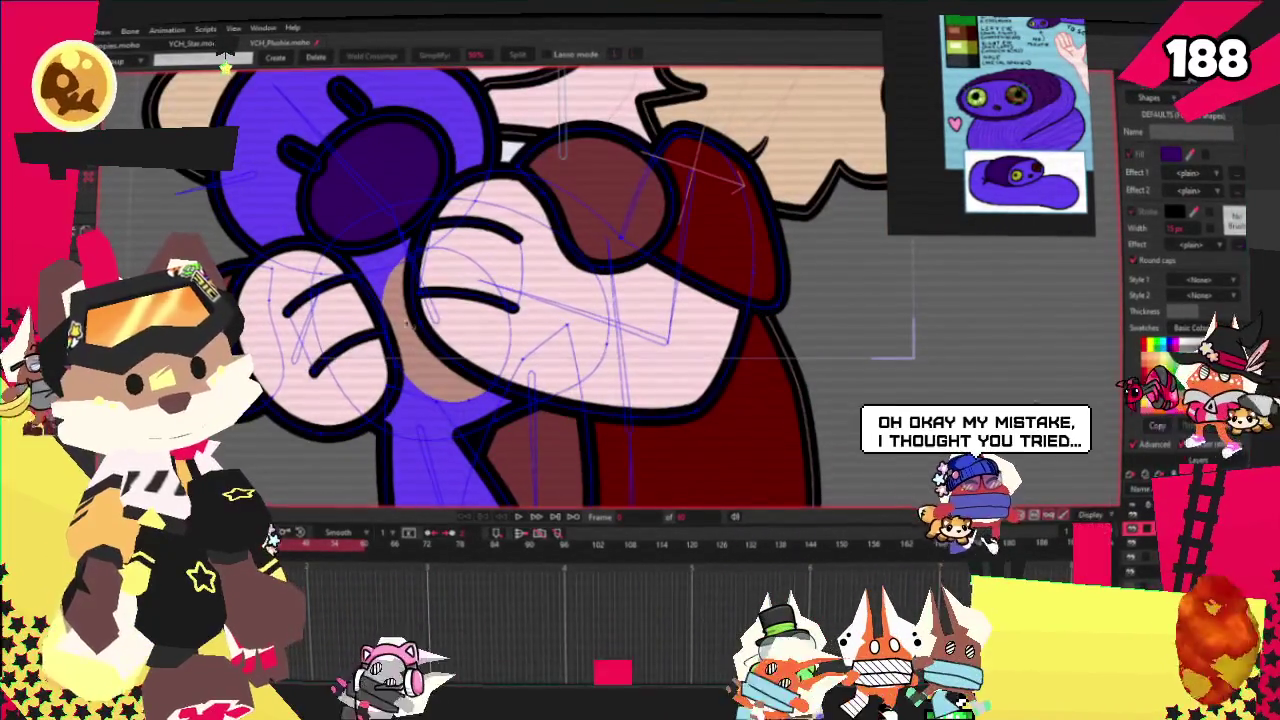
scroll(347, 188, down, 2)
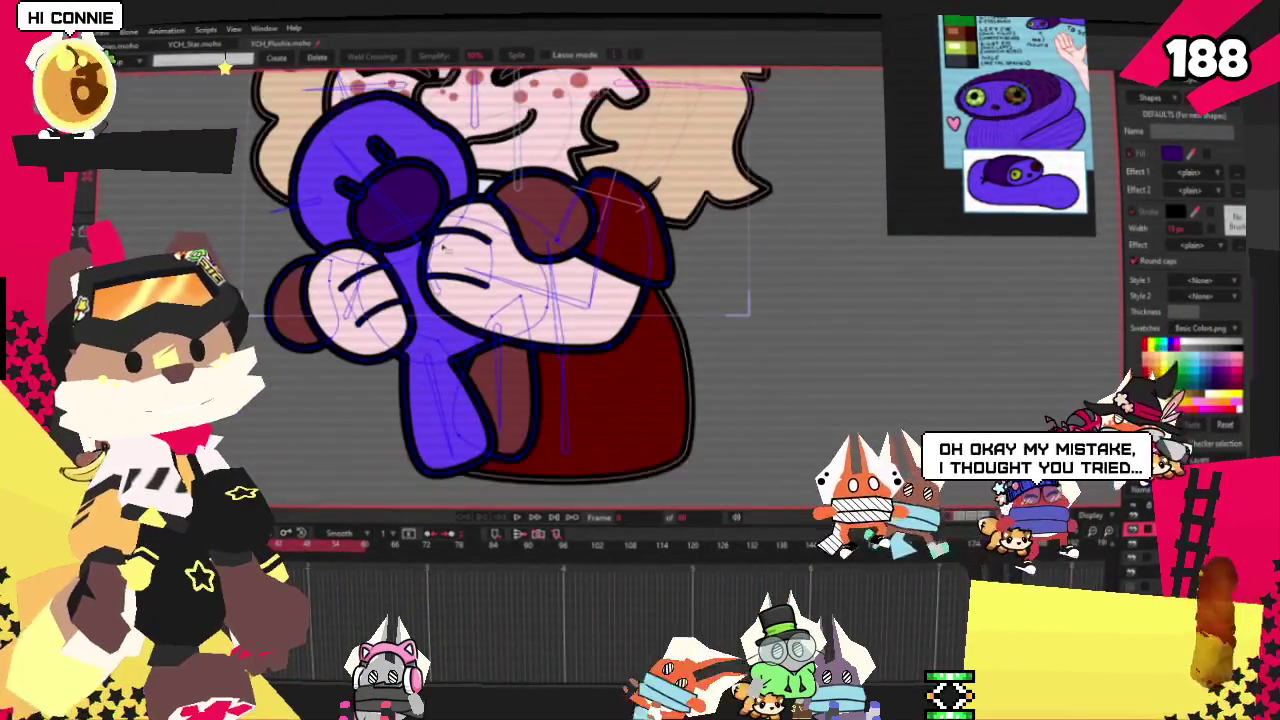
scroll(500, 220, up, 2)
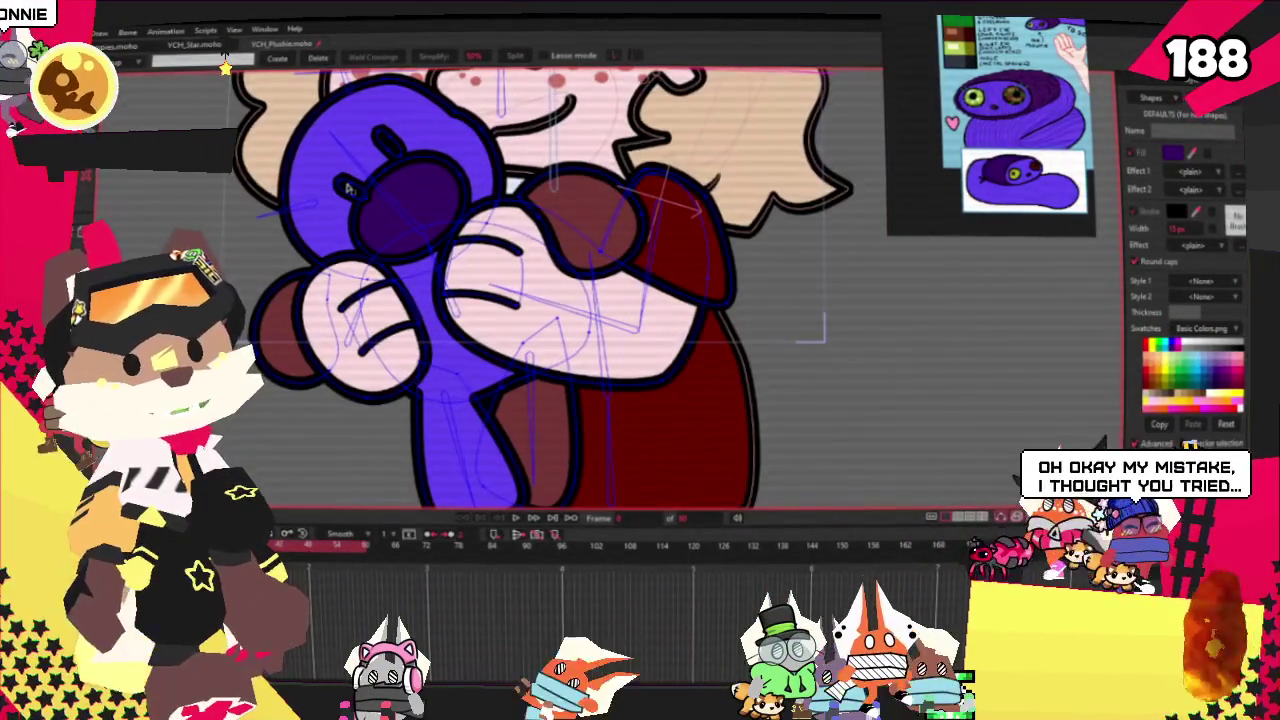
scroll(641, 237, up, 1)
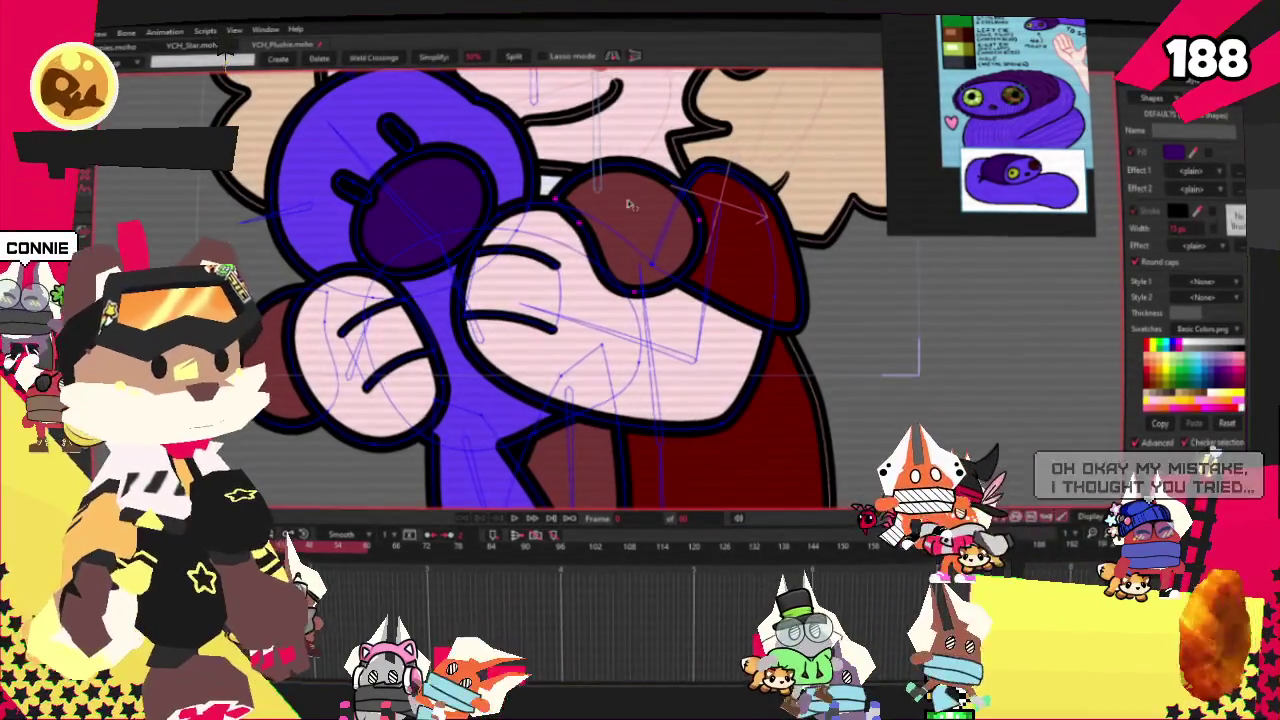
key(Delete)
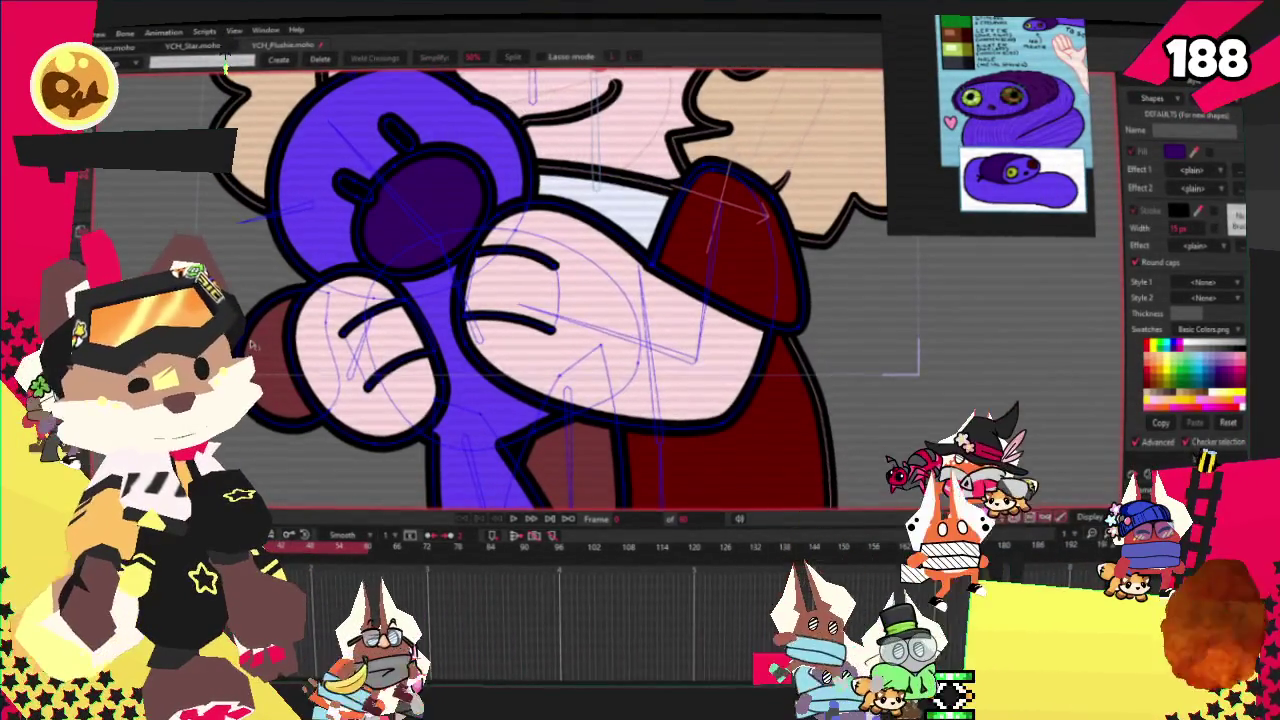
scroll(283, 318, down, 2)
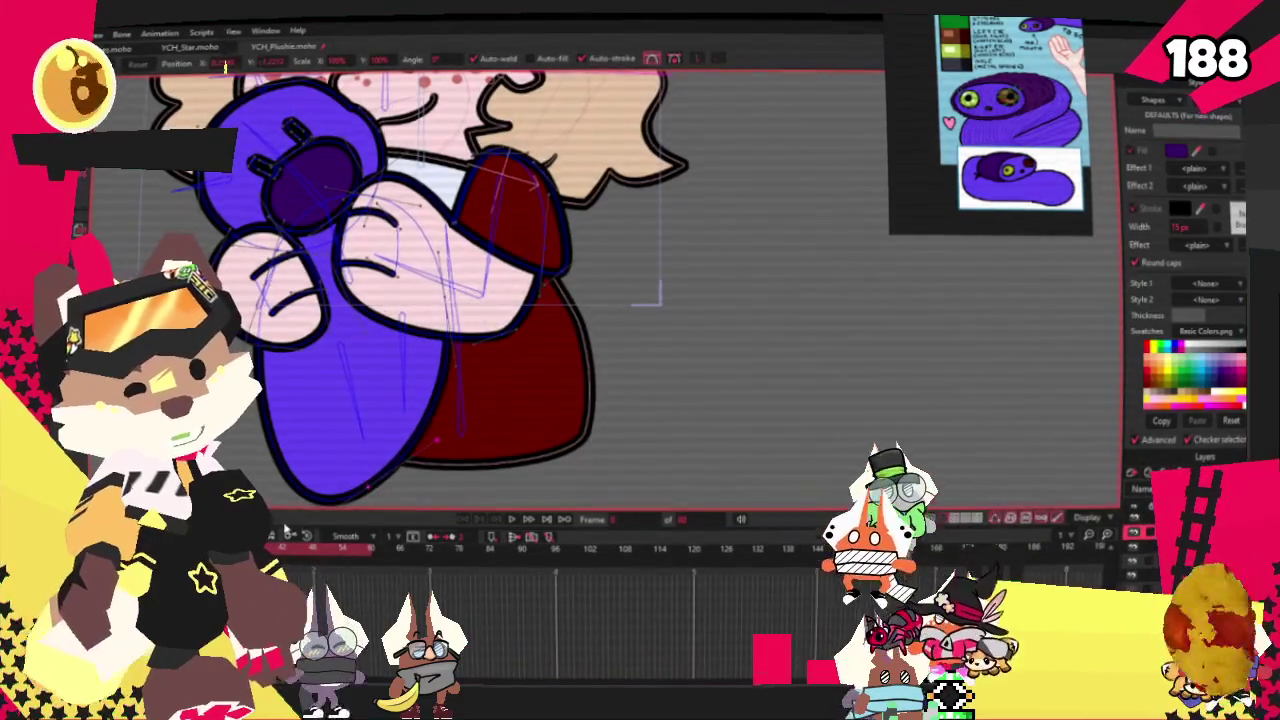
scroll(305, 440, down, 2)
scroll(320, 393, up, 3)
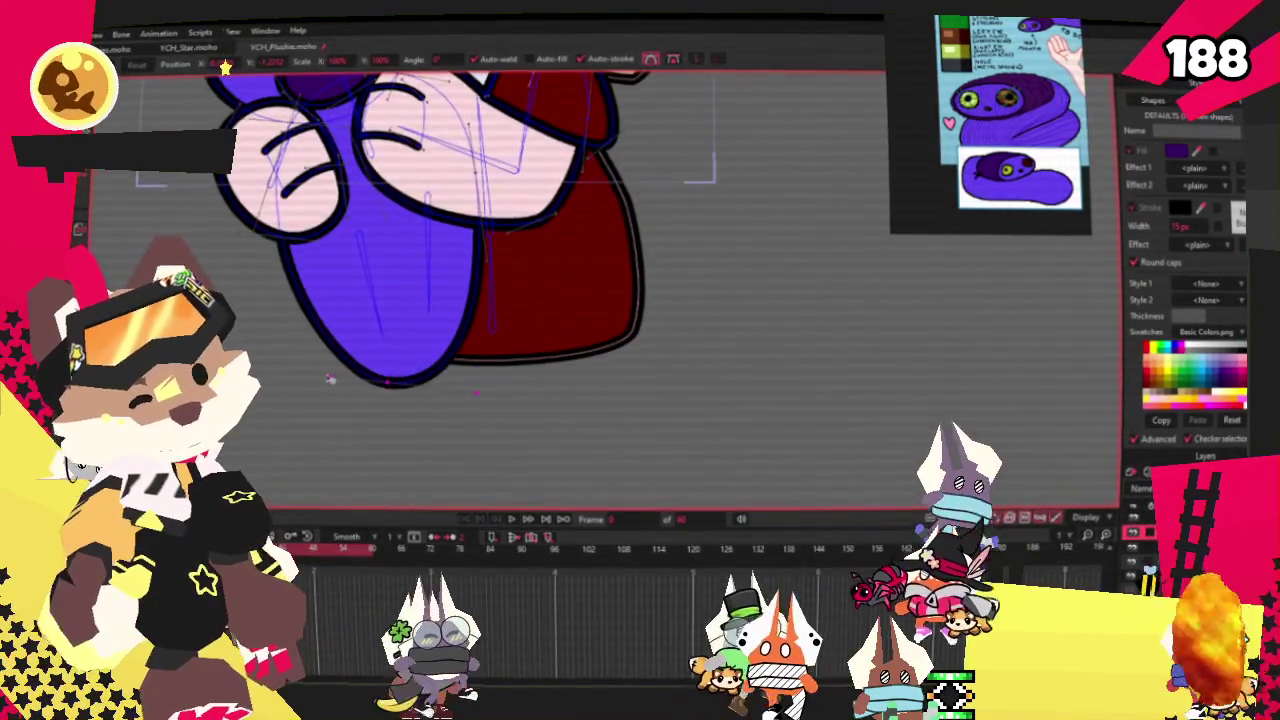
scroll(330, 378, down, 2)
scroll(230, 222, up, 1)
Move the dark purple snout patch down onto the arm and reshape it
key(a)
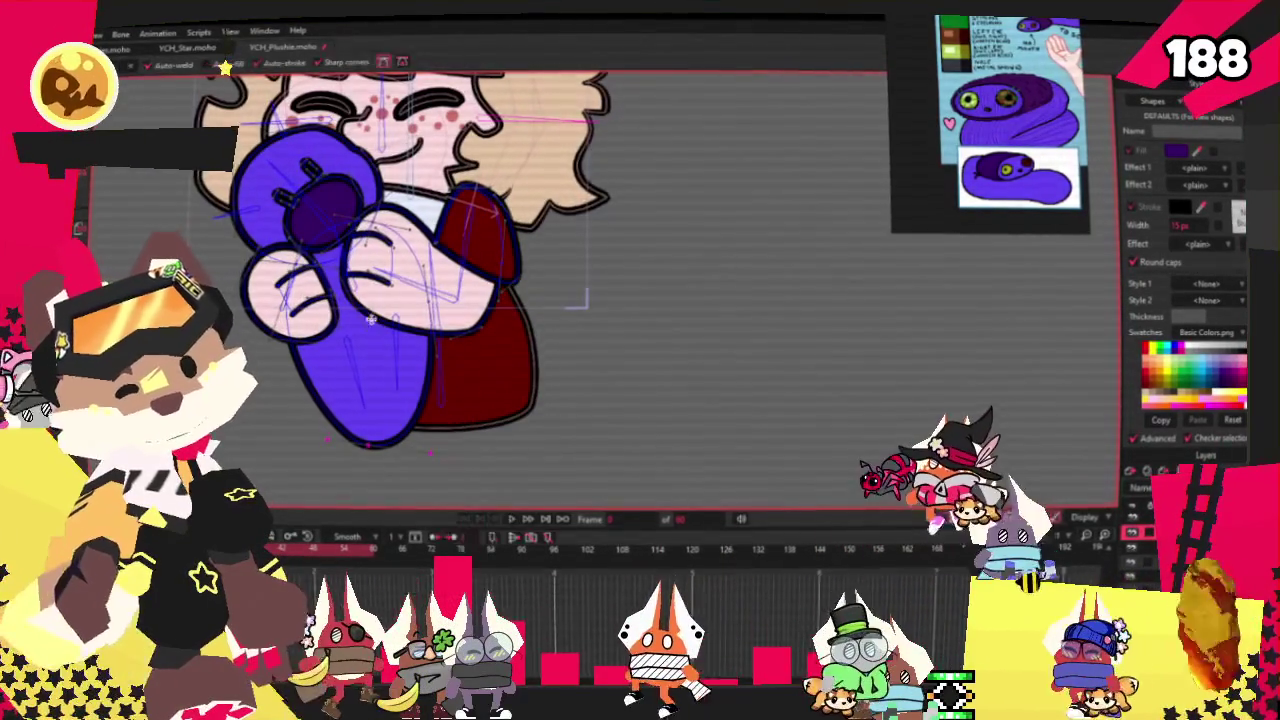
key(t)
scroll(228, 221, up, 1)
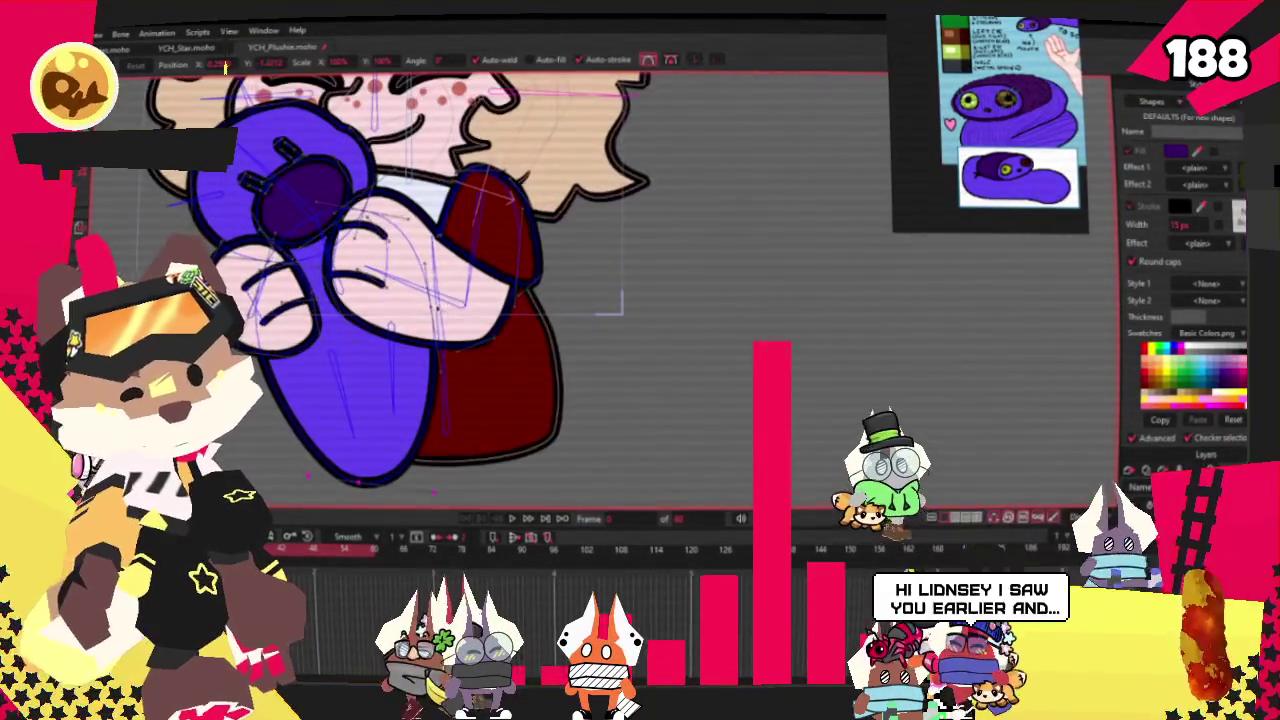
scroll(312, 259, down, 1)
scroll(312, 259, up, 3)
scroll(406, 224, down, 3)
scroll(430, 266, up, 2)
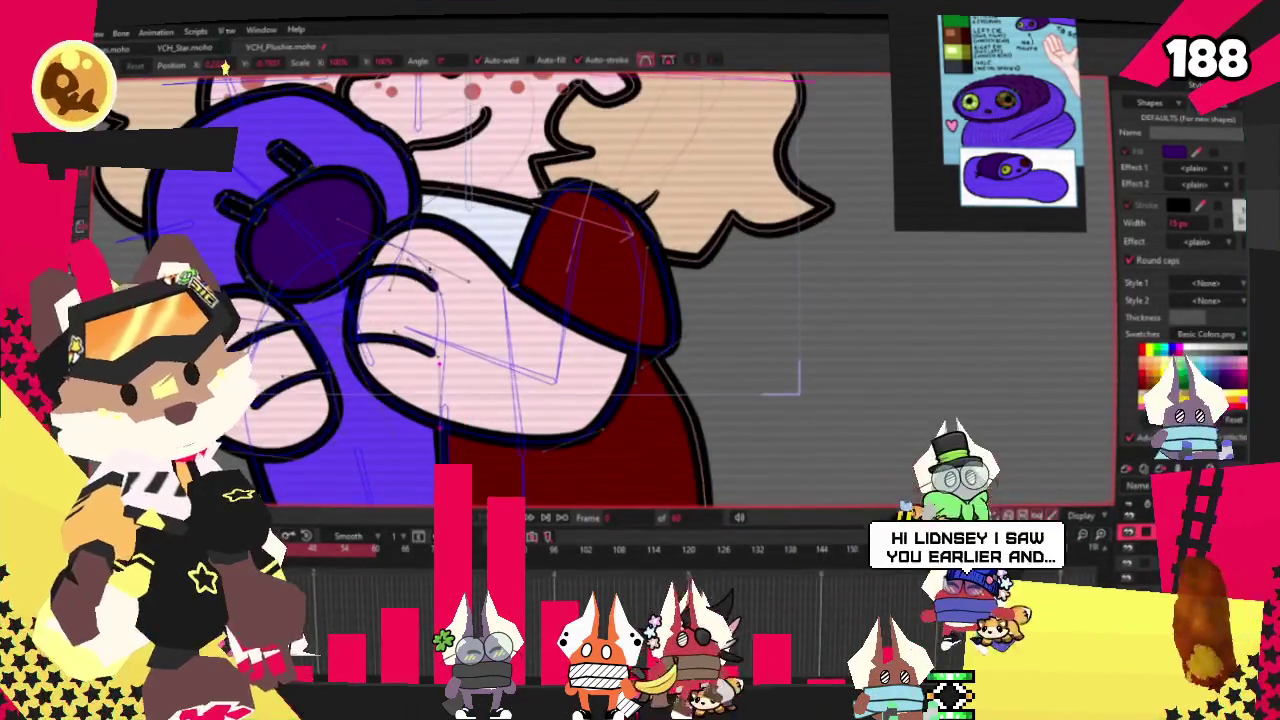
drag(343, 228, 366, 290)
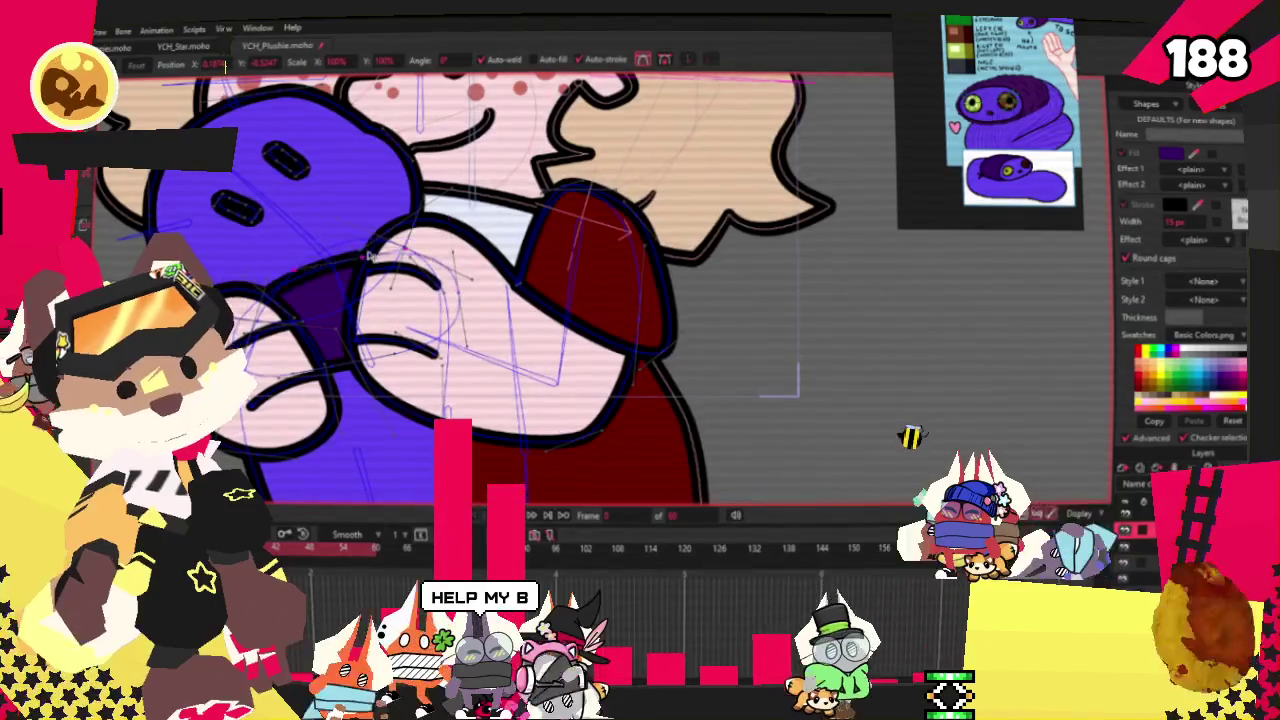
scroll(333, 215, up, 2)
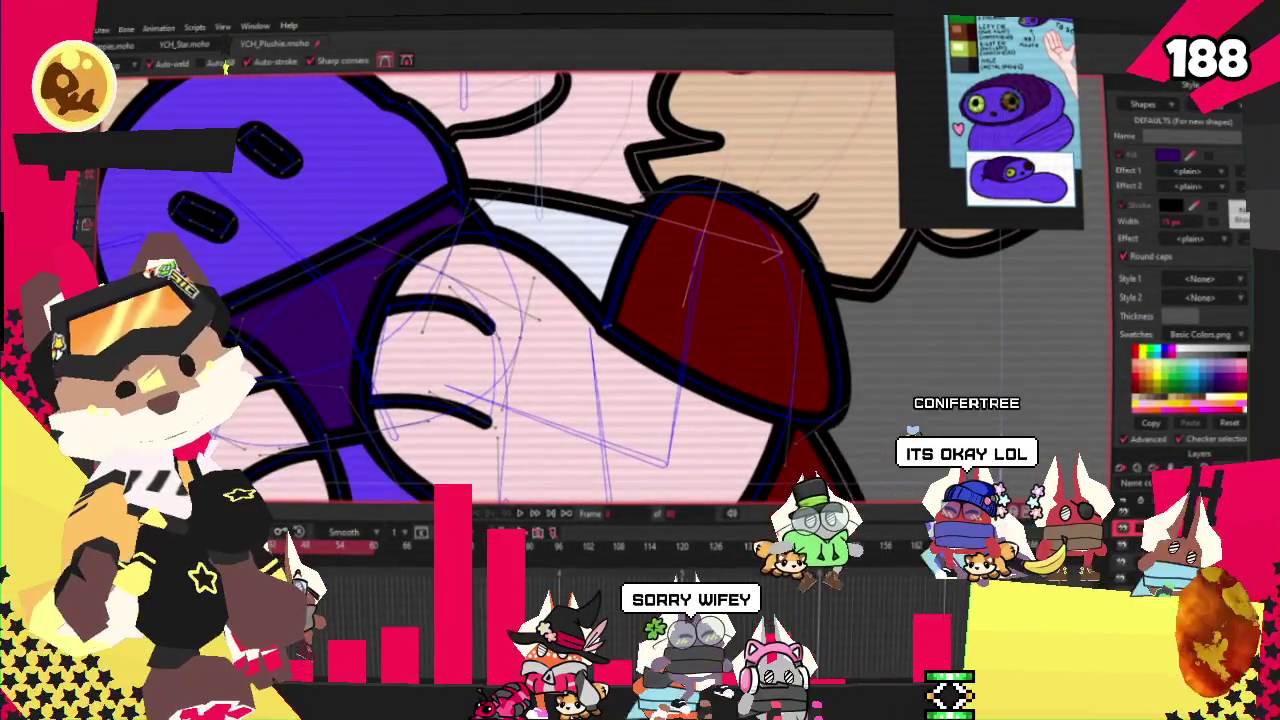
click(327, 285)
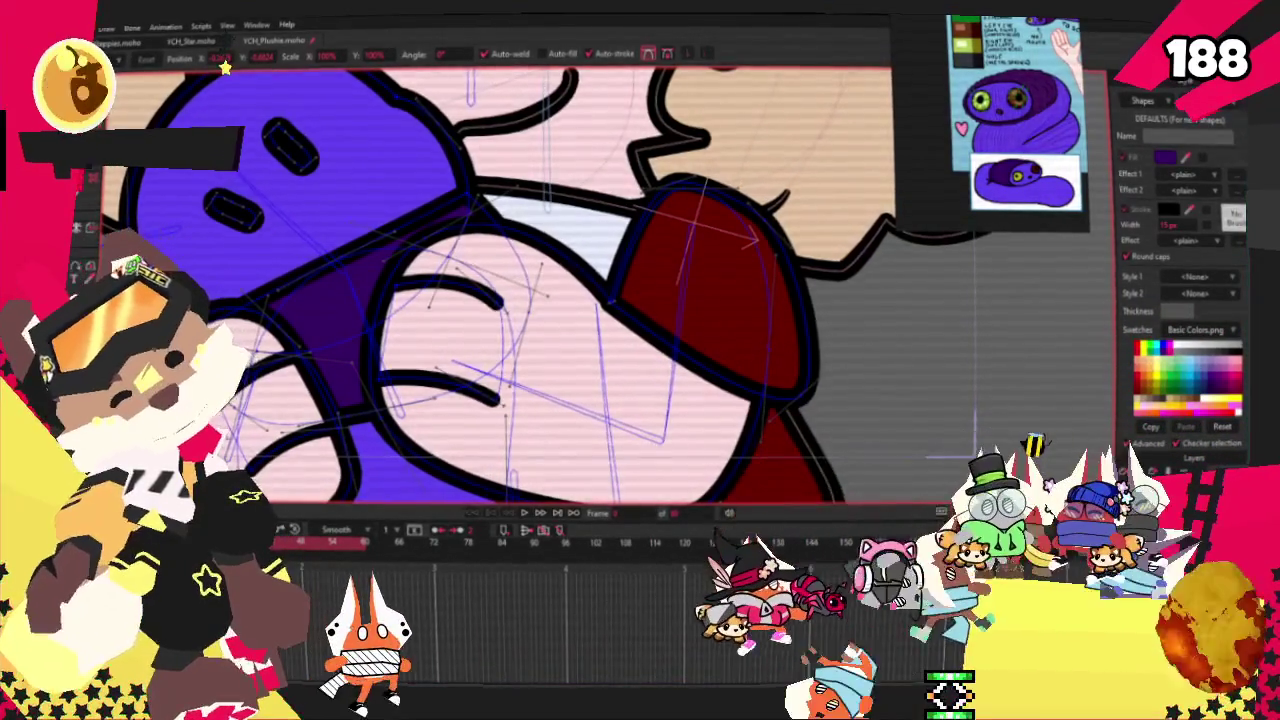
Pull the curve near the plush's neck up-left to shorten it
scroll(500, 280, up, 3)
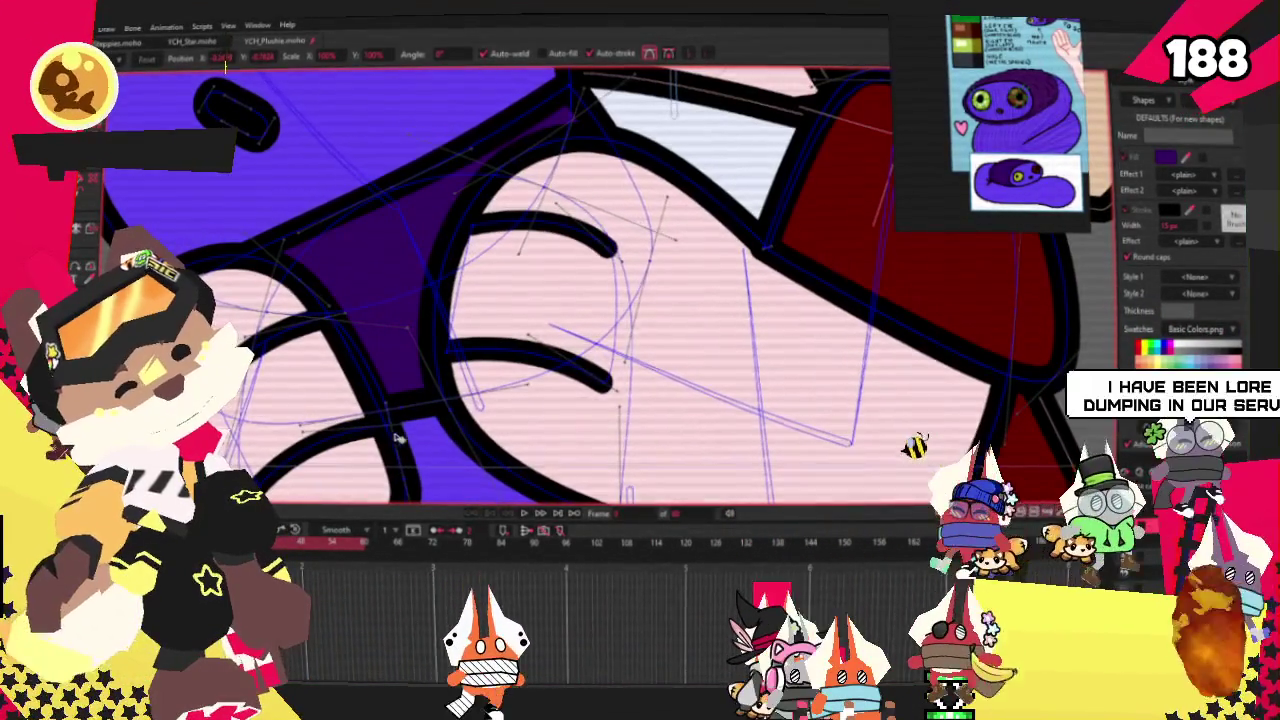
click(411, 386)
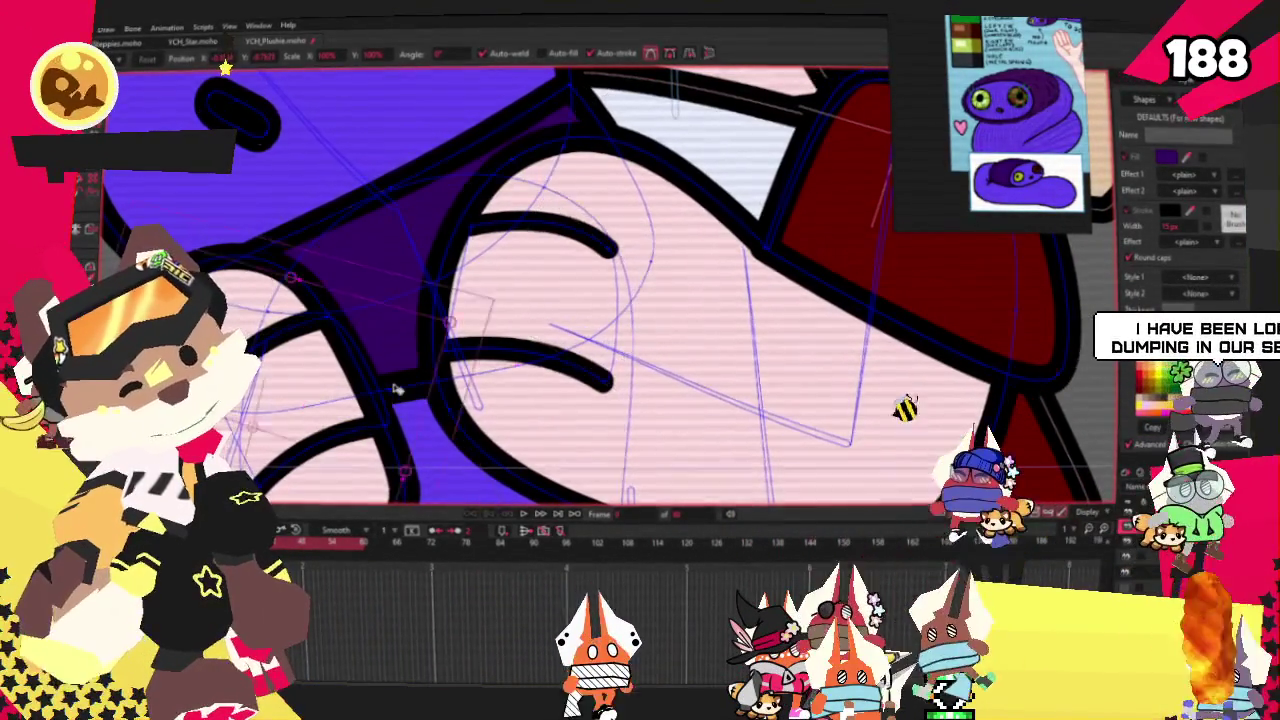
drag(389, 377, 329, 343)
scroll(410, 273, down, 2)
scroll(410, 273, down, 2)
scroll(413, 225, up, 2)
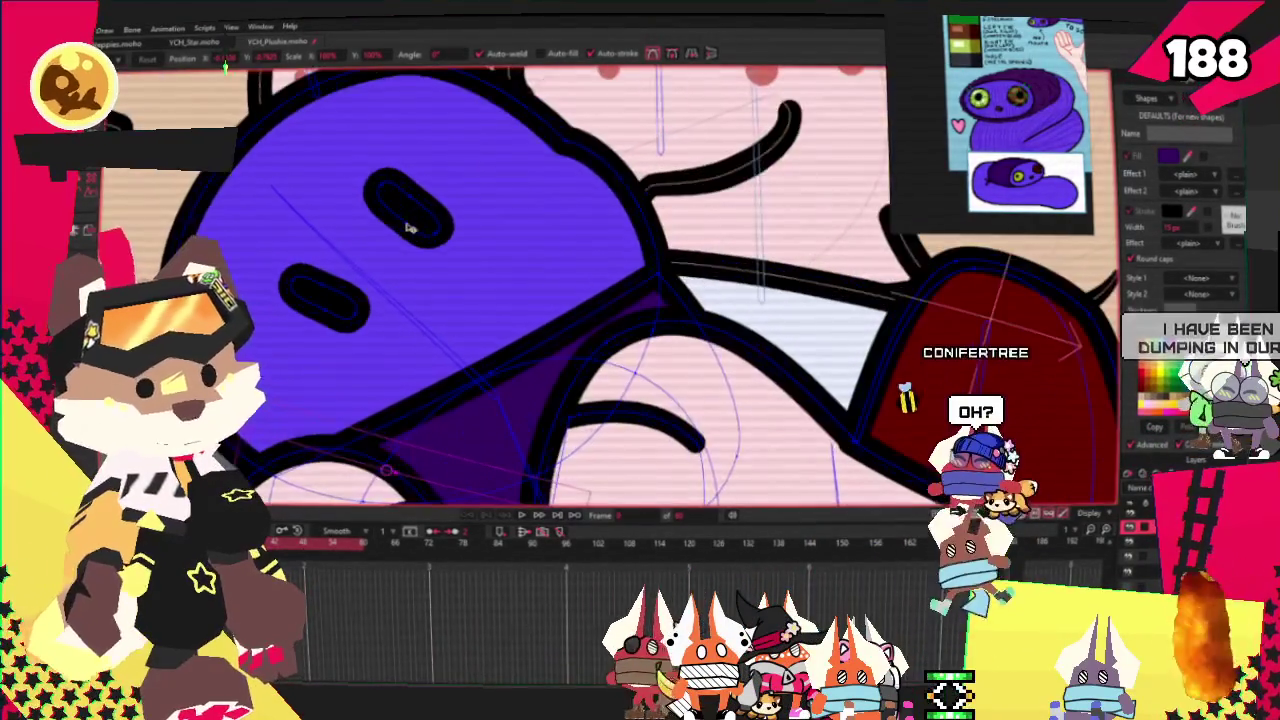
Draw a dark oval over the plush's left eye area
key(r)
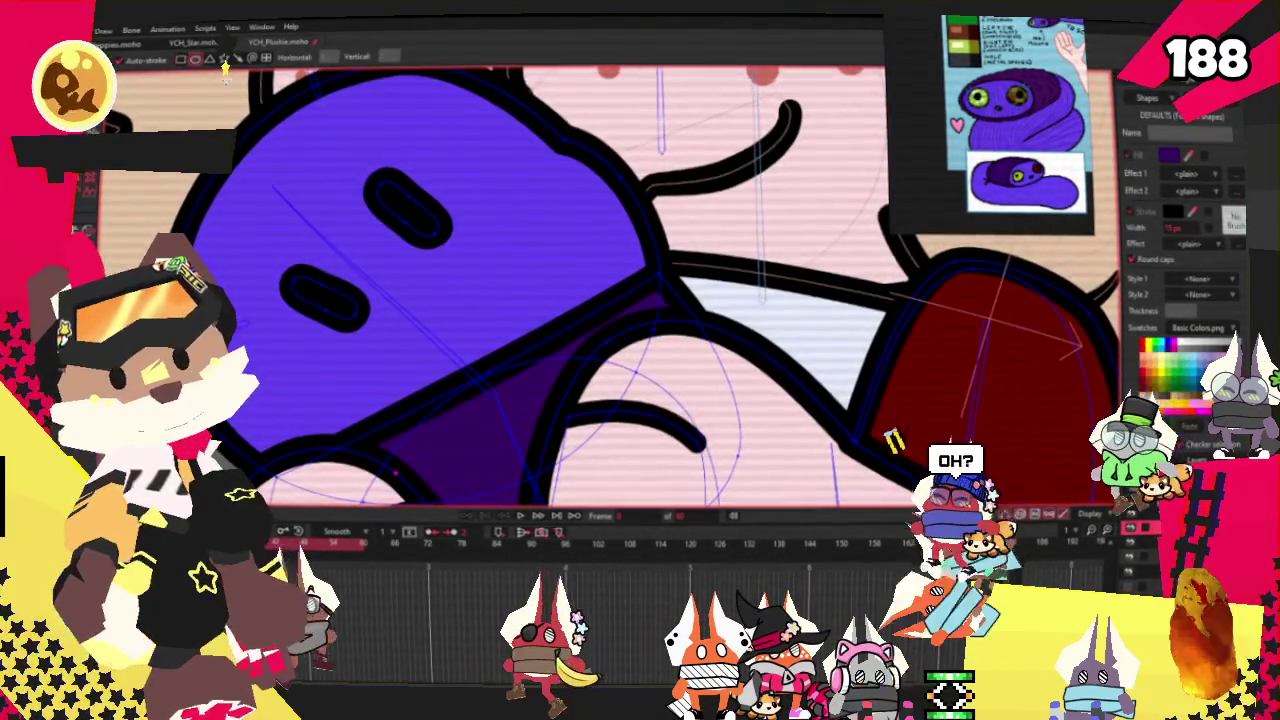
scroll(1022, 120, up, 3)
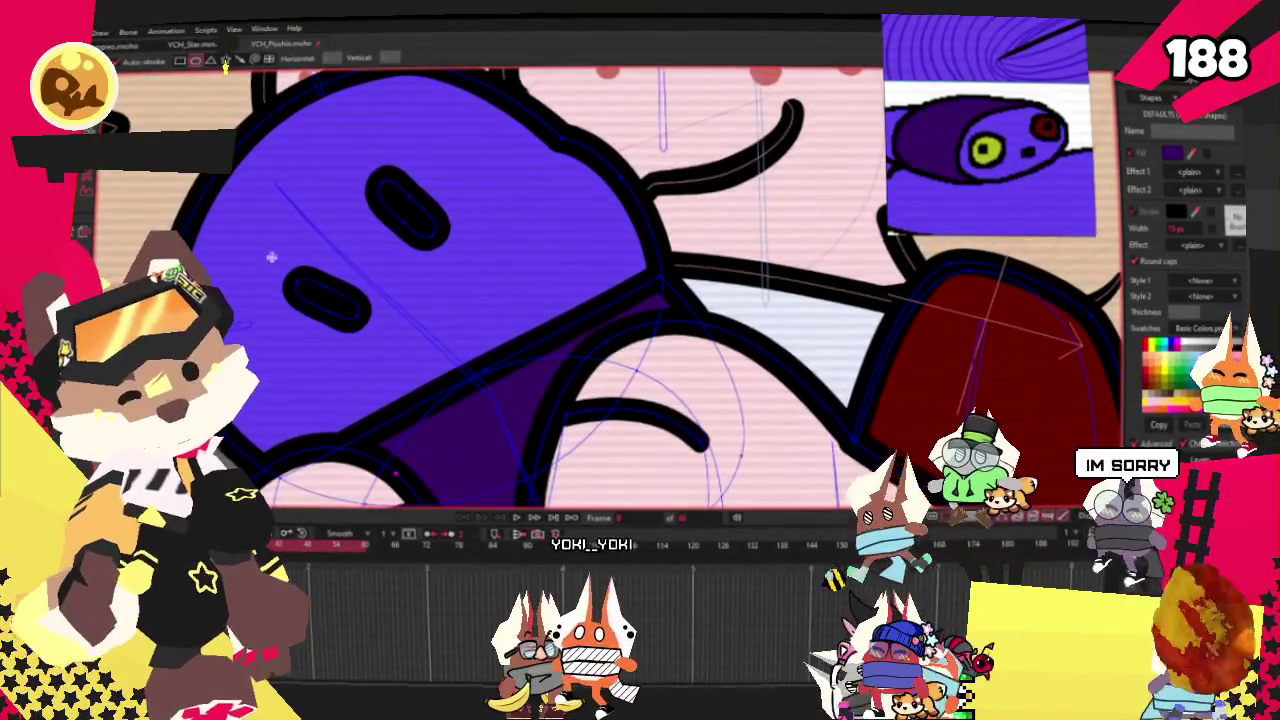
scroll(300, 293, up, 1)
drag(240, 250, 405, 460)
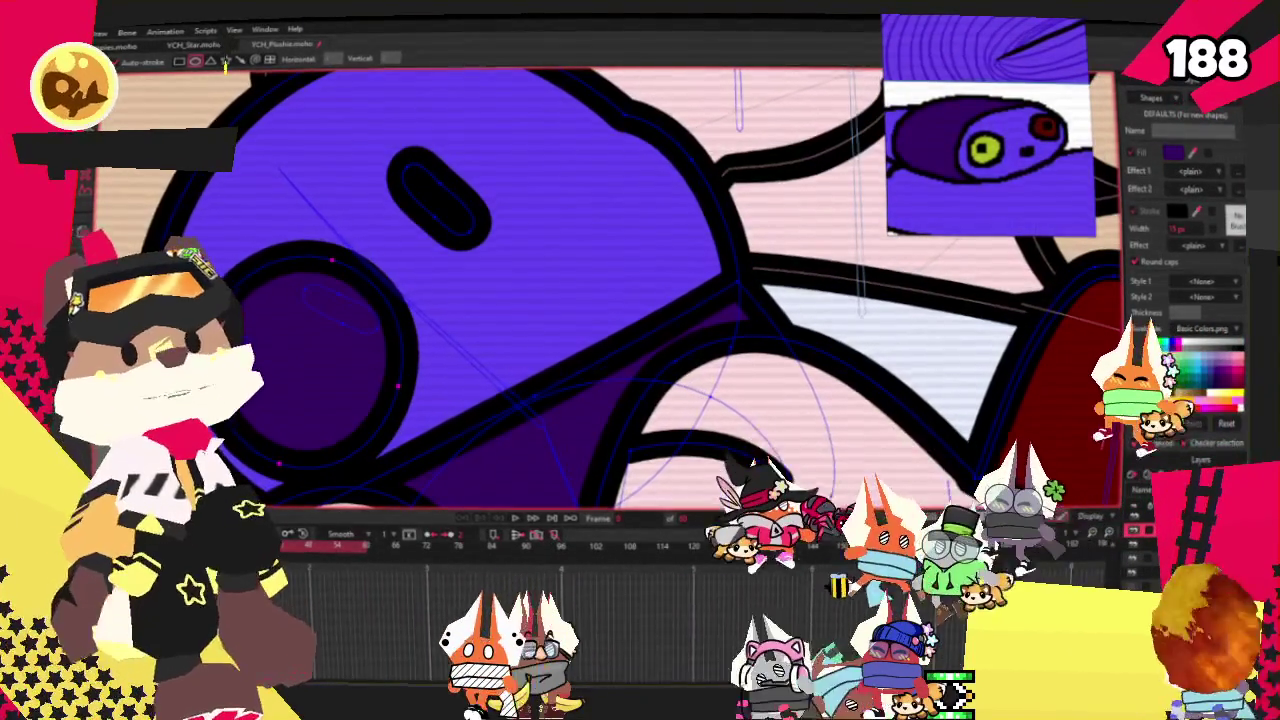
key(g)
scroll(990, 125, up, 2)
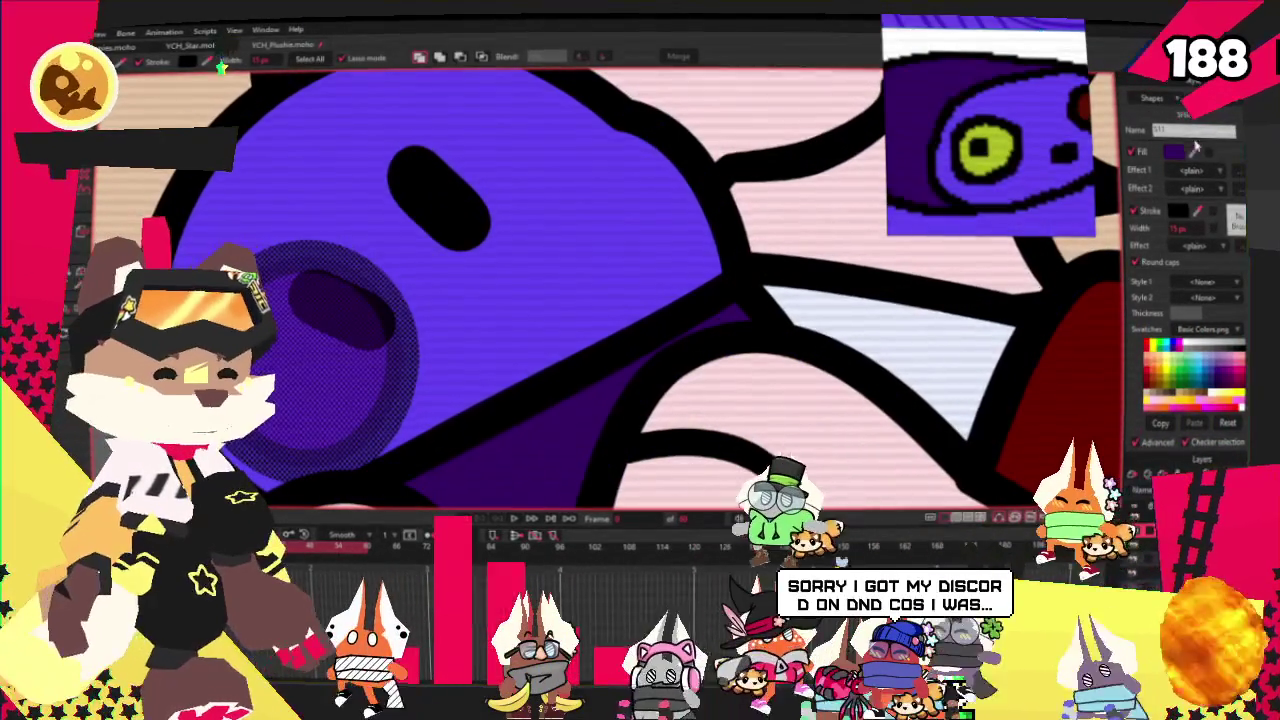
Fill the plush's new eye with yellow-green
click(1165, 370)
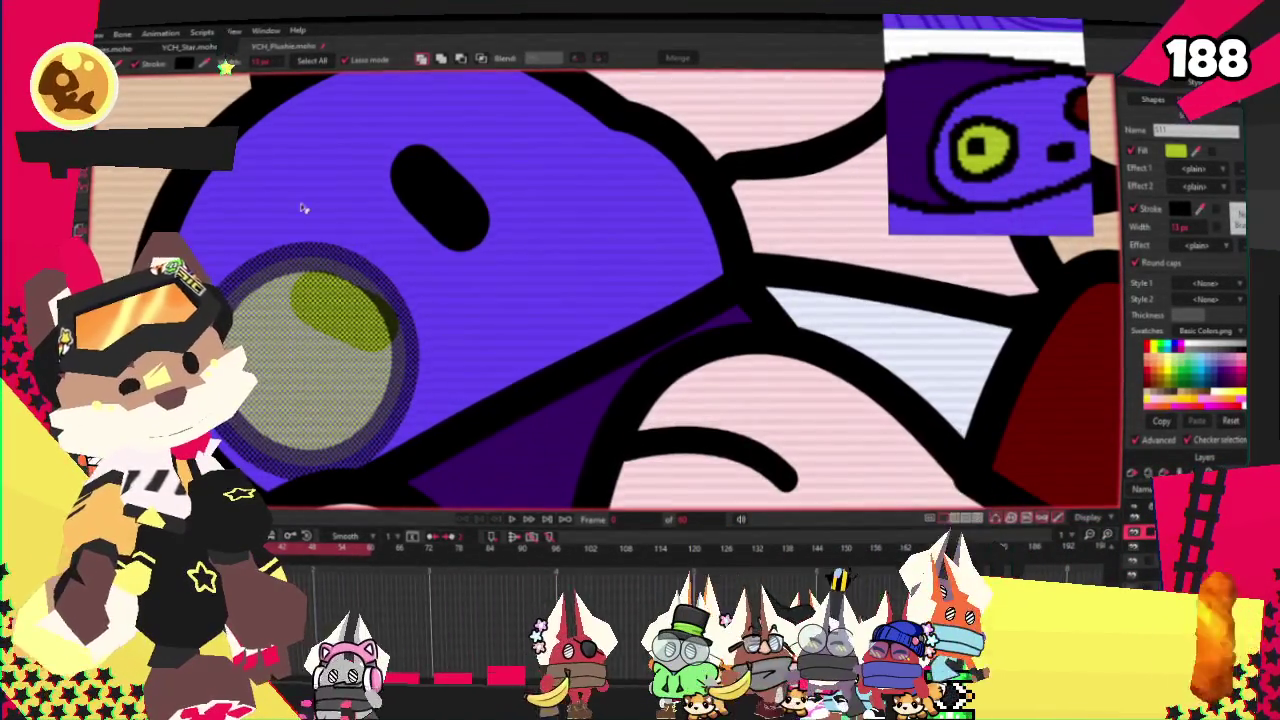
scroll(304, 208, down, 3)
scroll(304, 208, up, 3)
Move the green eye and its pupil up and to the left with Transform Points
key(t)
mouse_move(283, 302)
mouse_down()
mouse_move(267, 297)
mouse_move(330, 280)
mouse_up()
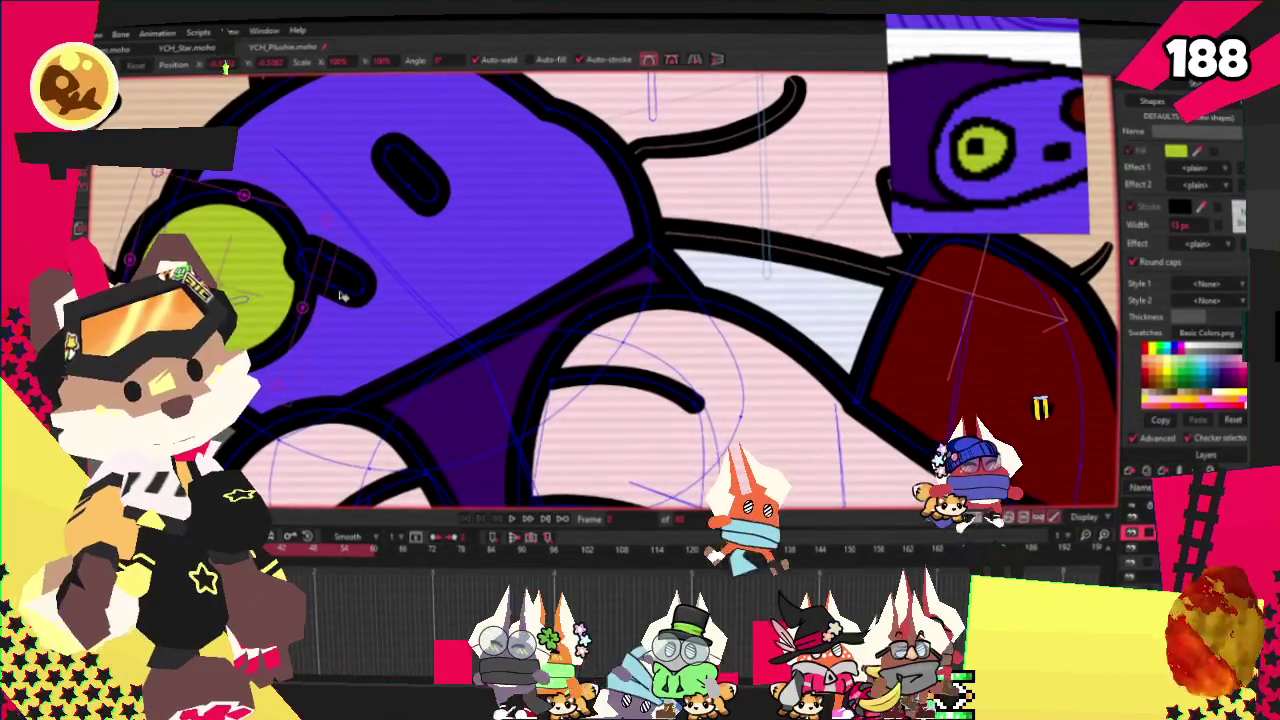
scroll(330, 280, up, 3)
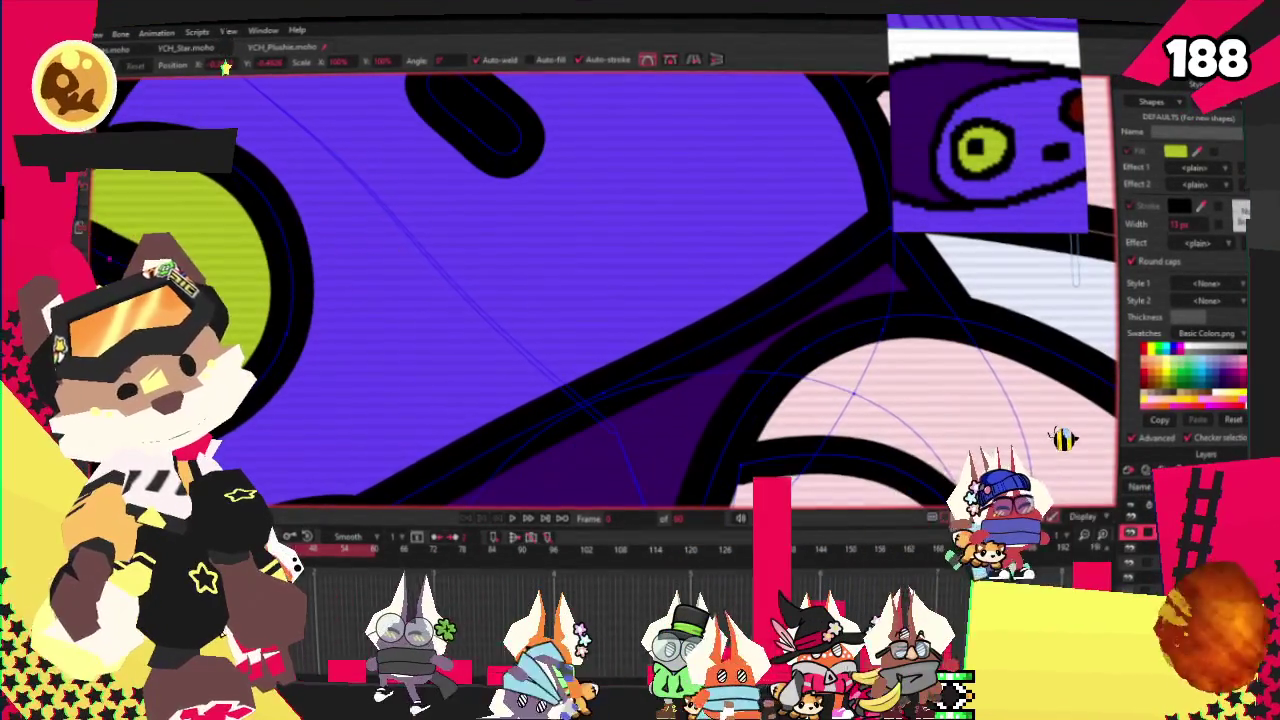
scroll(238, 305, up, 2)
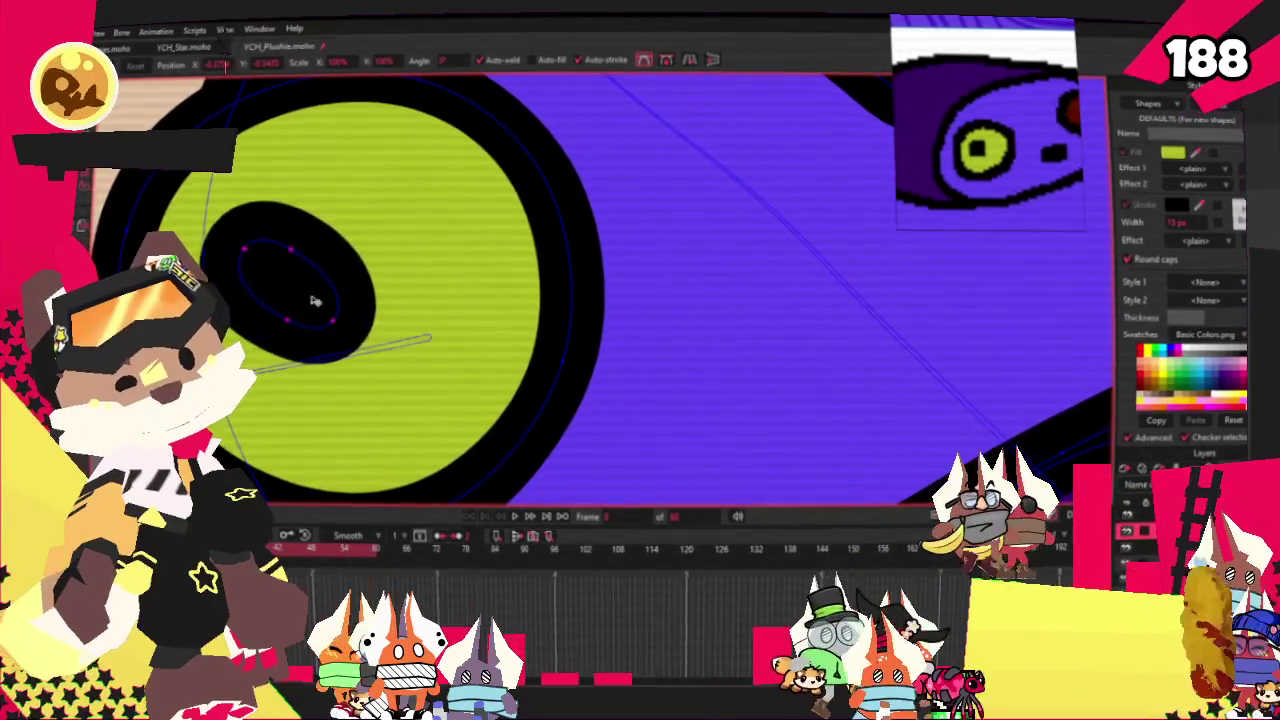
scroll(329, 311, down, 5)
scroll(329, 311, up, 1)
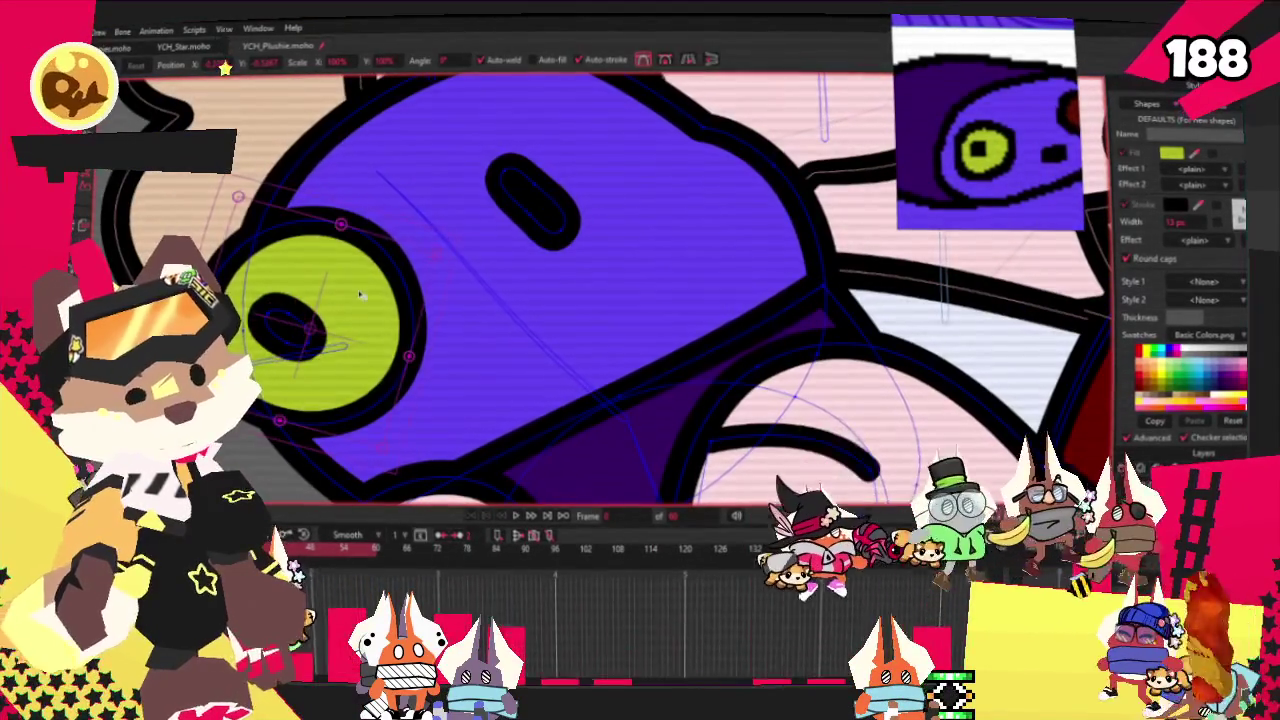
scroll(549, 229, up, 2)
scroll(549, 229, down, 2)
scroll(549, 229, up, 2)
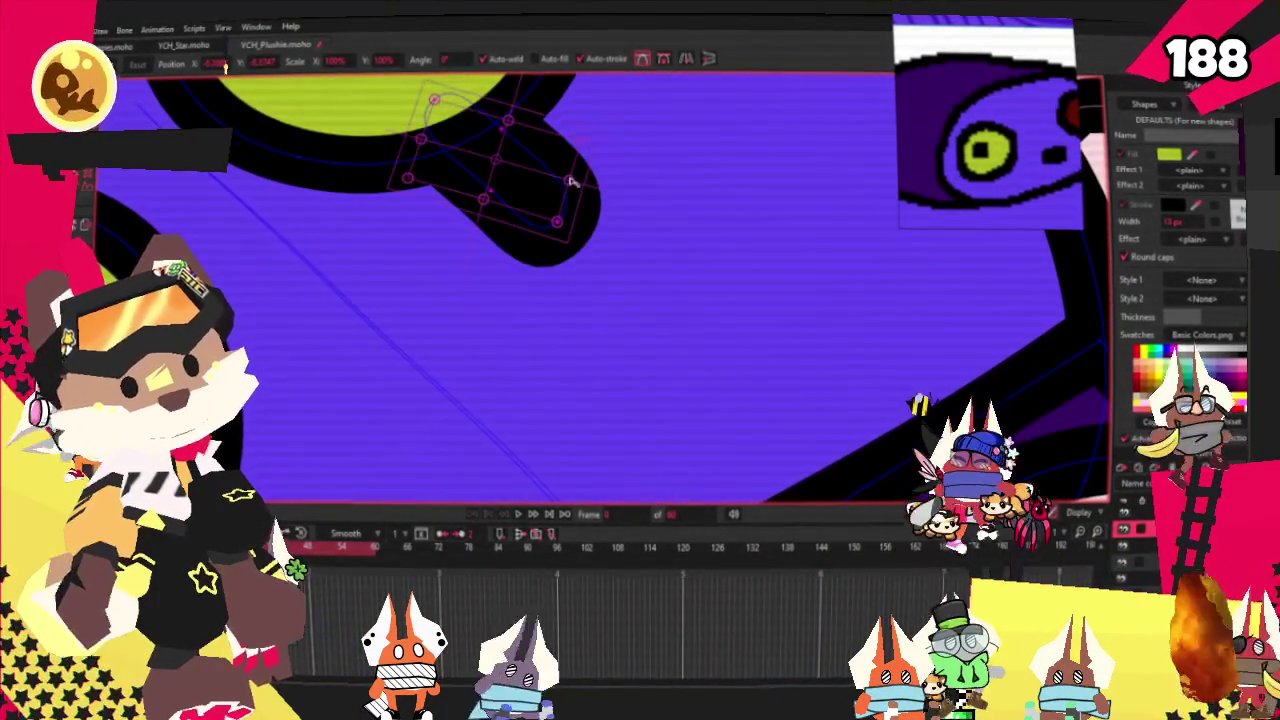
scroll(463, 251, down, 3)
scroll(463, 251, up, 1)
scroll(480, 200, up, 1)
scroll(484, 316, up, 1)
scroll(484, 316, down, 1)
scroll(497, 345, up, 1)
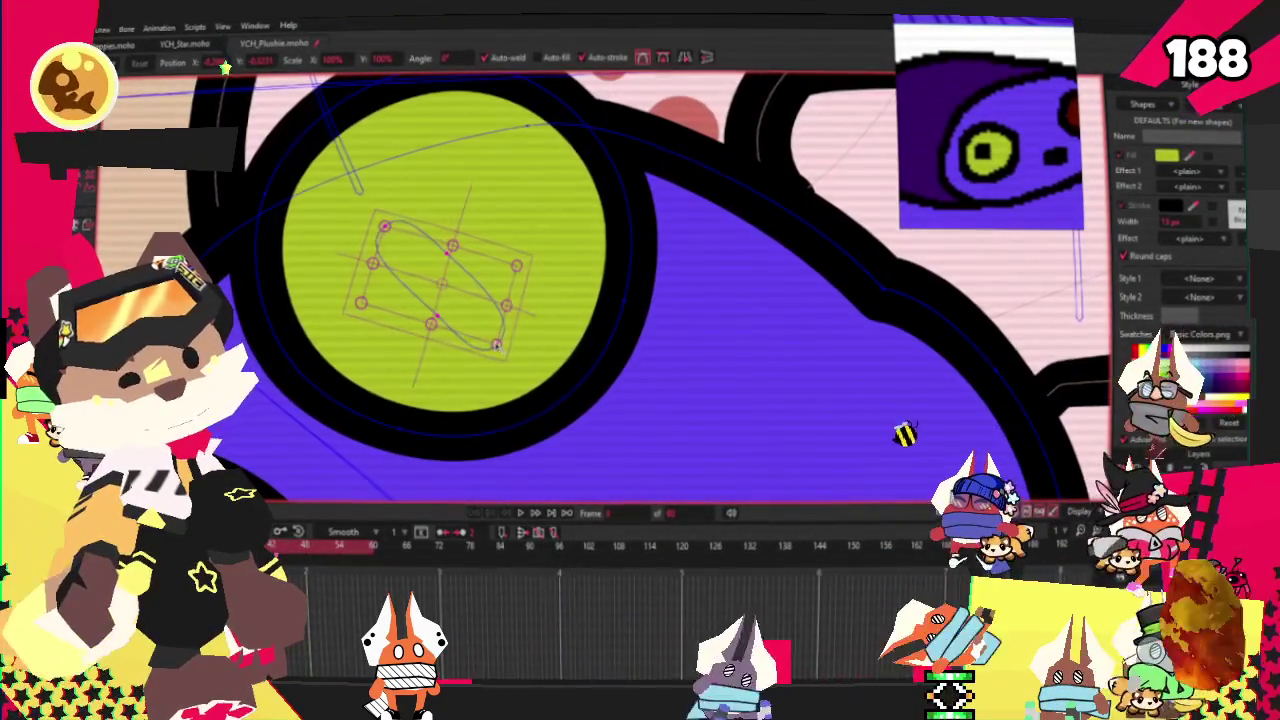
Shrink the black pupil oval inside the green eye
drag(407, 241, 408, 262)
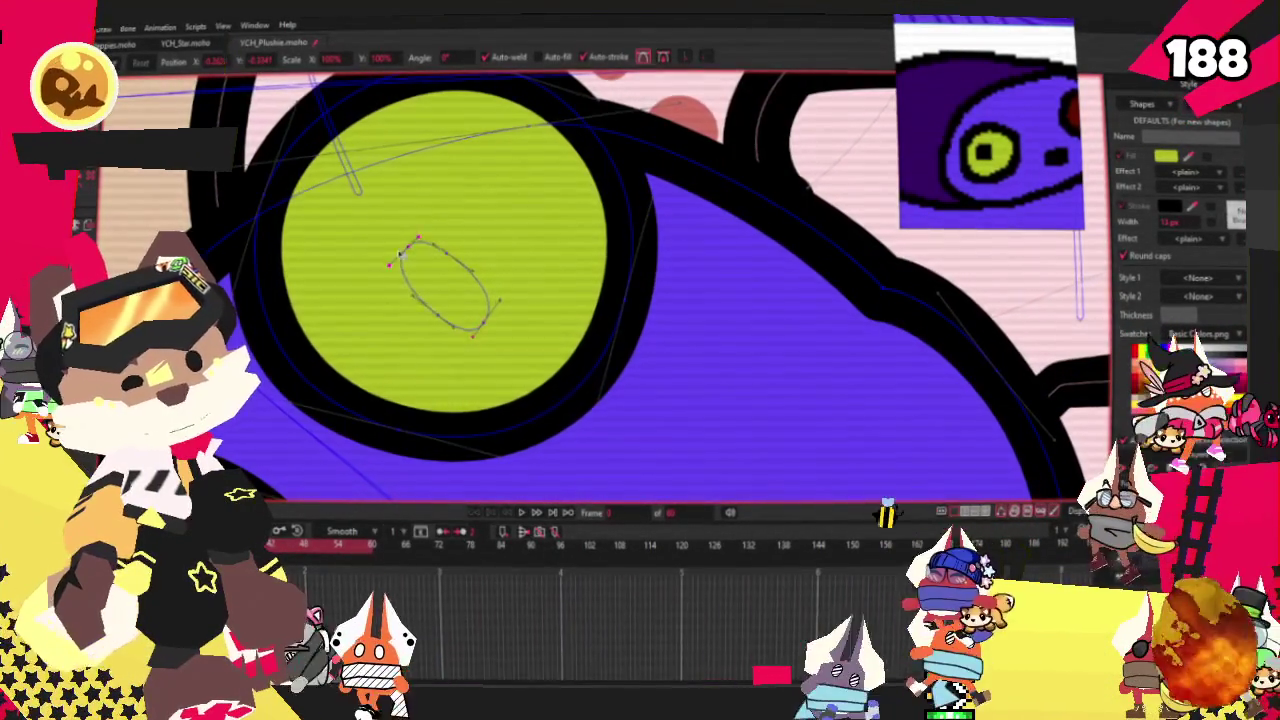
scroll(450, 260, down, 1)
scroll(450, 240, down, 1)
scroll(449, 229, down, 1)
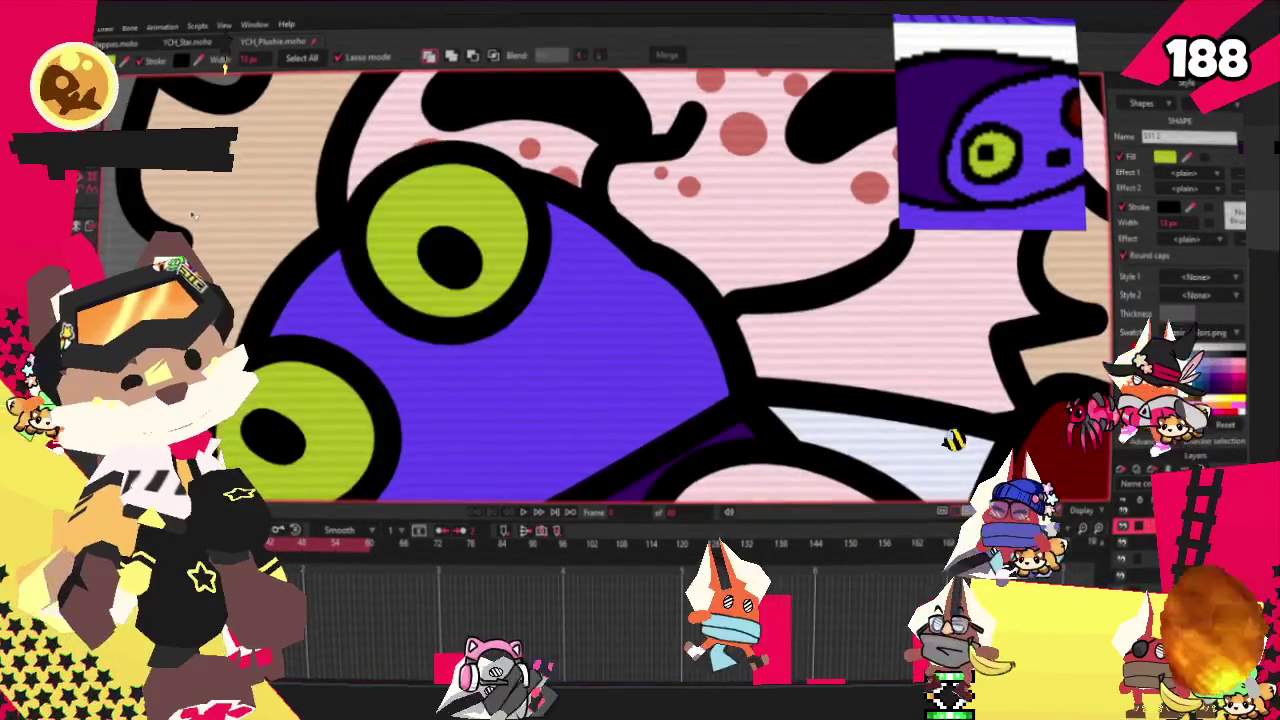
scroll(193, 215, down, 1)
key(t)
scroll(330, 240, up, 1)
scroll(345, 250, up, 2)
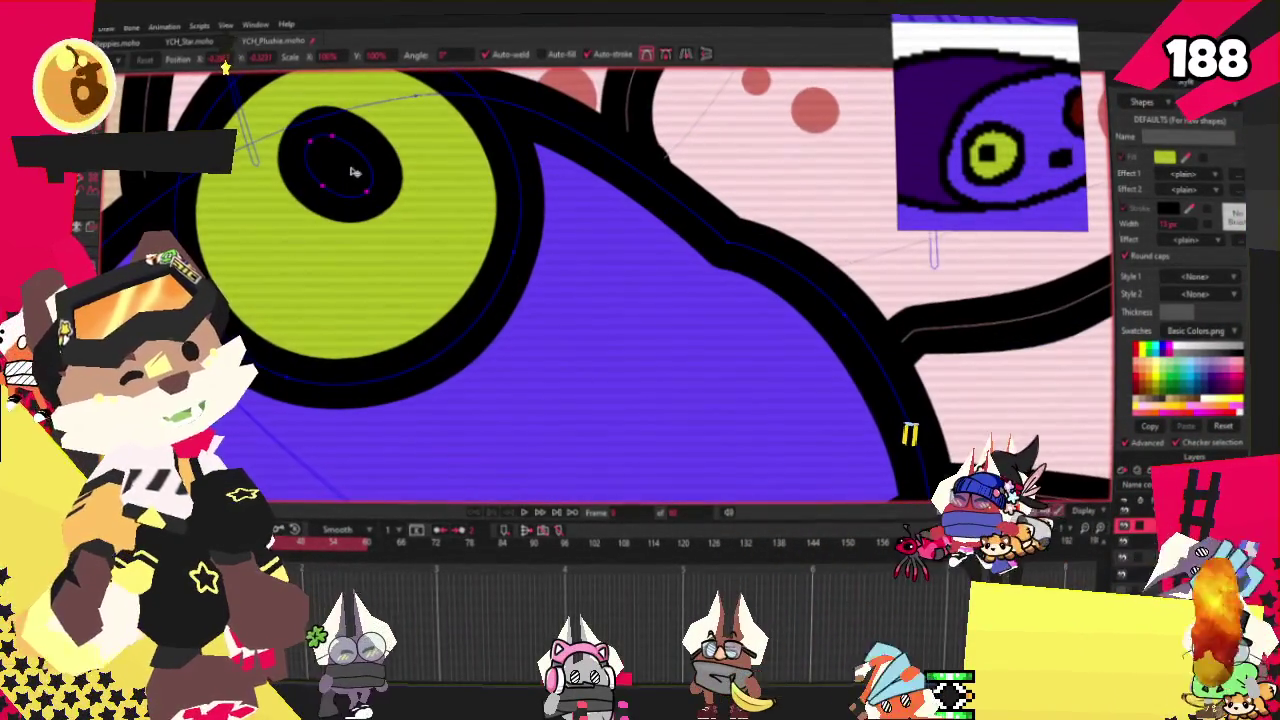
scroll(494, 209, down, 1)
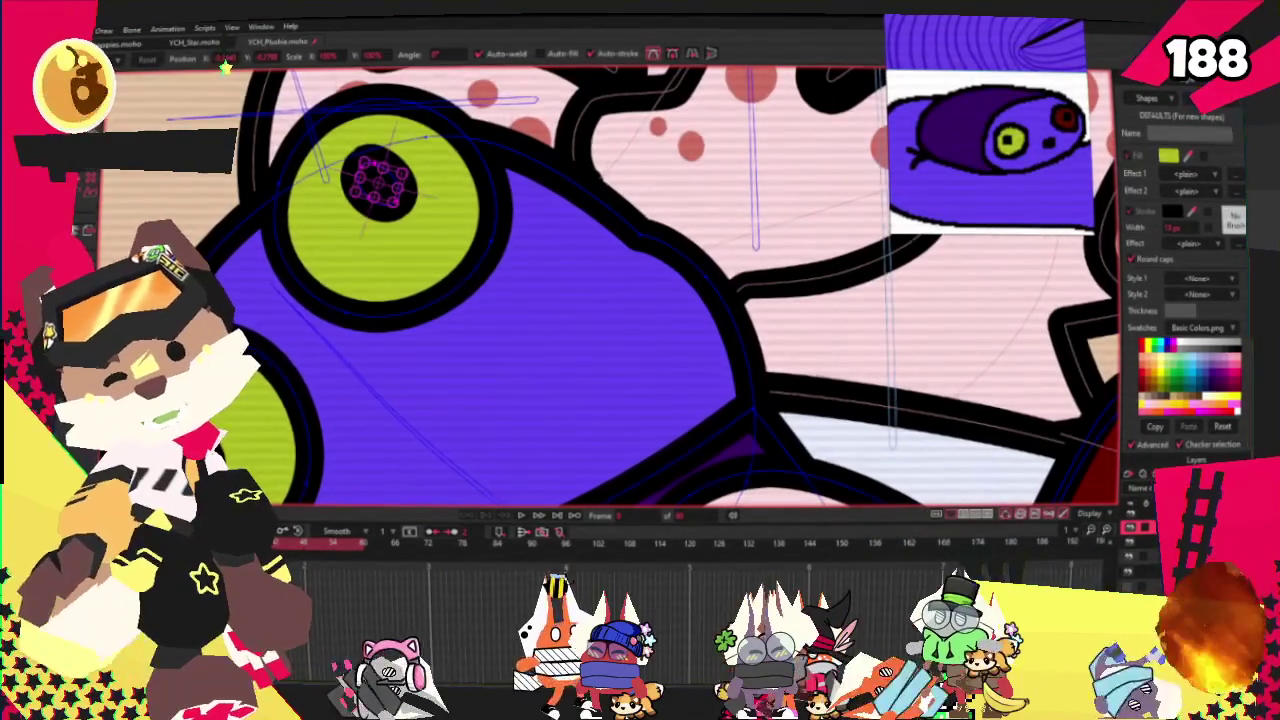
key(b)
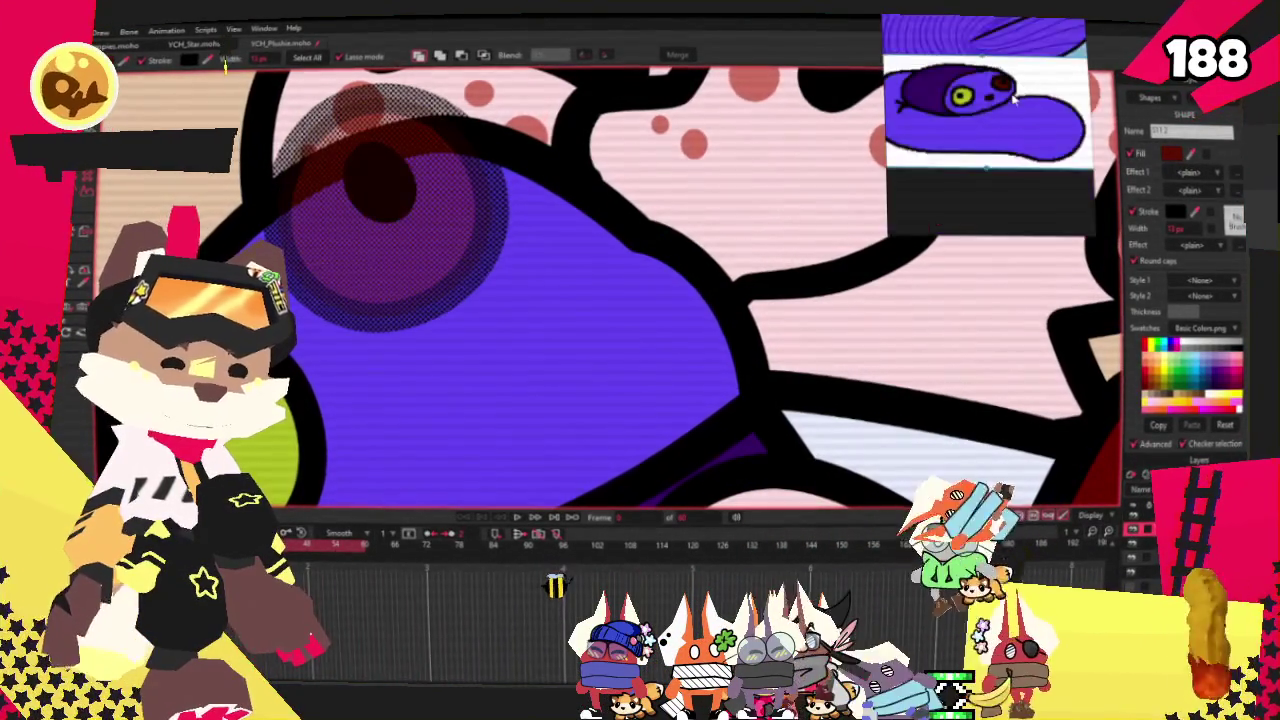
Play the animation to preview the plush's dark red-brown second eye
scroll(390, 210, down, 4)
scroll(390, 210, down, 3)
scroll(390, 210, down, 2)
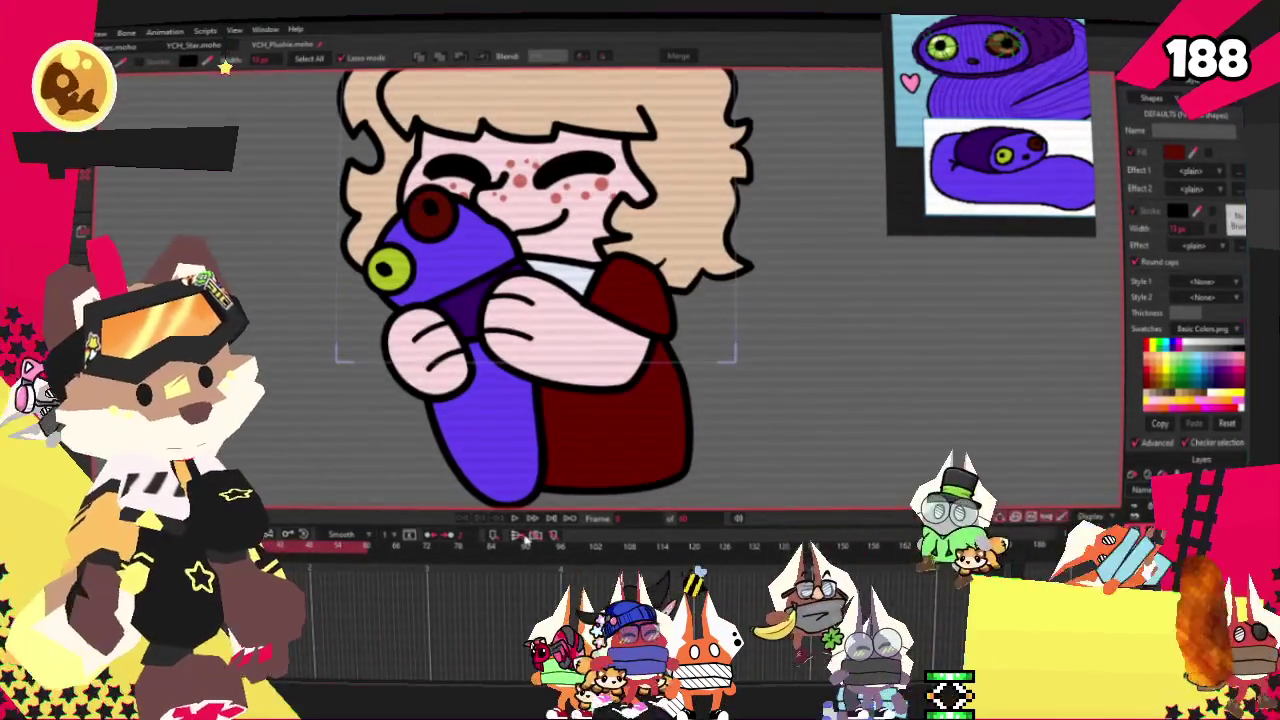
click(514, 518)
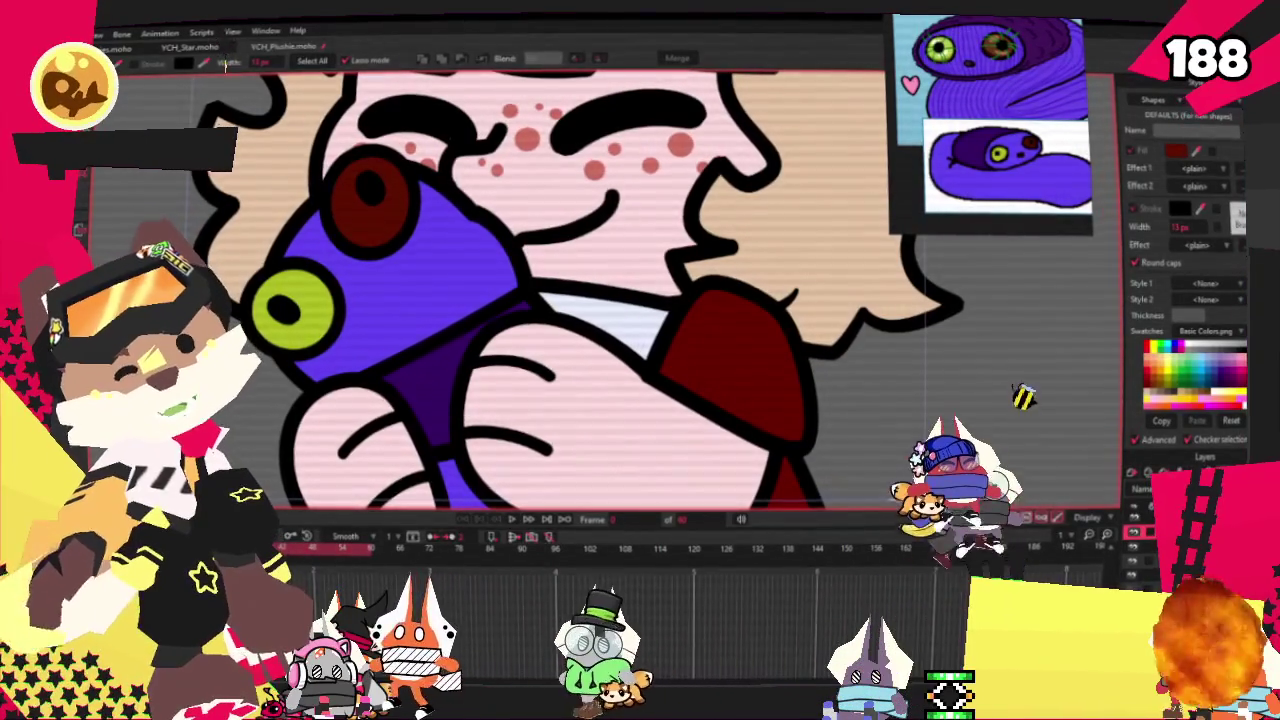
Select the plush's bone with the Select Bone tool
key(z)
scroll(397, 316, up, 2)
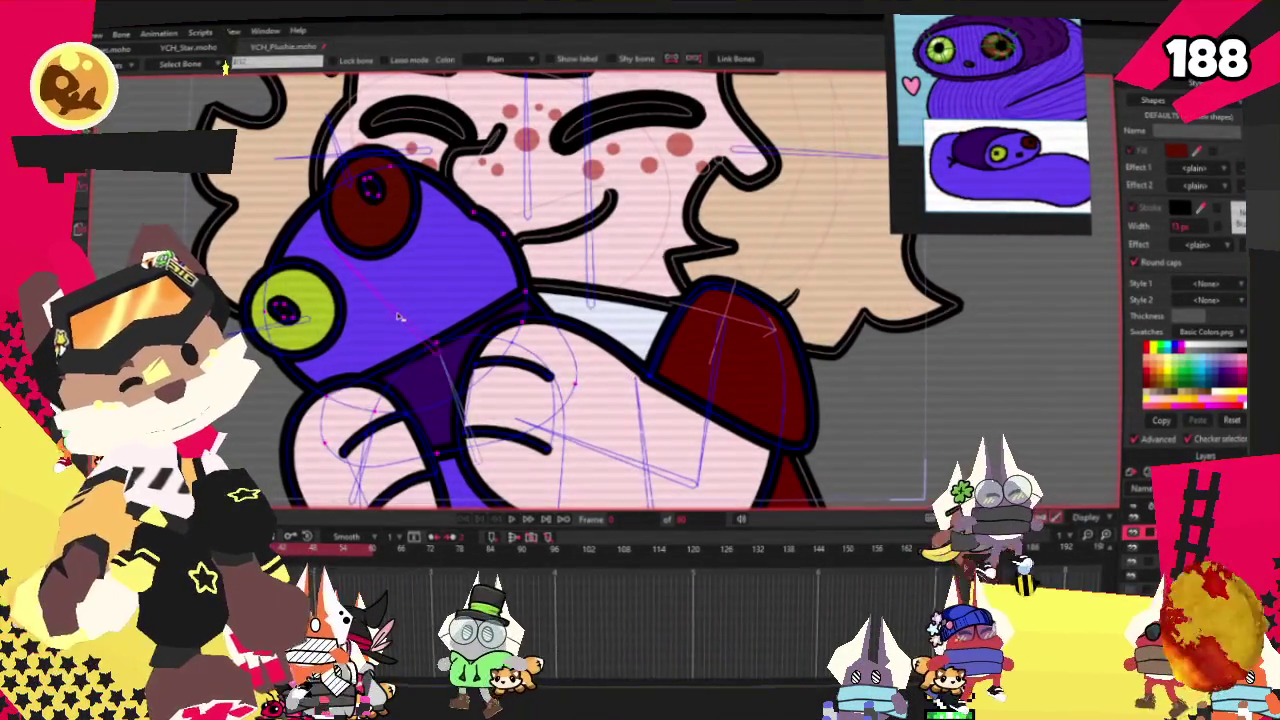
scroll(397, 316, up, 2)
scroll(397, 316, up, 1)
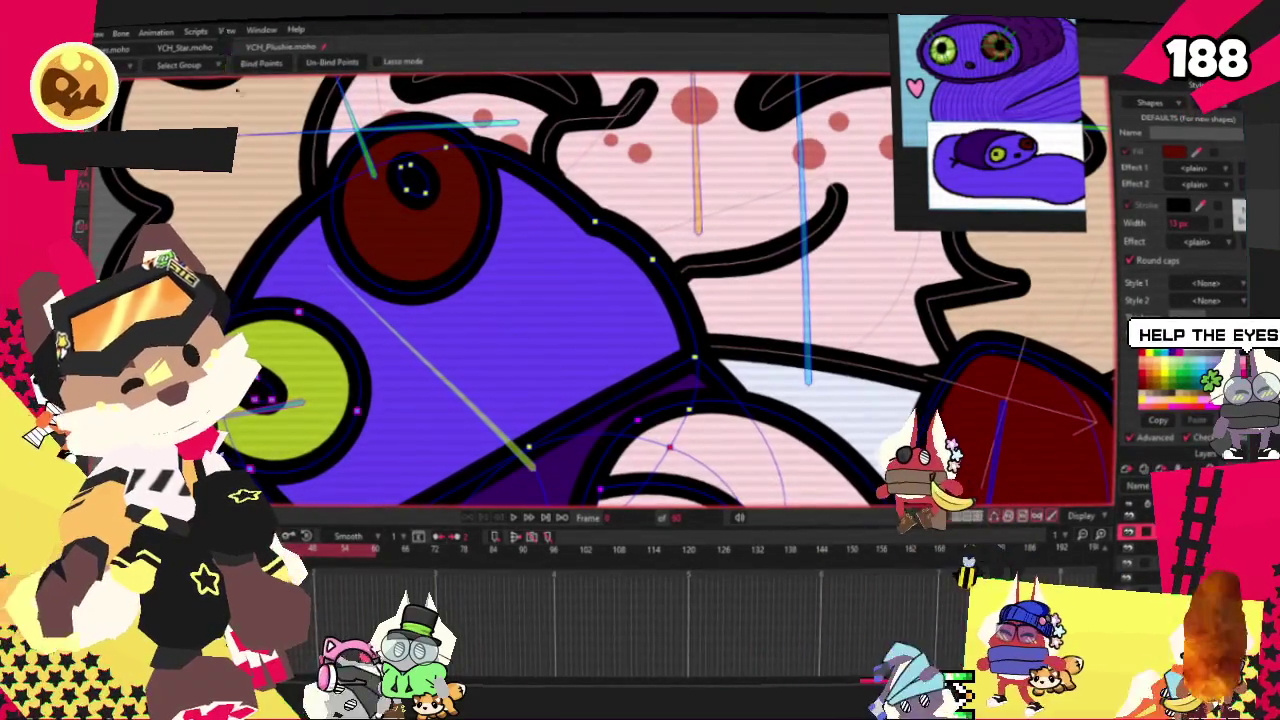
key(z)
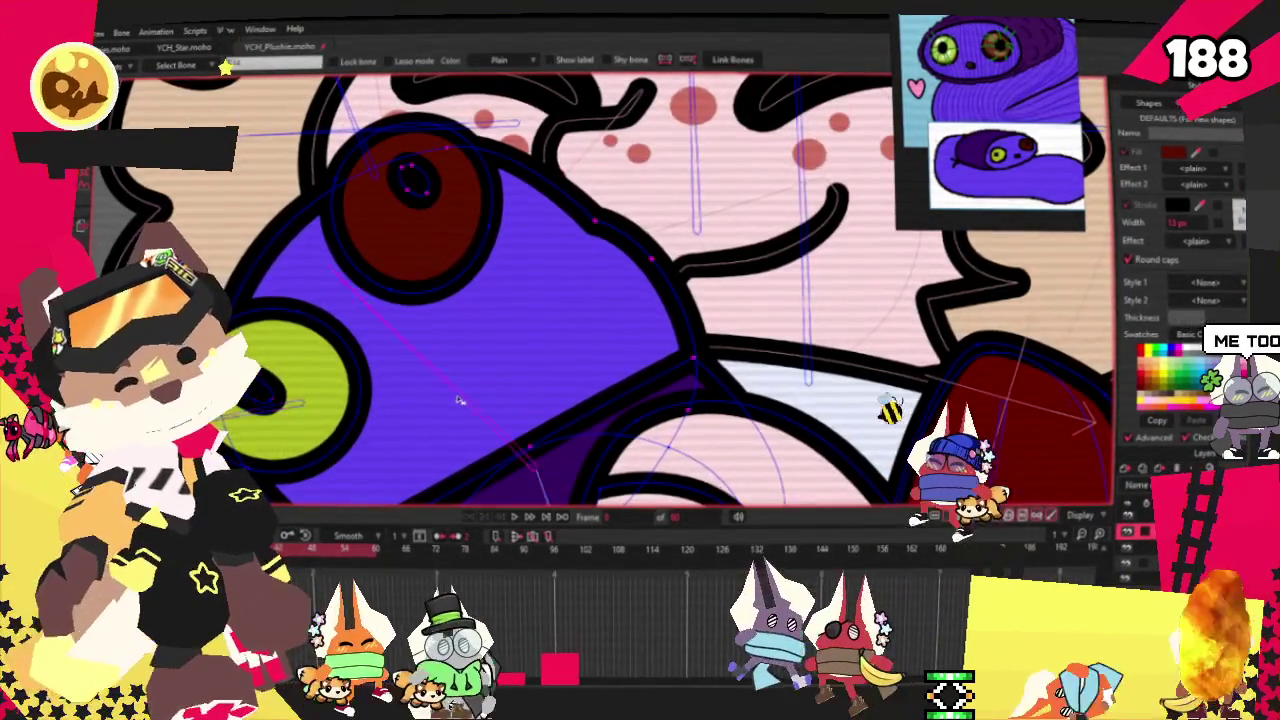
key(u)
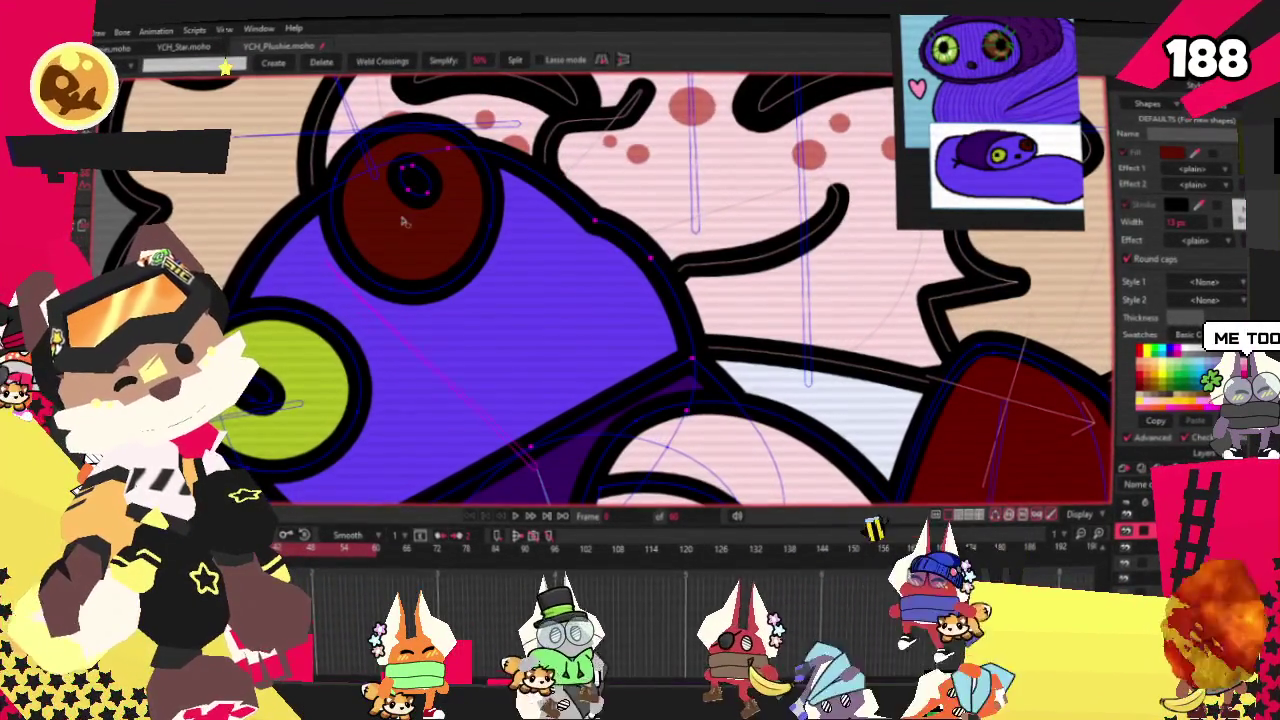
Bind the new eye points to the plush bone and play to check they follow
key(i)
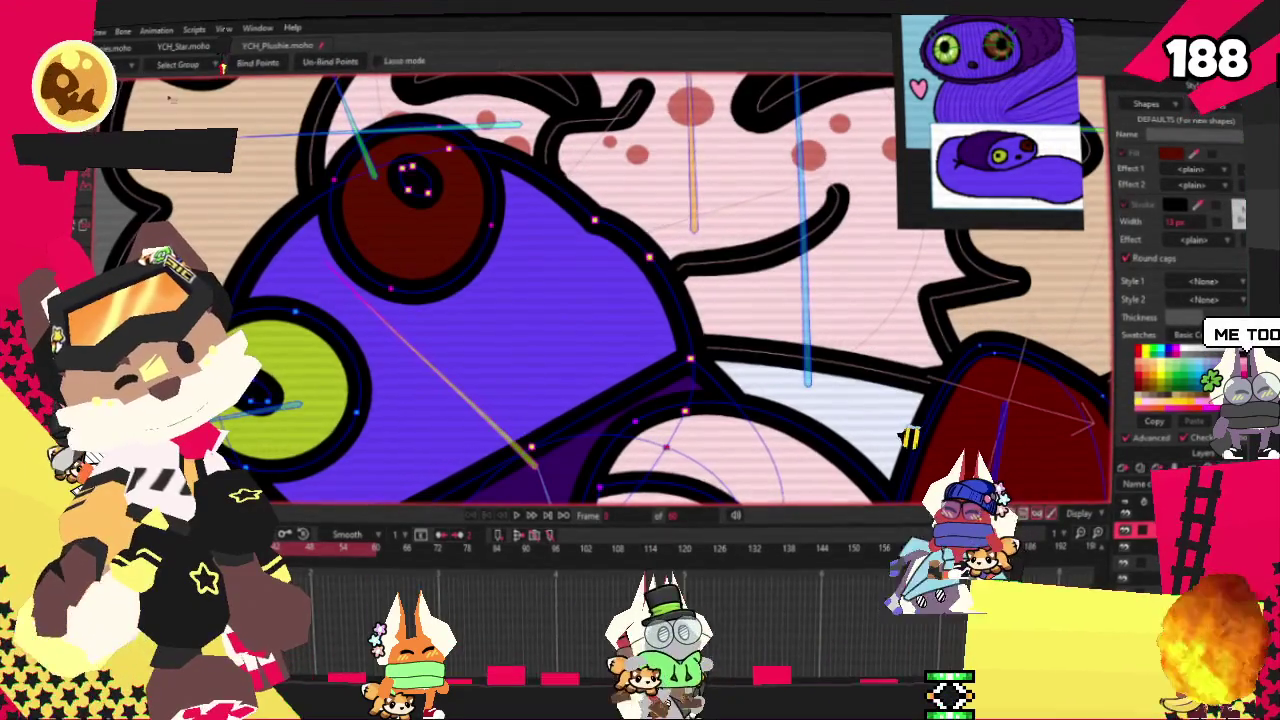
scroll(479, 229, down, 3)
scroll(479, 229, down, 2)
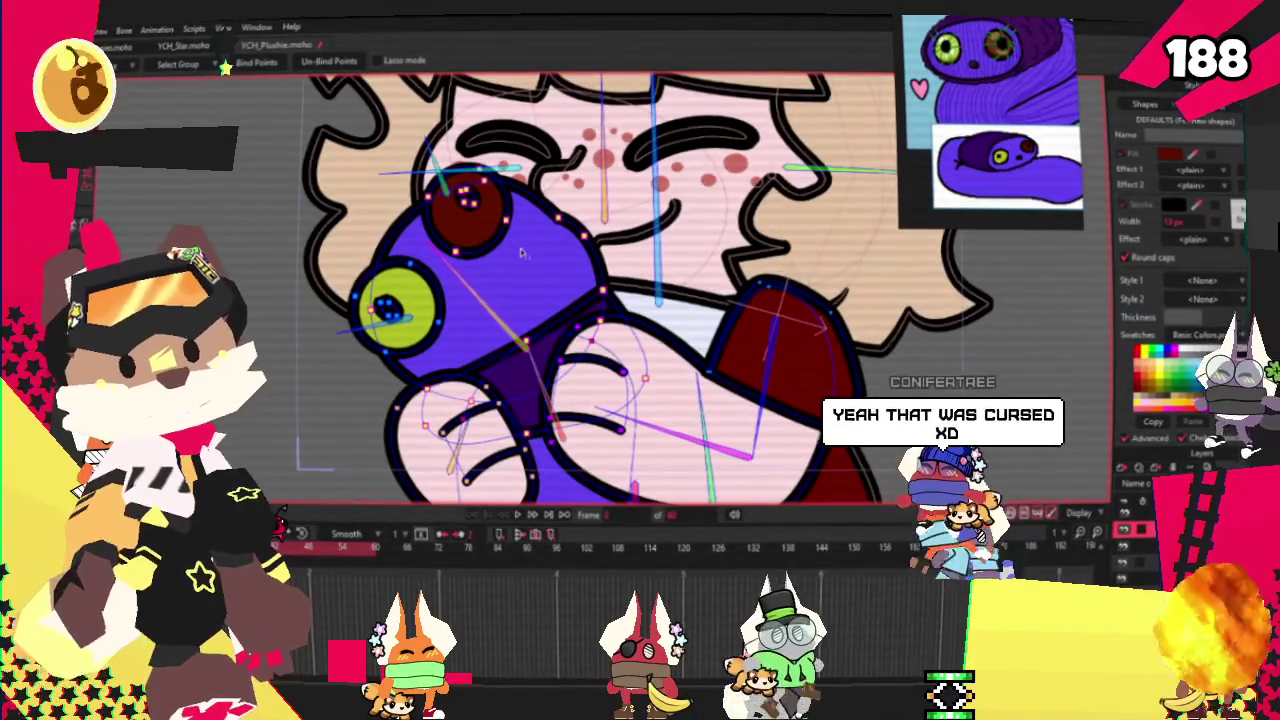
scroll(472, 198, down, 1)
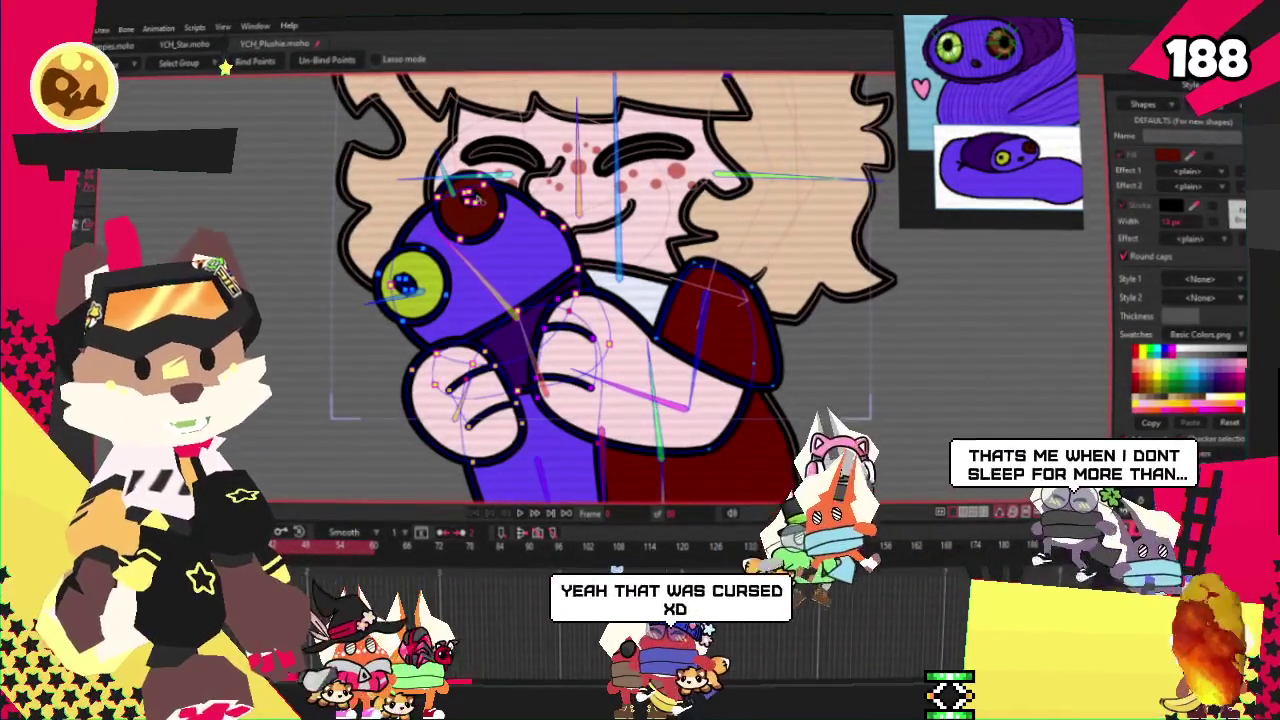
scroll(471, 198, down, 2)
scroll(471, 198, up, 2)
scroll(471, 198, up, 1)
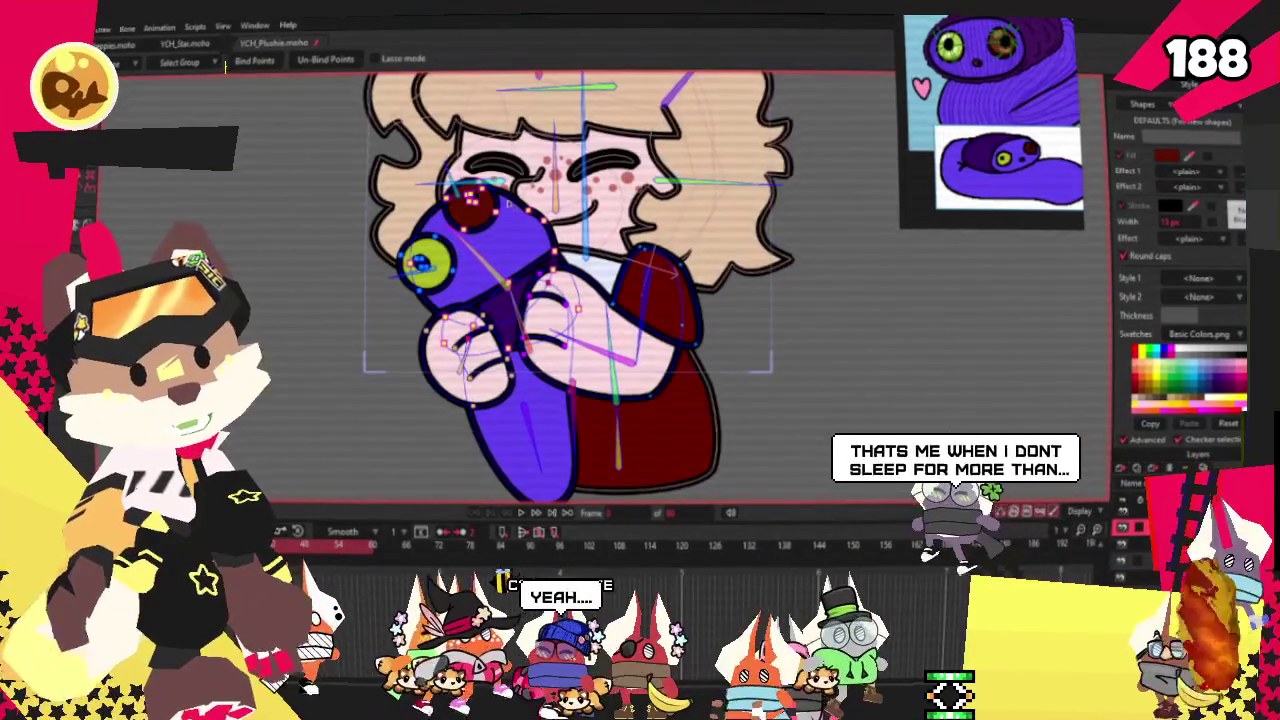
scroll(470, 205, down, 1)
click(522, 512)
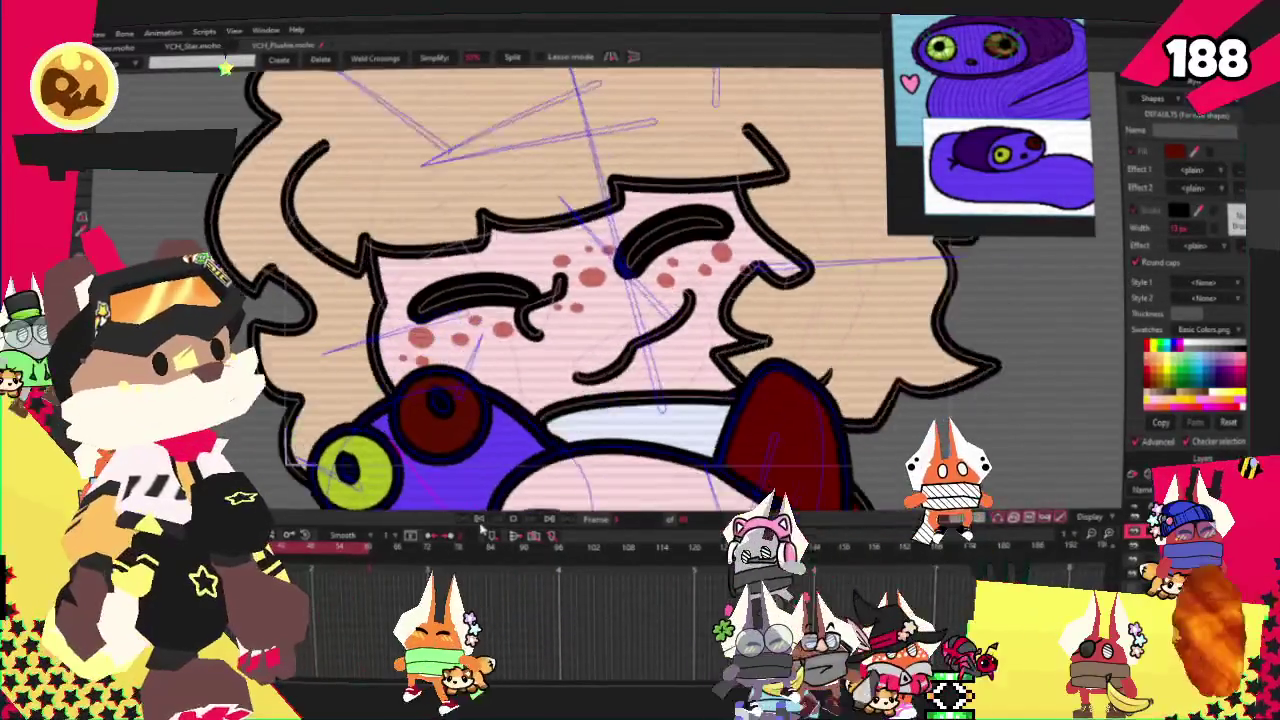
scroll(600, 300, up, 3)
scroll(402, 189, up, 2)
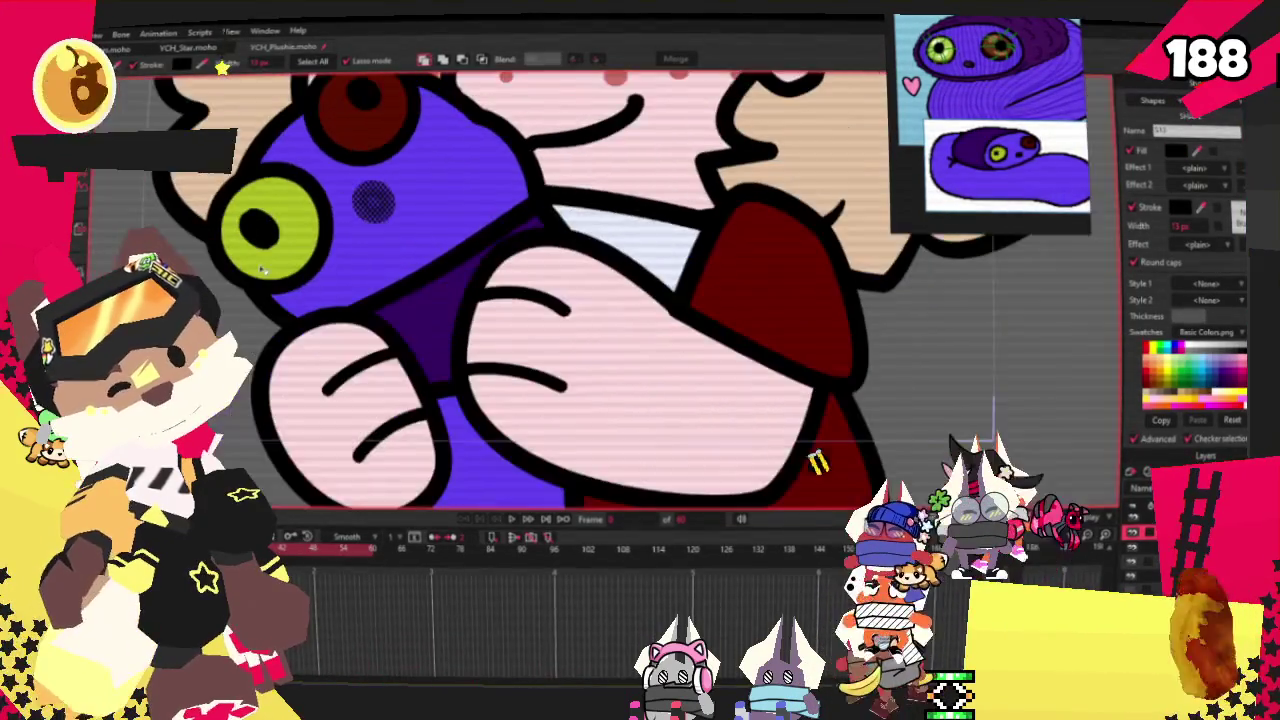
scroll(310, 170, up, 2)
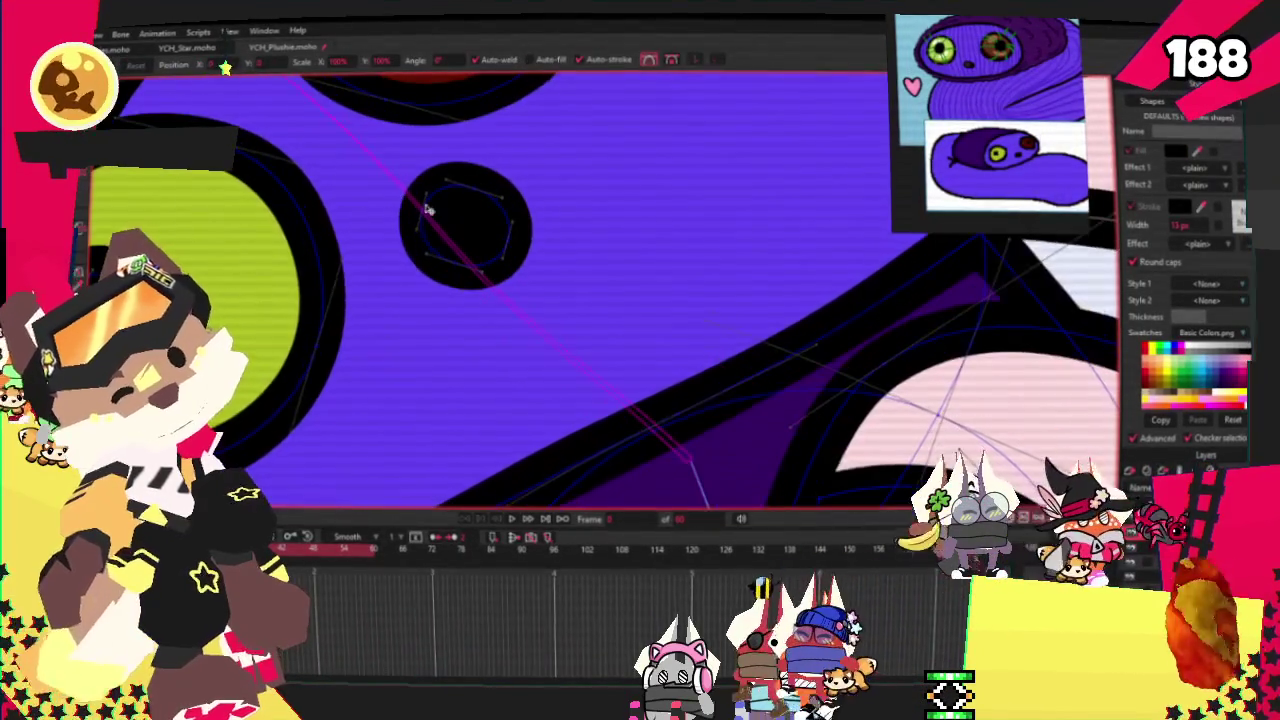
drag(458, 218, 470, 232)
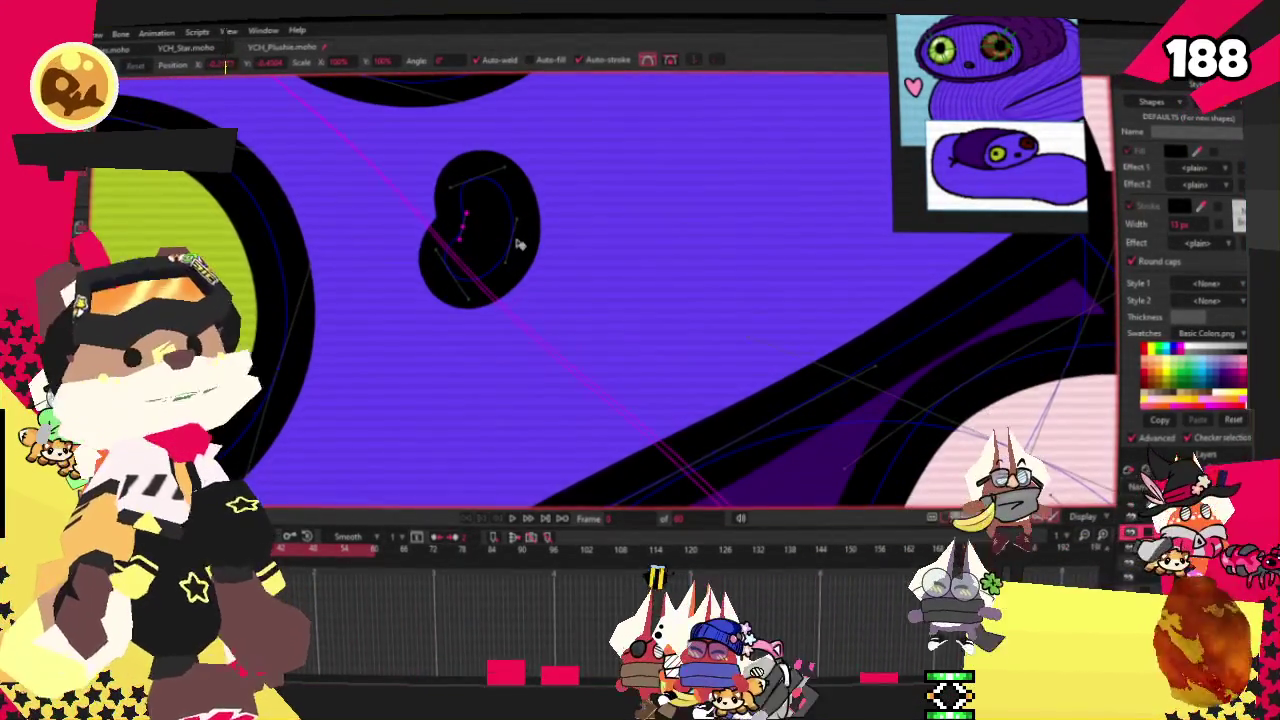
scroll(490, 215, up, 2)
scroll(530, 218, down, 1)
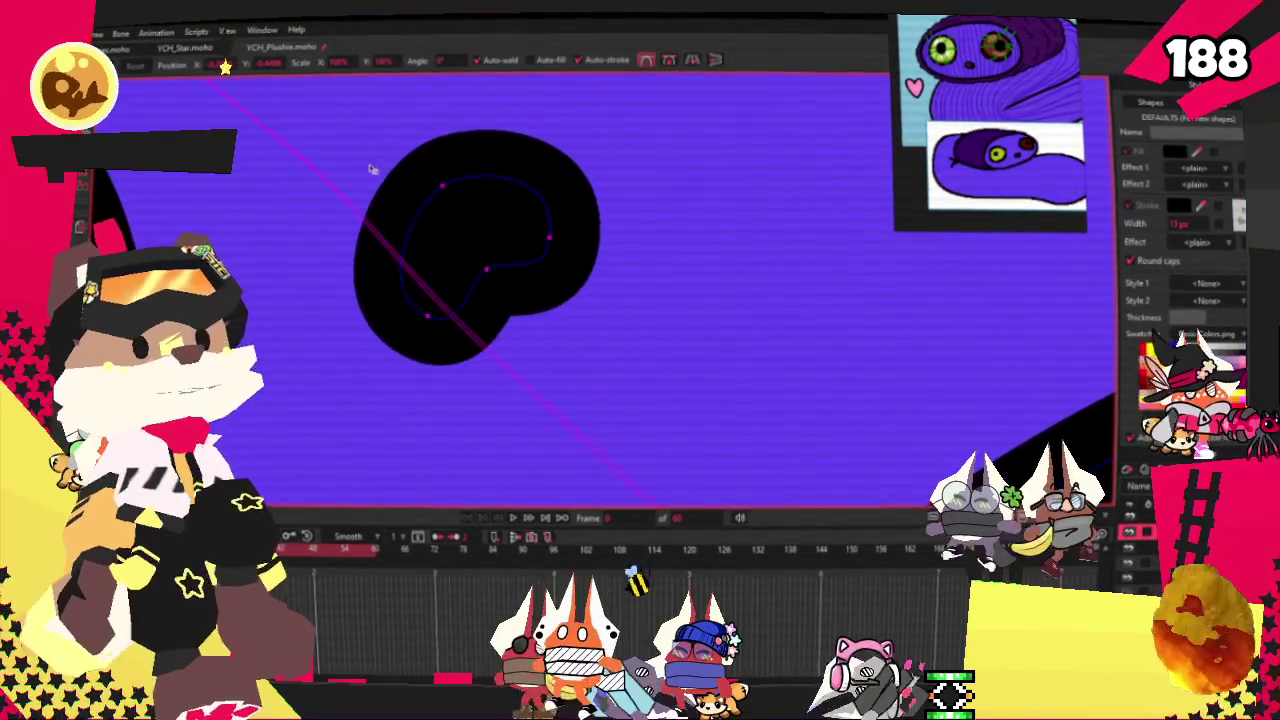
scroll(530, 218, down, 2)
scroll(530, 218, down, 2)
key(b)
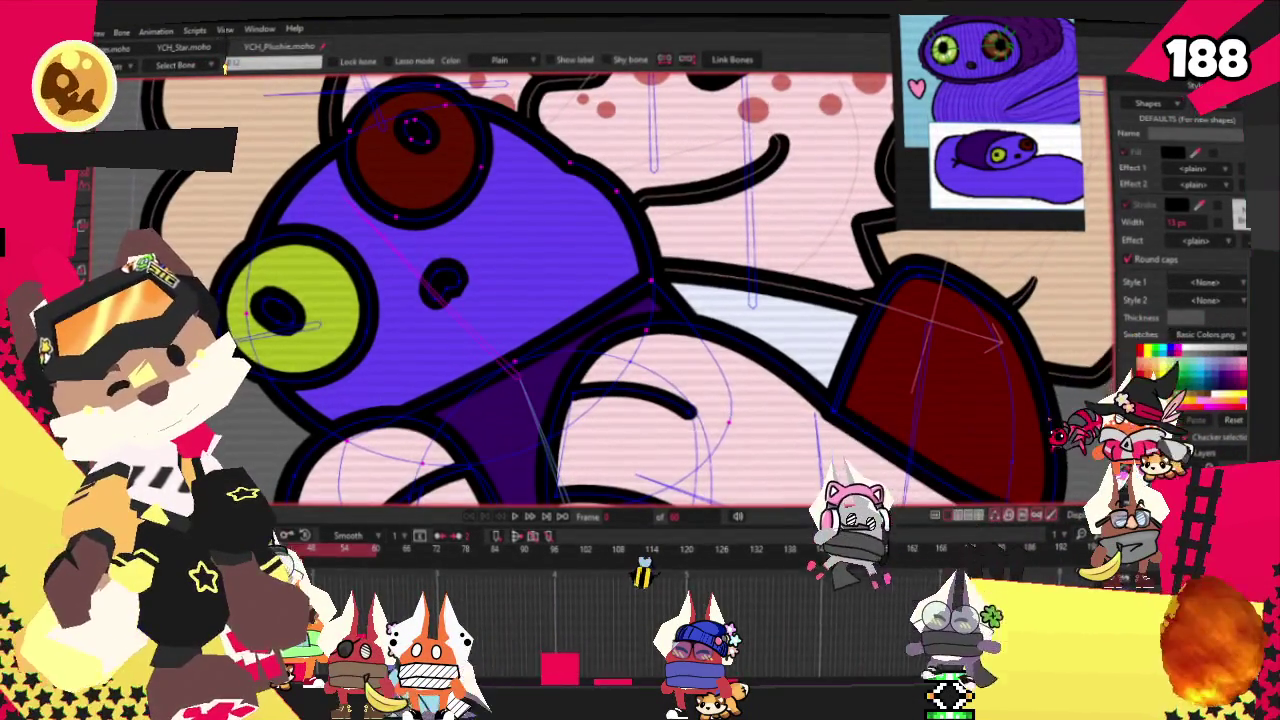
key(g)
scroll(452, 296, up, 2)
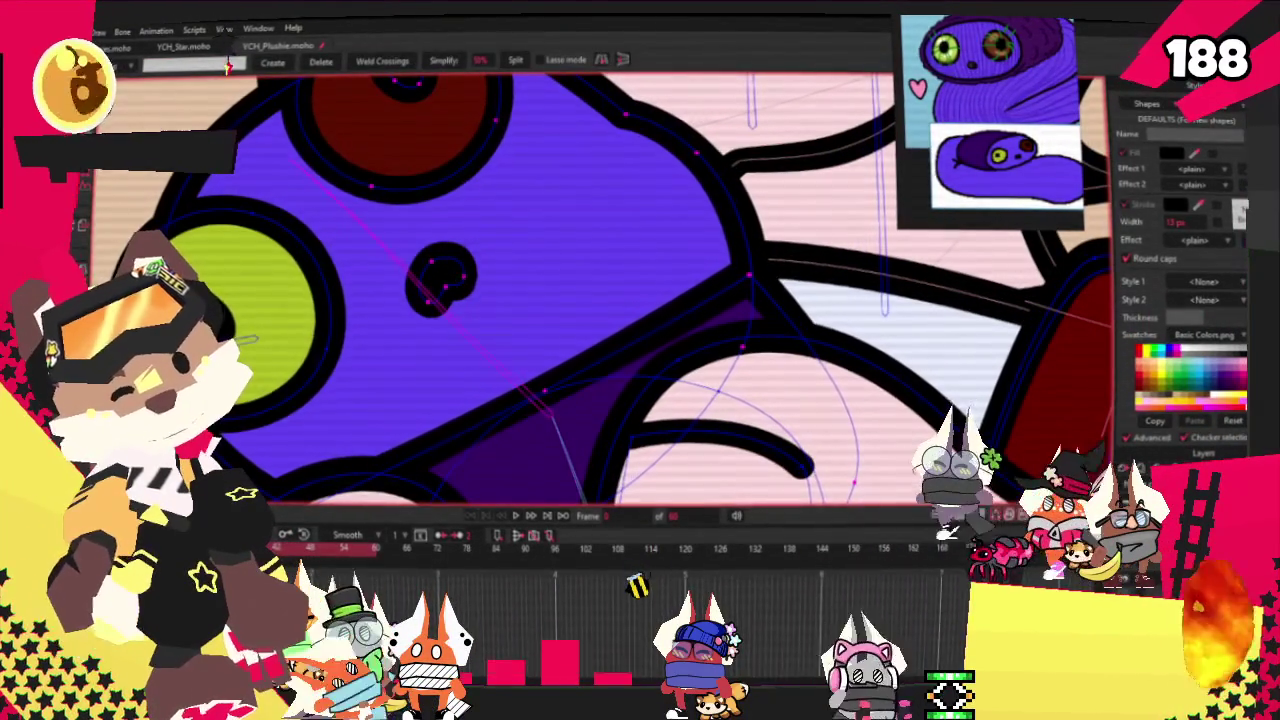
key(g)
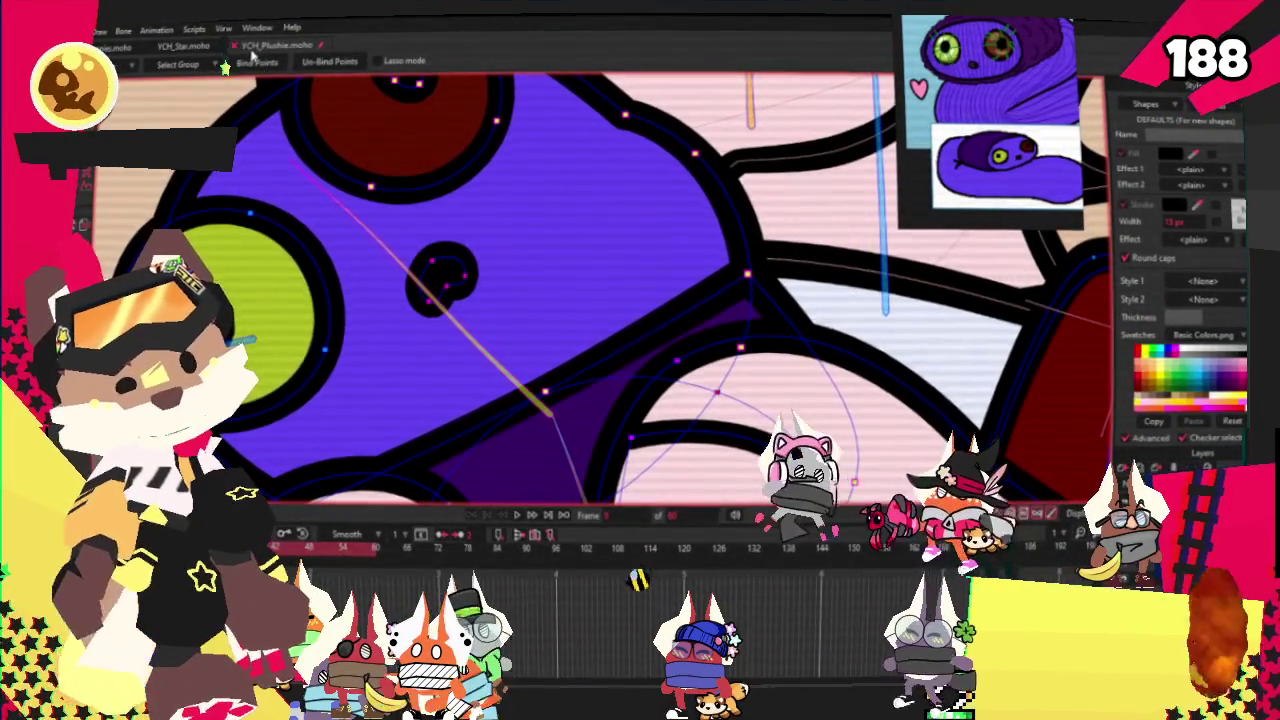
scroll(470, 283, down, 2)
scroll(470, 283, down, 2)
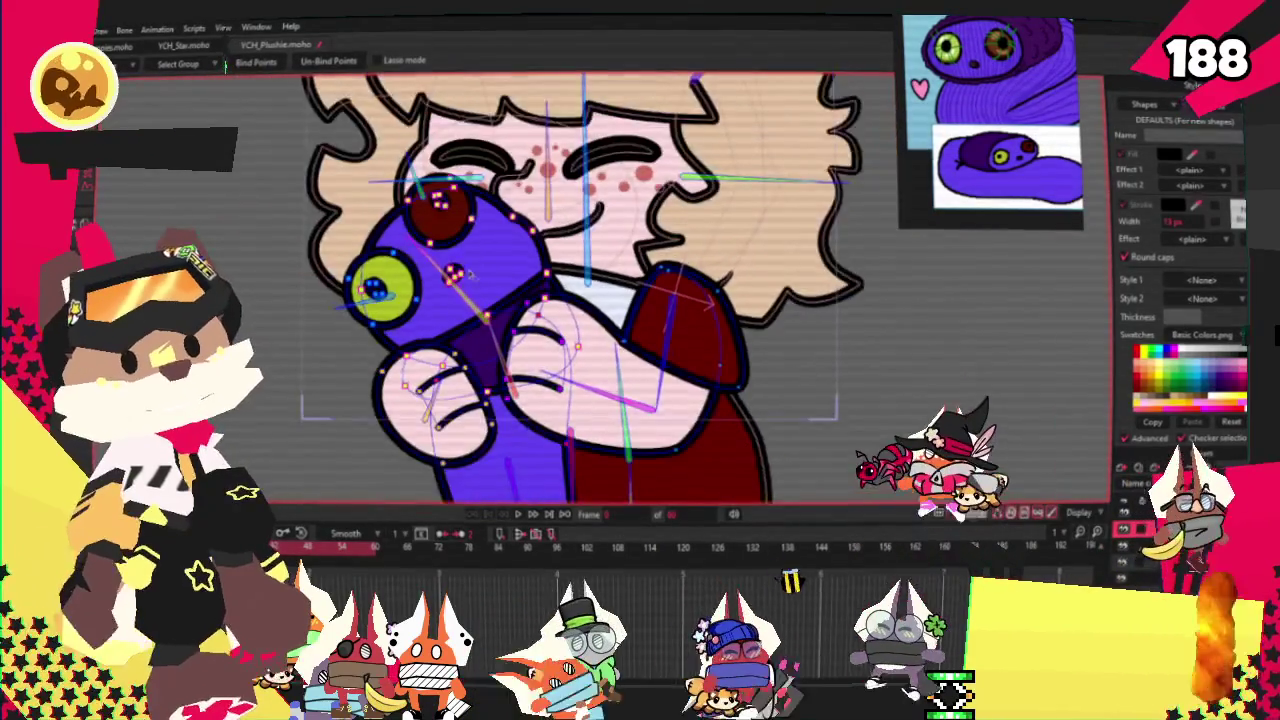
scroll(470, 283, down, 1)
scroll(1030, 117, up, 2)
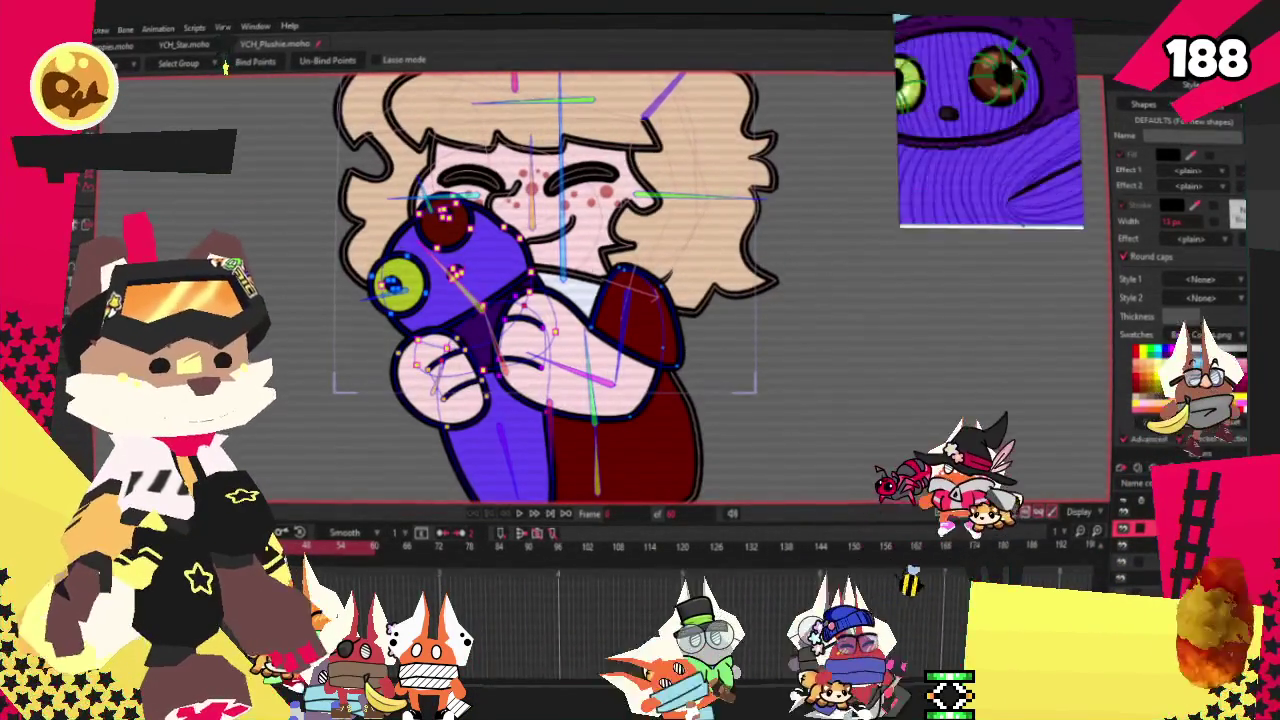
scroll(1035, 105, down, 2)
scroll(1035, 105, down, 1)
scroll(1035, 105, down, 2)
scroll(1030, 105, up, 1)
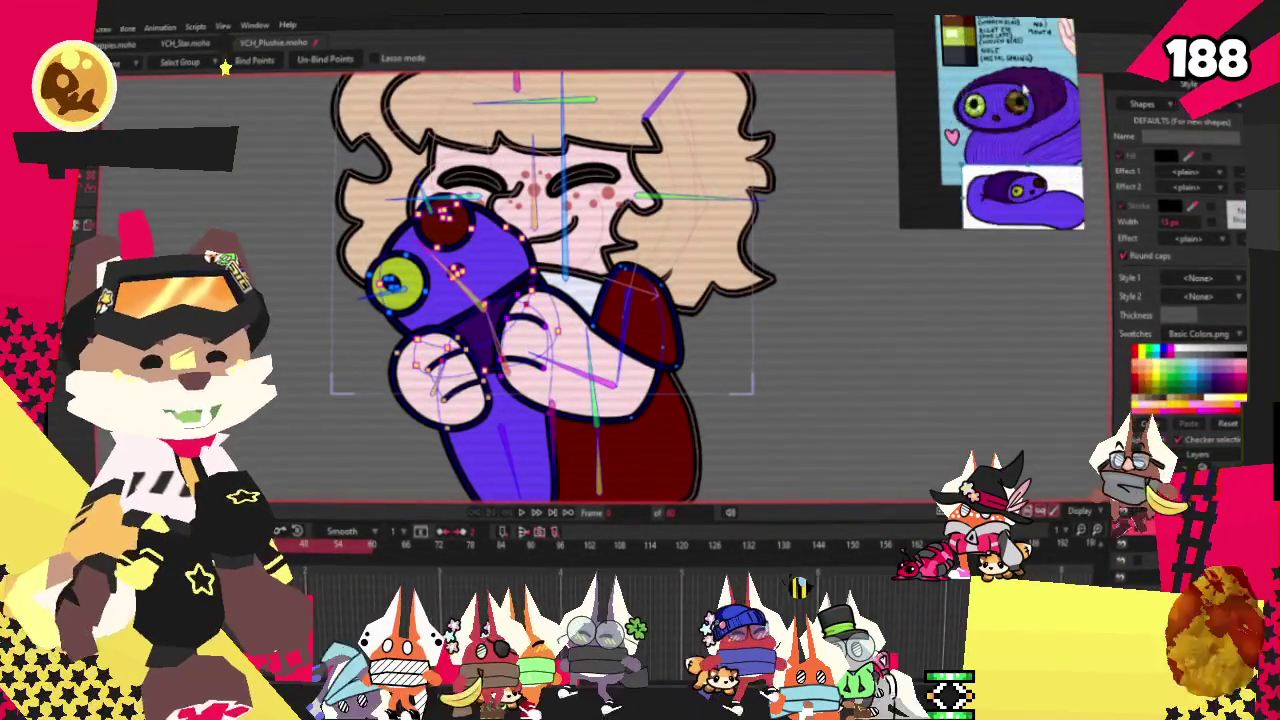
scroll(1020, 110, up, 2)
scroll(1010, 117, up, 1)
scroll(1010, 117, up, 2)
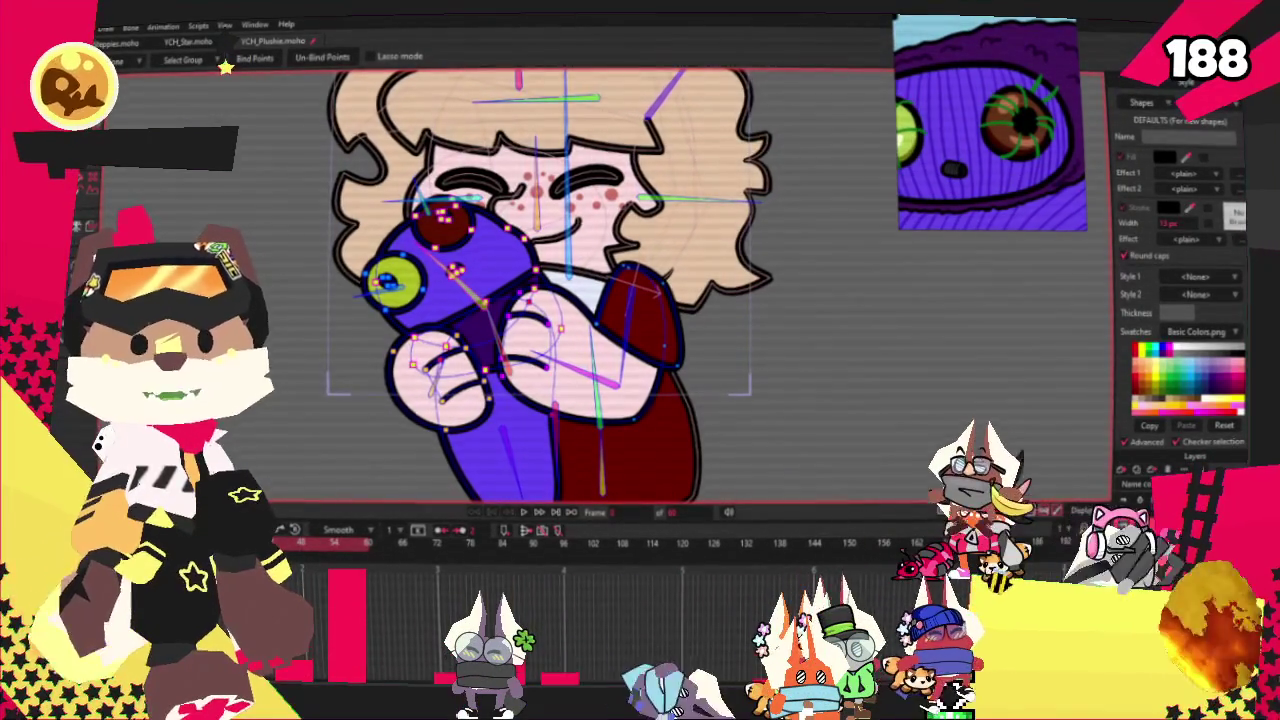
scroll(455, 205, up, 3)
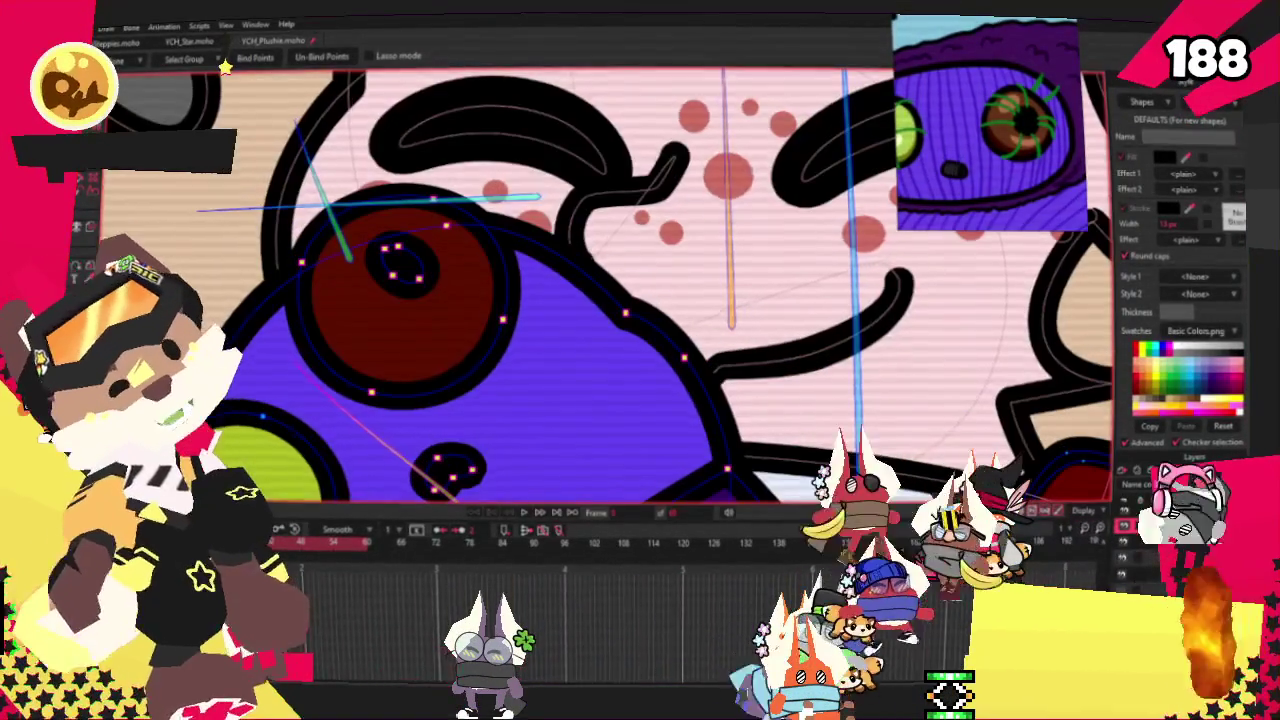
Draw a rectangular shape covering the plush's red eye with the Draw Shape tool
key(e)
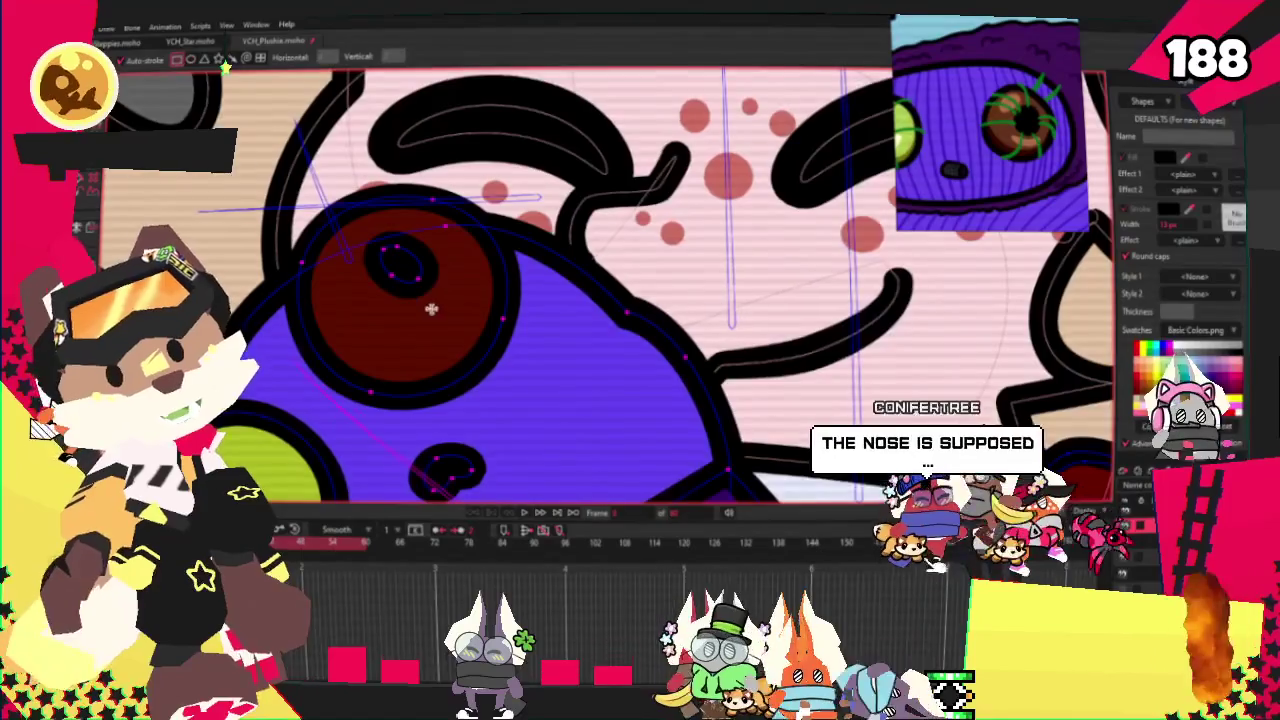
scroll(428, 305, up, 1)
drag(320, 202, 437, 401)
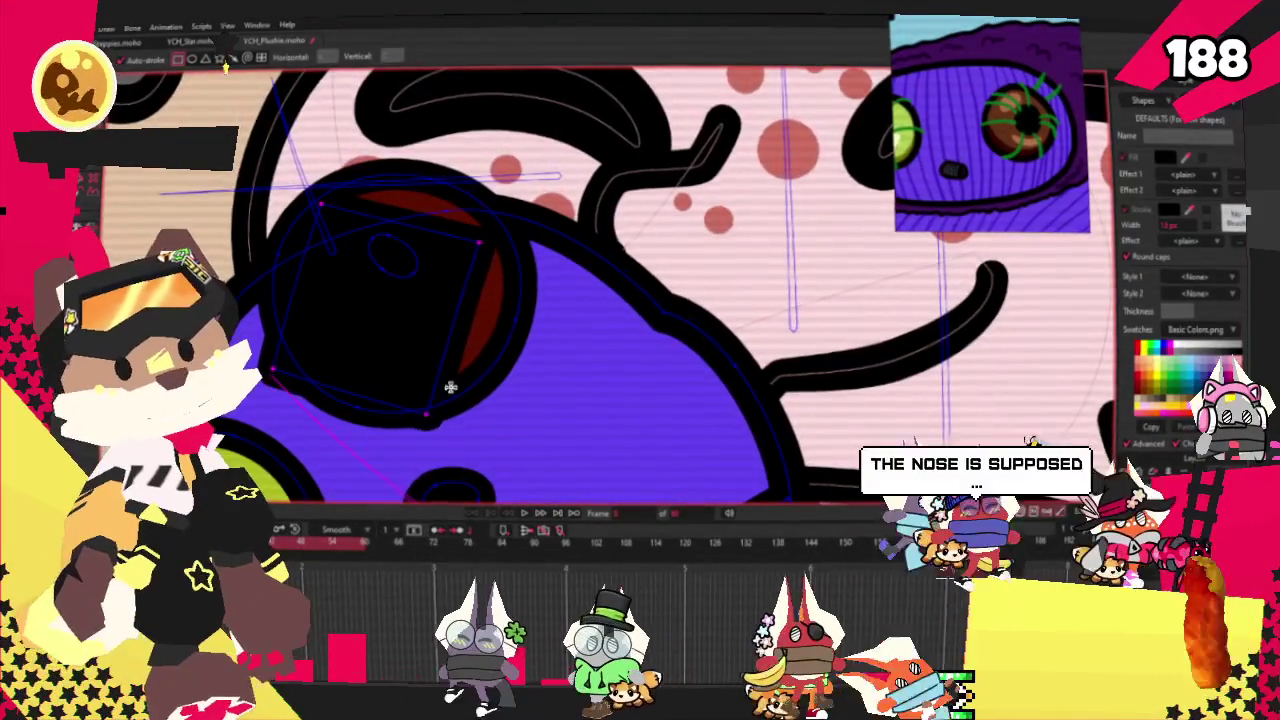
scroll(487, 303, down, 1)
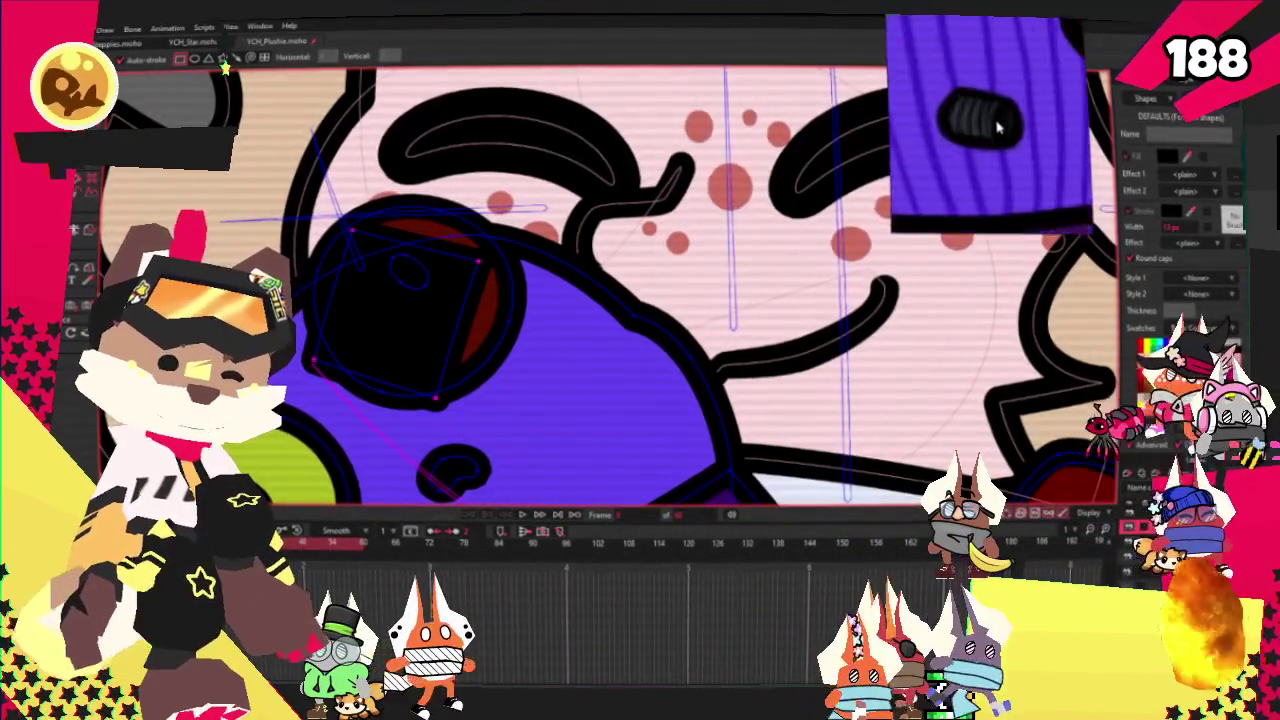
scroll(565, 258, down, 10)
scroll(570, 252, up, 5)
scroll(574, 246, up, 3)
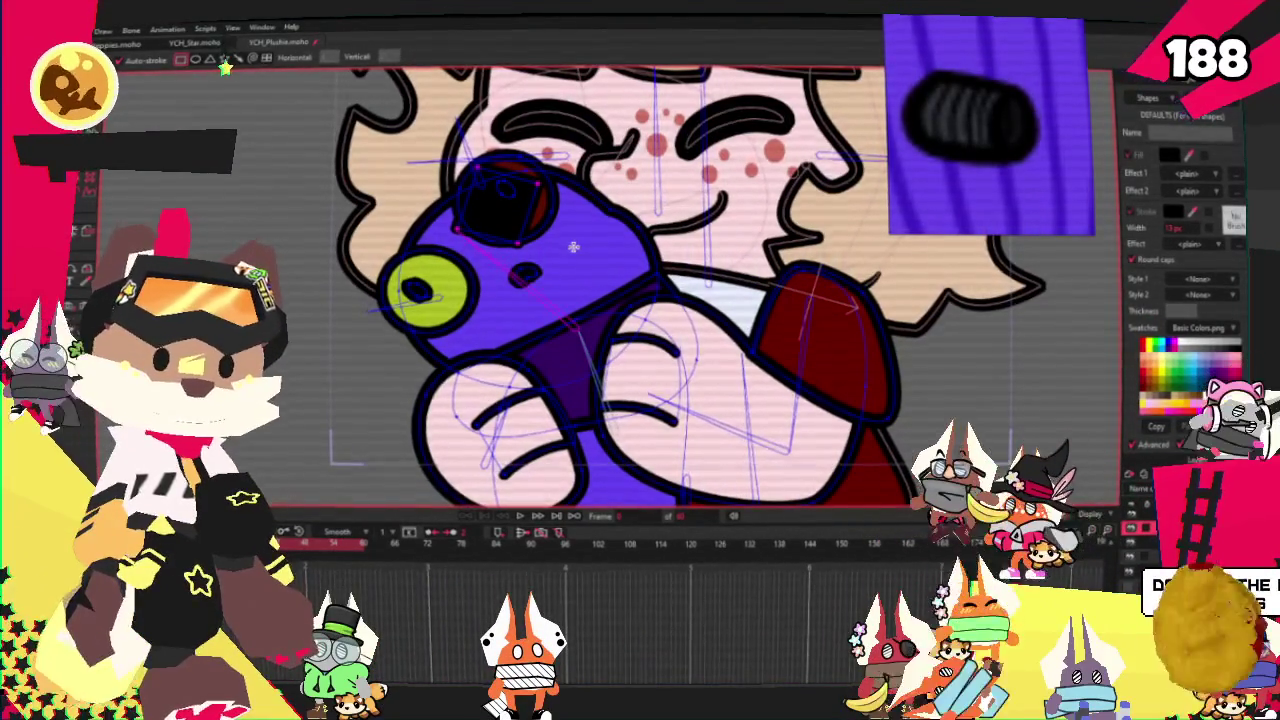
scroll(573, 247, down, 3)
scroll(573, 247, up, 3)
scroll(573, 247, up, 2)
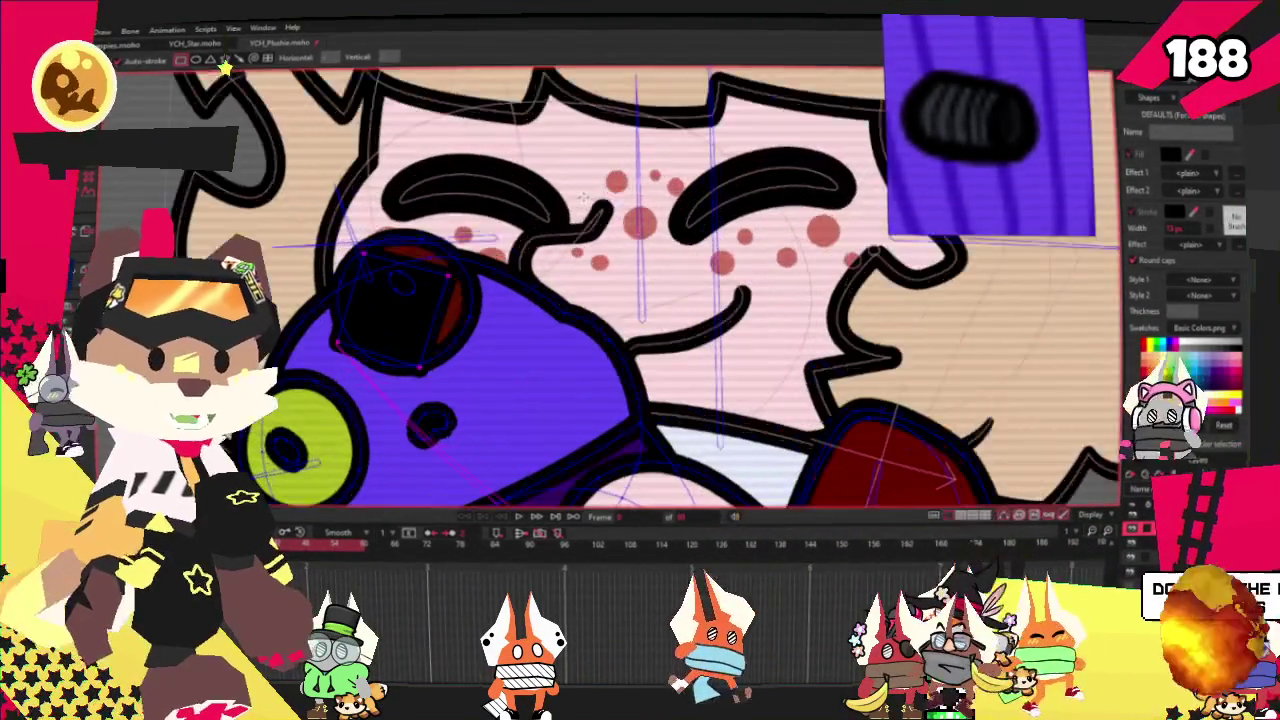
key(g)
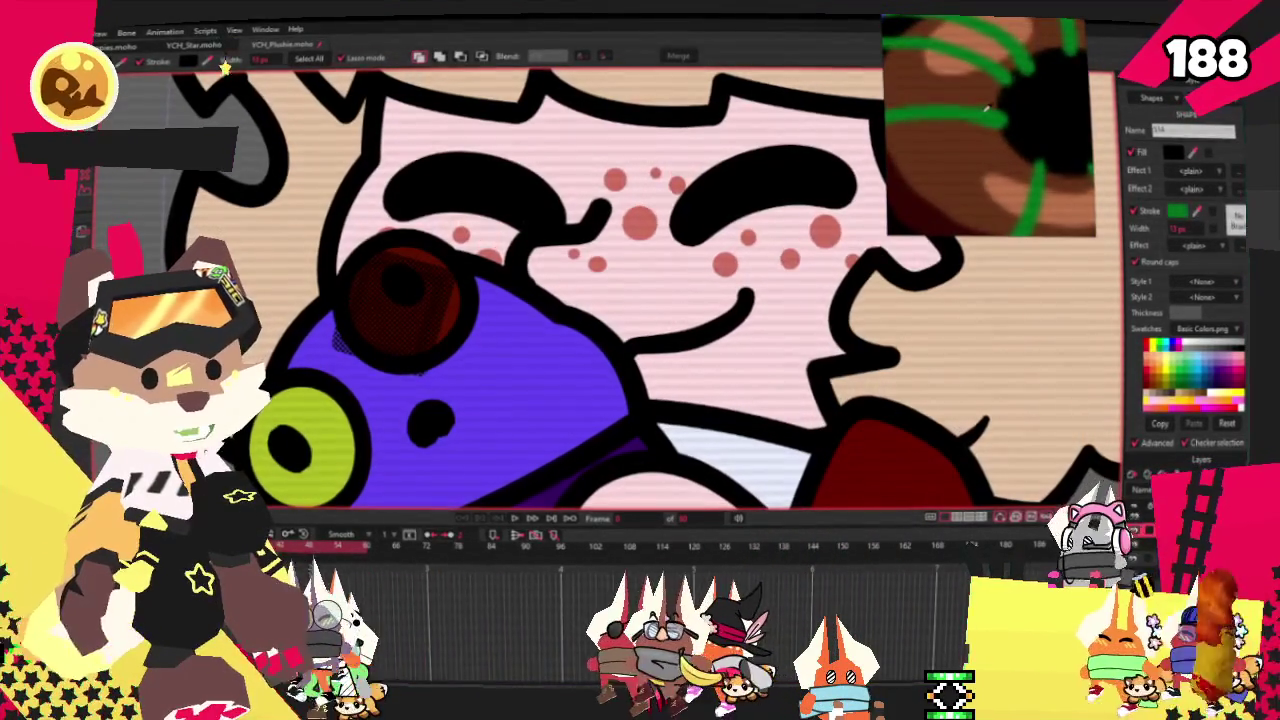
Give the eye shape a green stroke 6 px wide and zoom in to inspect the stitches
drag(1178, 211, 1012, 133)
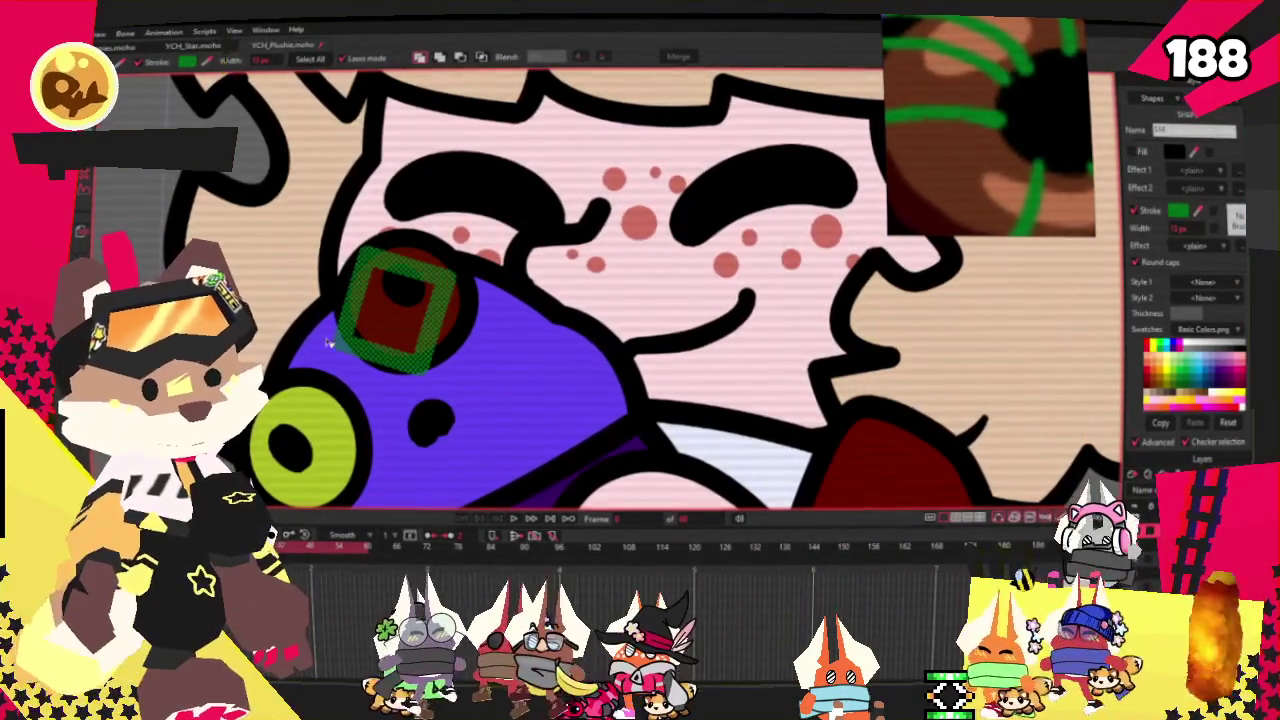
text(6)
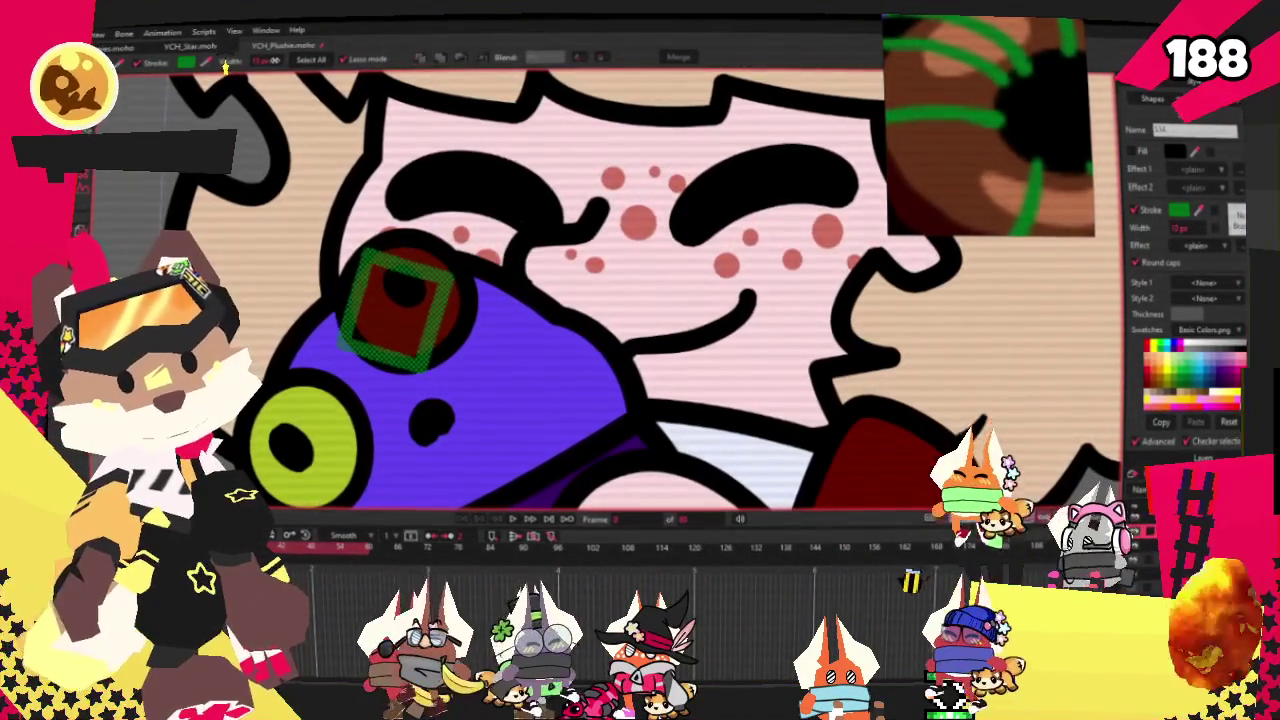
text(t)
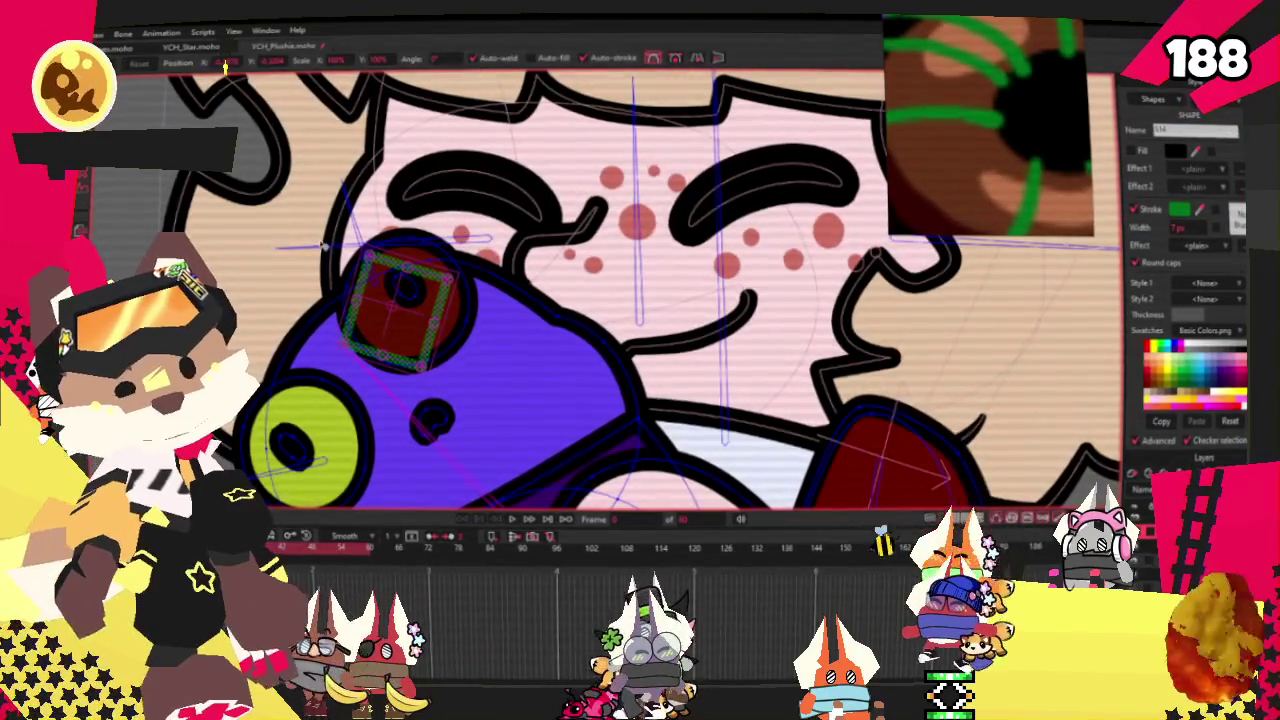
scroll(405, 268, up, 3)
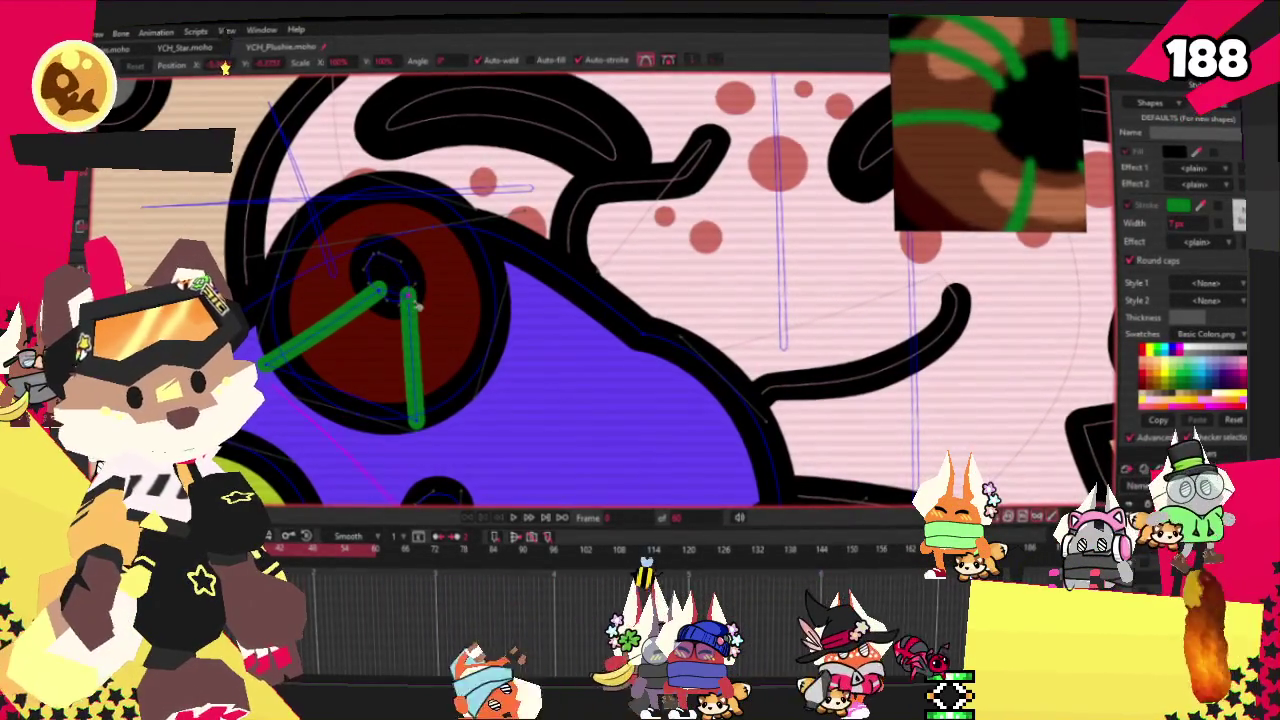
scroll(530, 327, down, 3)
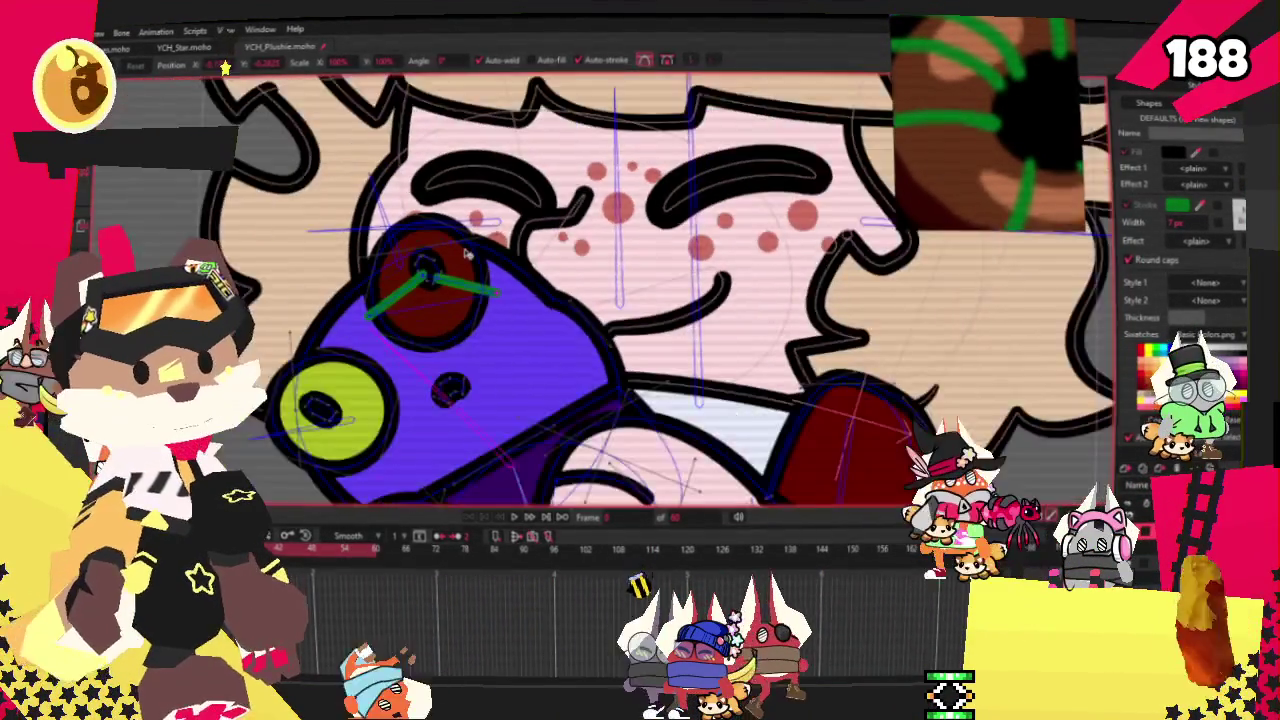
scroll(500, 300, down, 2)
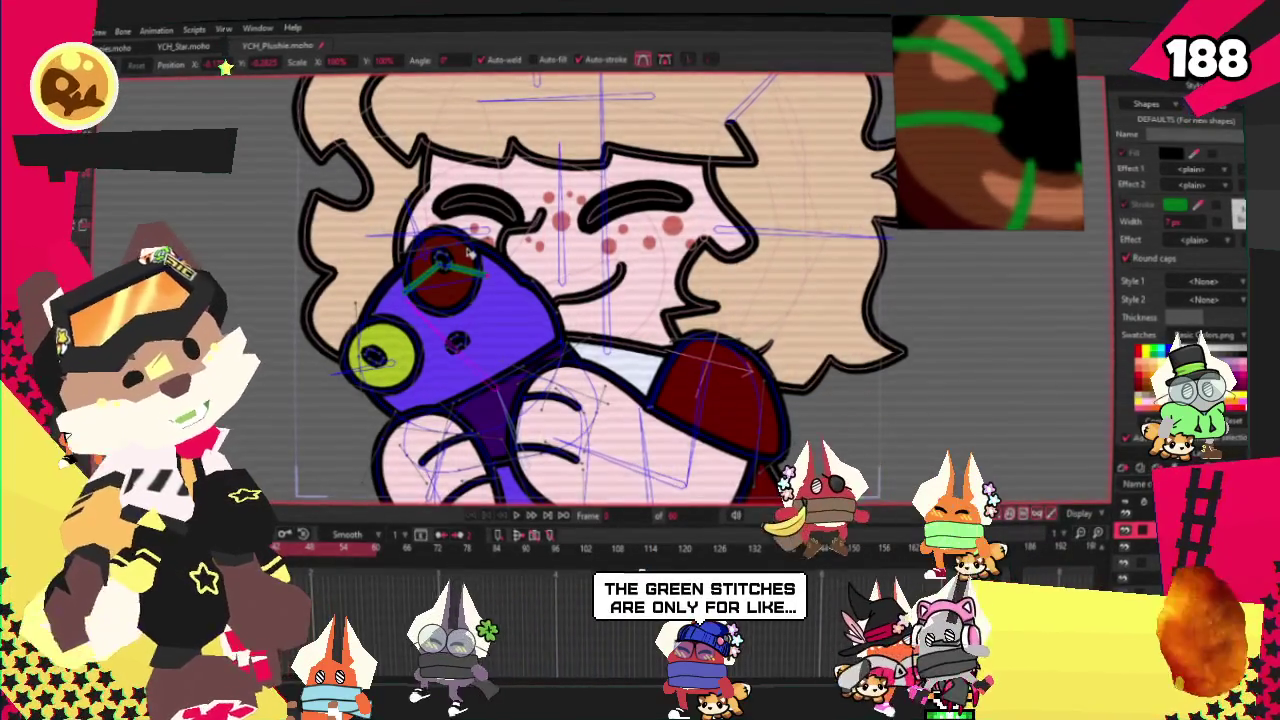
scroll(467, 255, down, 2)
scroll(495, 285, up, 4)
scroll(519, 304, up, 2)
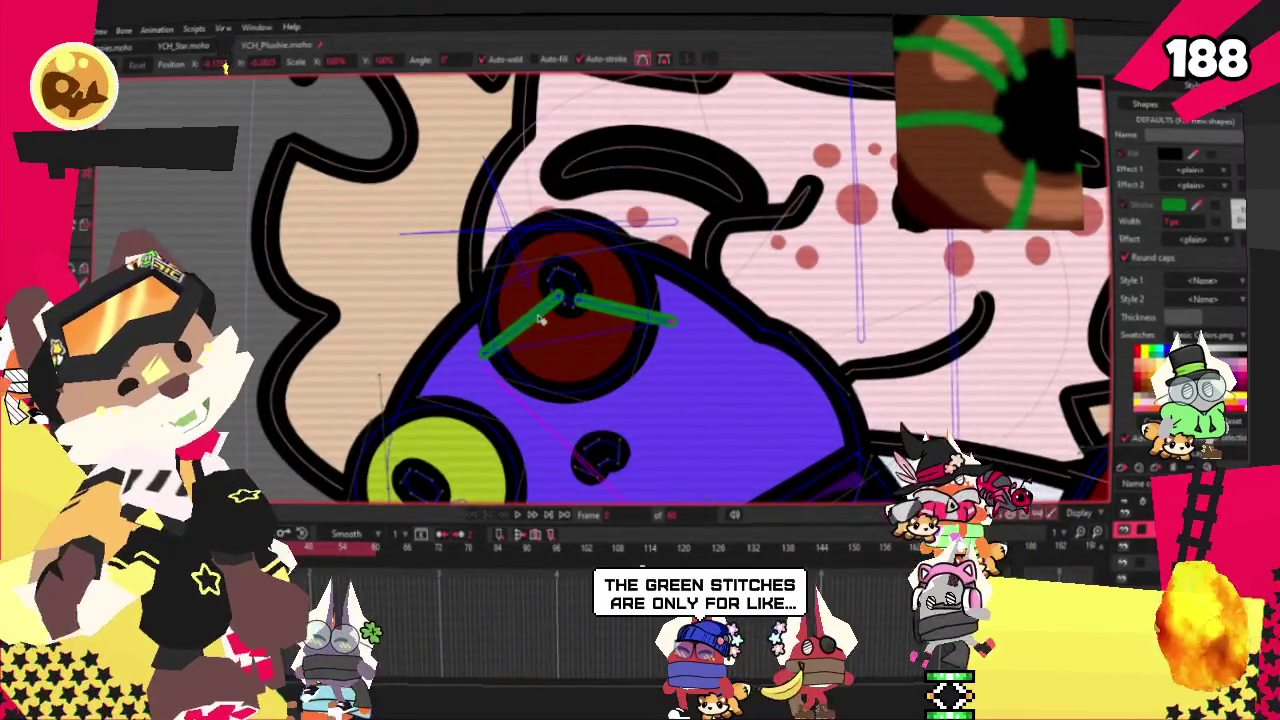
scroll(493, 272, down, 3)
scroll(493, 272, up, 2)
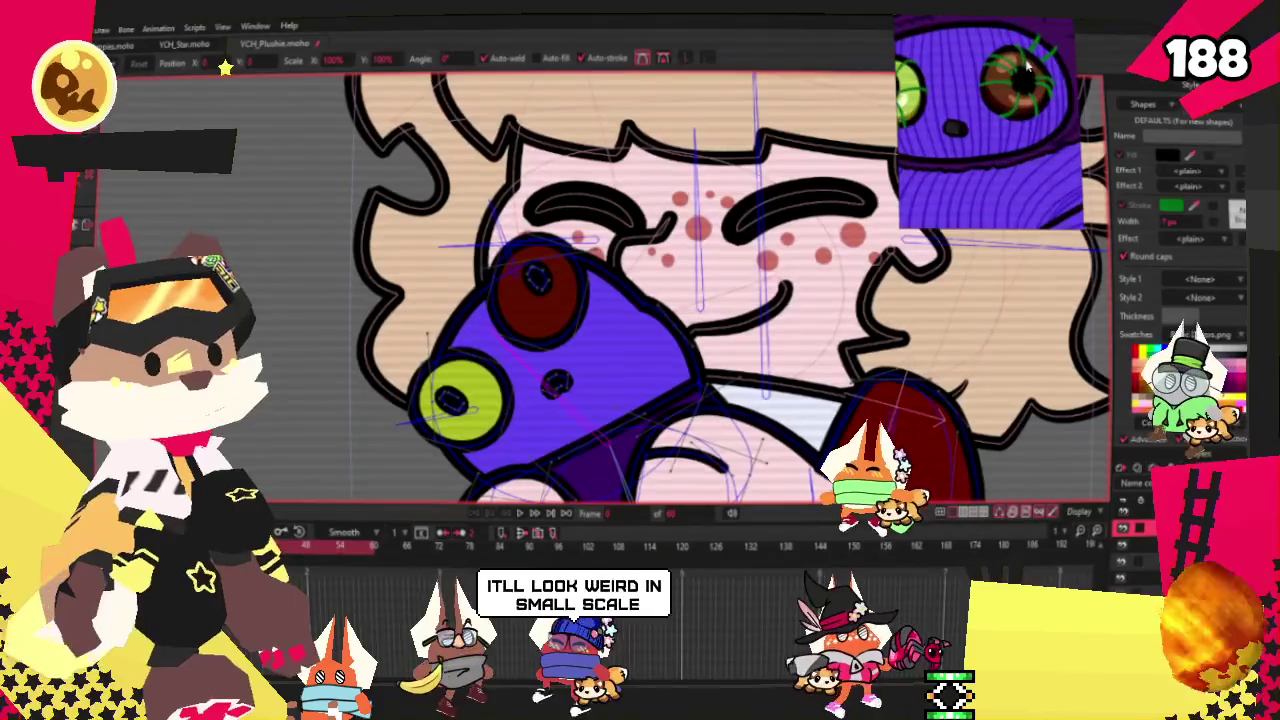
Select the plush's dark red eye shape and change its fill to brown
key(q)
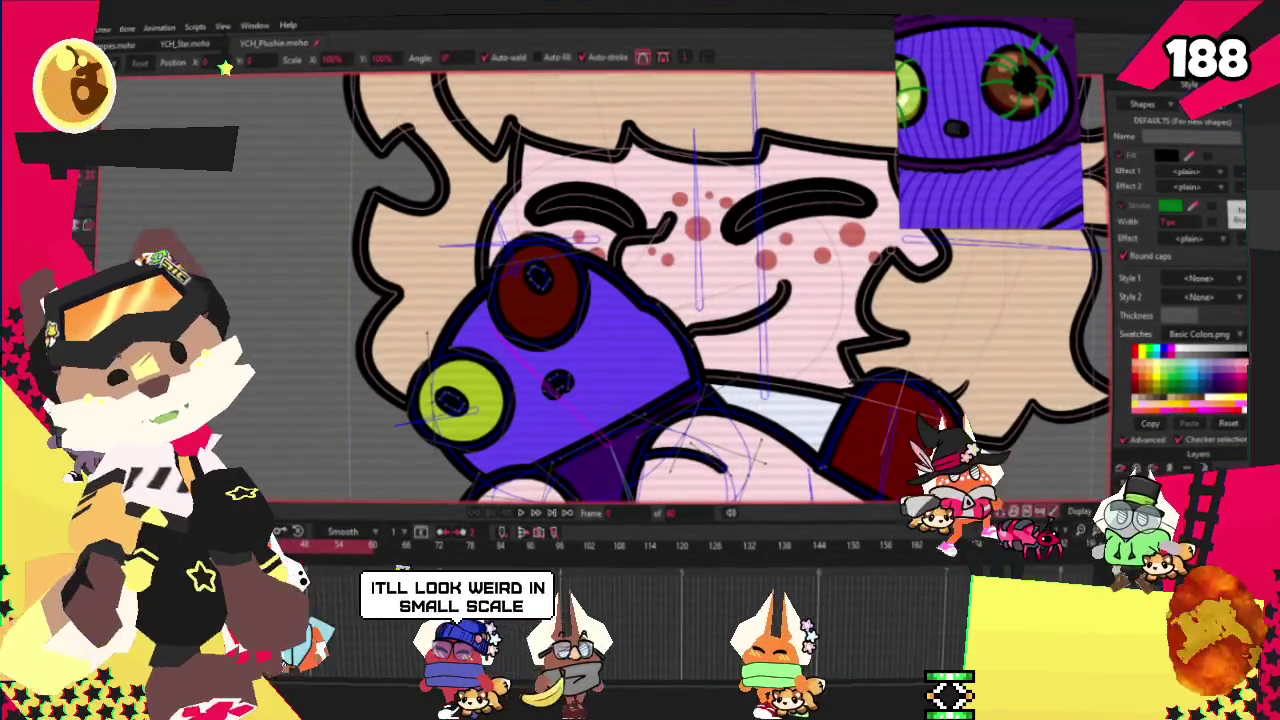
click(543, 292)
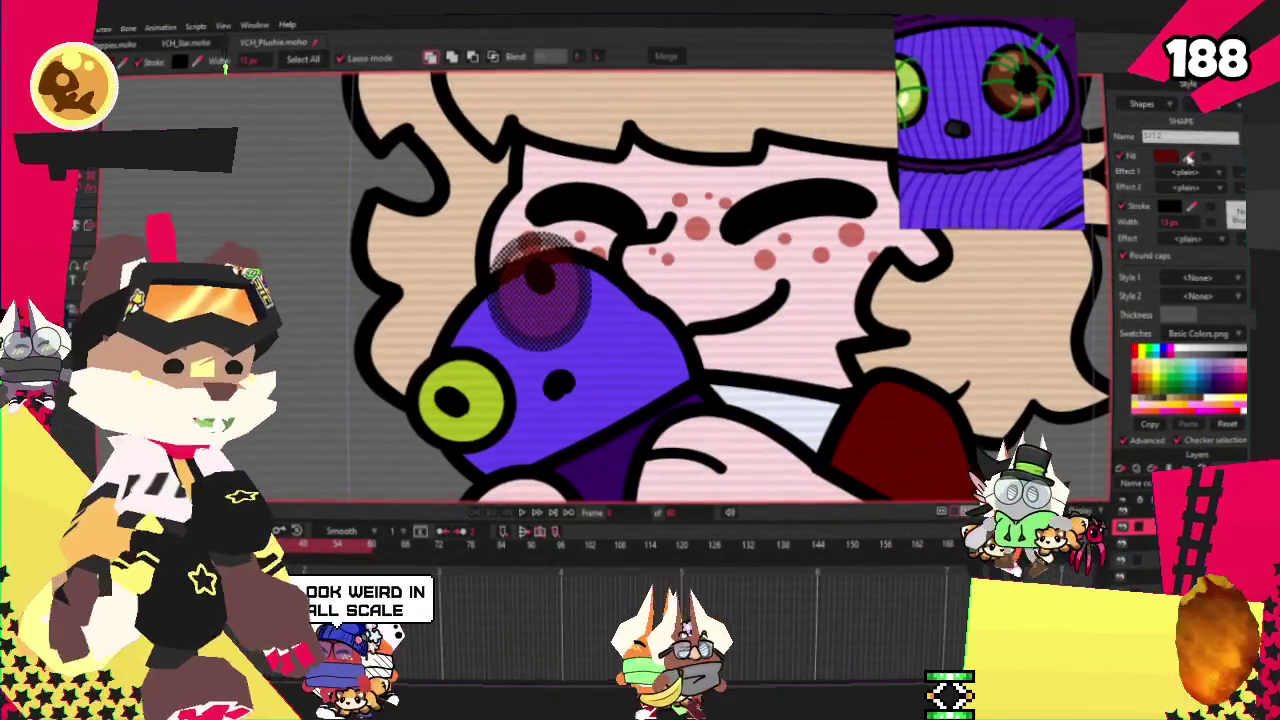
scroll(553, 262, down, 3)
scroll(553, 262, down, 3)
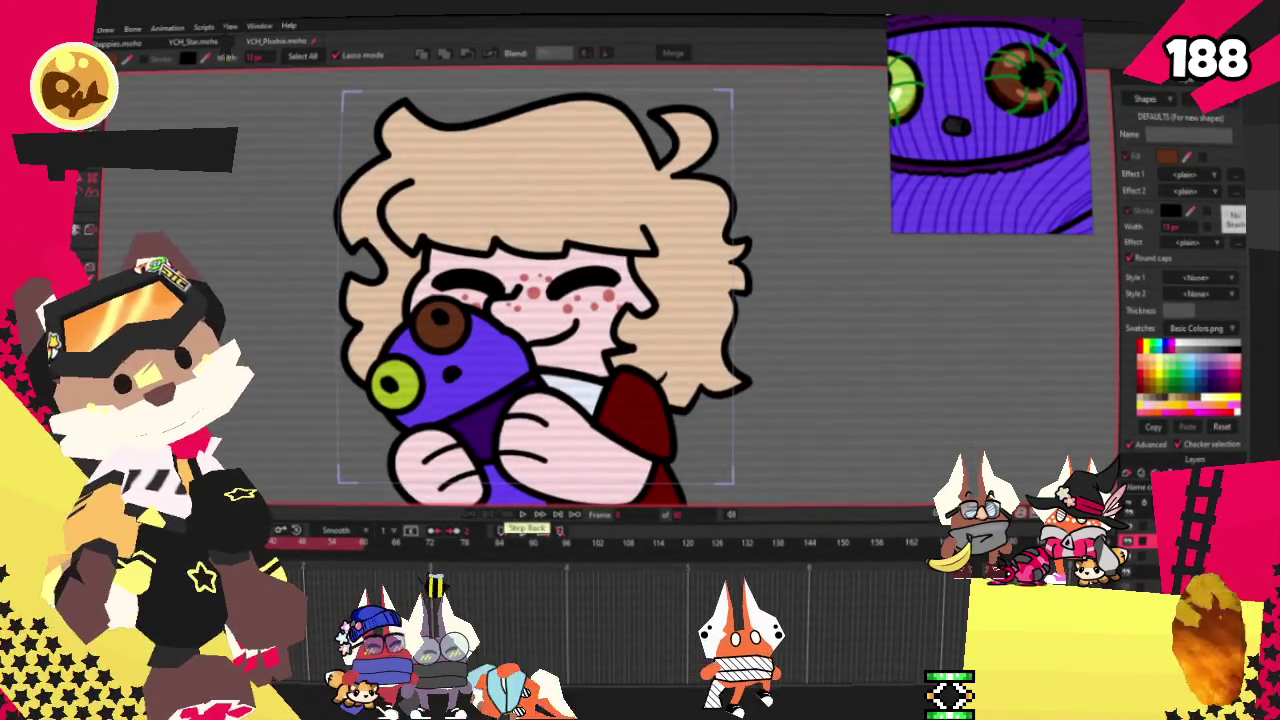
key(t)
scroll(603, 428, up, 5)
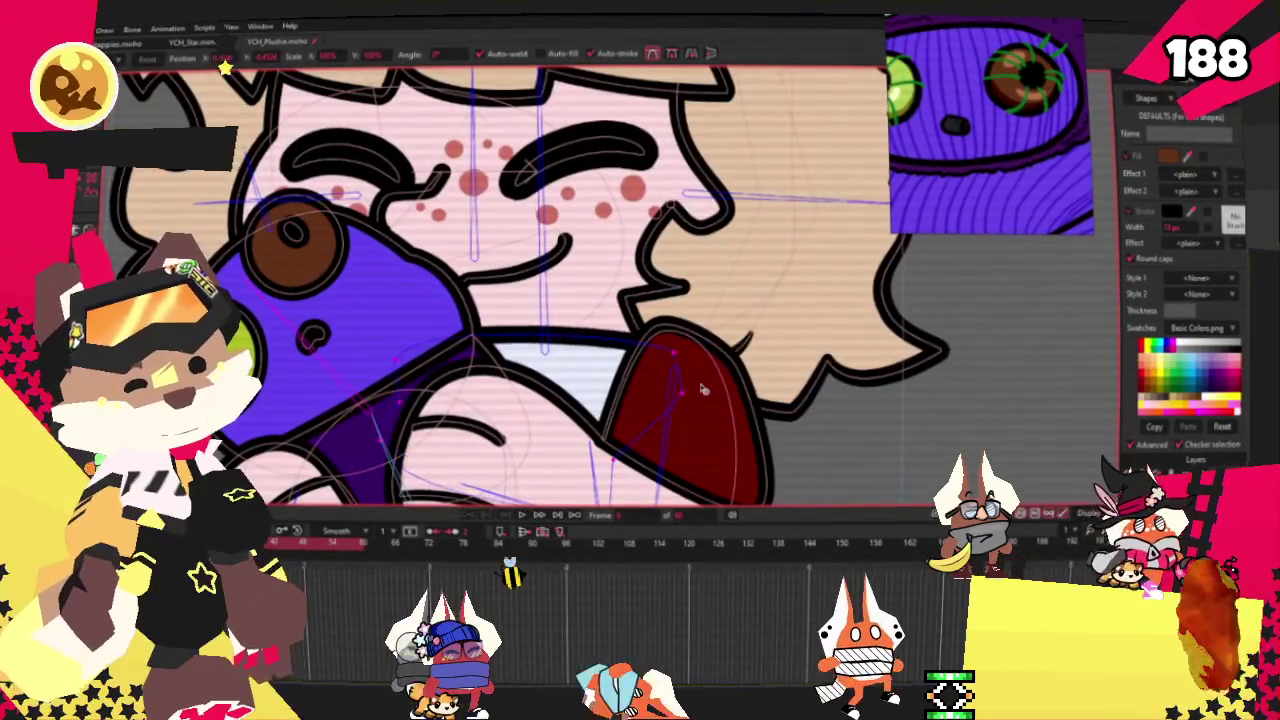
Rewind the animation to the start and play it to review the brown-eyed plush
click(520, 514)
click(535, 514)
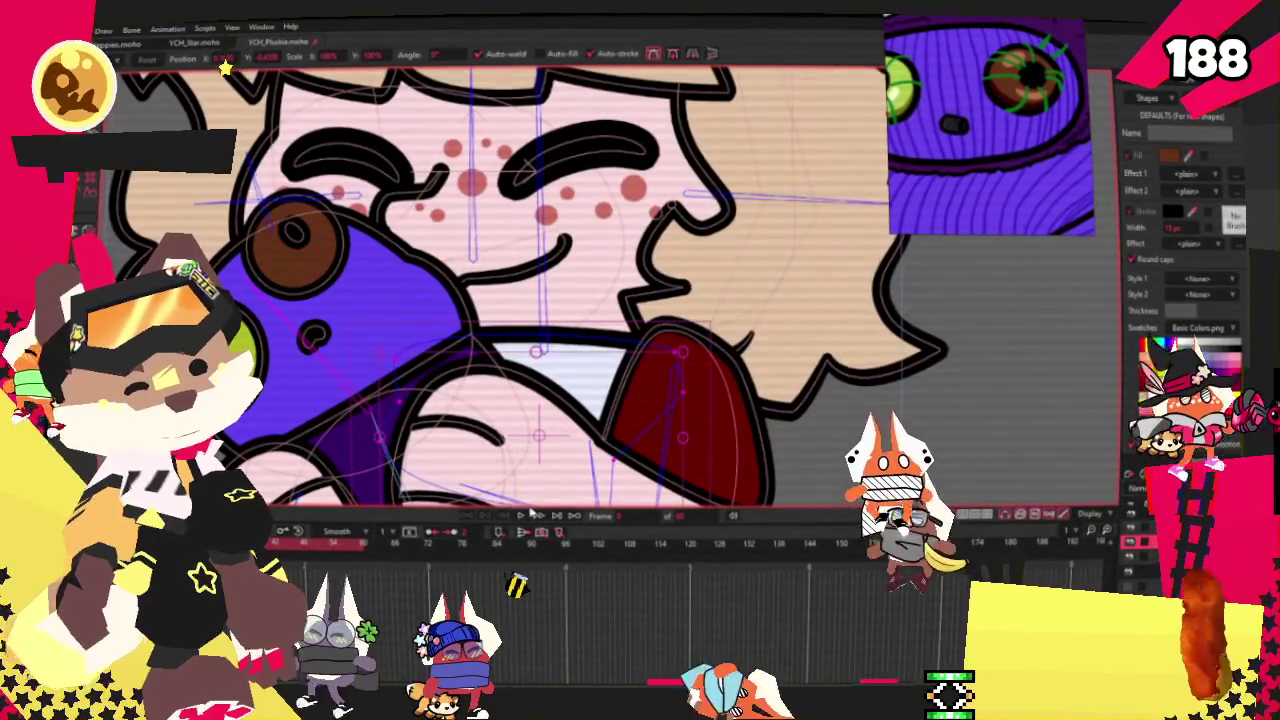
click(532, 514)
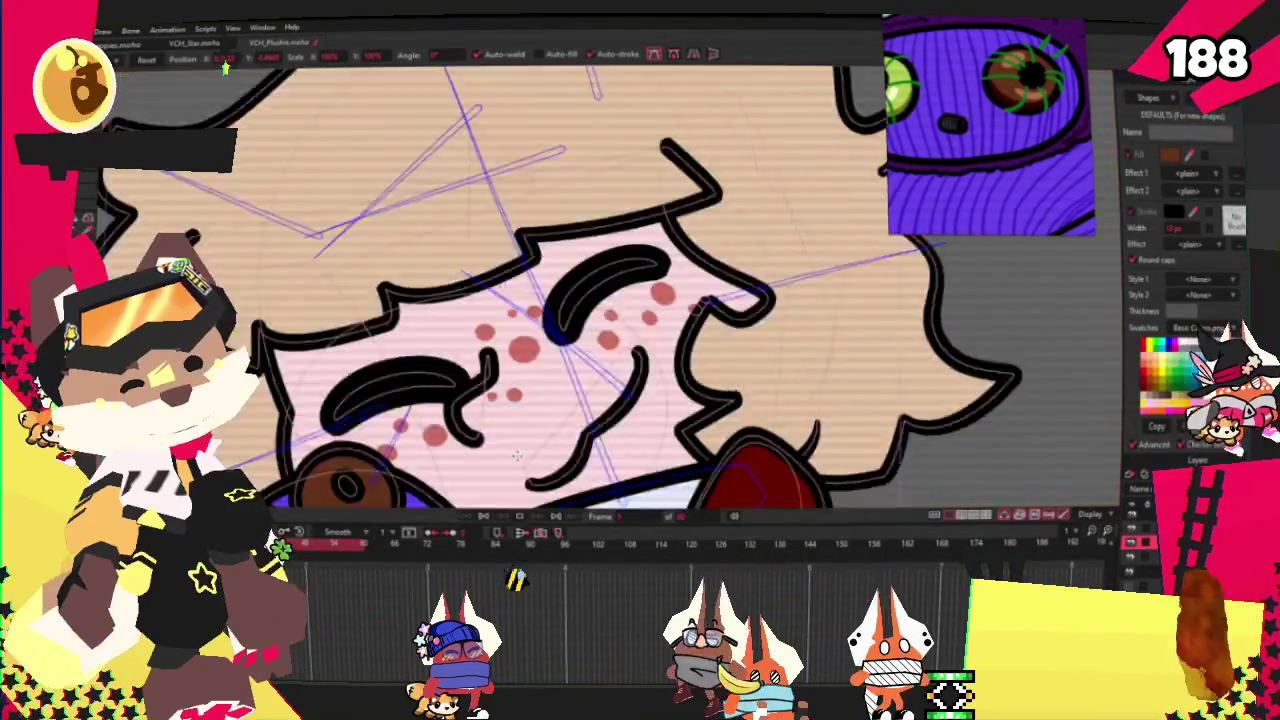
scroll(520, 494, down, 5)
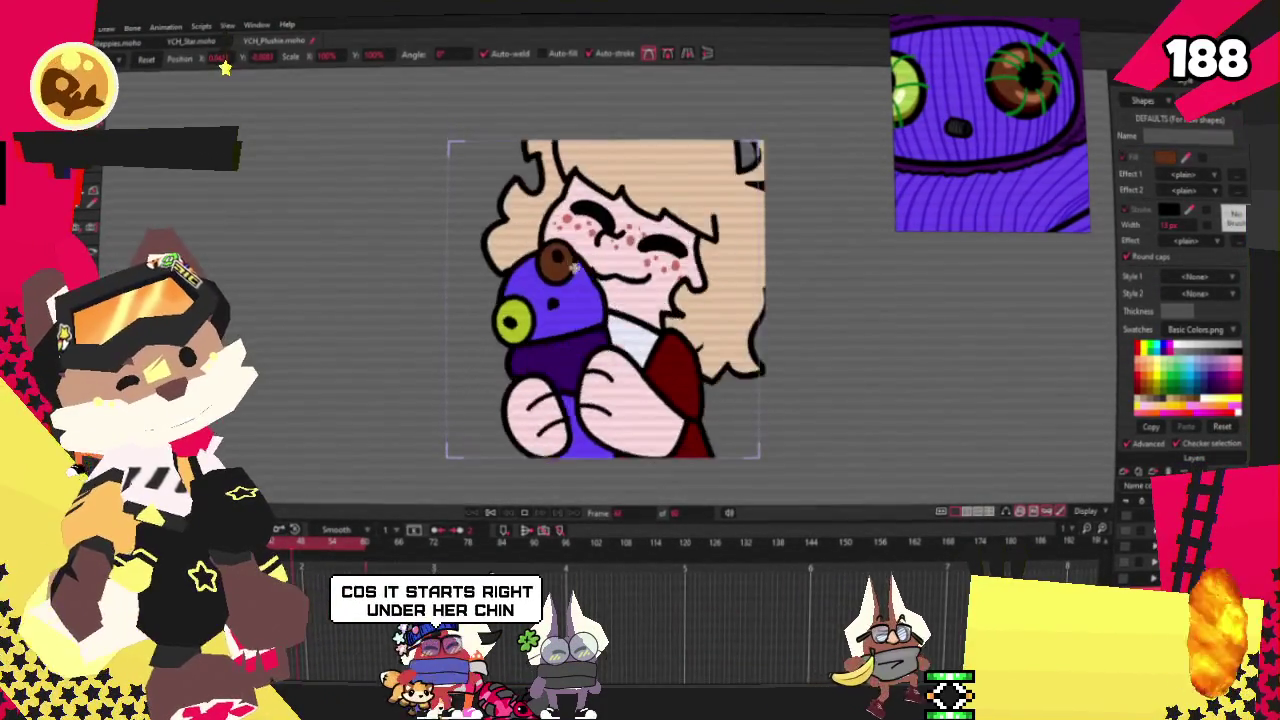
scroll(1016, 110, down, 5)
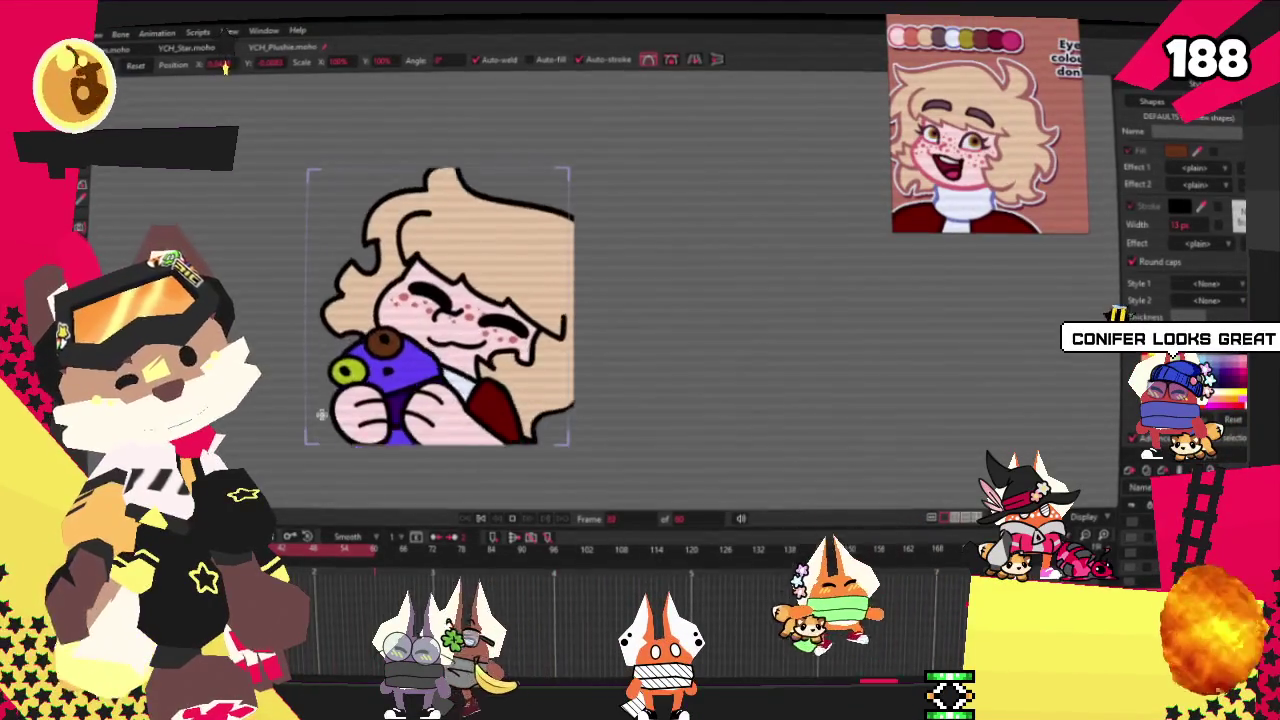
scroll(305, 414, up, 2)
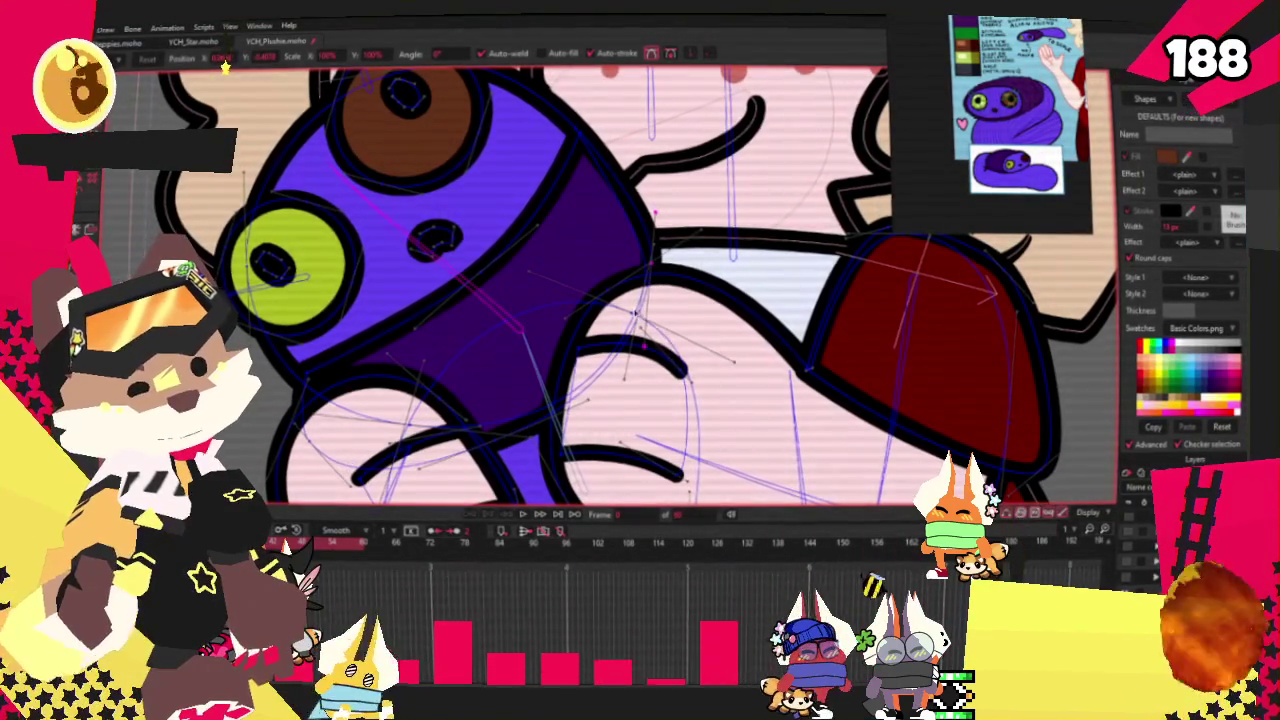
Zoom around the plush with Transform Layer, then play the animation to preview the camera move
scroll(378, 352, down, 5)
scroll(378, 352, up, 5)
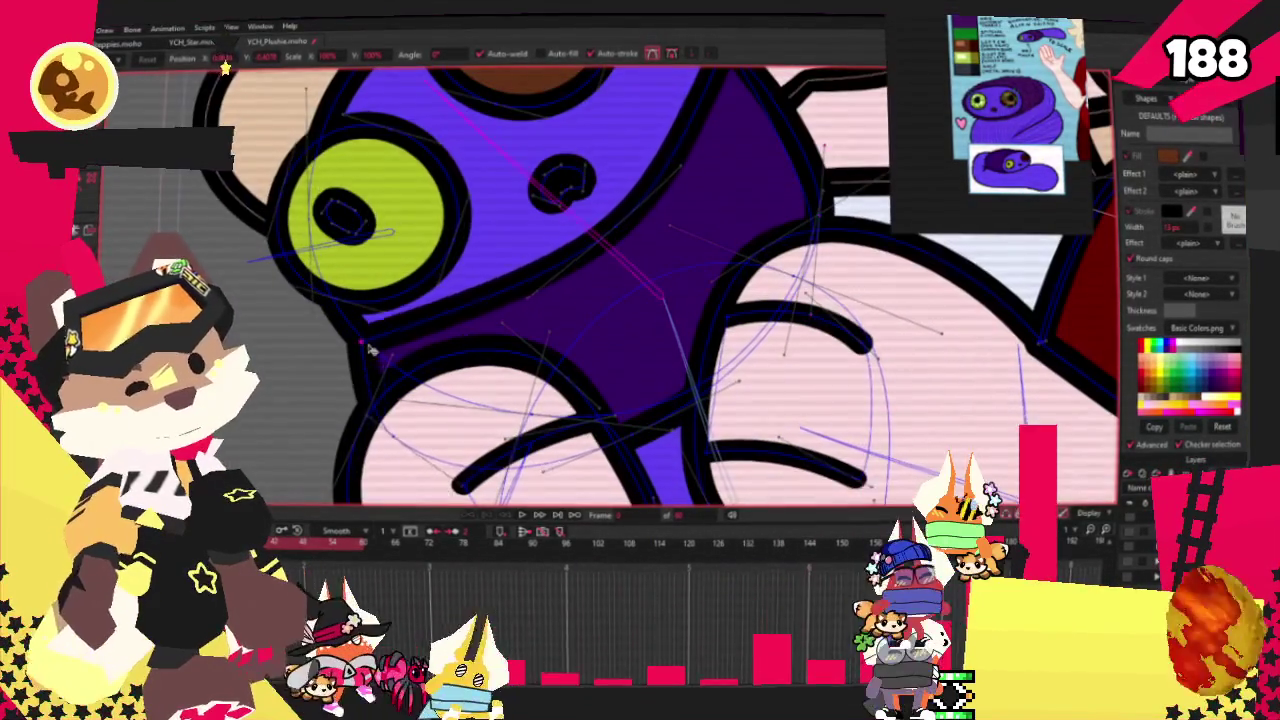
scroll(460, 430, down, 2)
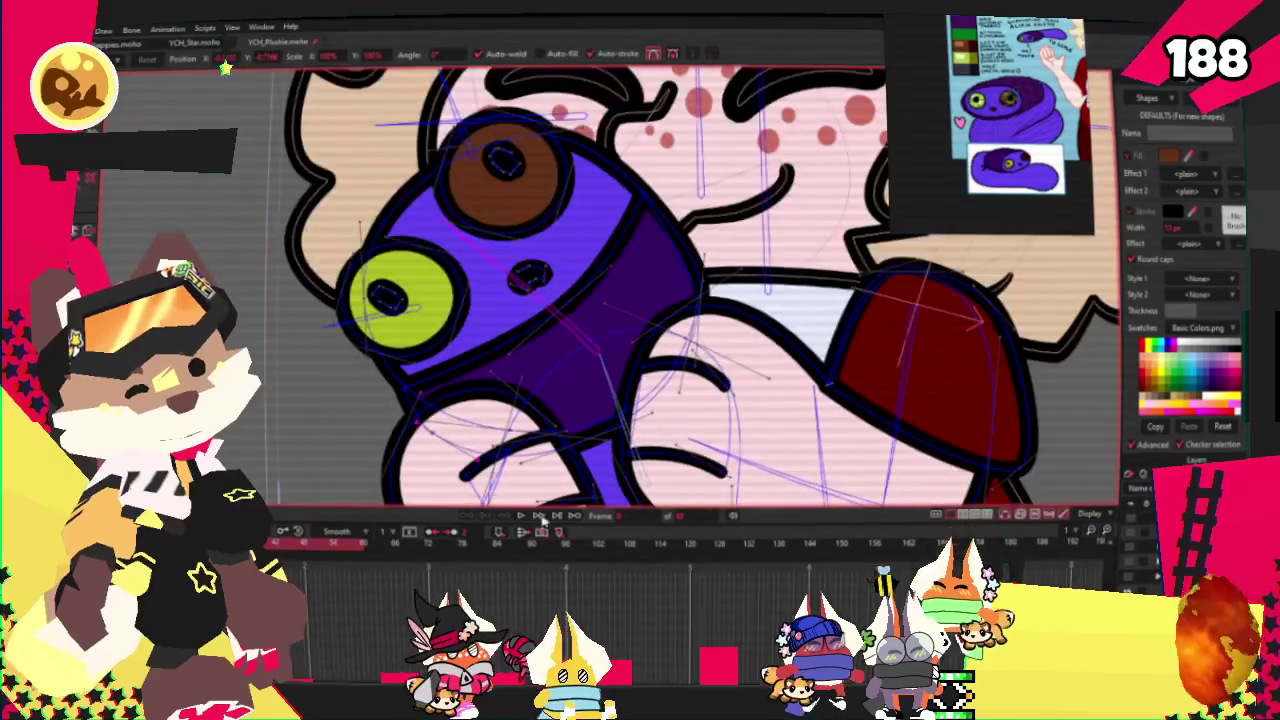
scroll(502, 372, down, 3)
scroll(502, 372, down, 1)
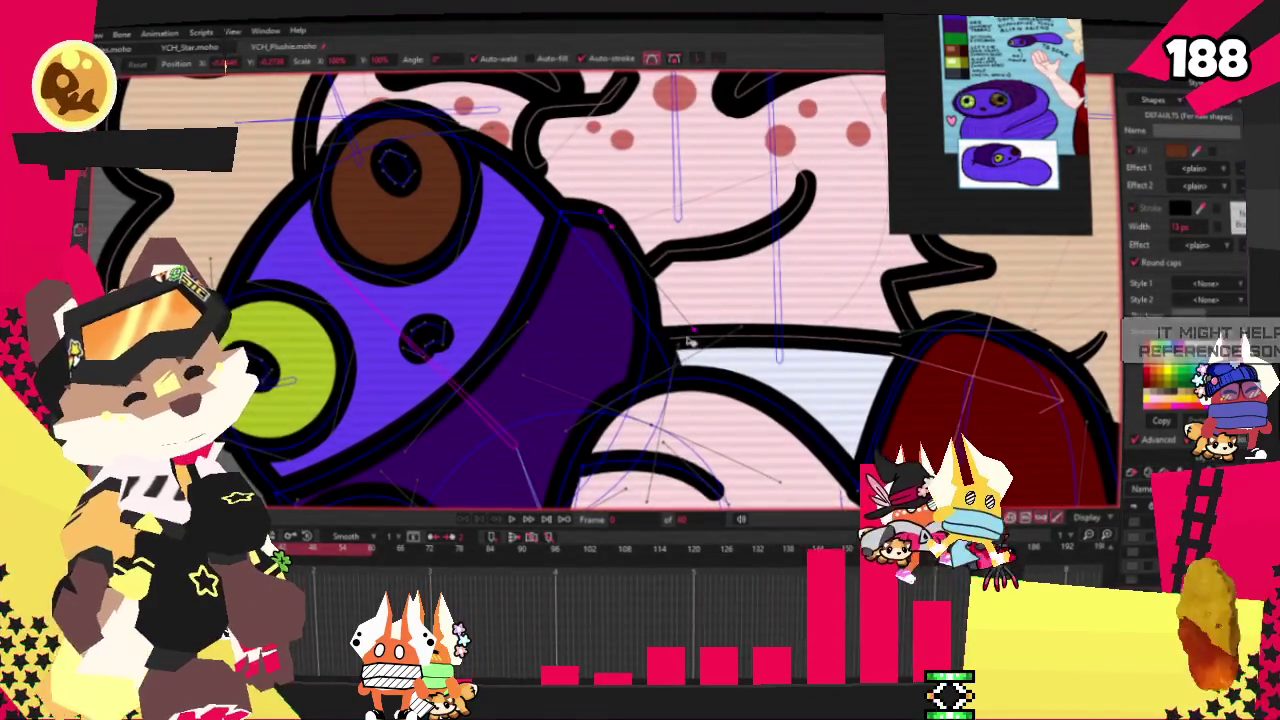
scroll(493, 243, up, 3)
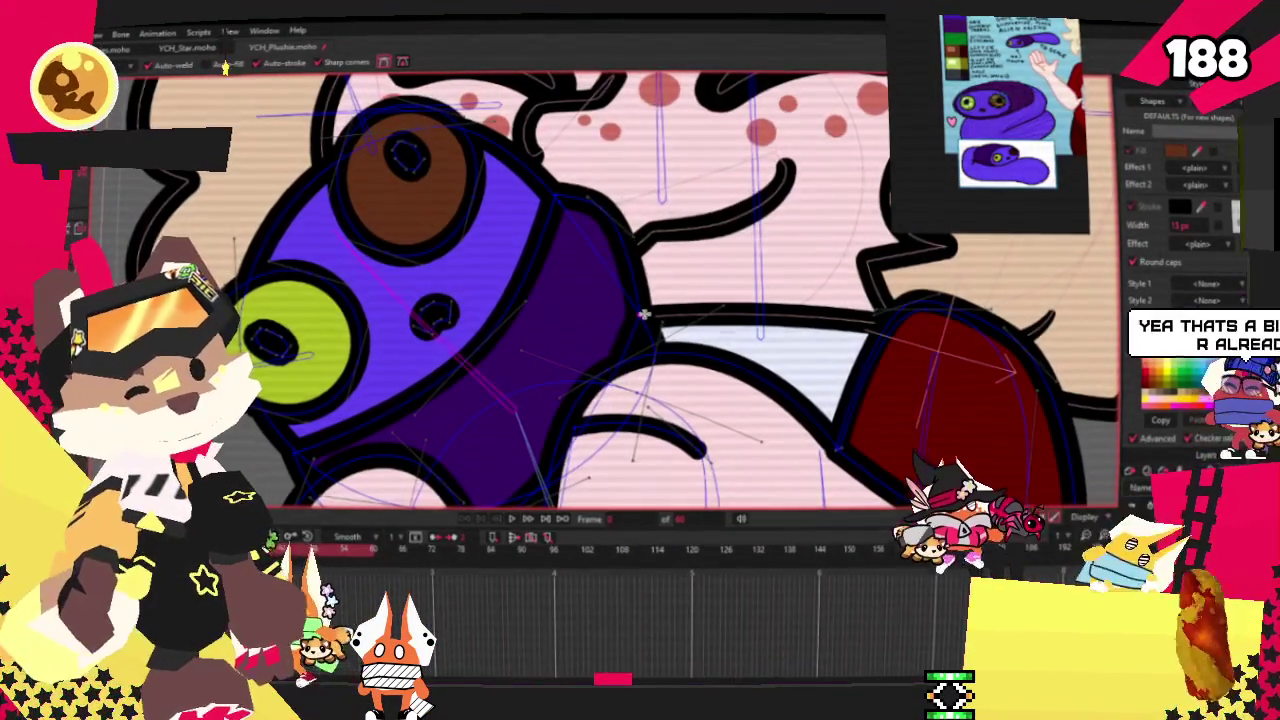
key(t)
scroll(600, 290, down, 3)
scroll(600, 290, up, 3)
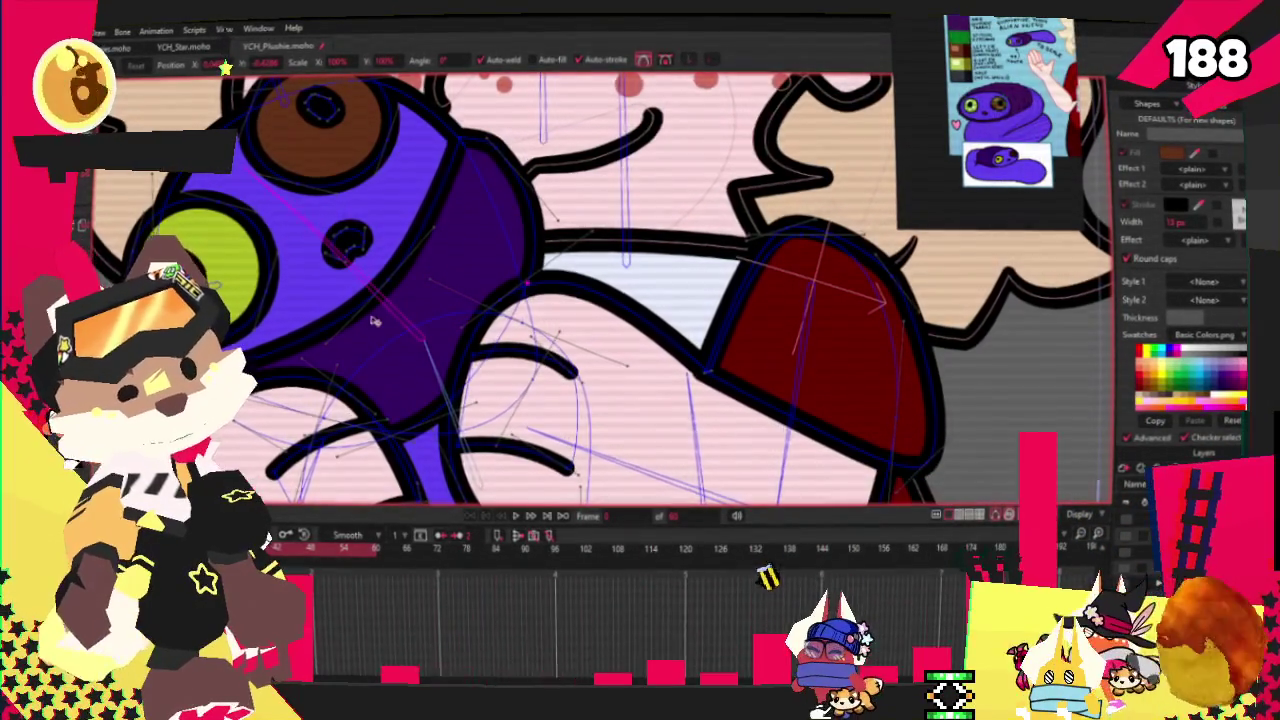
scroll(338, 314, down, 2)
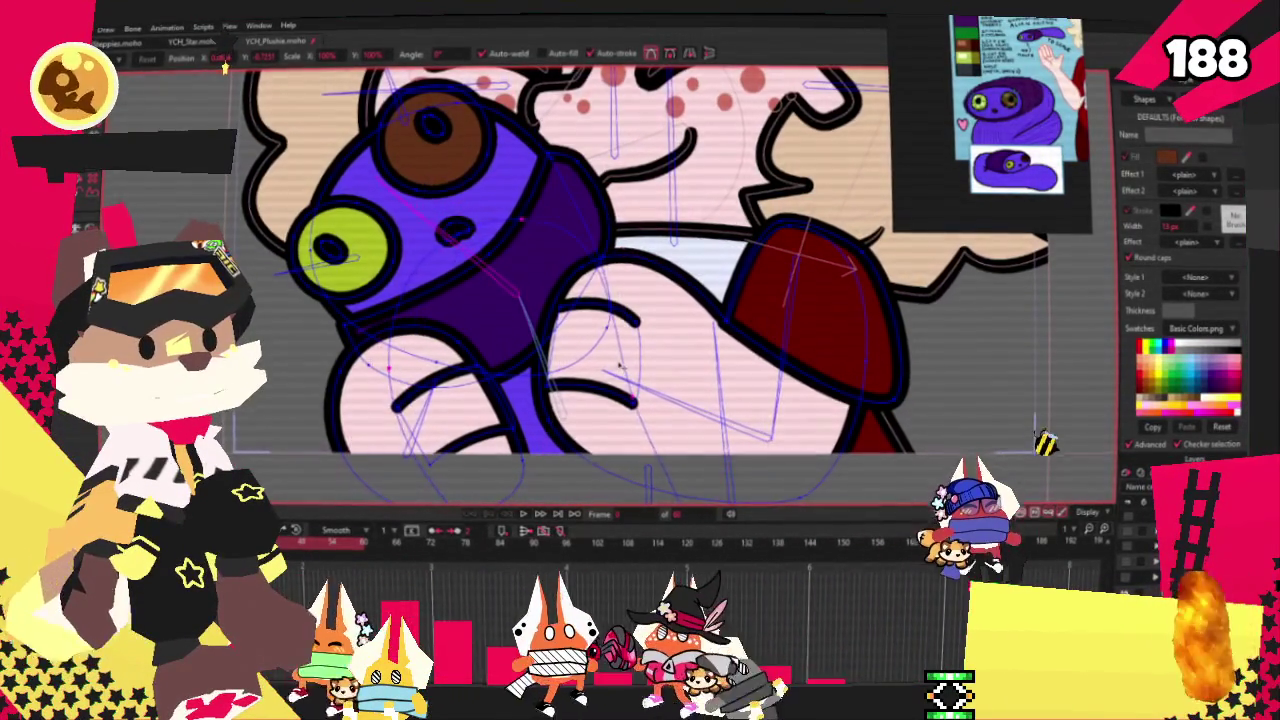
click(533, 515)
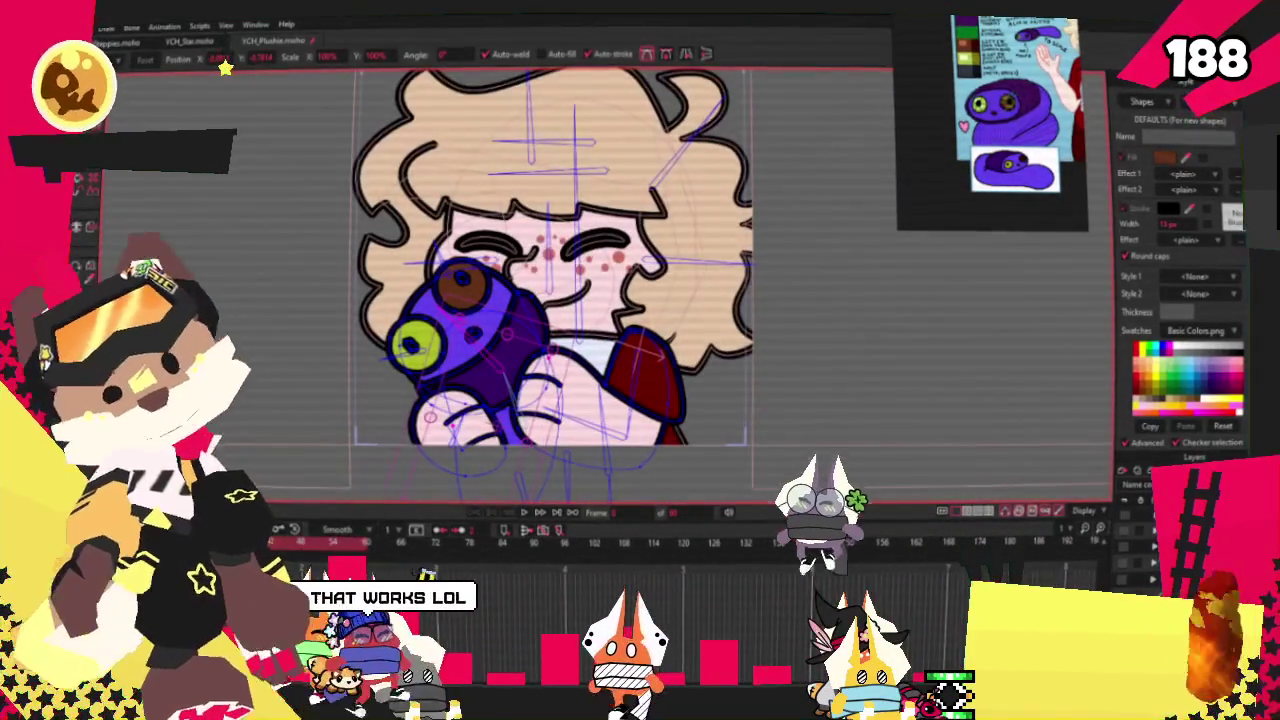
click(88, 30)
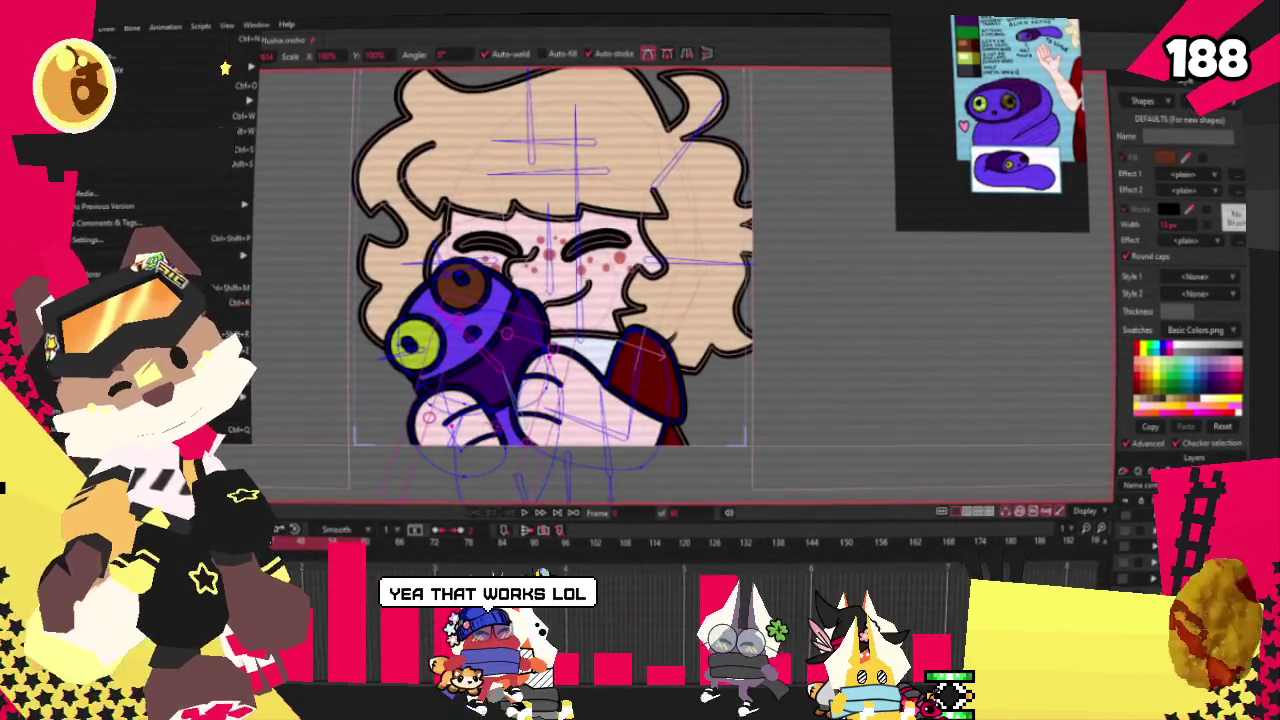
key(ctrl+r)
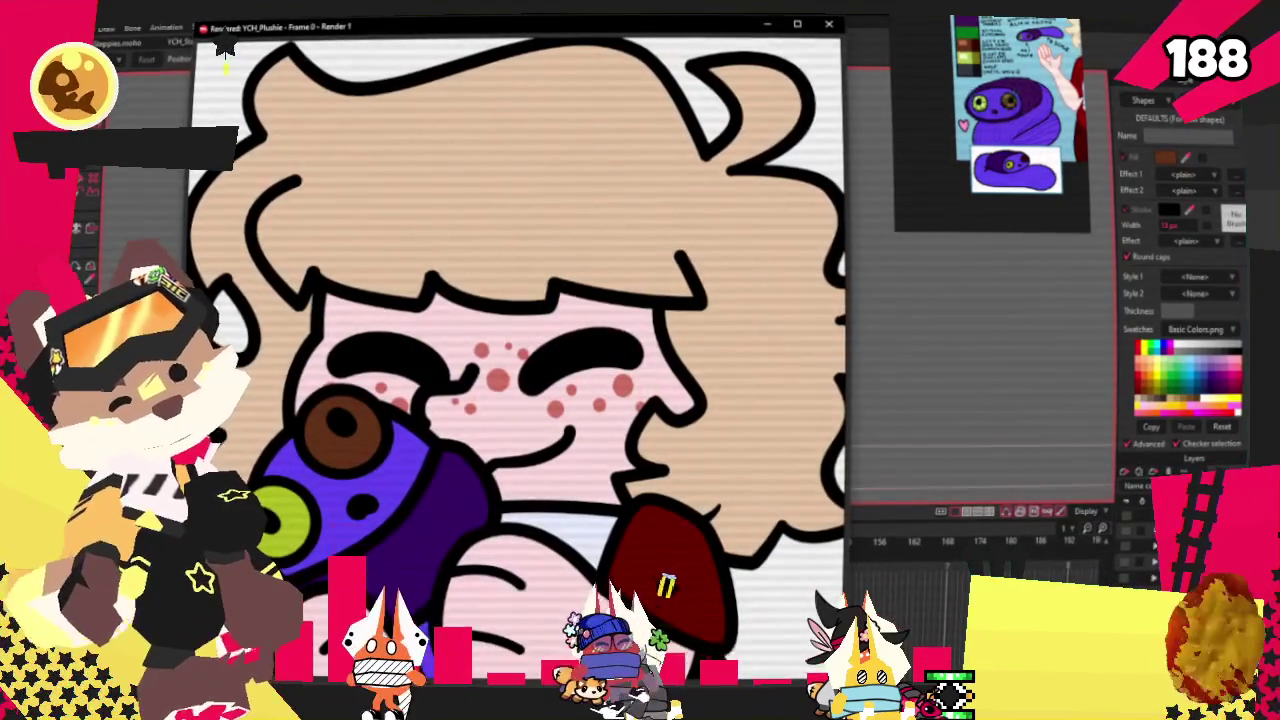
click(827, 28)
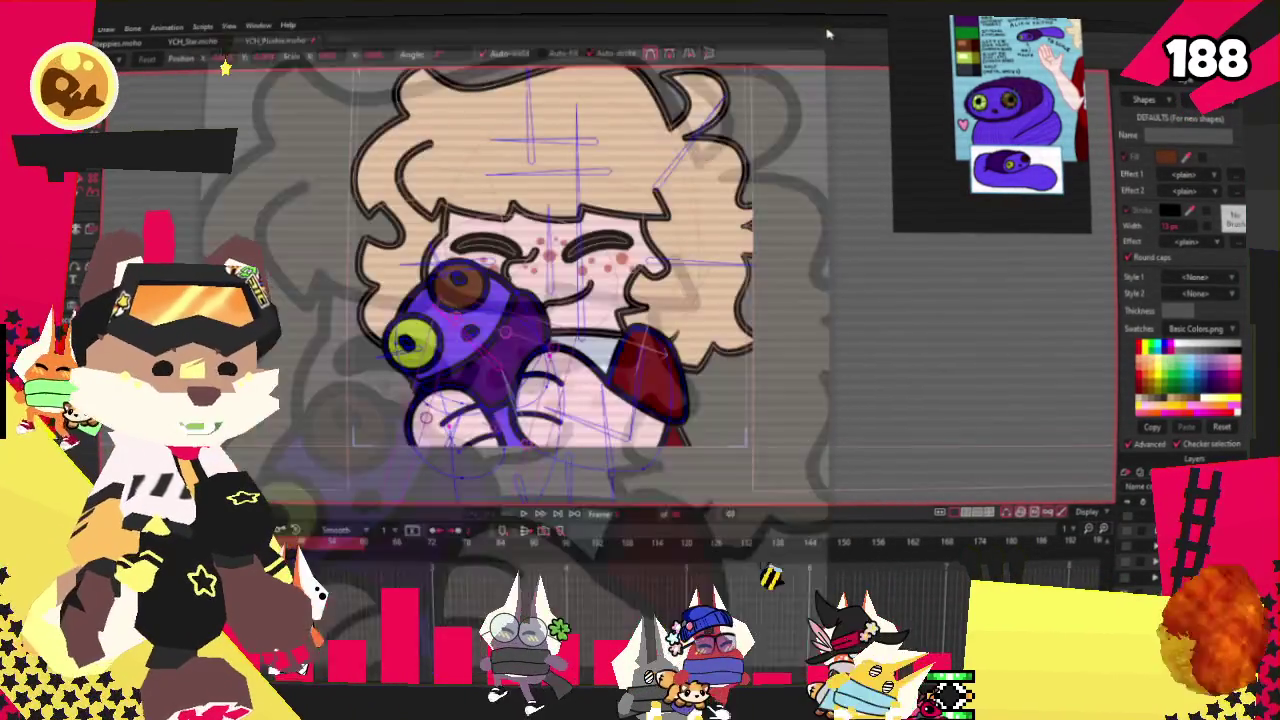
click(60, 28)
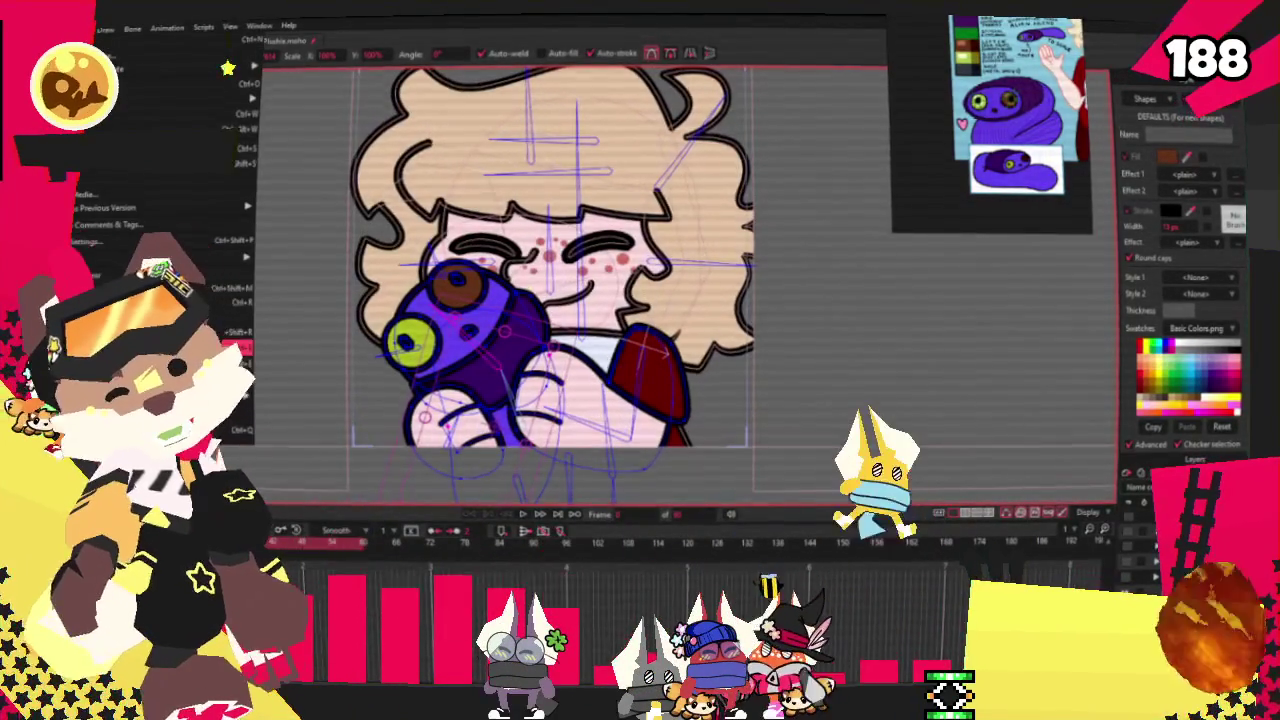
key(Escape)
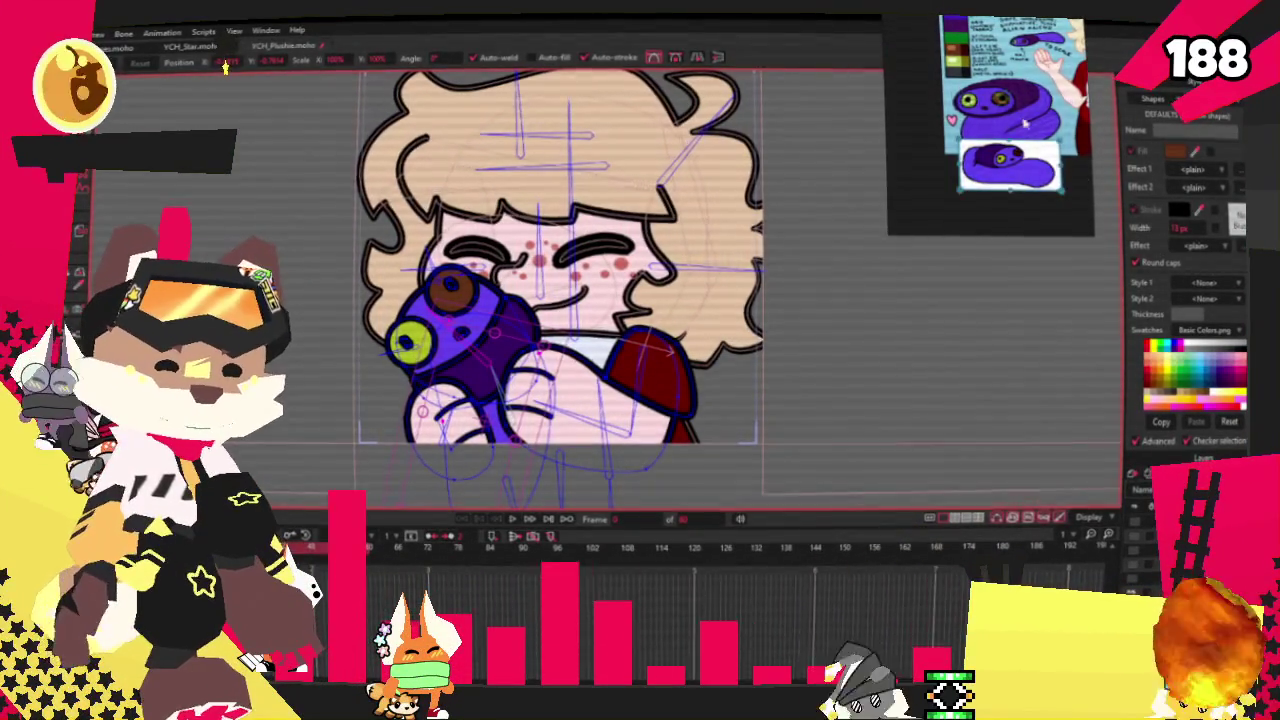
Remove every image from the reference board through its right-click menu
scroll(983, 104, down, 3)
scroll(983, 104, down, 3)
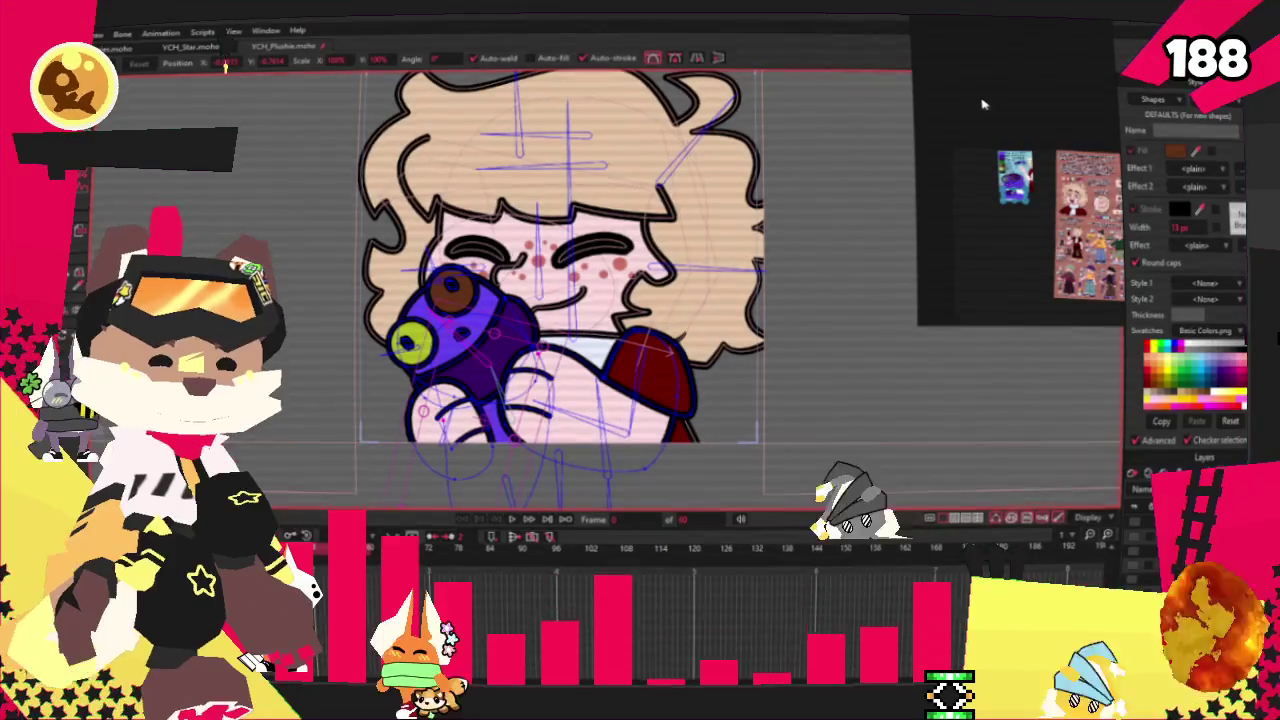
right_click(983, 104)
click(1015, 417)
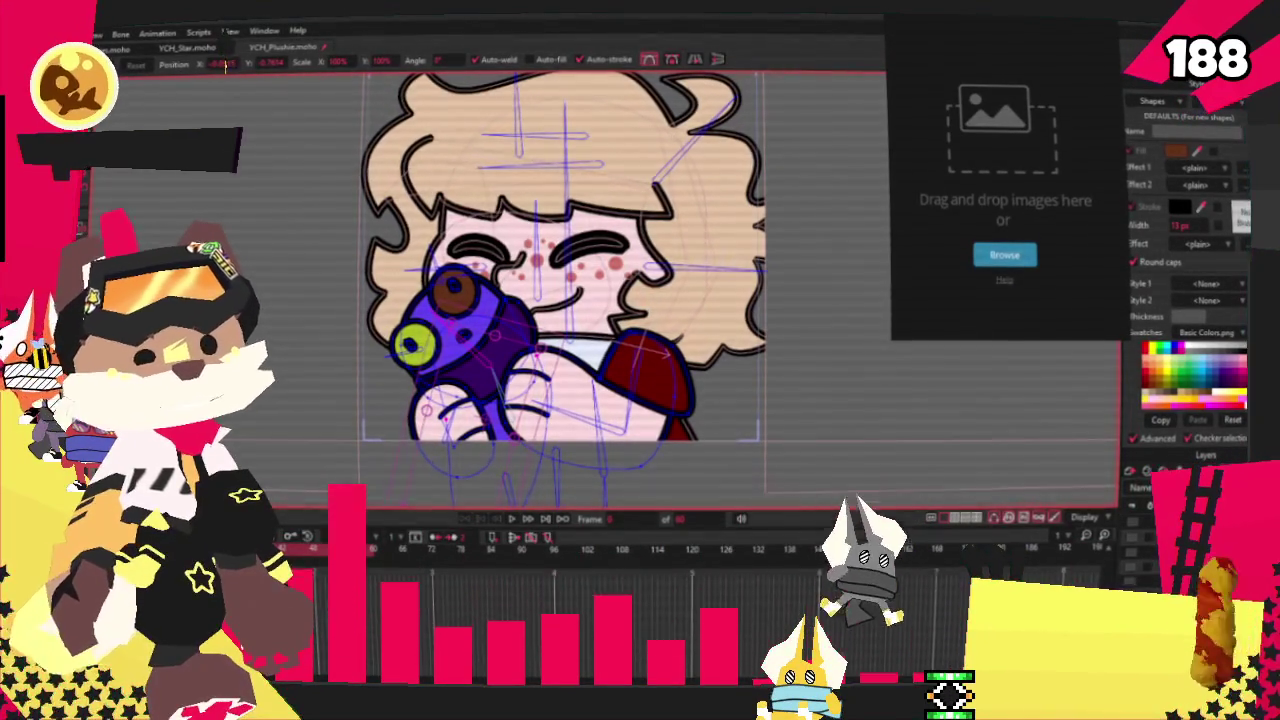
Look over the emptied board, then switch to the bone tool and the Select Points tool
scroll(530, 280, down, 3)
scroll(530, 280, up, 4)
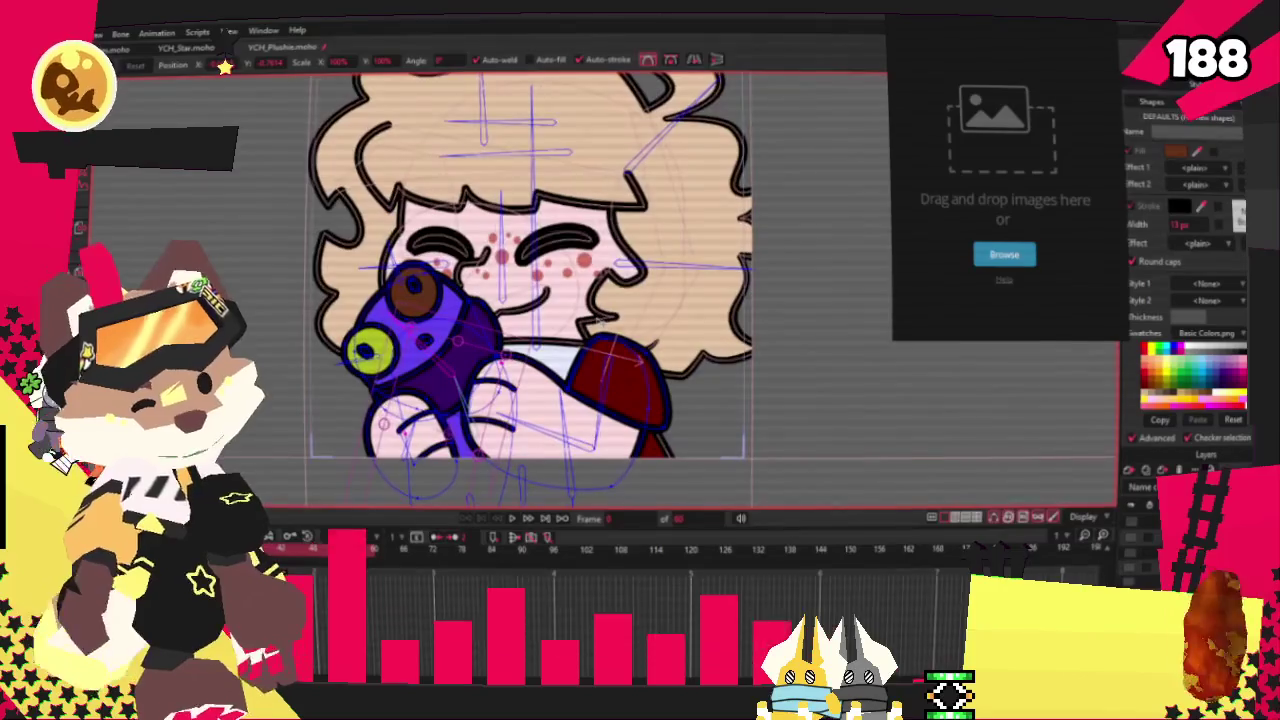
scroll(593, 171, down, 2)
scroll(593, 171, up, 3)
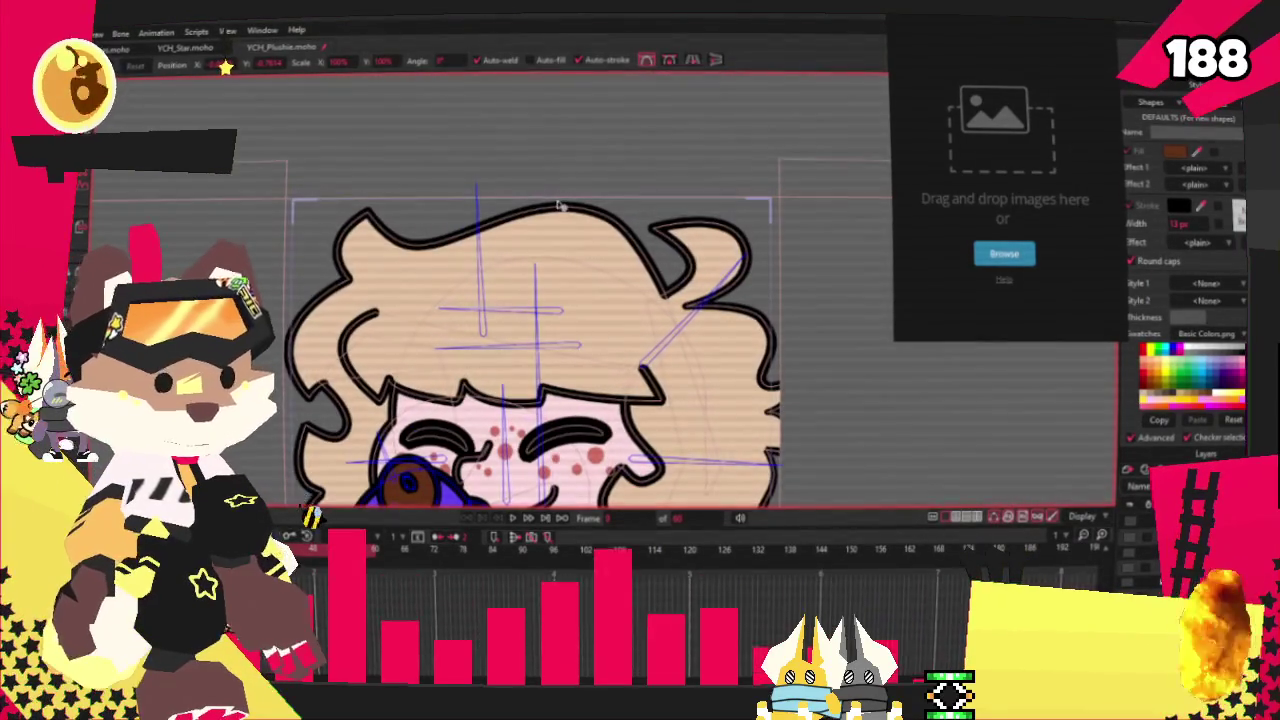
scroll(561, 205, up, 2)
scroll(561, 205, up, 2)
scroll(826, 149, up, 2)
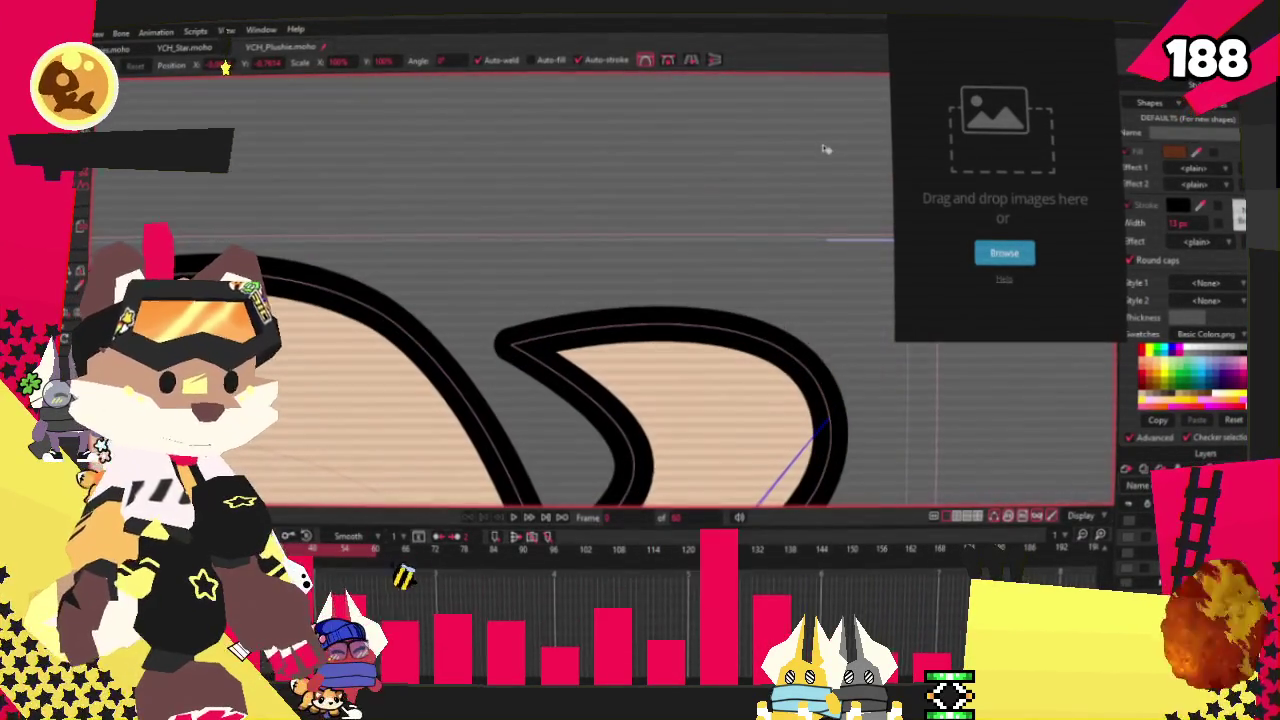
scroll(743, 206, down, 2)
scroll(535, 227, down, 2)
scroll(428, 226, down, 2)
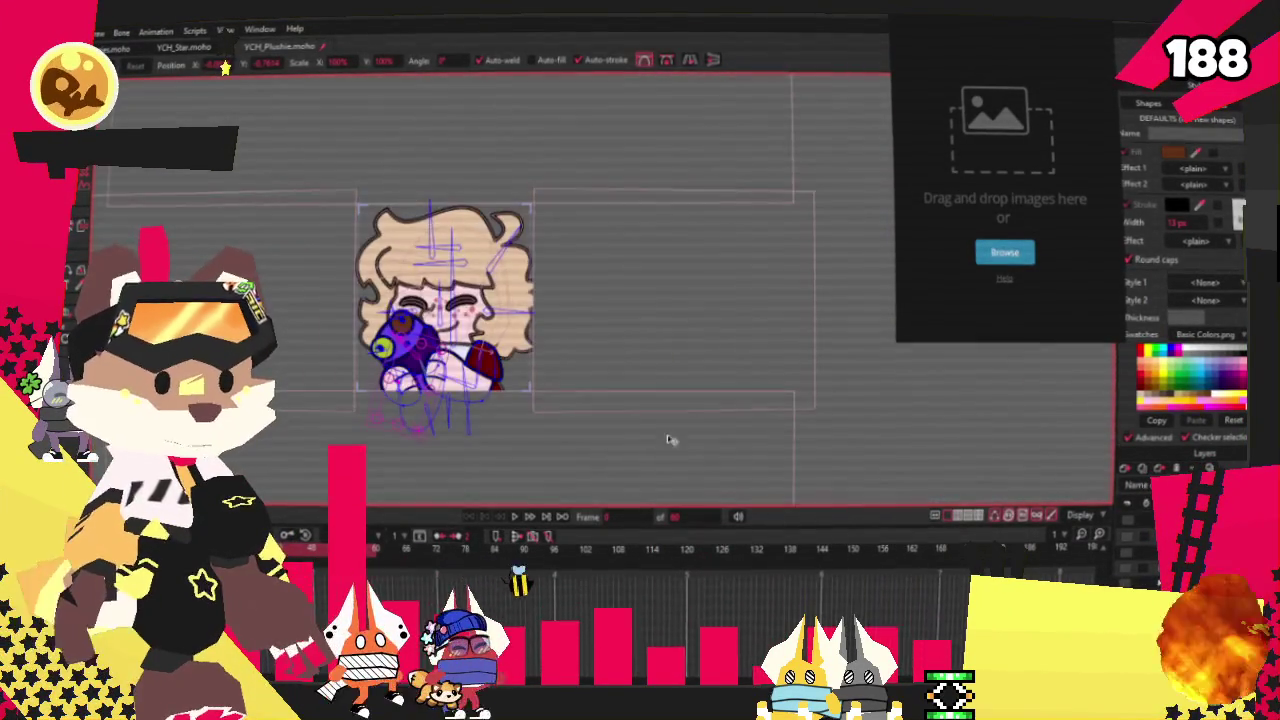
scroll(548, 453, up, 2)
scroll(548, 453, up, 2)
scroll(548, 453, up, 2)
scroll(585, 450, down, 5)
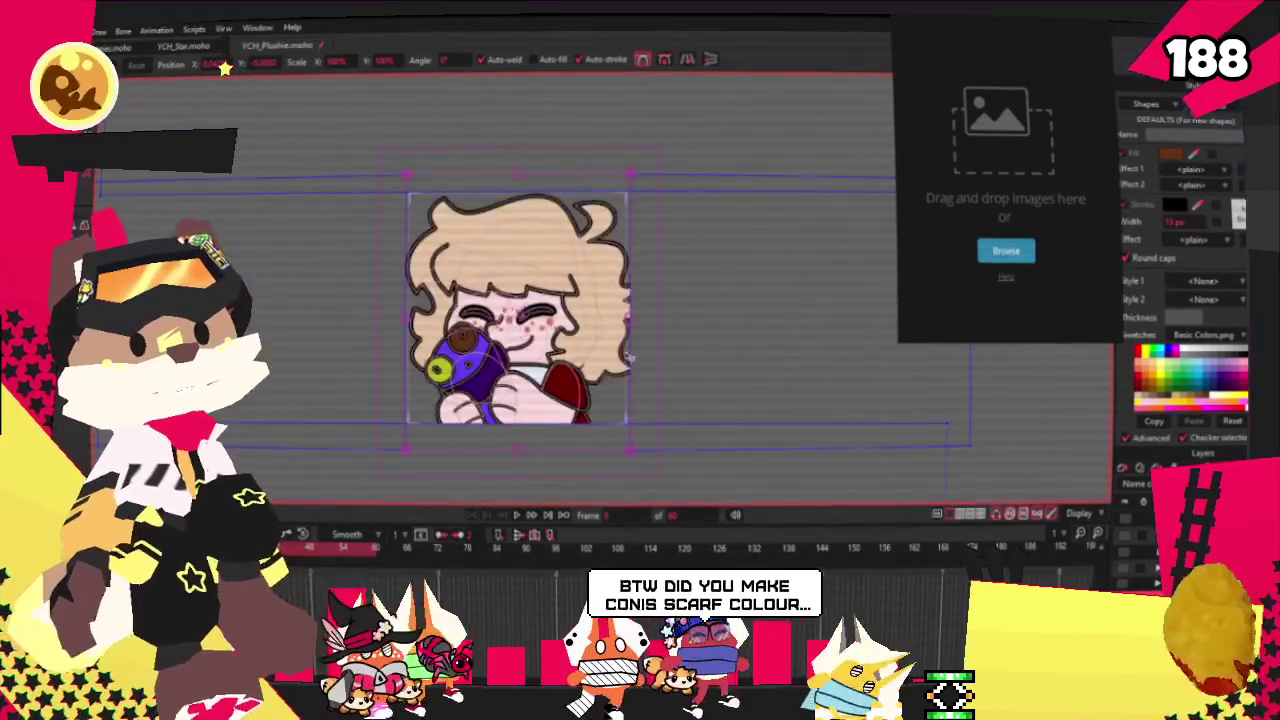
scroll(500, 250, up, 3)
scroll(449, 97, up, 3)
scroll(449, 97, up, 2)
scroll(595, 227, down, 3)
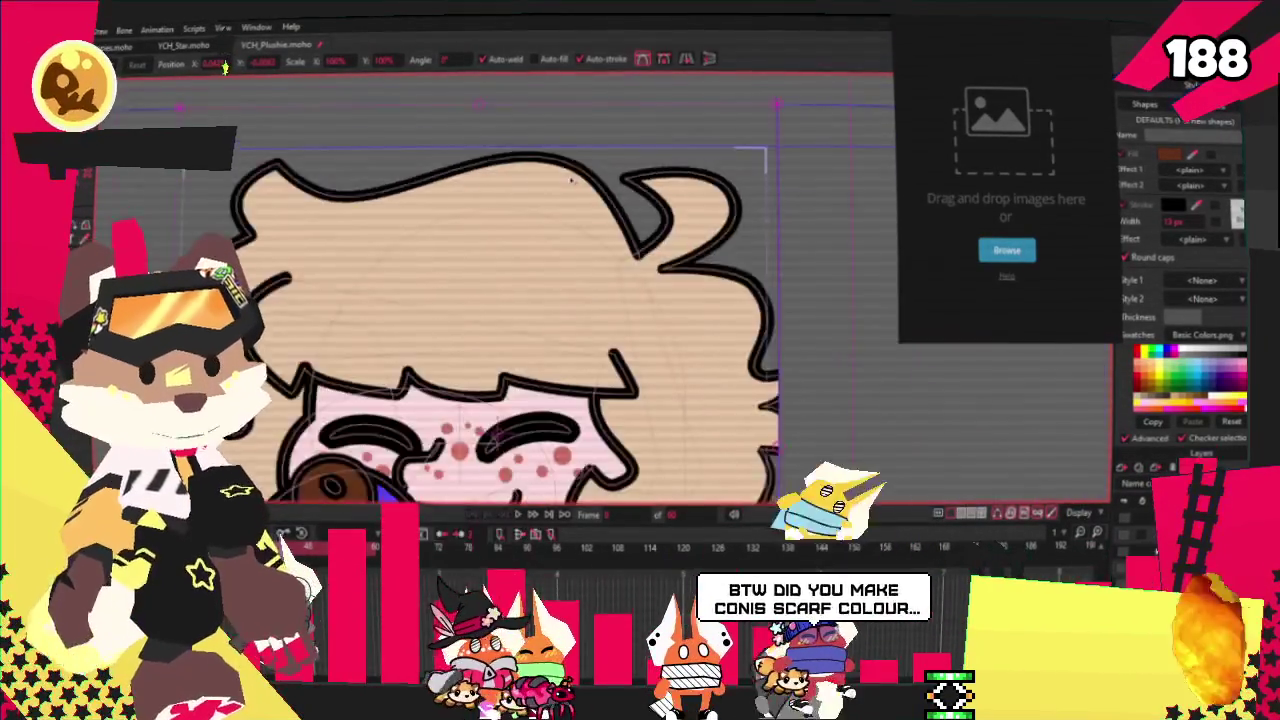
scroll(595, 227, down, 2)
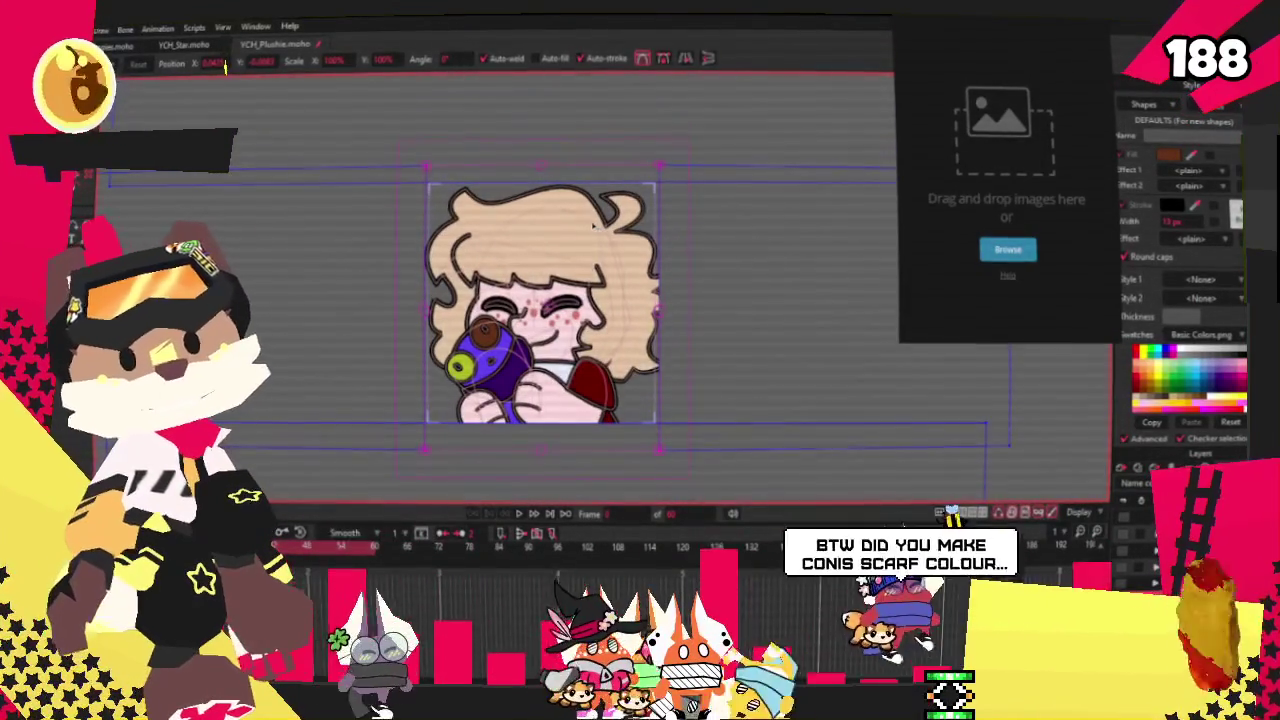
scroll(473, 330, up, 3)
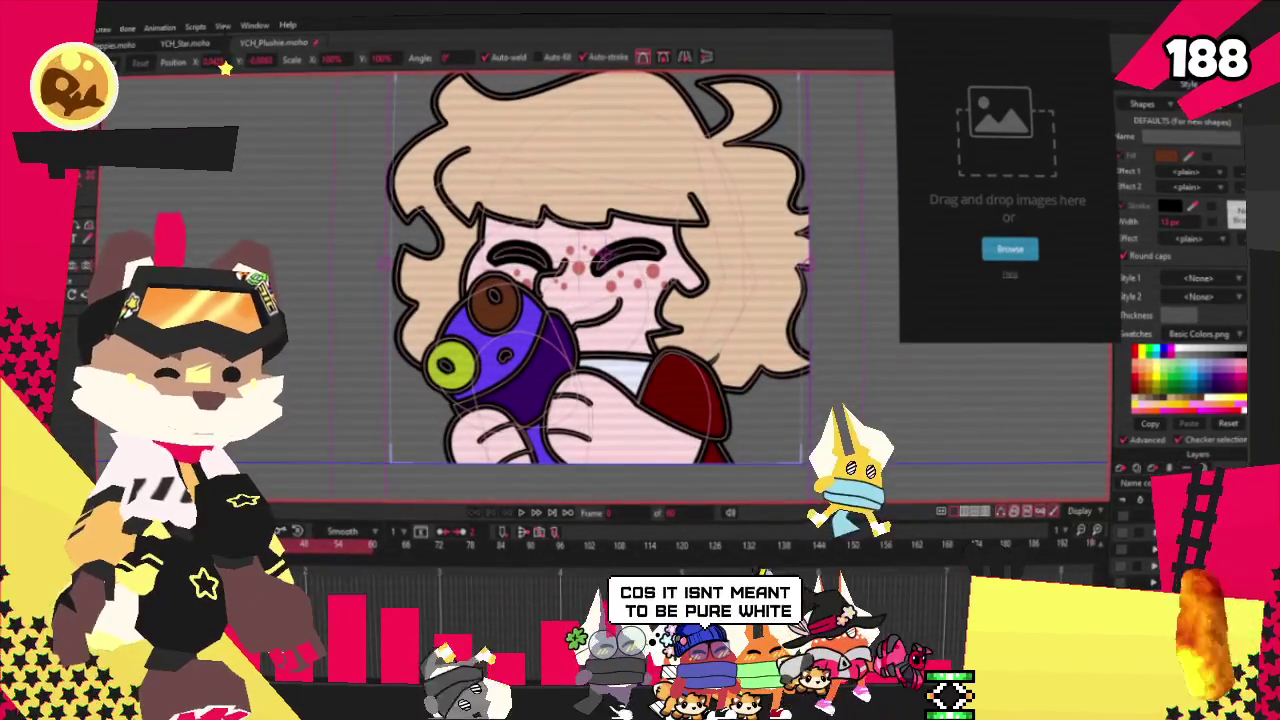
key(z)
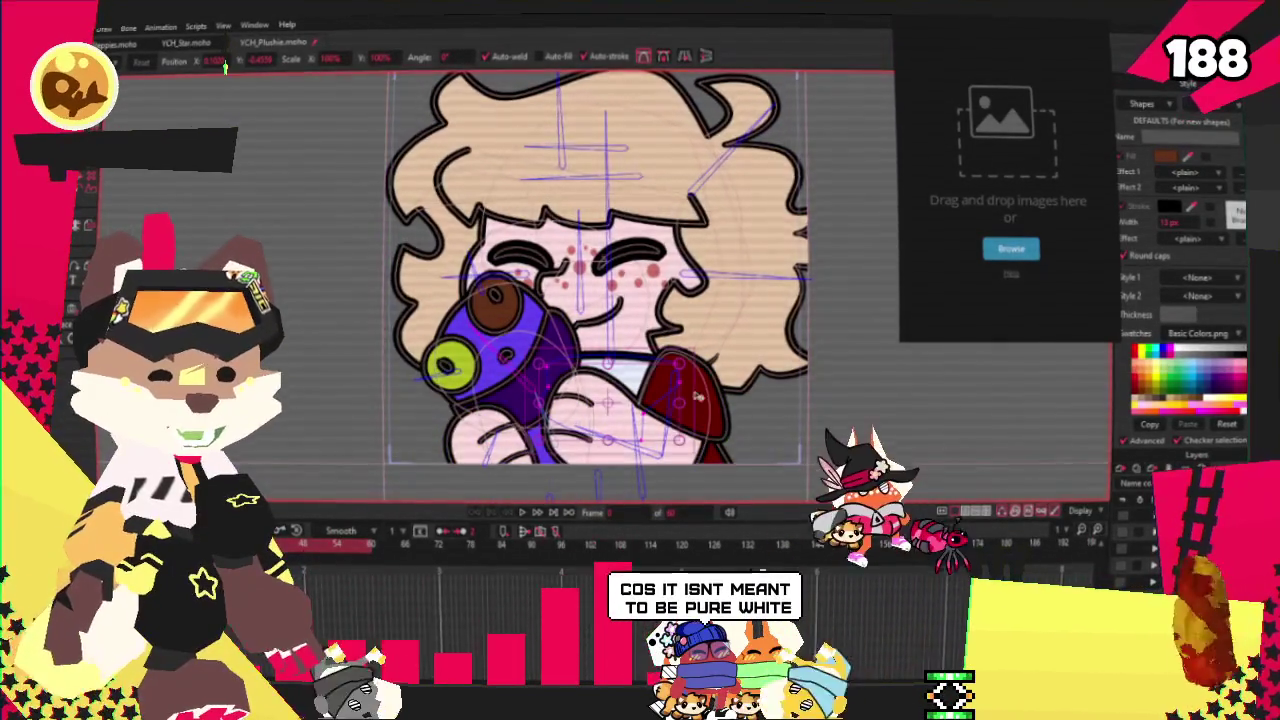
scroll(712, 398, up, 2)
key(g)
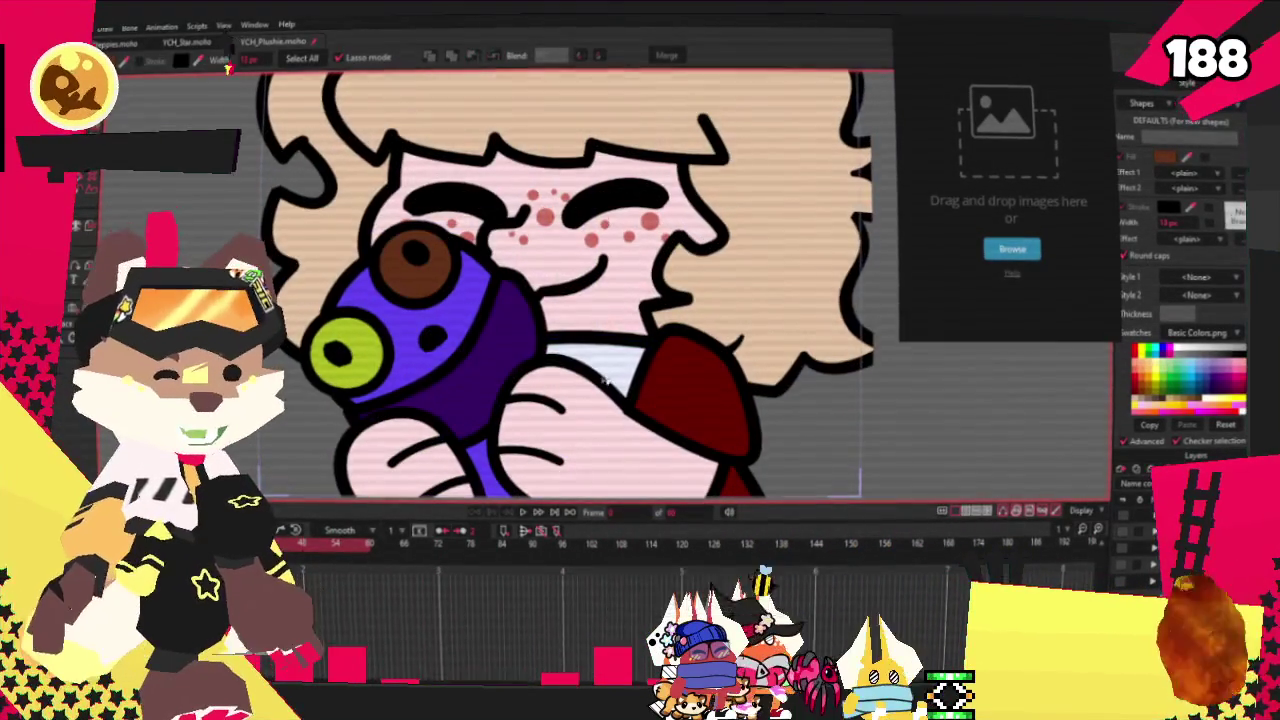
Recolour the collar fill to a pale bluish off-white in the Color Picker
click(1164, 157)
mouse_move(861, 396)
mouse_down()
mouse_move(757, 323)
mouse_move(673, 220)
mouse_up()
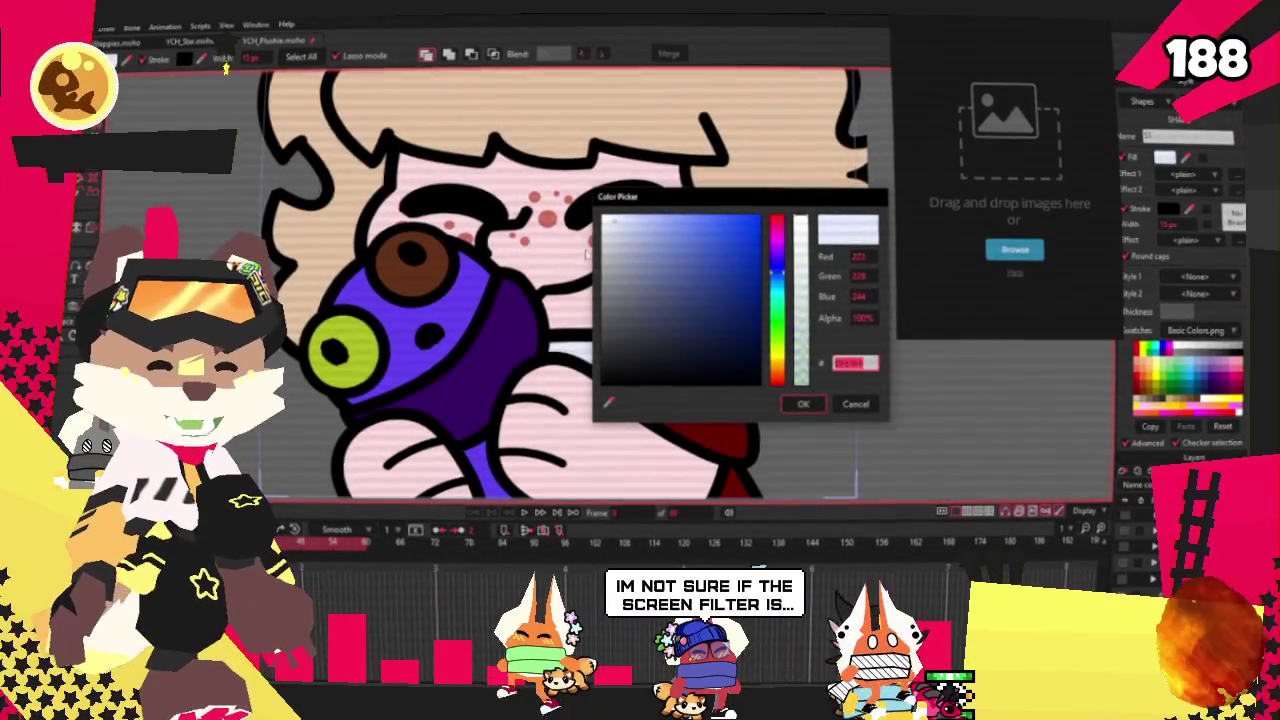
click(853, 405)
scroll(520, 285, down, 3)
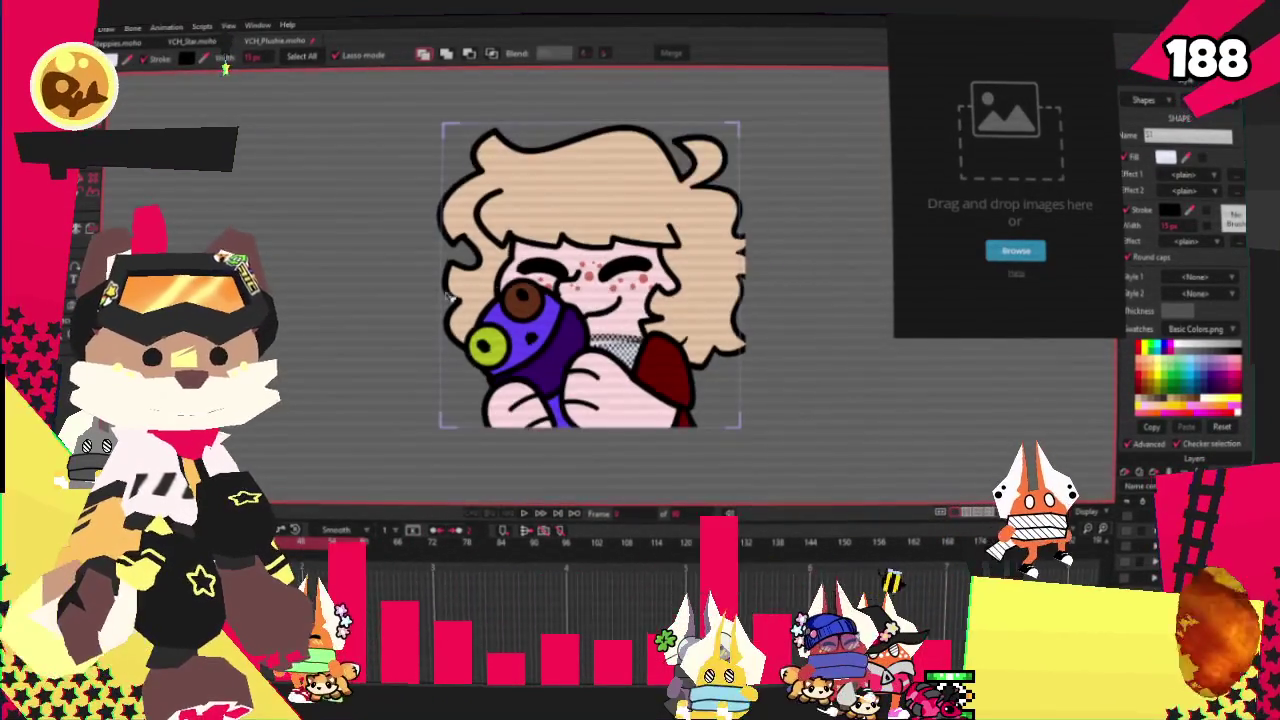
scroll(518, 282, up, 3)
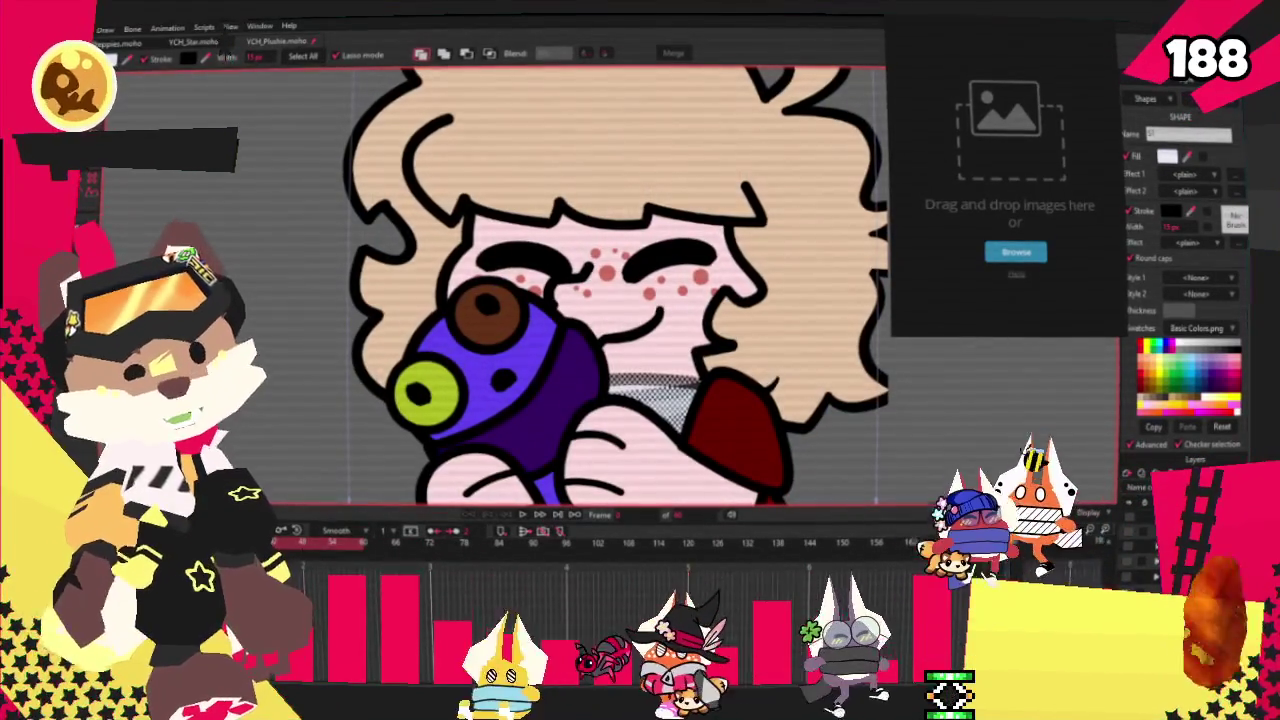
key(alt+f)
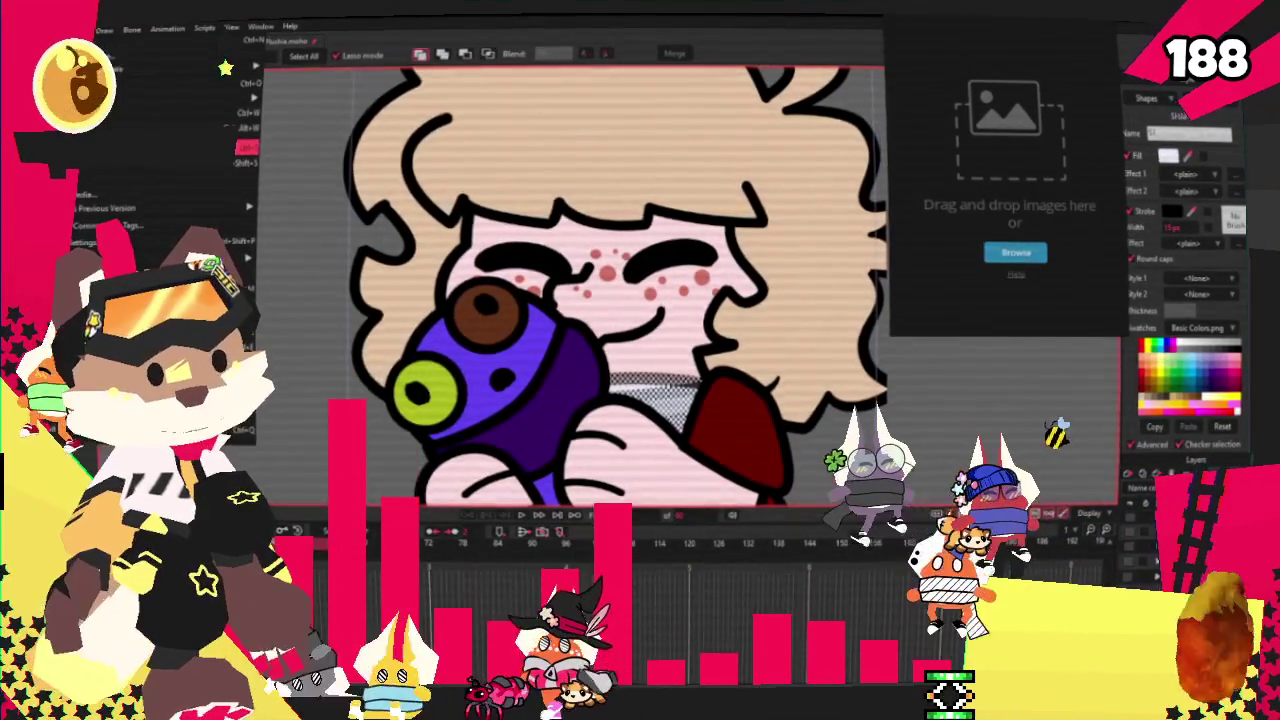
key(Escape)
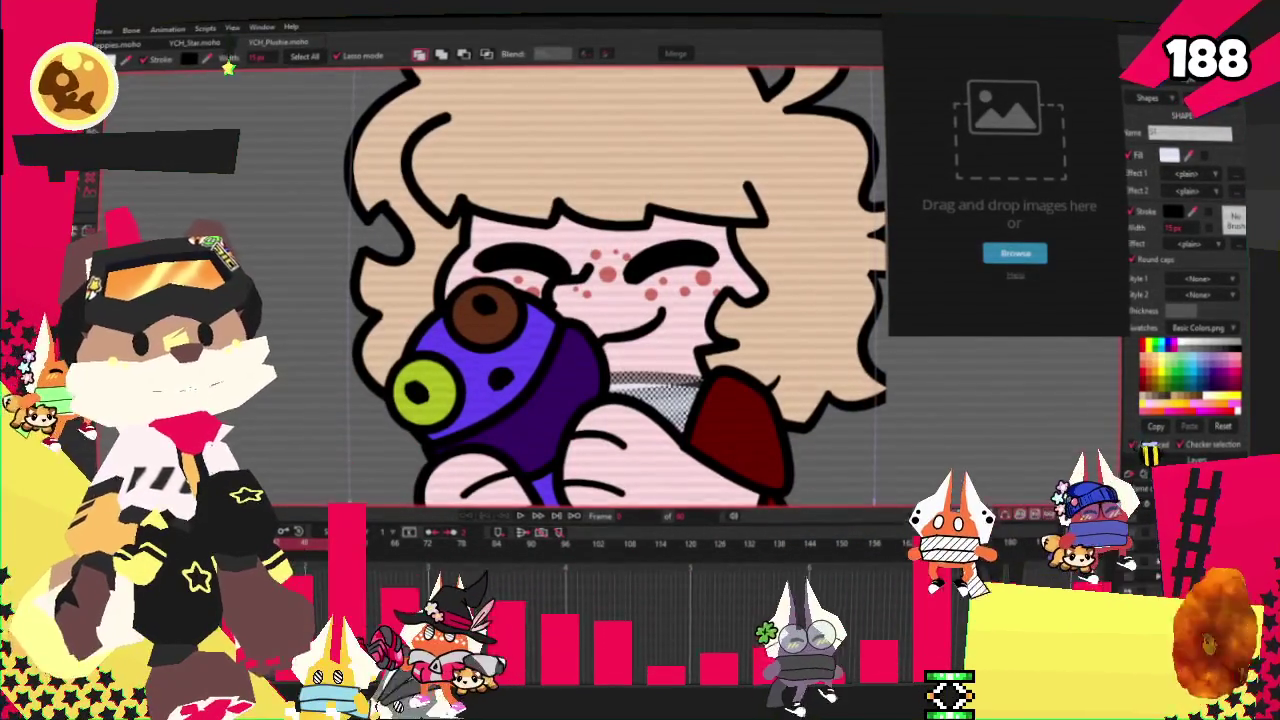